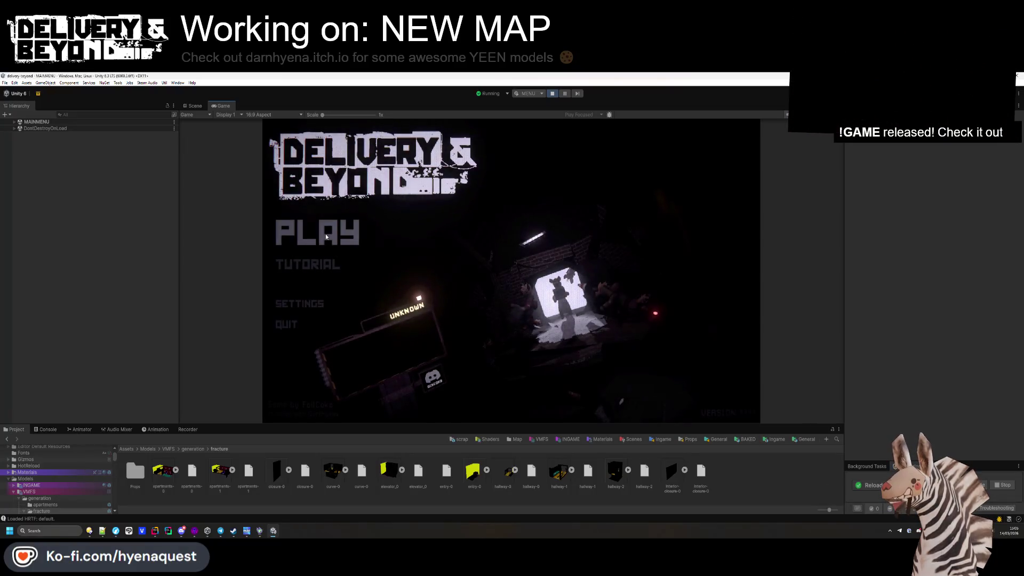
- Review the game's Settings input bindings, try rebinding Forward, then stop Play mode
click(321, 302)
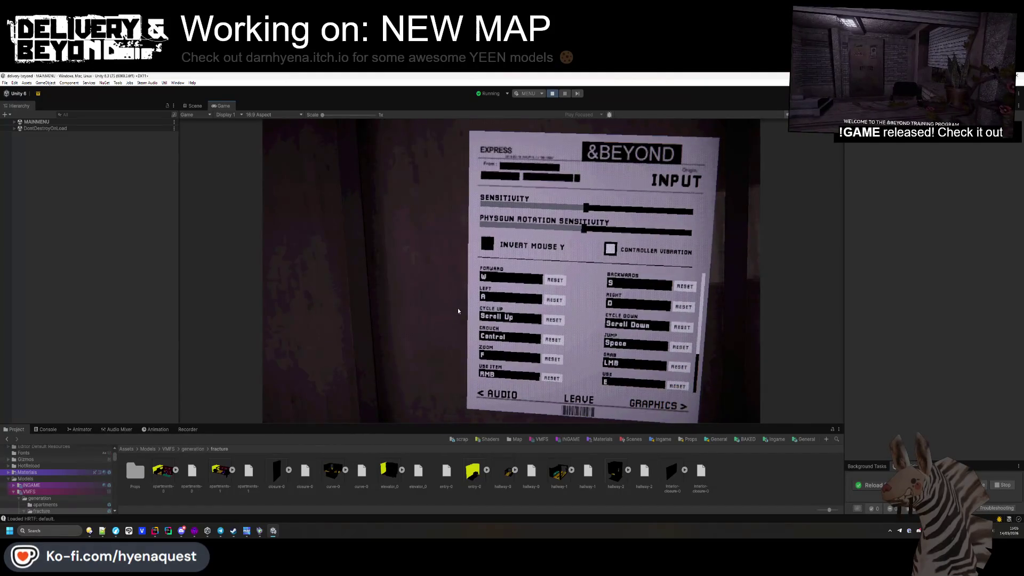
scroll(526, 348, down, 5)
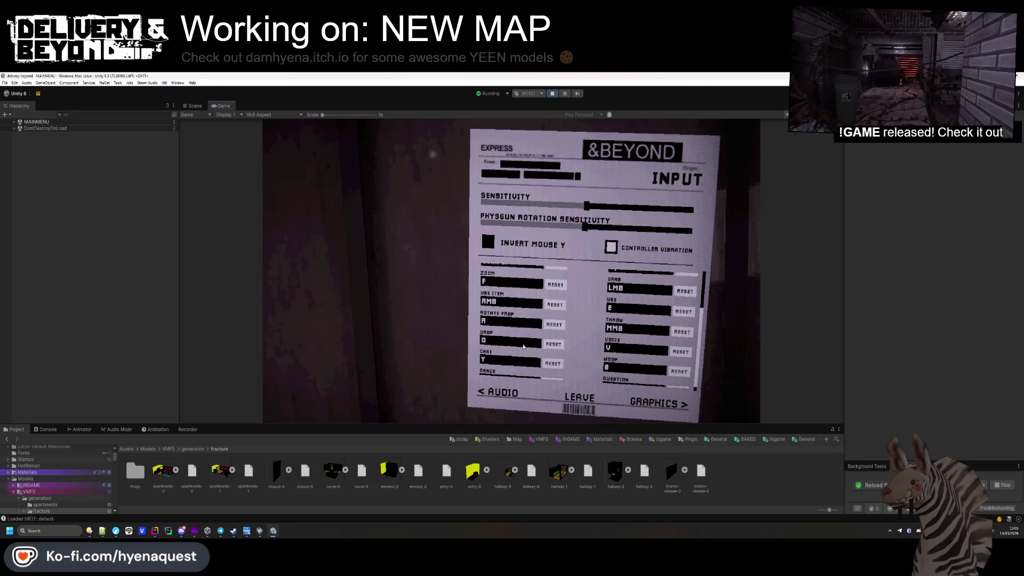
scroll(523, 347, up, 6)
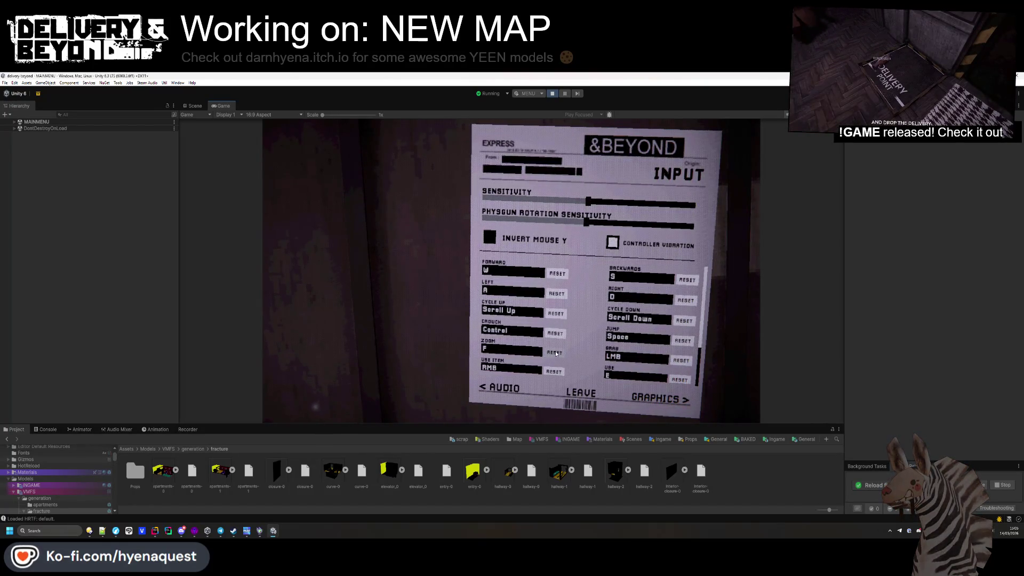
click(506, 271)
text(P)
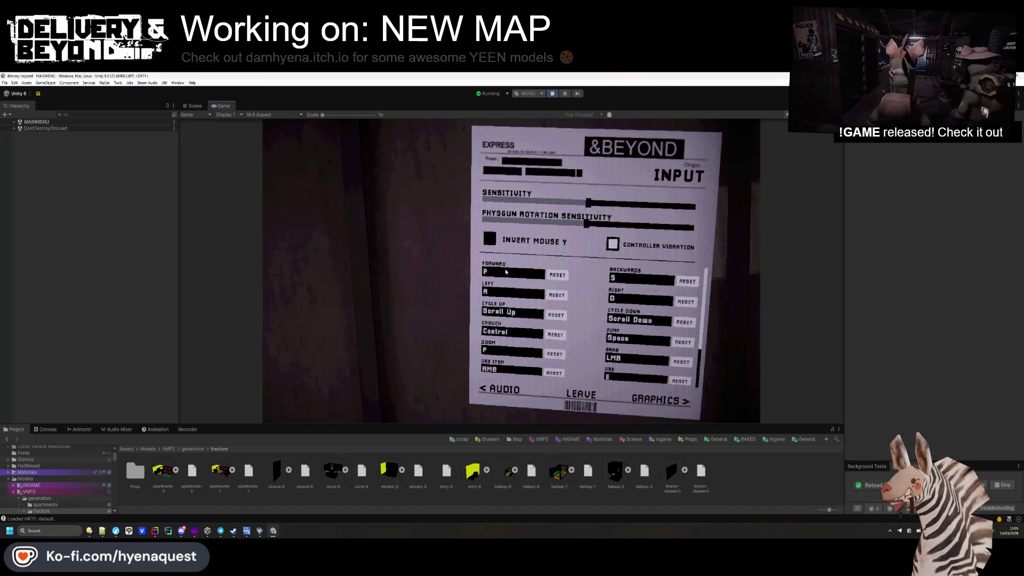
click(587, 402)
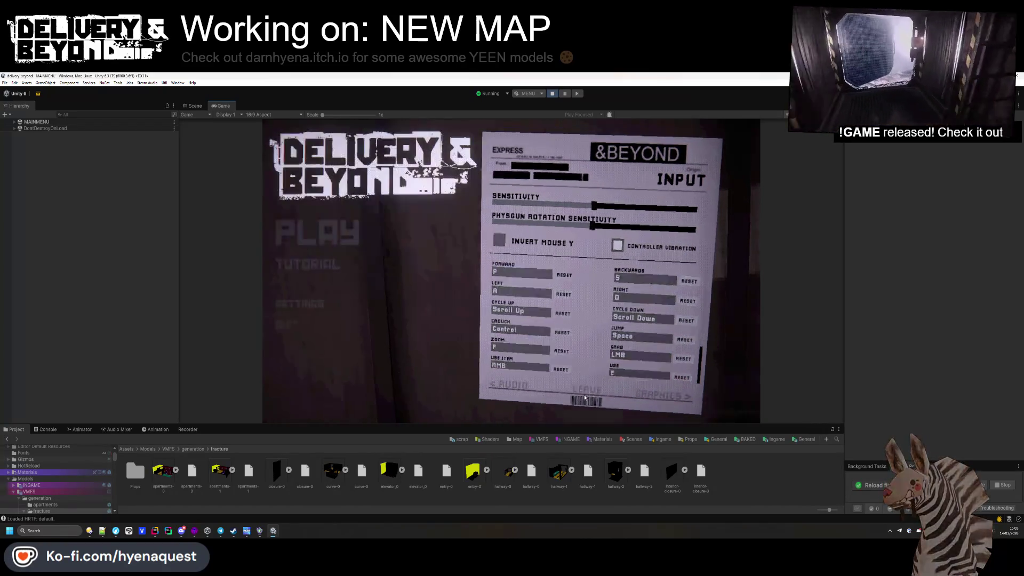
click(552, 93)
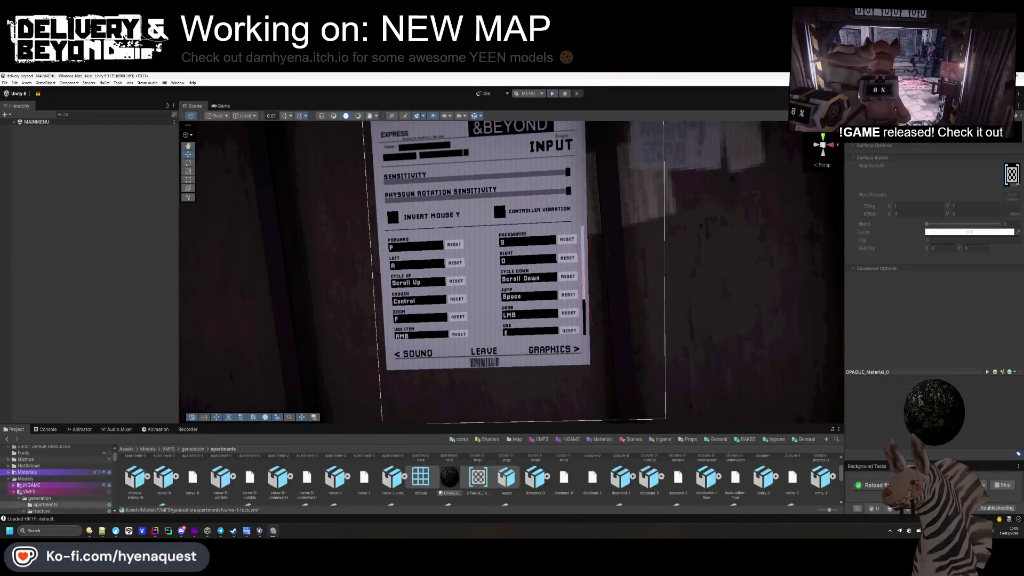
- Search Everything for 'player.log' and open the folder containing Player.log
key(ctrl+alt+space)
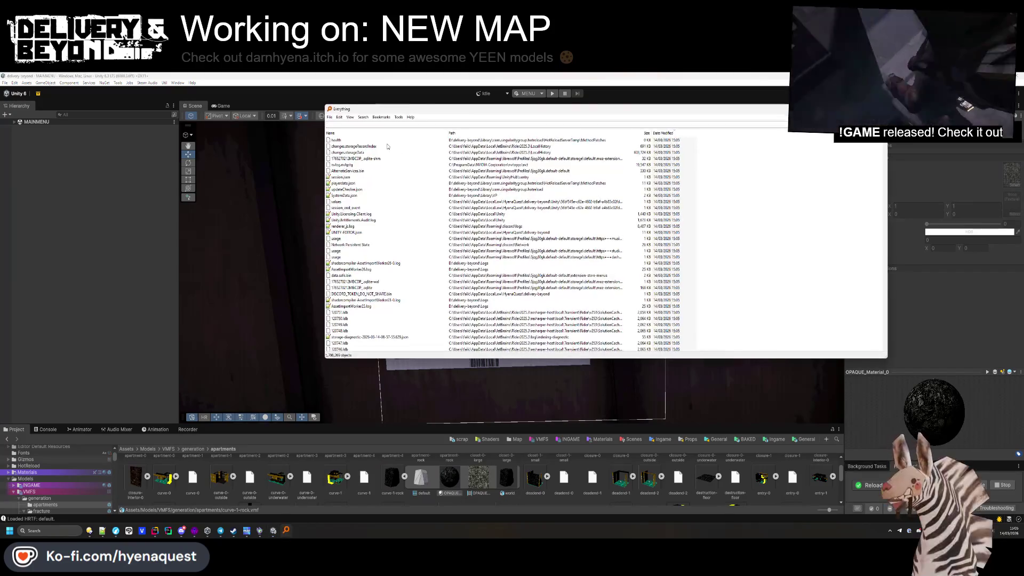
text(player.log)
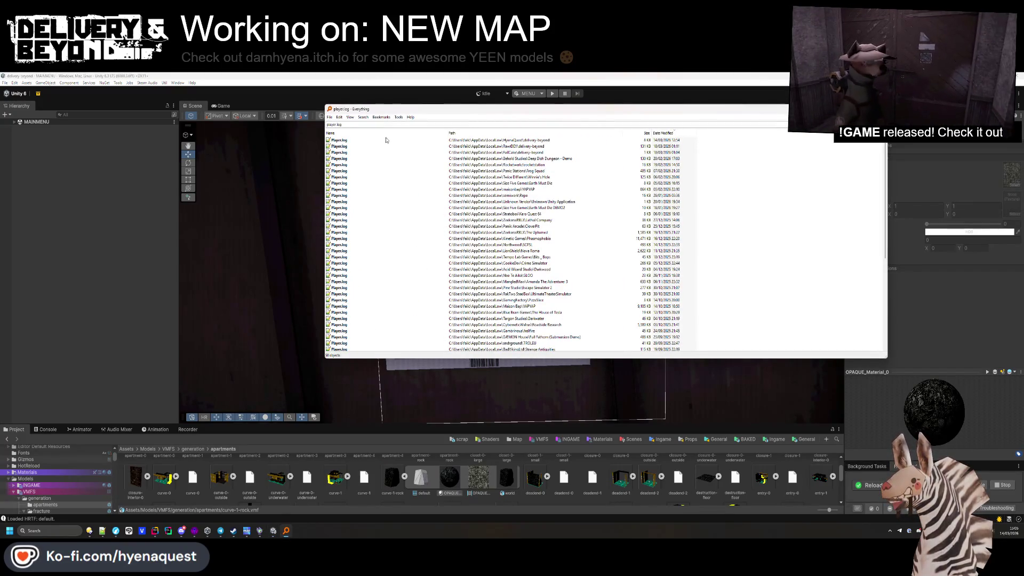
key(Down)
right_click(341, 140)
click(358, 160)
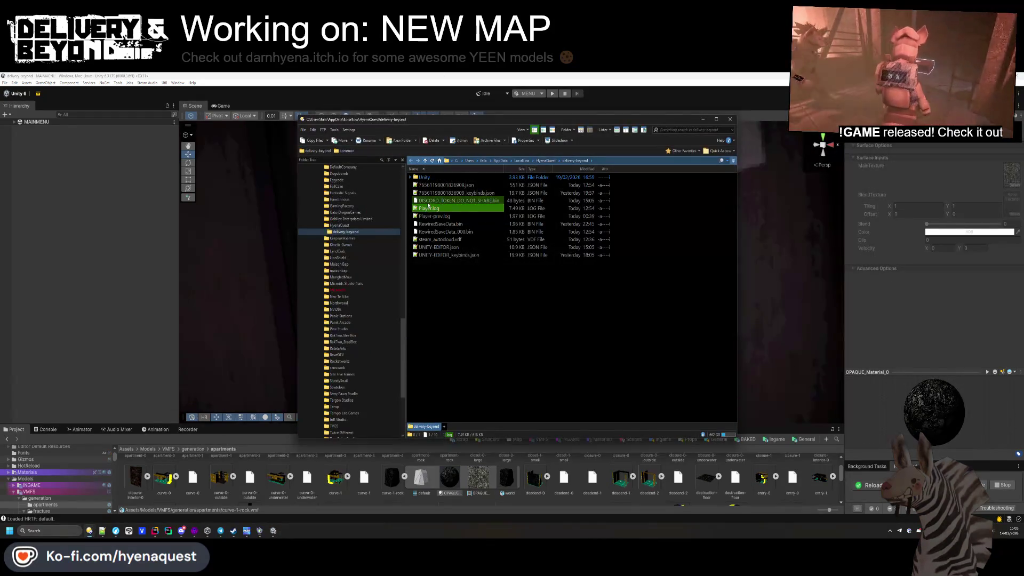
- Open the keybinds JSON file to view it, then close it and return to the save folder
double_click(442, 194)
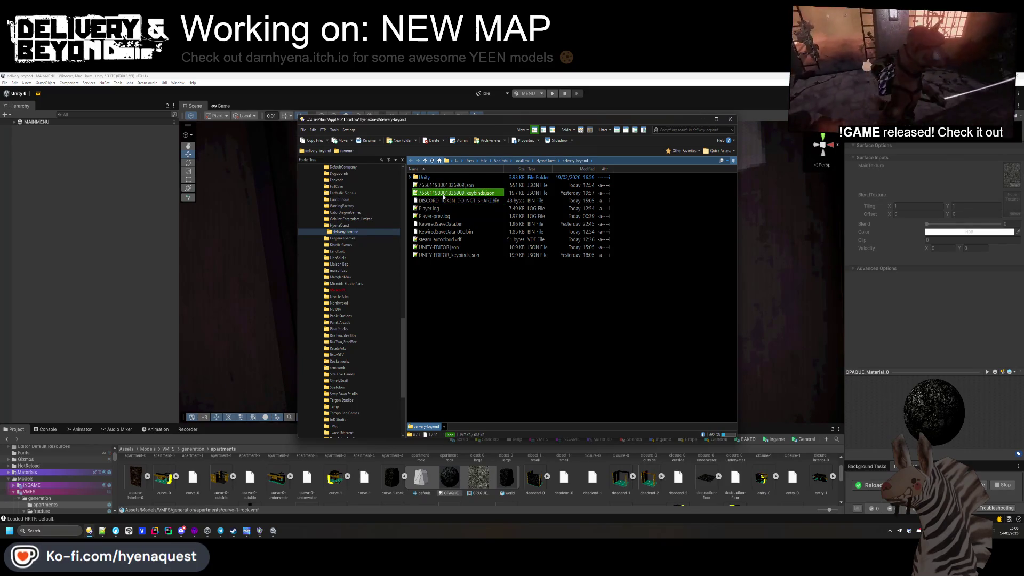
key(ctrl+w)
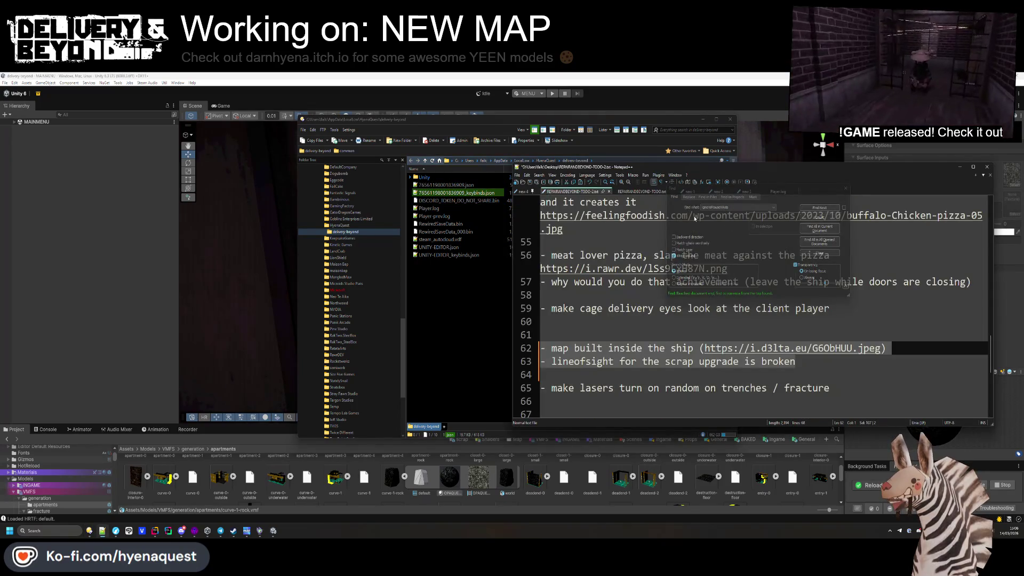
click(490, 283)
click(490, 195)
- Delete the keybinds JSON file and UNITY-EDITOR_keybinds.json, confirming each deletion
key(Delete)
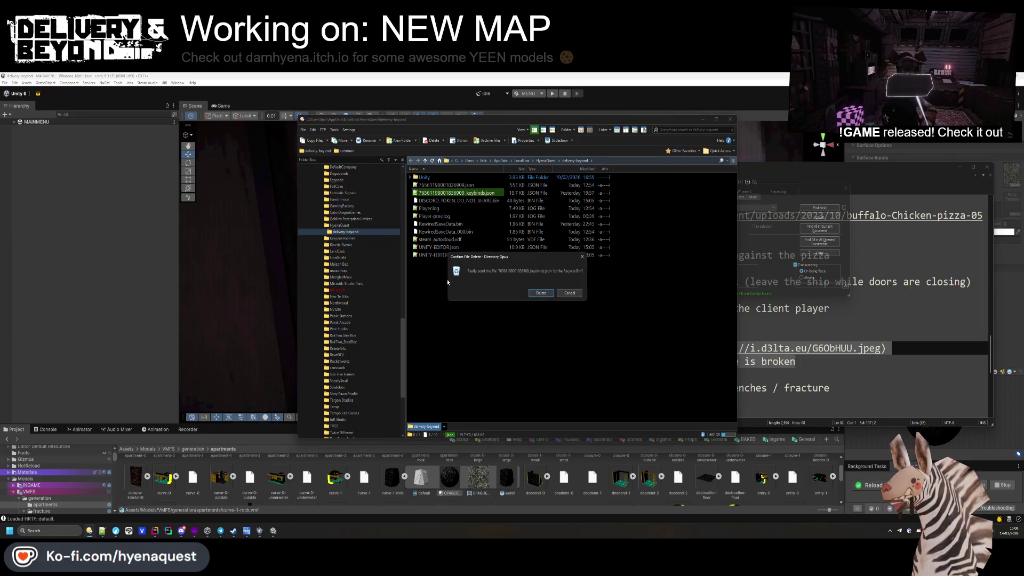
key(Return)
click(451, 247)
key(Delete)
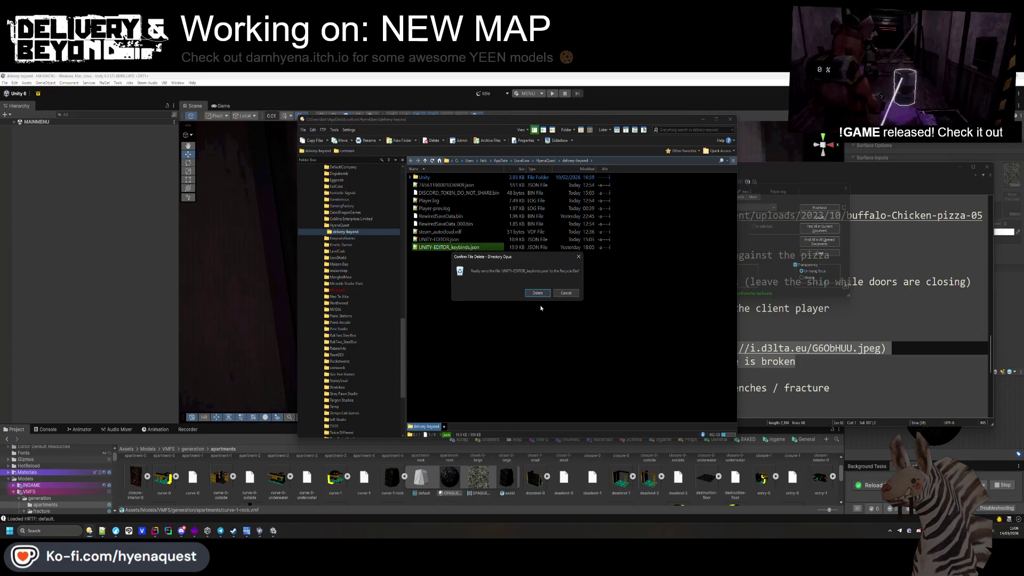
click(538, 293)
- Delete RewiredSaveData.bin and RewiredSaveData_000.bin, then open UNITY-EDITOR.json
click(460, 217)
shift+click(460, 223)
key(Delete)
key(Return)
double_click(441, 225)
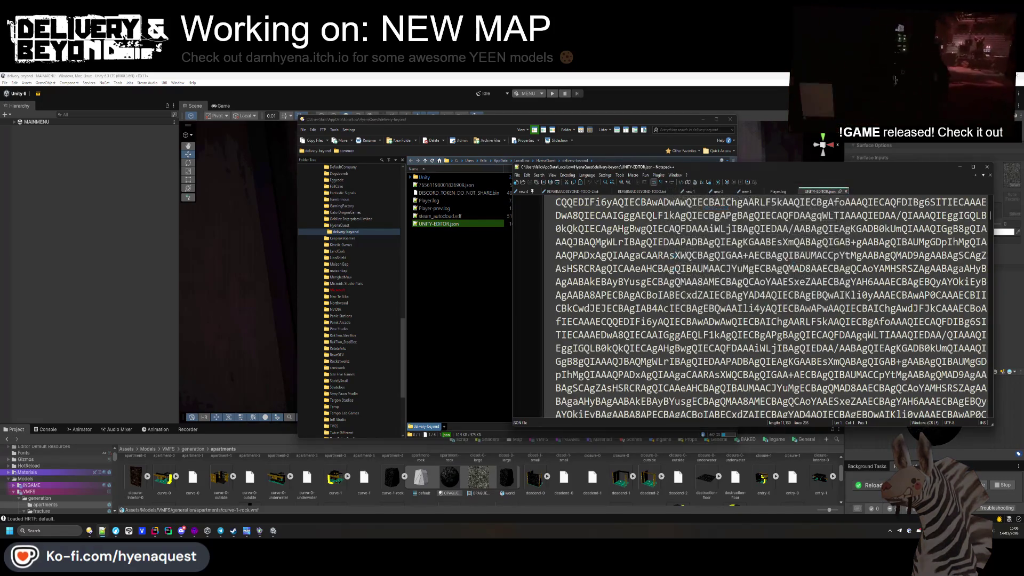
- Inspect the base64 keybinds value on line 22 of UNITY-EDITOR.json, then return to Unity
scroll(683, 248, down, 15)
scroll(673, 251, down, 10)
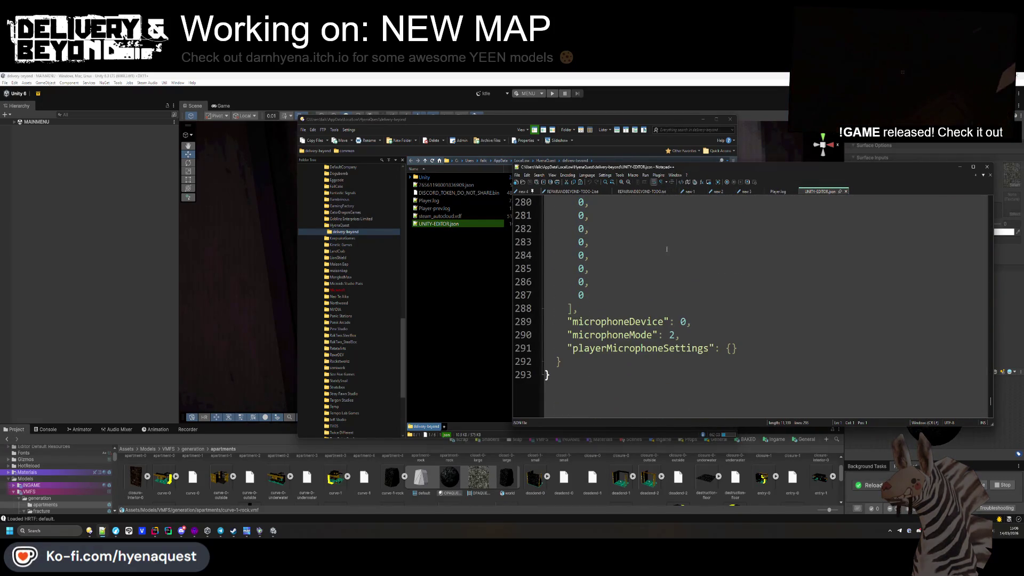
scroll(665, 244, up, 19)
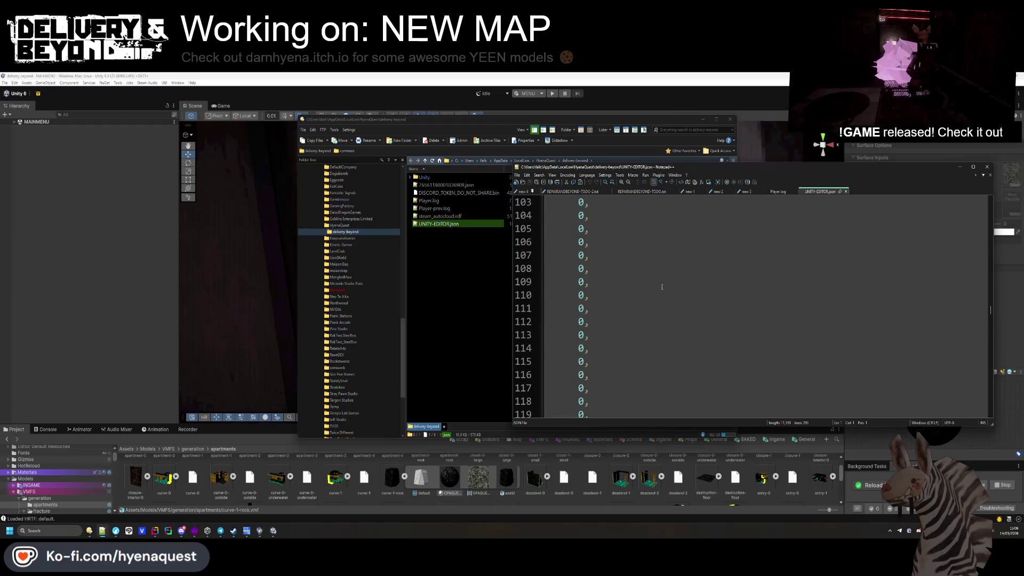
scroll(661, 287, up, 7)
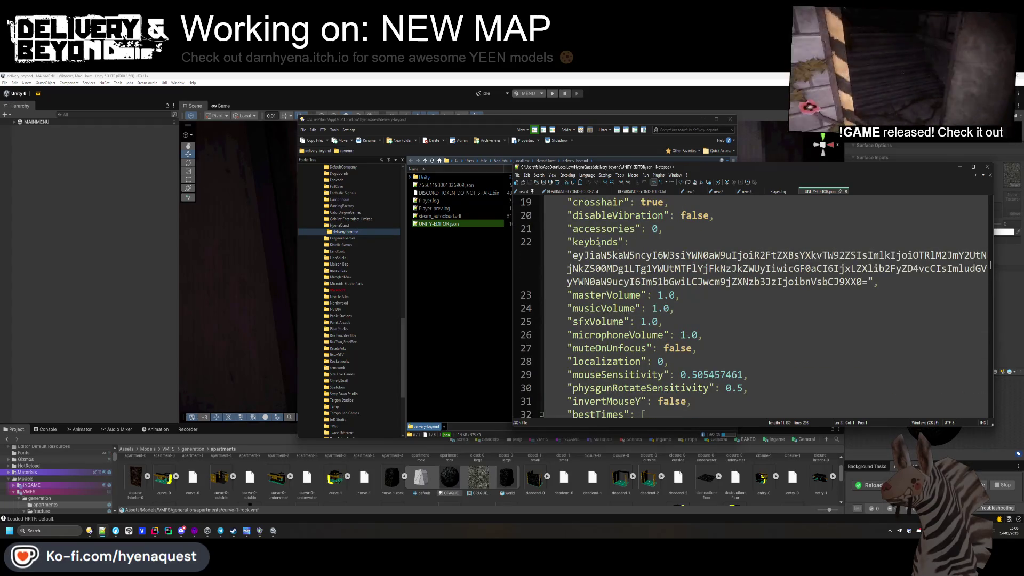
double_click(598, 242)
double_click(696, 255)
click(696, 255)
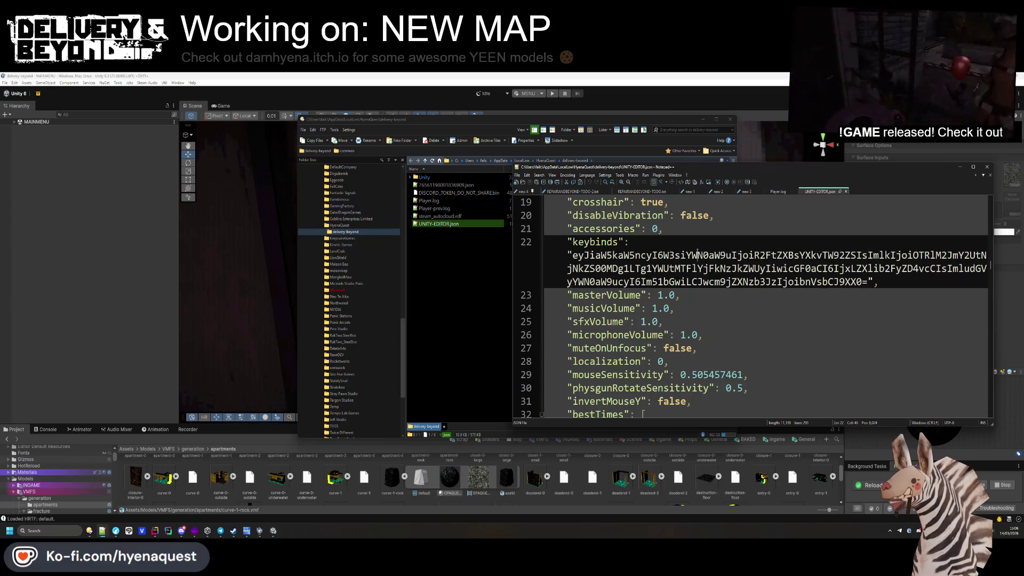
scroll(701, 265, down, 2)
scroll(673, 261, up, 4)
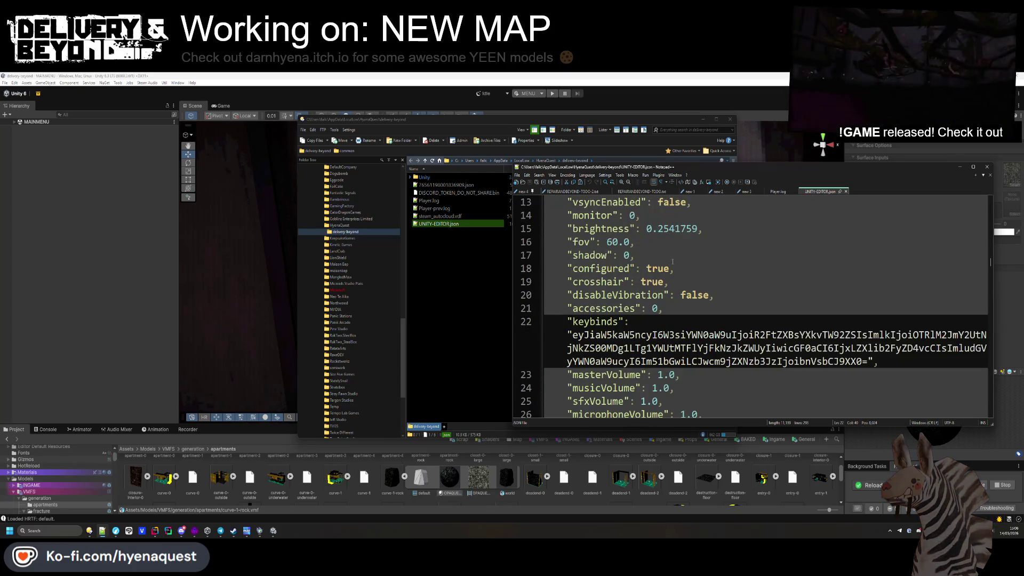
scroll(678, 257, down, 9)
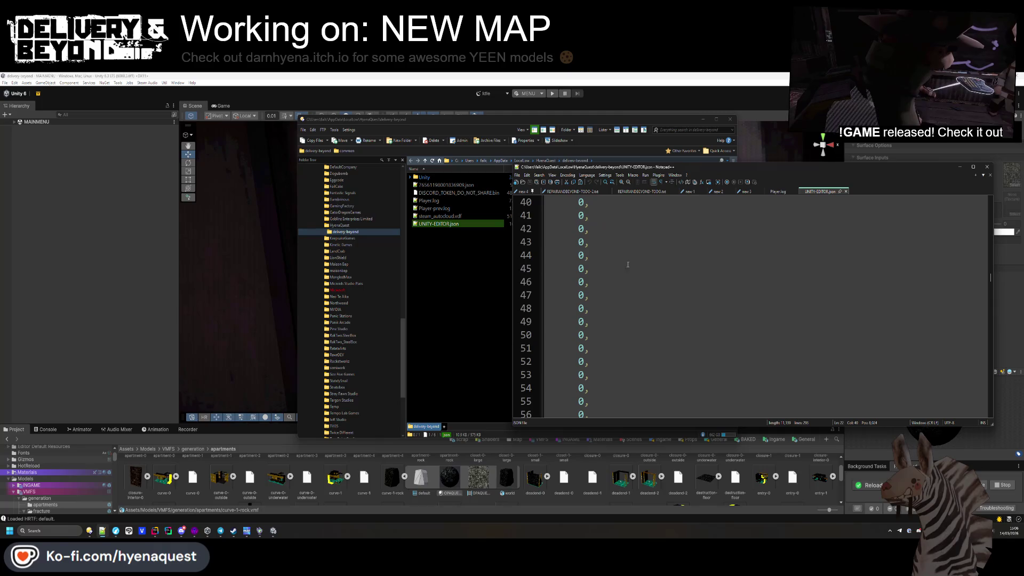
click(125, 257)
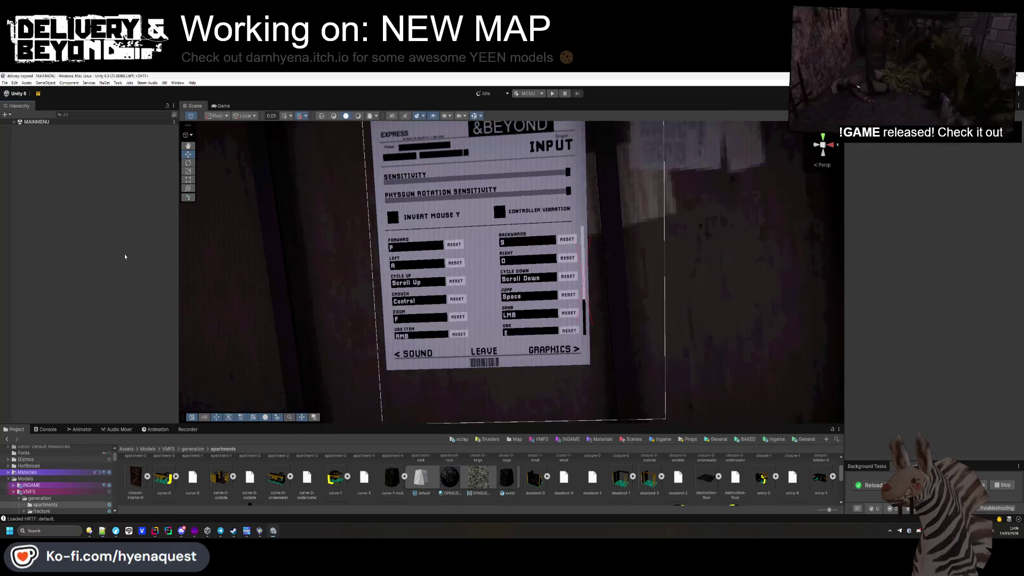
- Play the game, go to Settings > INPUT, and rebind Cycle Up to Scroll Wheel
click(555, 95)
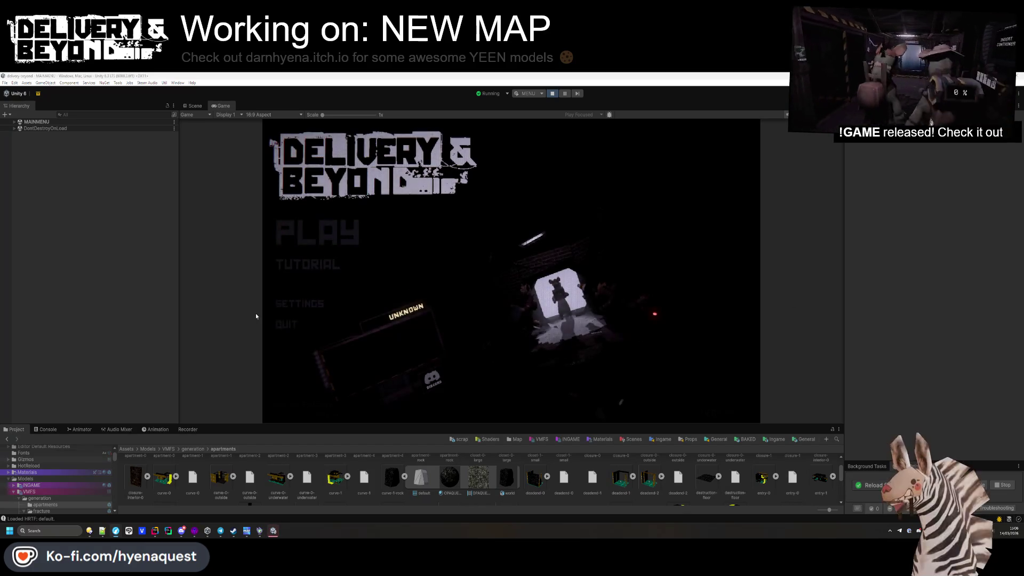
click(297, 304)
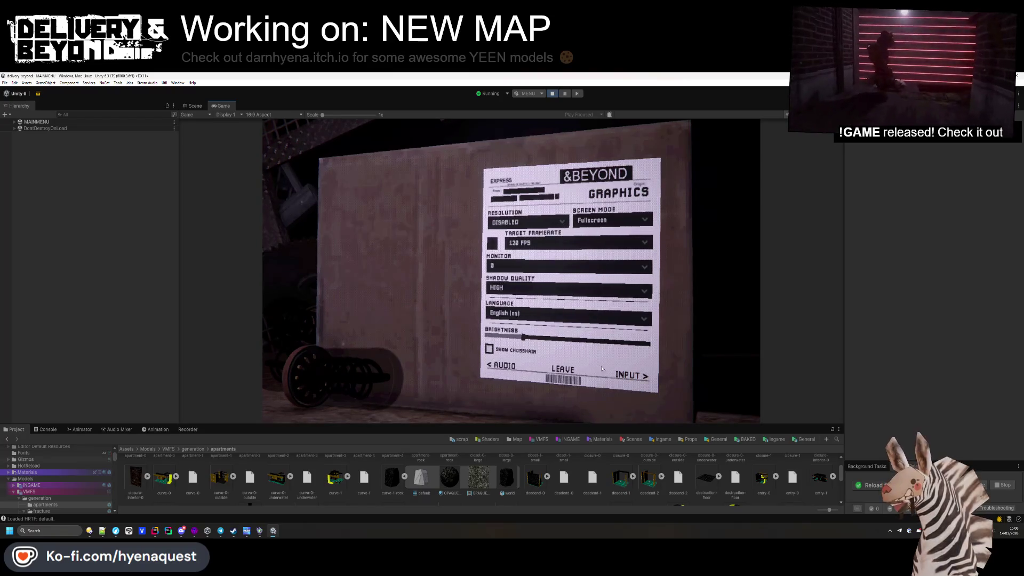
click(630, 375)
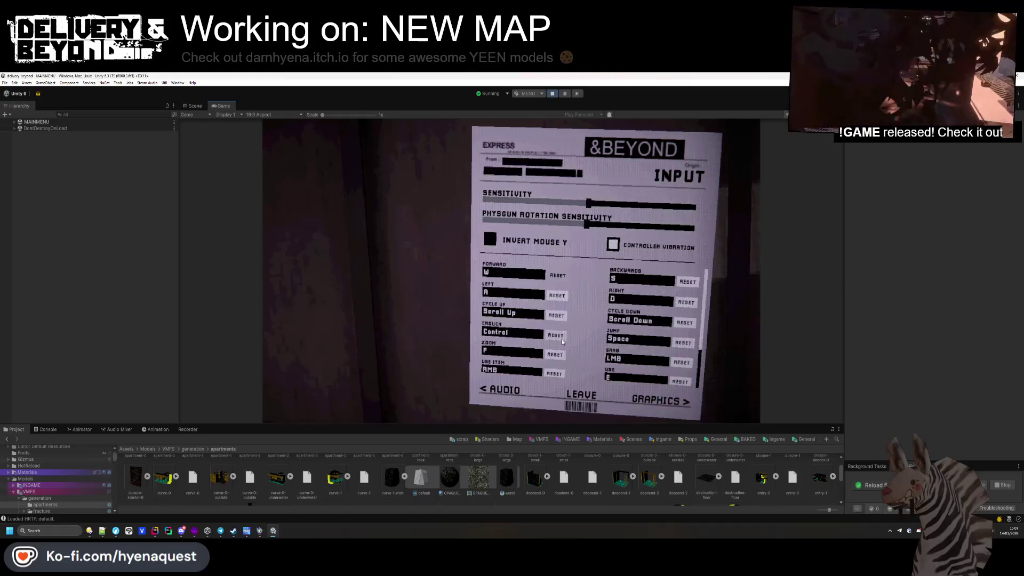
scroll(579, 322, down, 3)
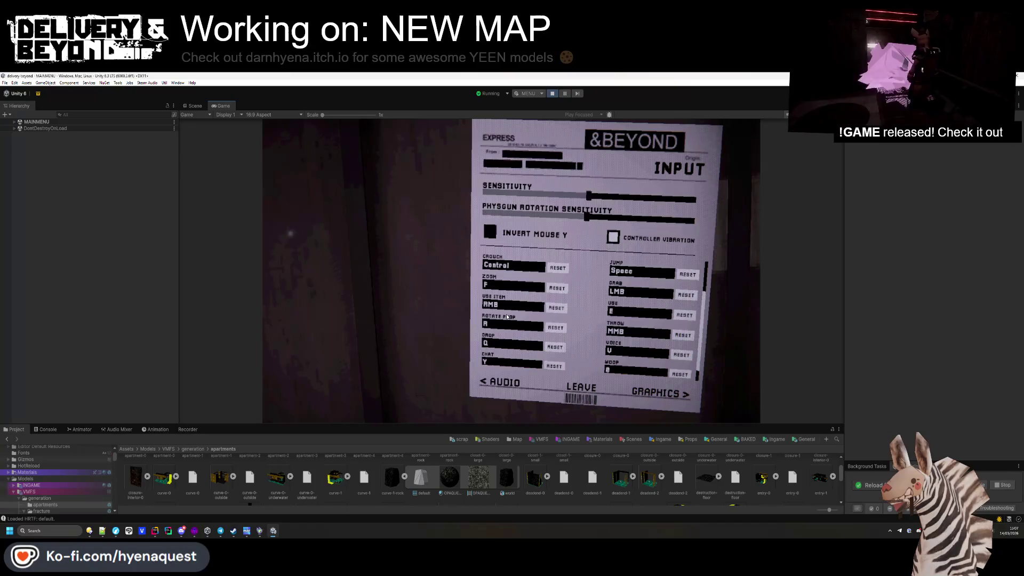
scroll(506, 317, up, 3)
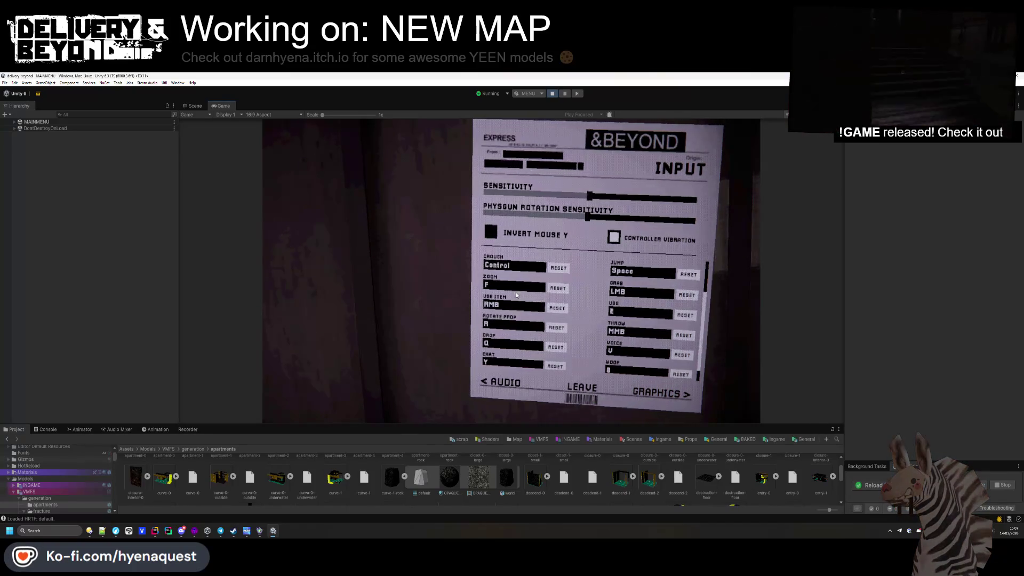
click(511, 309)
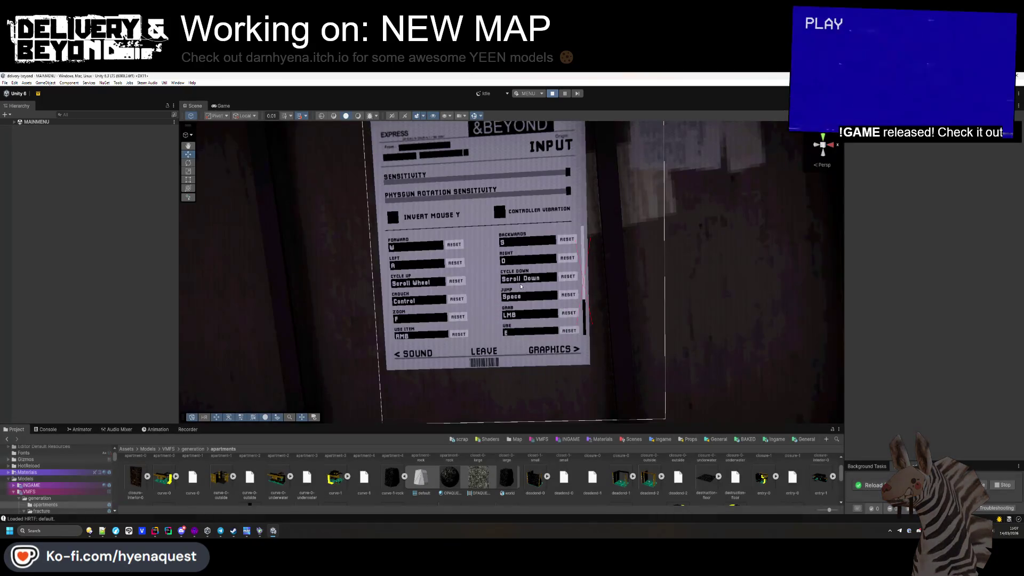
- Select [REBIND-CYCLE-UP] and review its Rebind Action UI display and binding settings
click(413, 288)
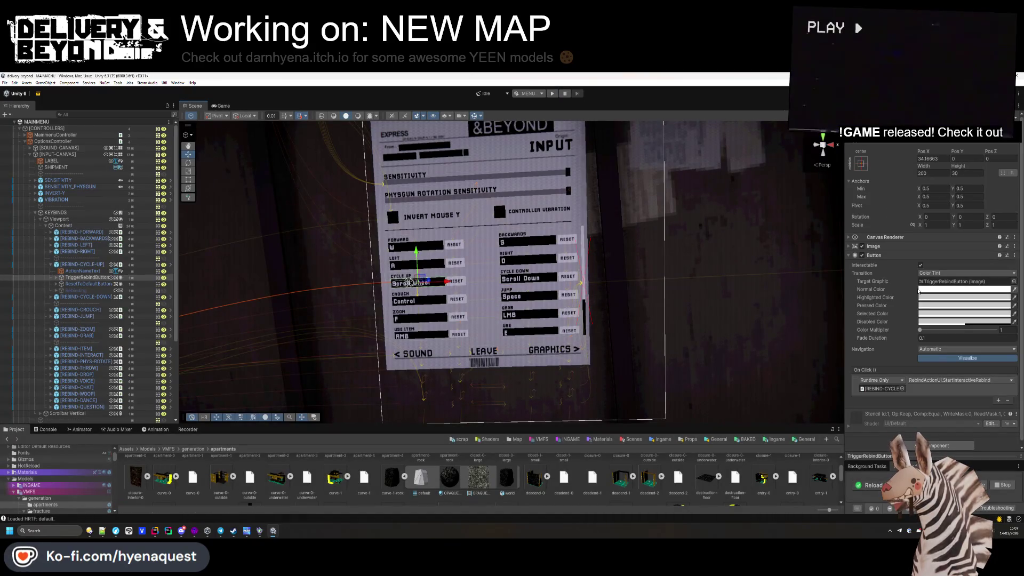
click(86, 265)
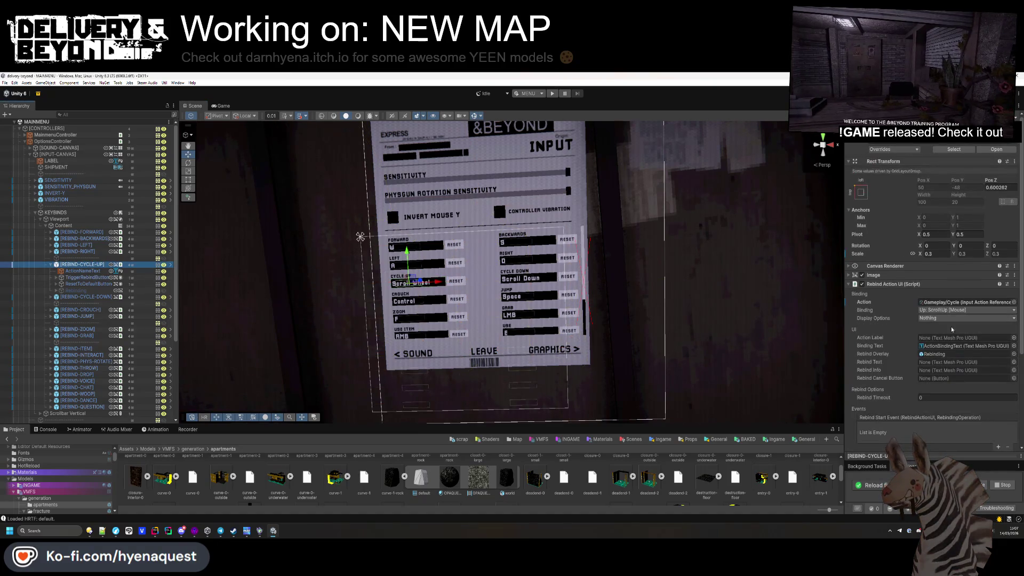
click(952, 318)
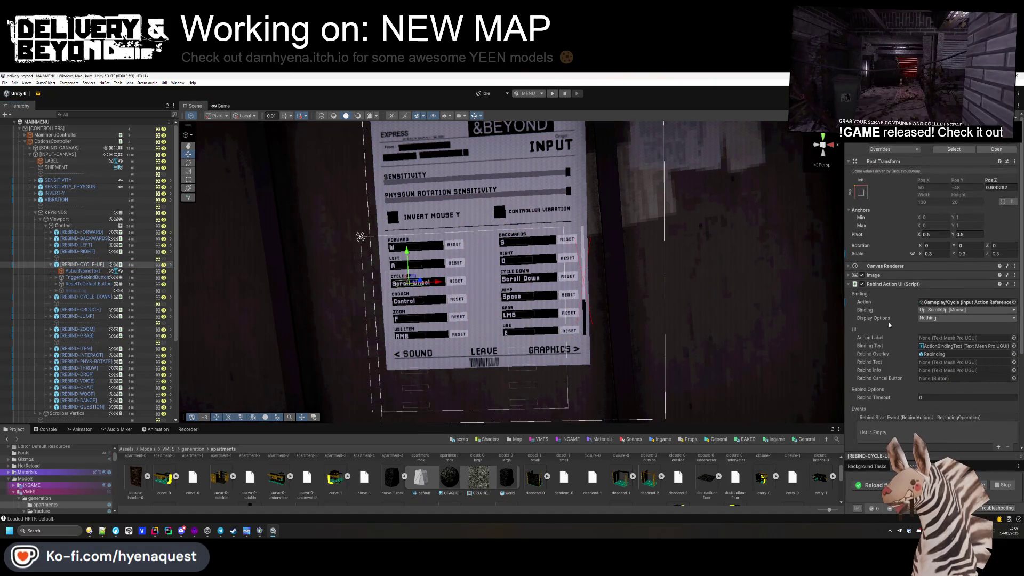
click(954, 311)
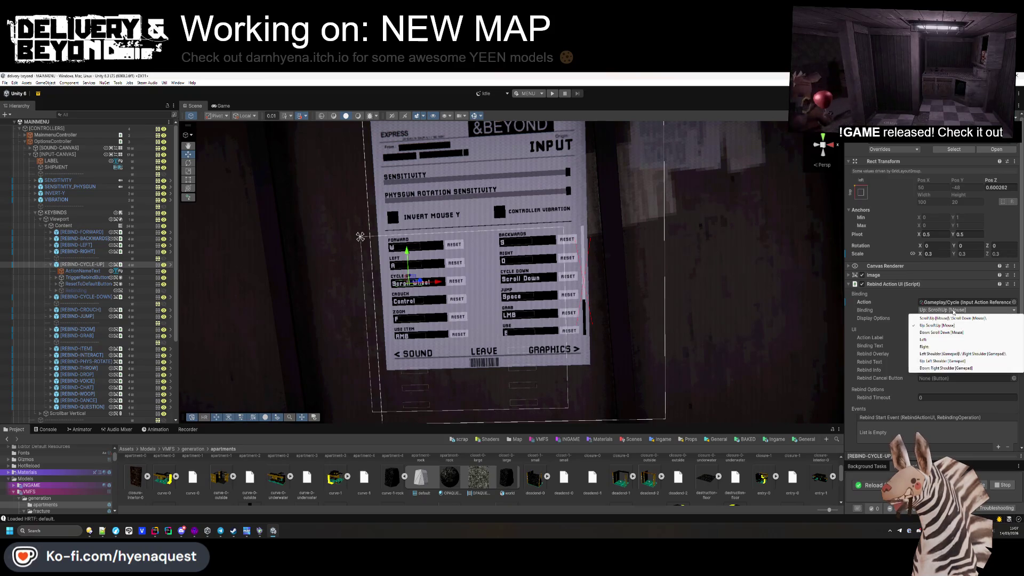
- Keep the rebind on Gameplay/Cycle with Scroll/Up, and ping the Controls asset
click(1014, 302)
click(1014, 302)
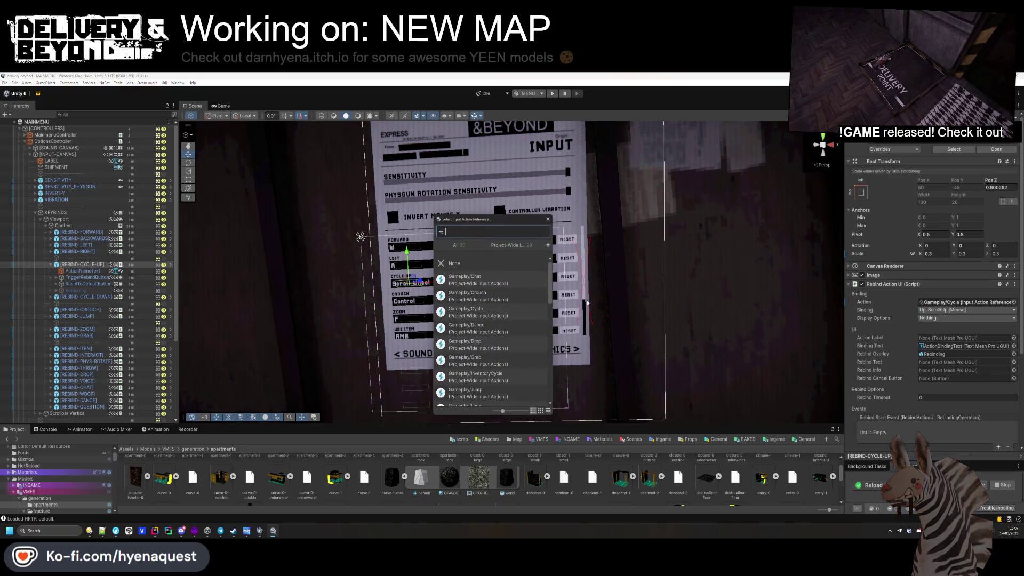
text(cy)
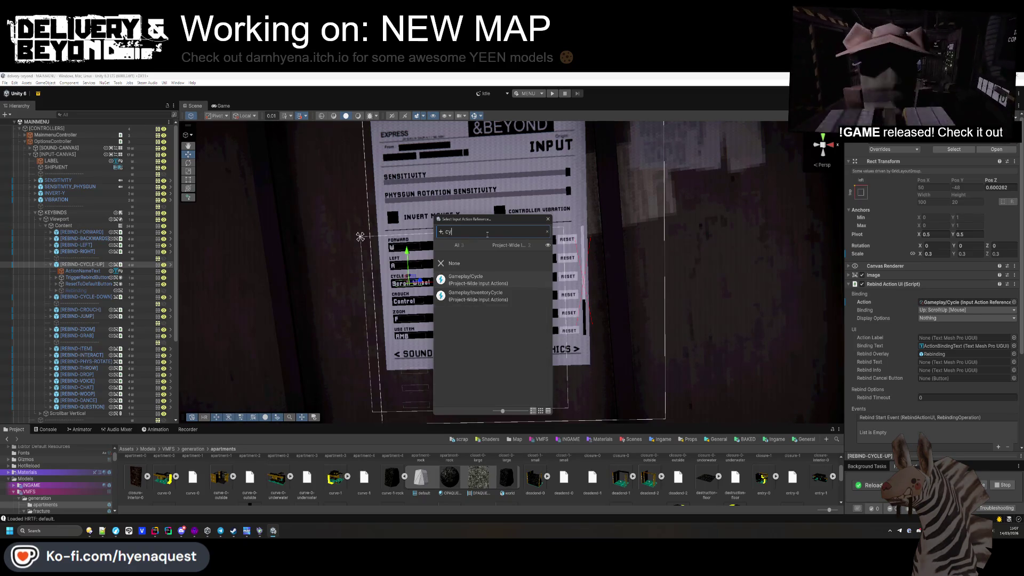
click(492, 281)
click(548, 219)
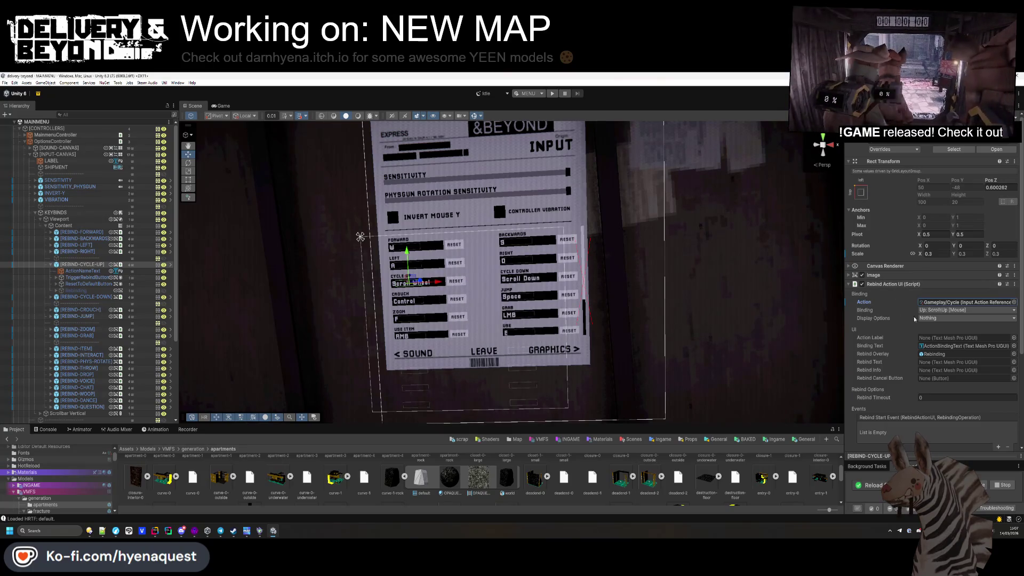
click(934, 311)
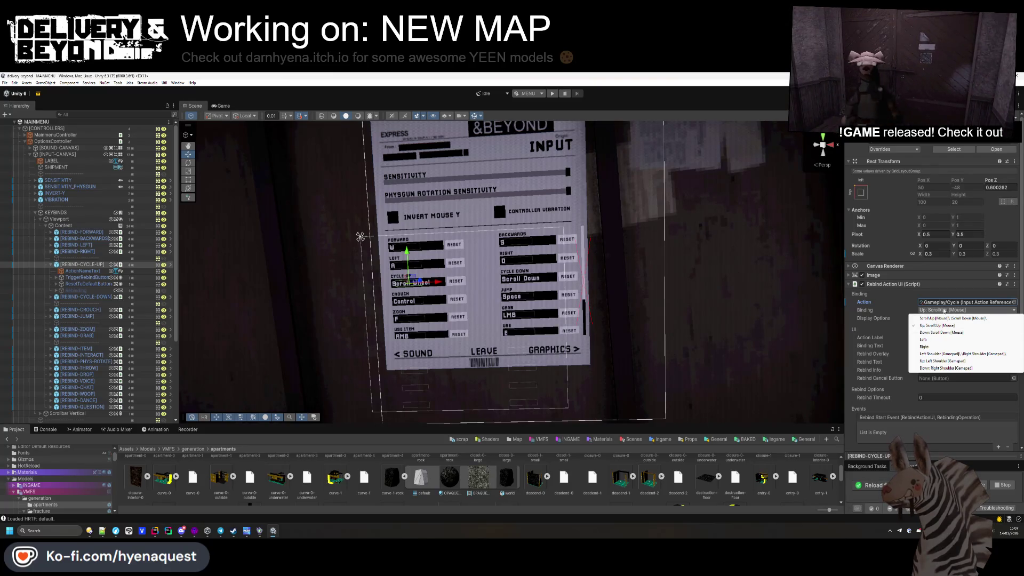
click(946, 309)
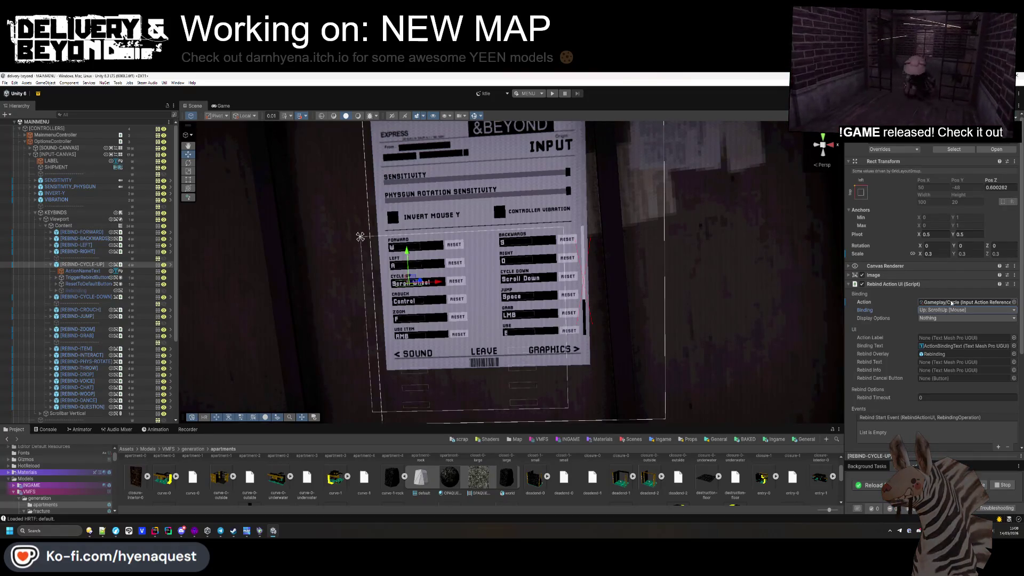
double_click(952, 303)
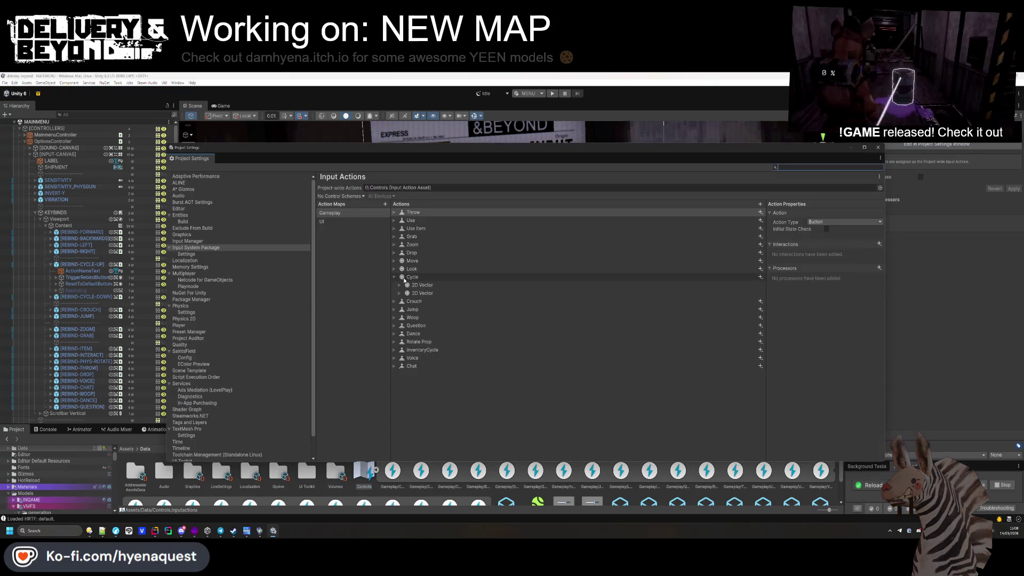
- Add a new CycleUp action to the Gameplay map in the input actions editor
click(683, 277)
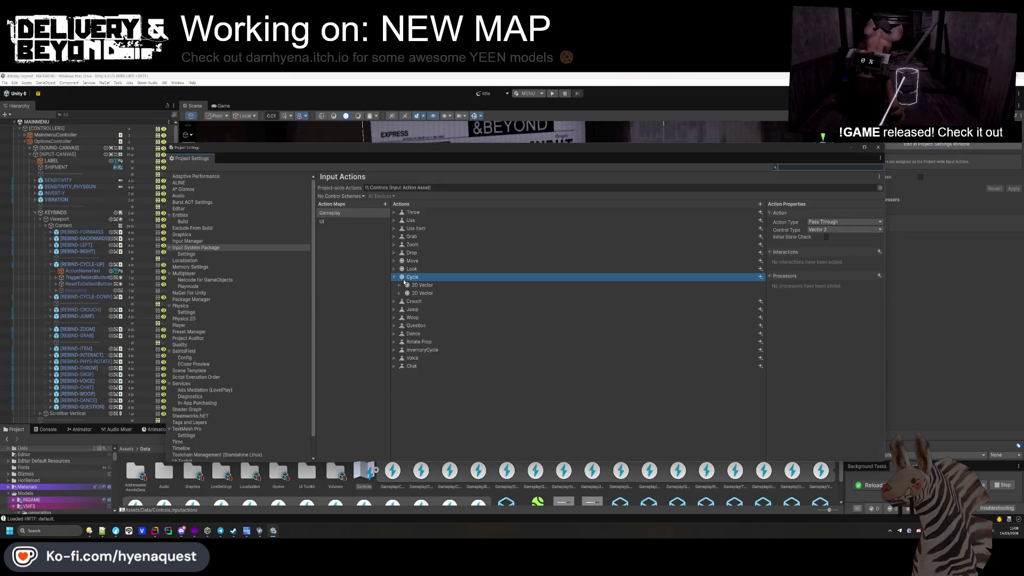
click(759, 204)
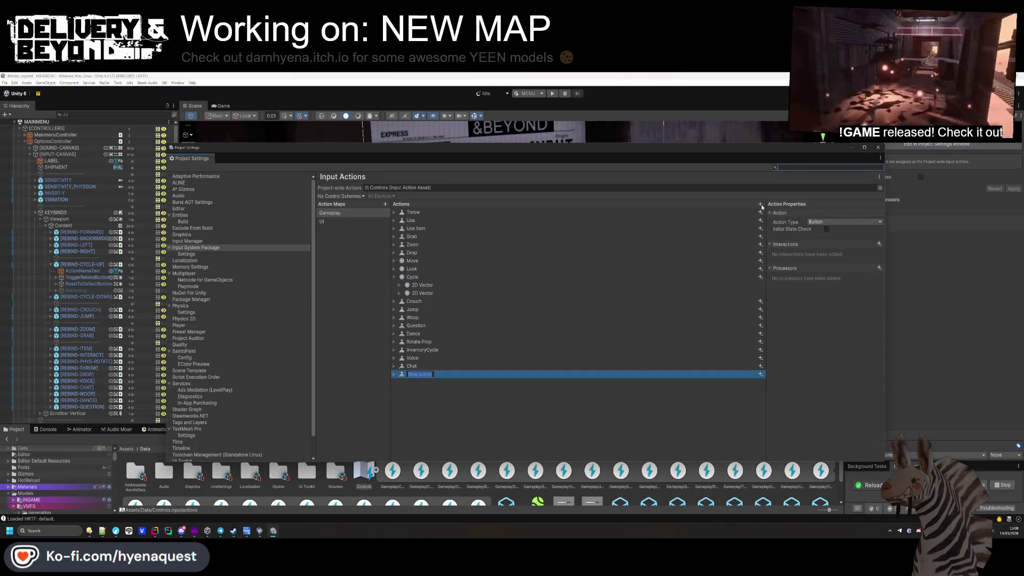
text(CycleUp)
key(Return)
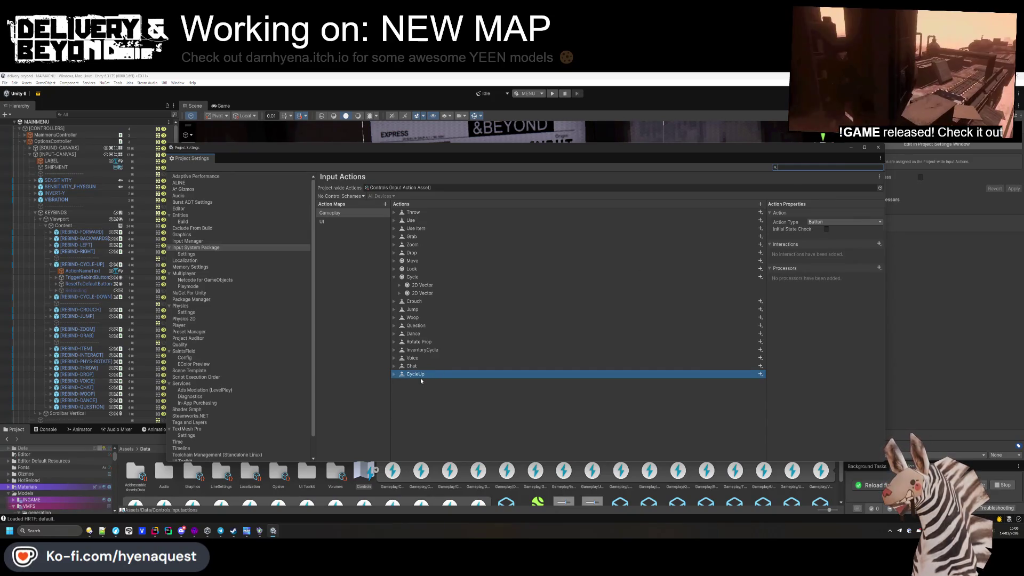
key(Right)
key(Down)
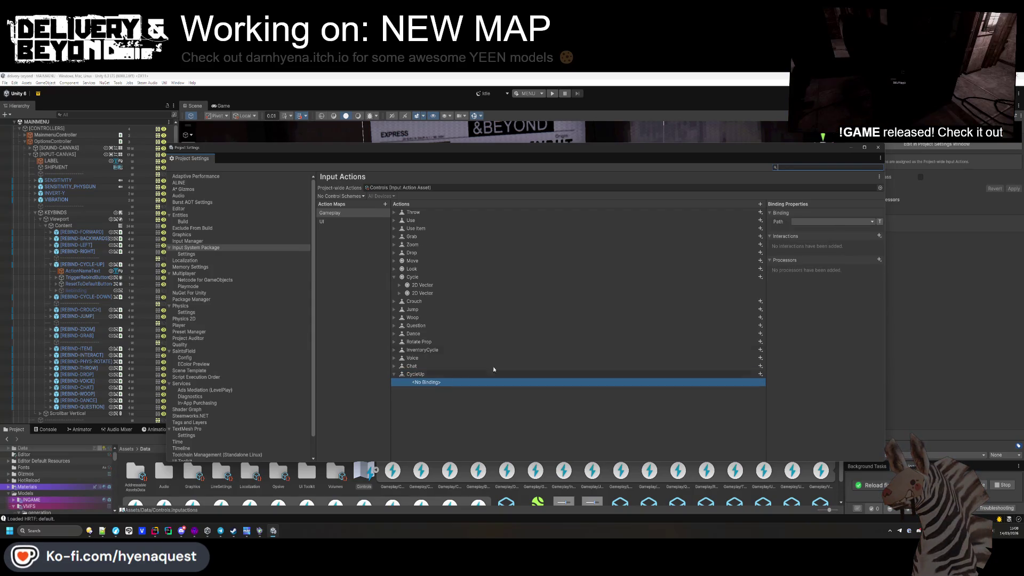
- Browse mouse controls for CycleUp's empty binding, then delete that binding
click(832, 221)
click(800, 230)
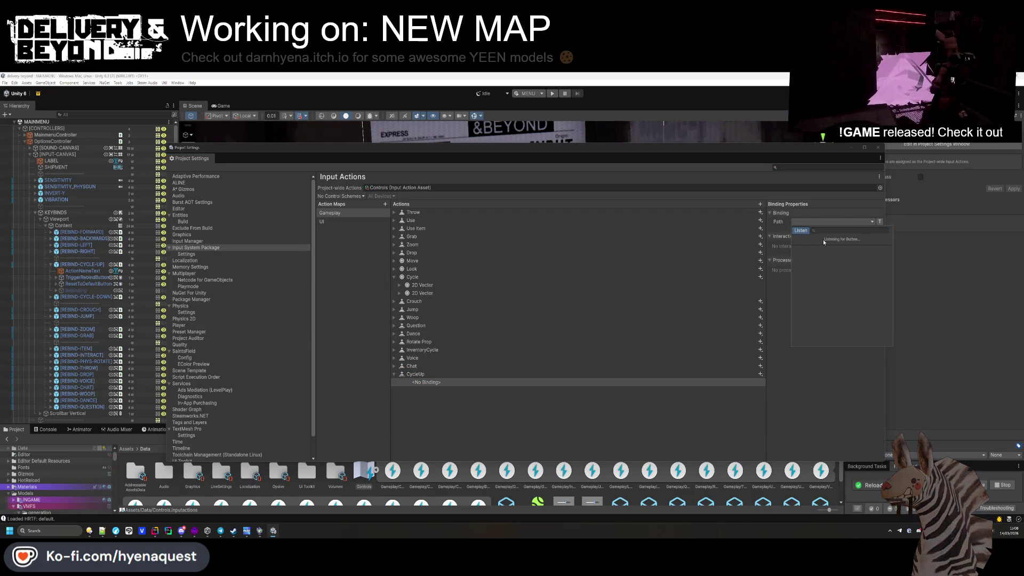
click(801, 231)
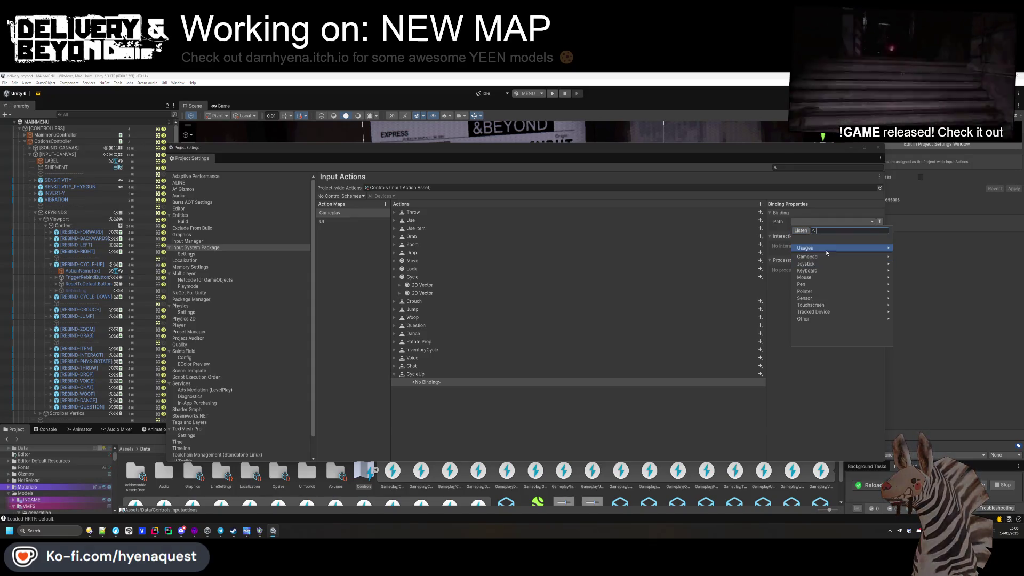
text(mouse)
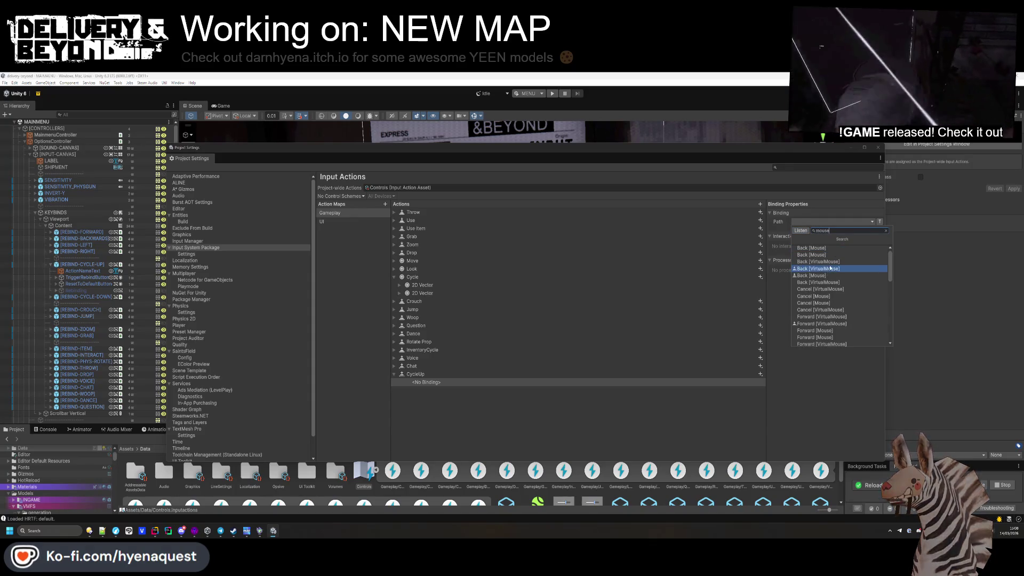
scroll(825, 277, down, 10)
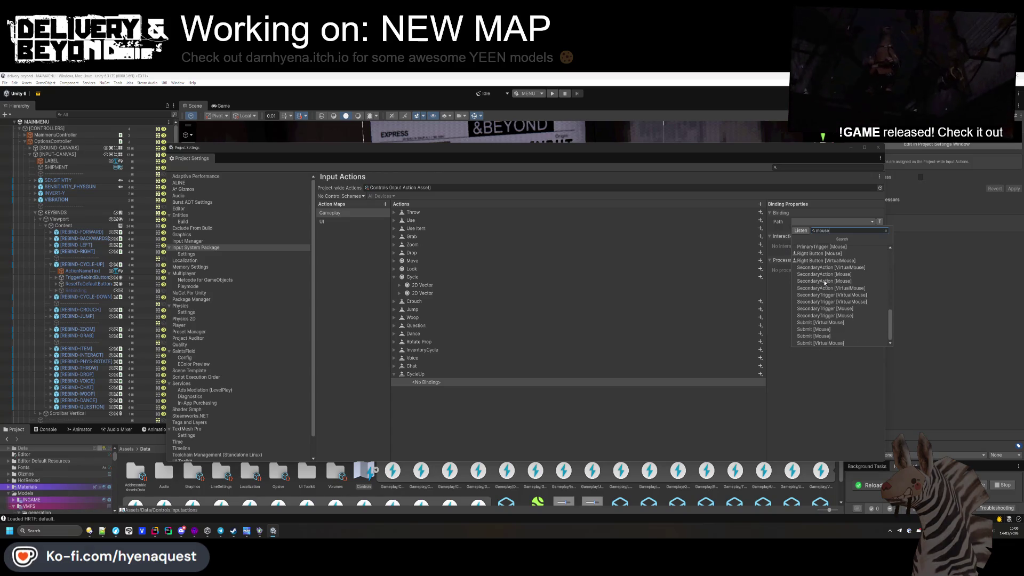
click(496, 382)
click(496, 383)
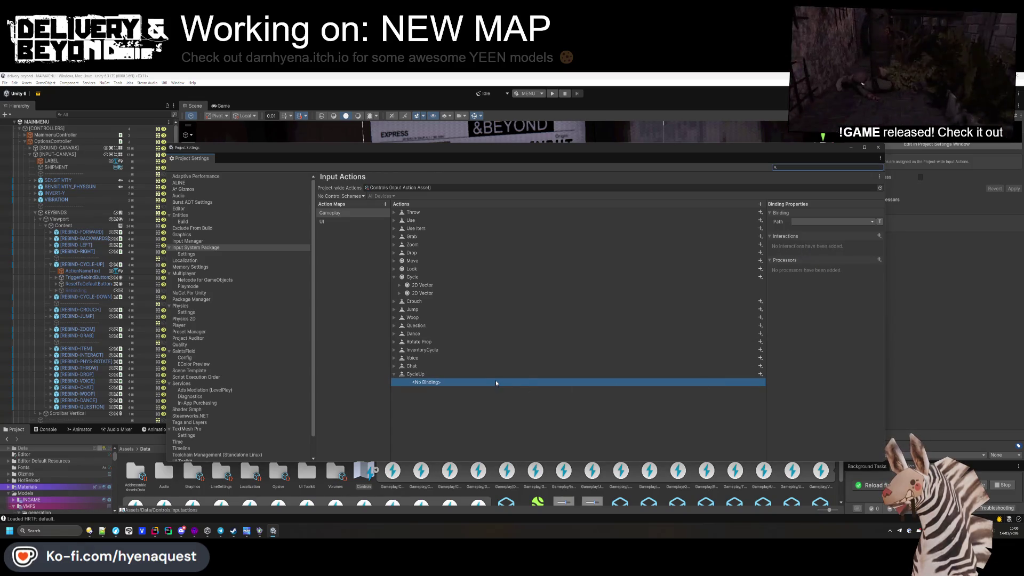
key(Delete)
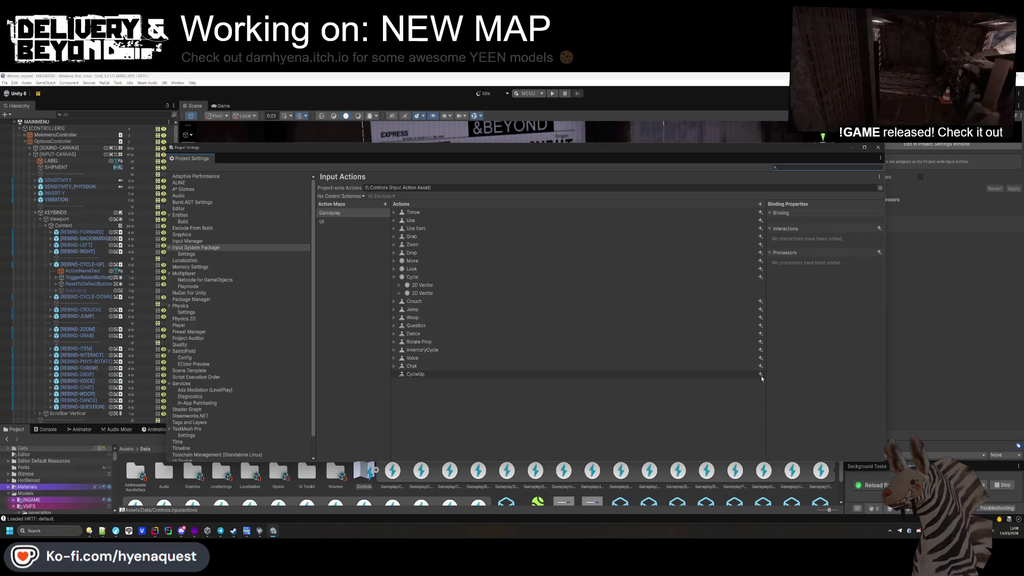
- Add a 1D Axis composite to CycleUp, search mouse controls for its Negative part, then add a plain binding
click(761, 375)
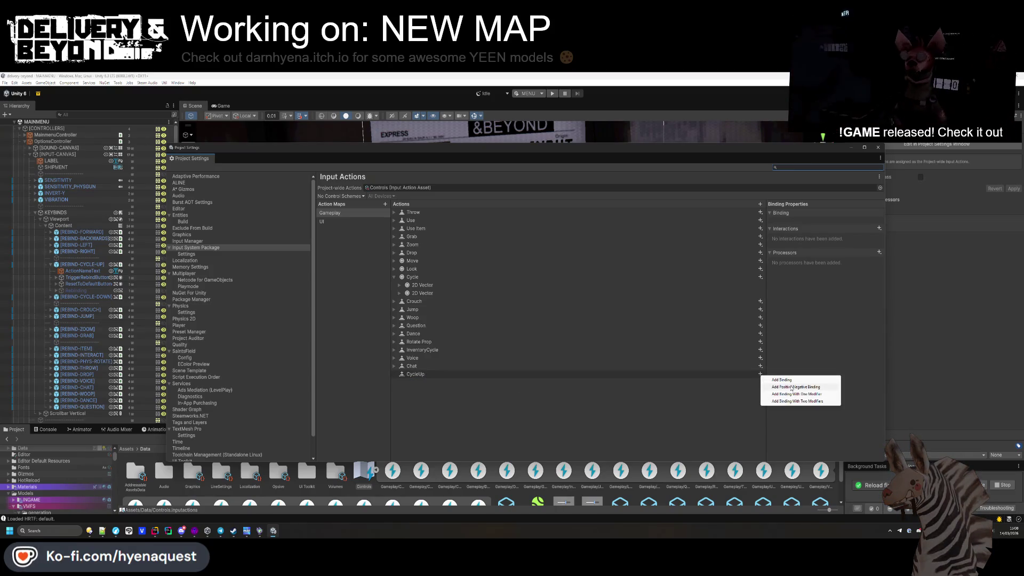
click(791, 388)
click(400, 384)
click(436, 390)
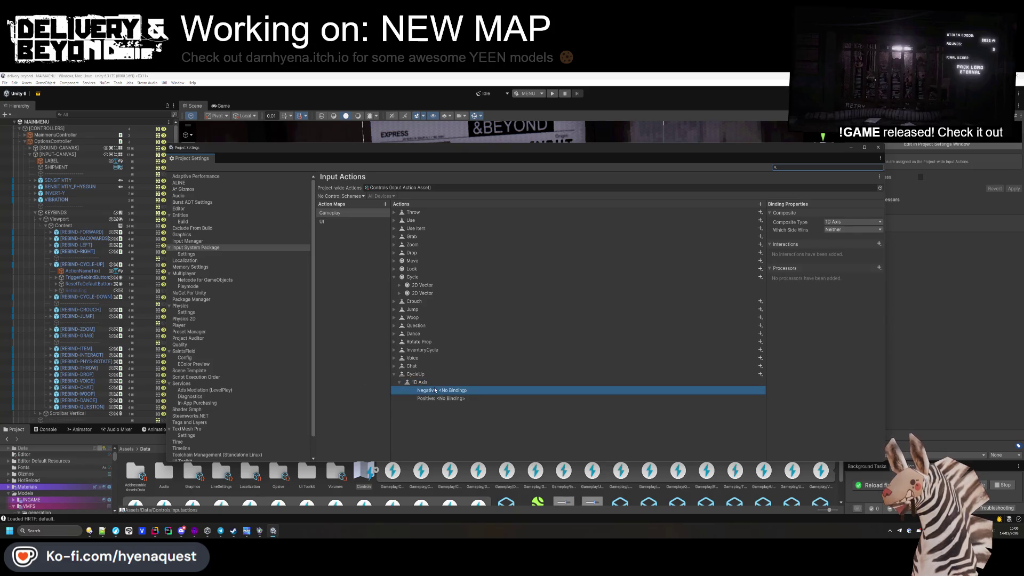
click(824, 221)
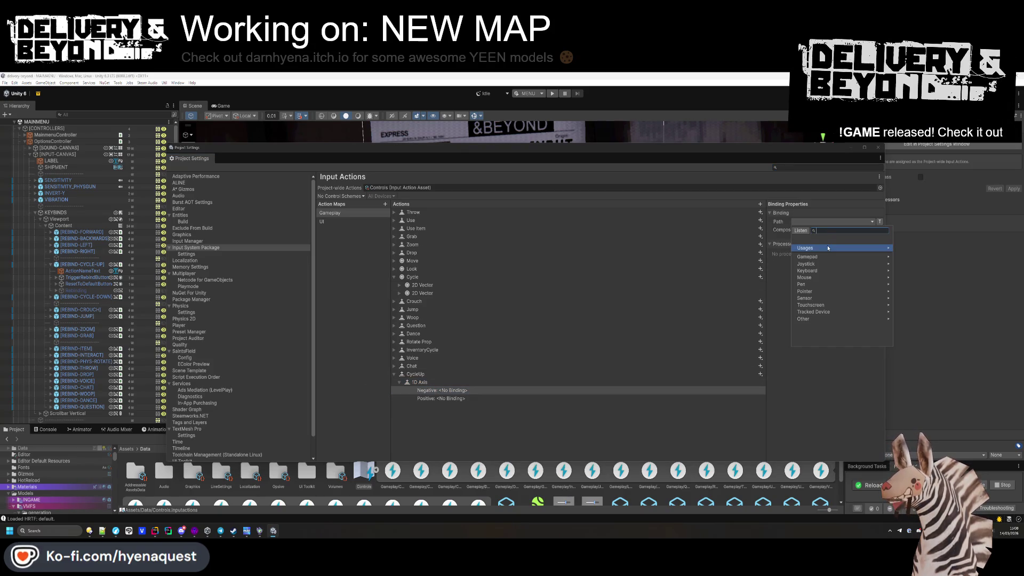
text(mouse)
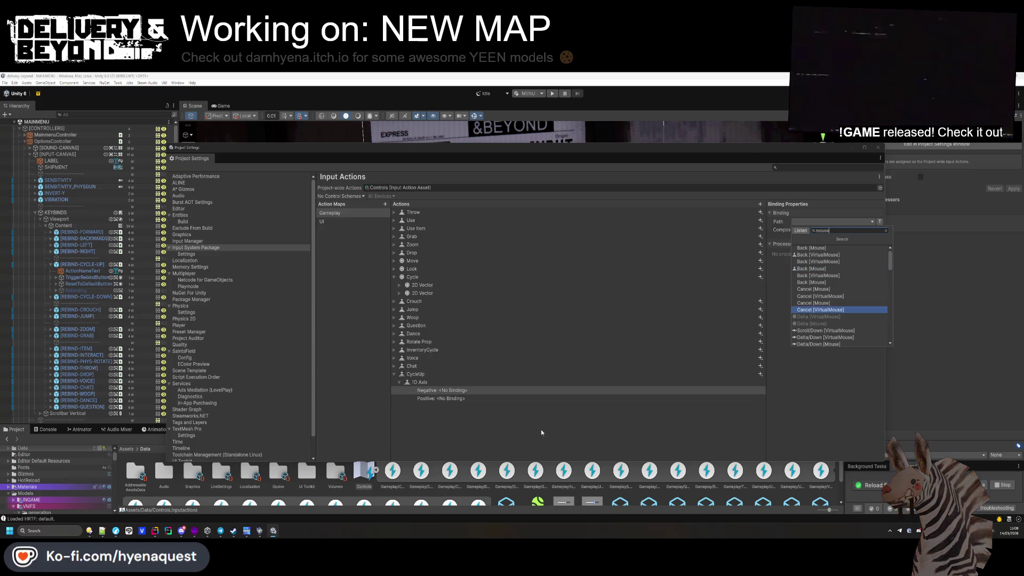
click(831, 270)
click(428, 383)
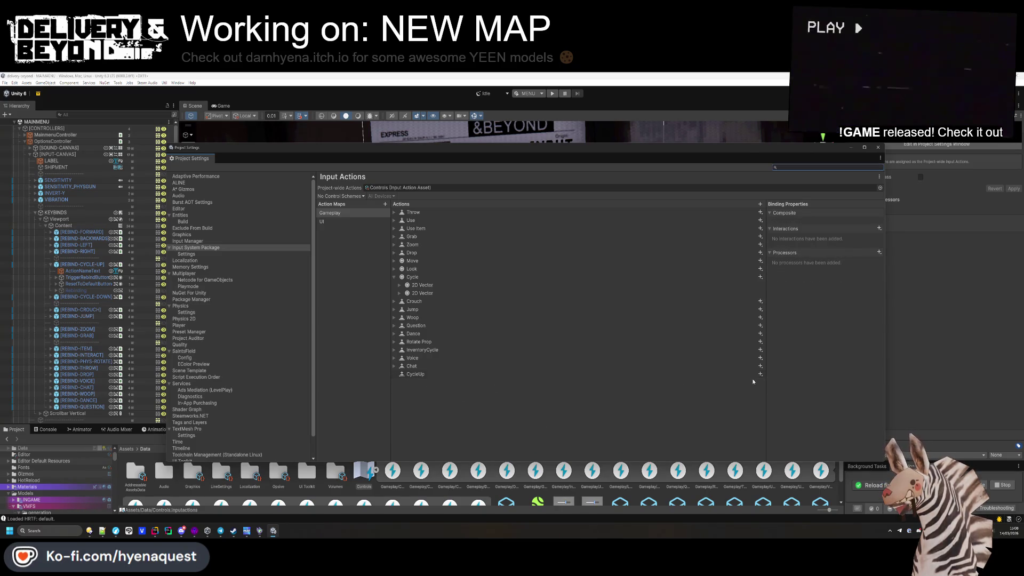
click(760, 374)
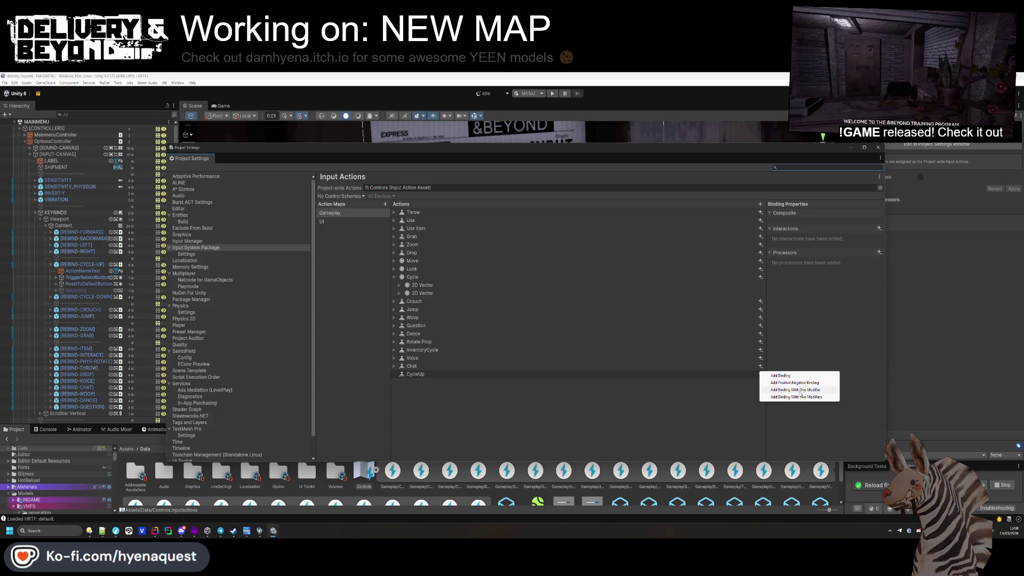
click(781, 376)
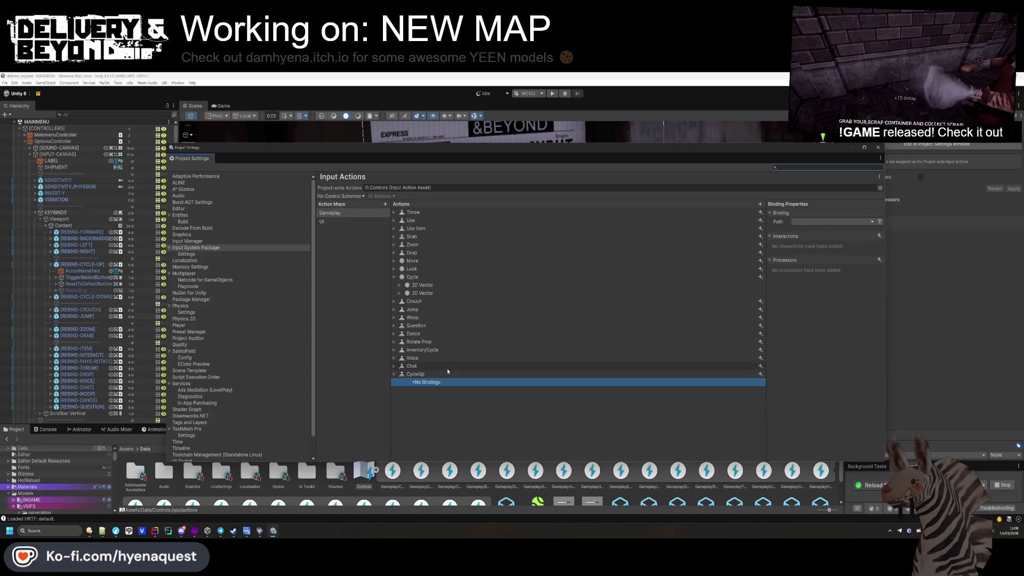
- Change CycleUp's action type from Value to Pass Through
key(Up)
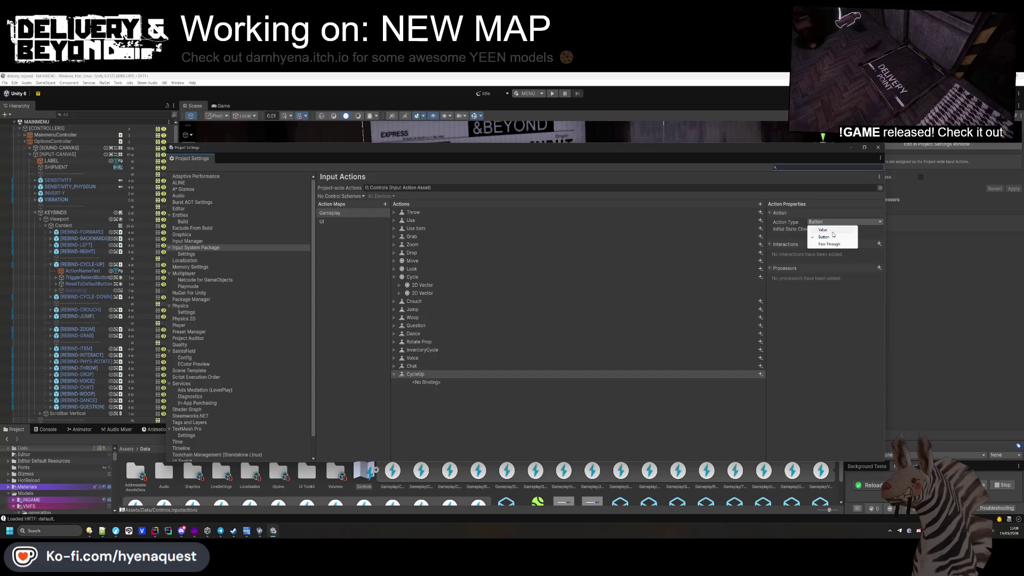
key(Escape)
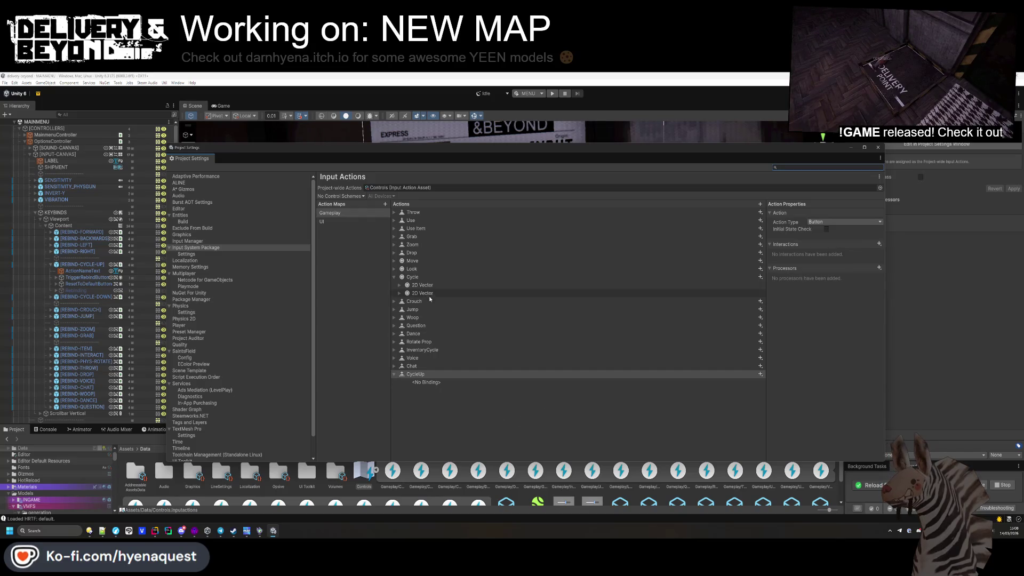
click(822, 221)
click(825, 230)
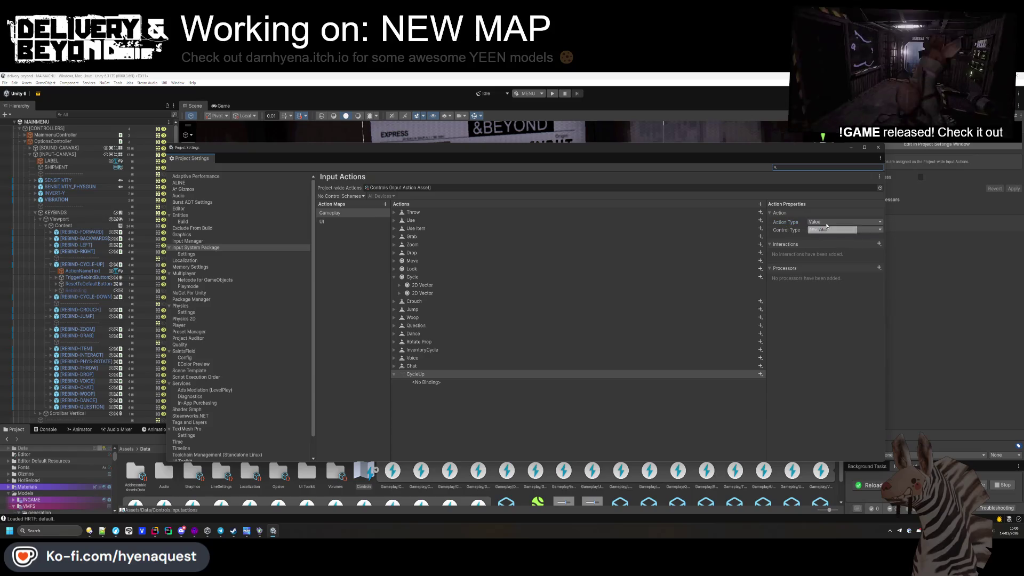
click(826, 222)
click(824, 245)
- Remove the CycleUp action and select the existing Cycle action for renaming
drag(415, 373, 408, 277)
click(408, 277)
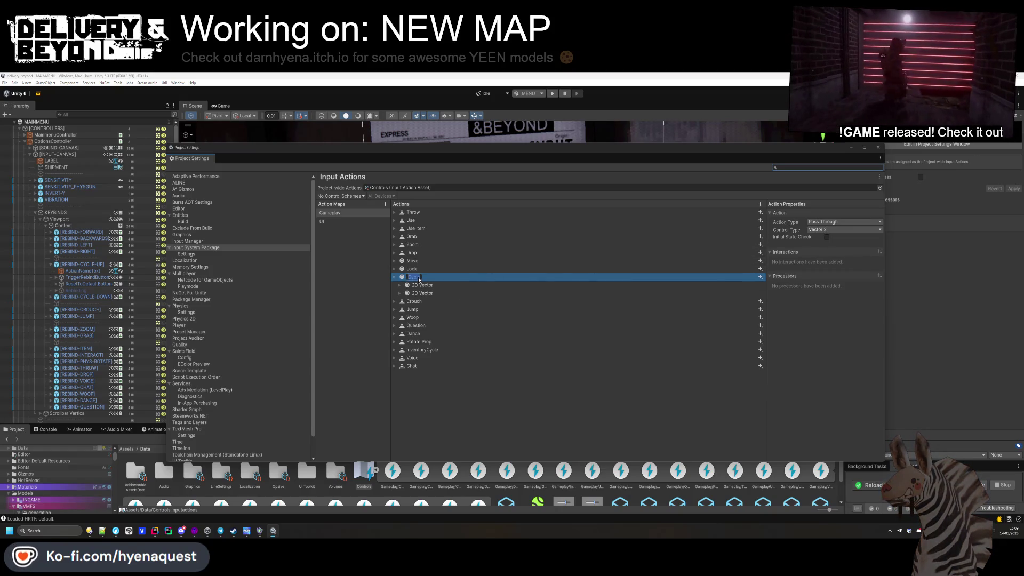
double_click(420, 277)
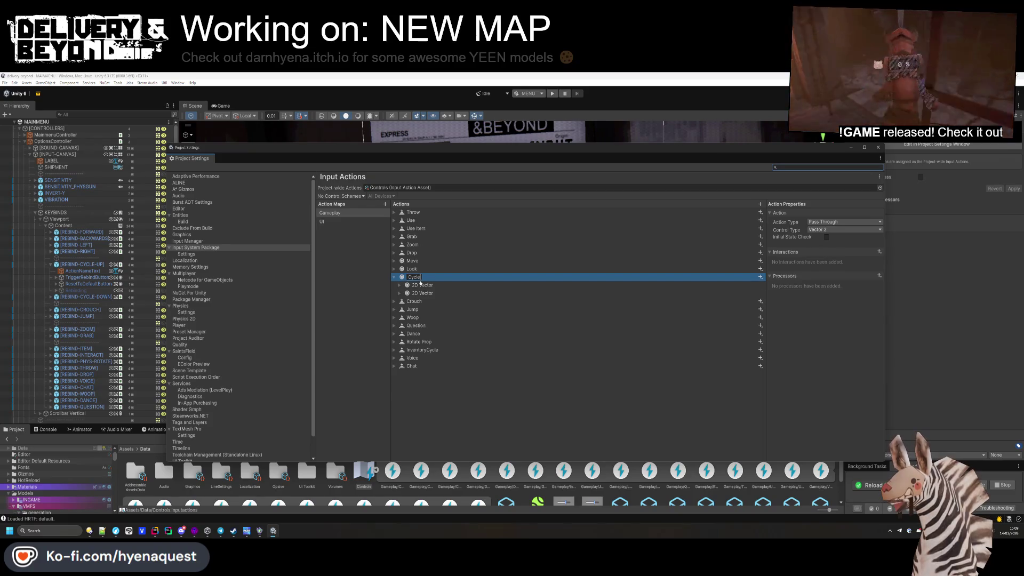
- Rename Cycle to CycleUp and review its control type and two 2D Vector composites
text(Up)
key(Return)
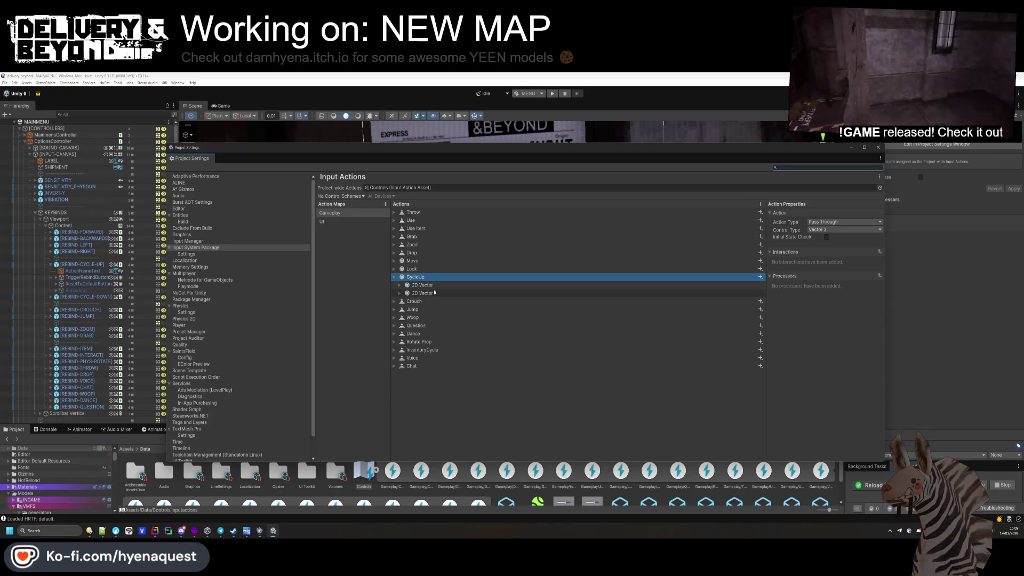
click(435, 293)
click(422, 286)
click(411, 278)
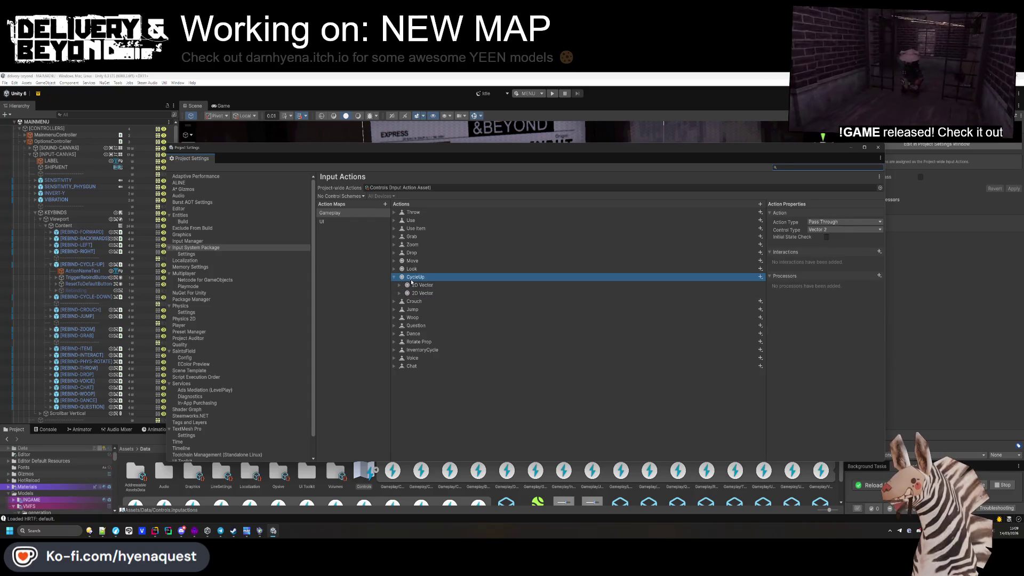
click(826, 230)
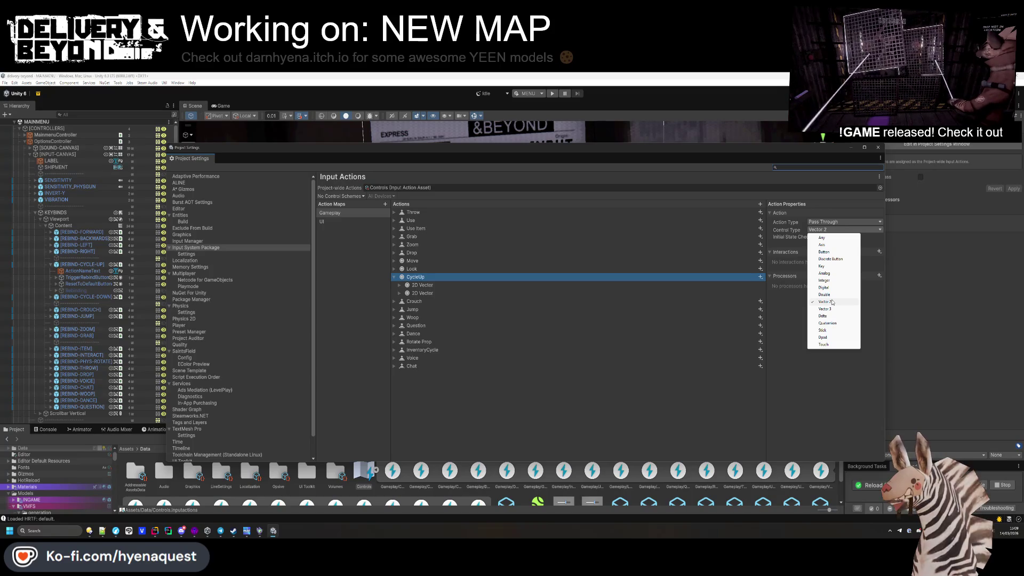
click(606, 287)
click(398, 285)
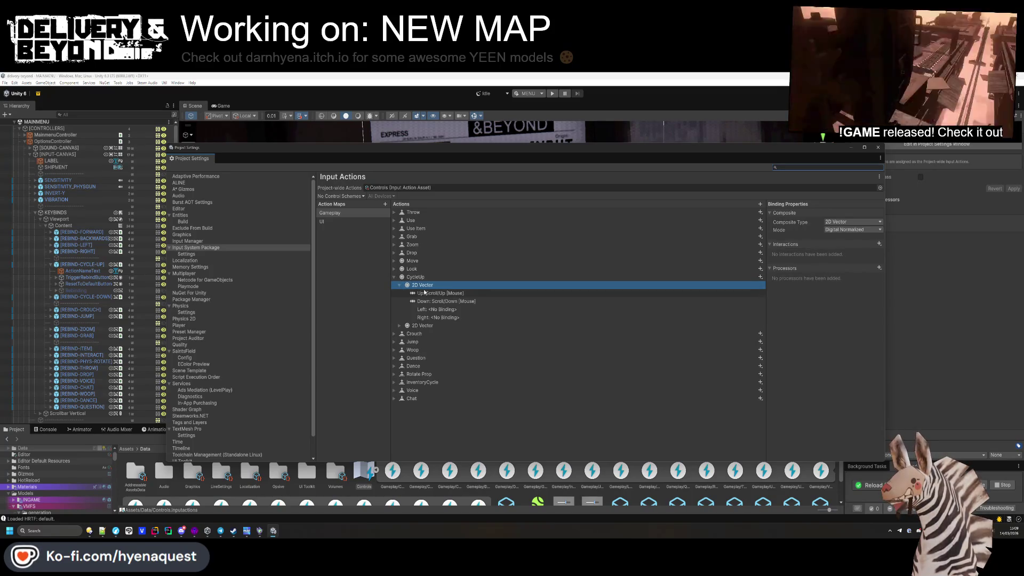
click(421, 277)
- Add a new binding to CycleUp with the path Scroll [Mouse]
click(759, 276)
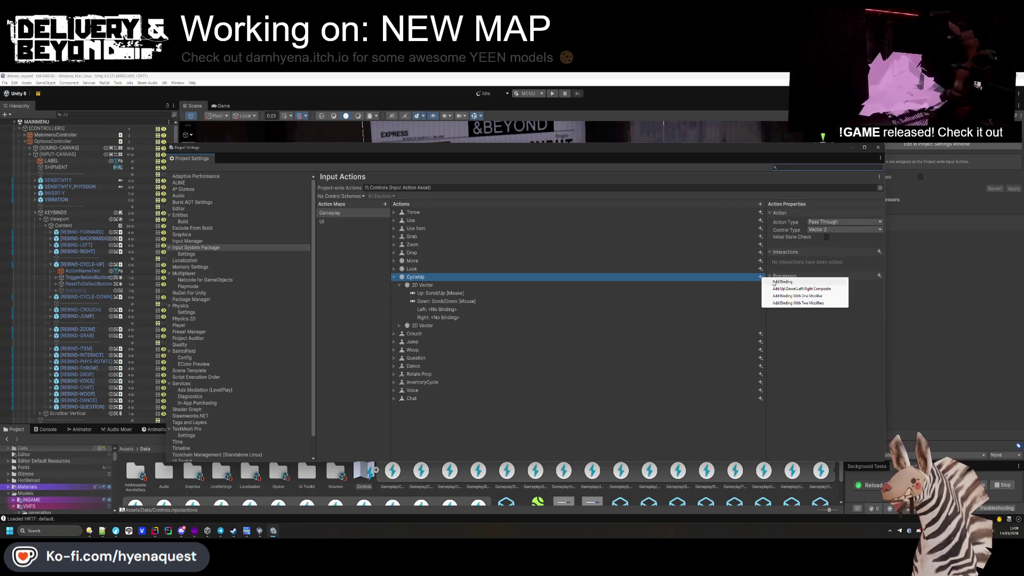
click(774, 283)
click(808, 221)
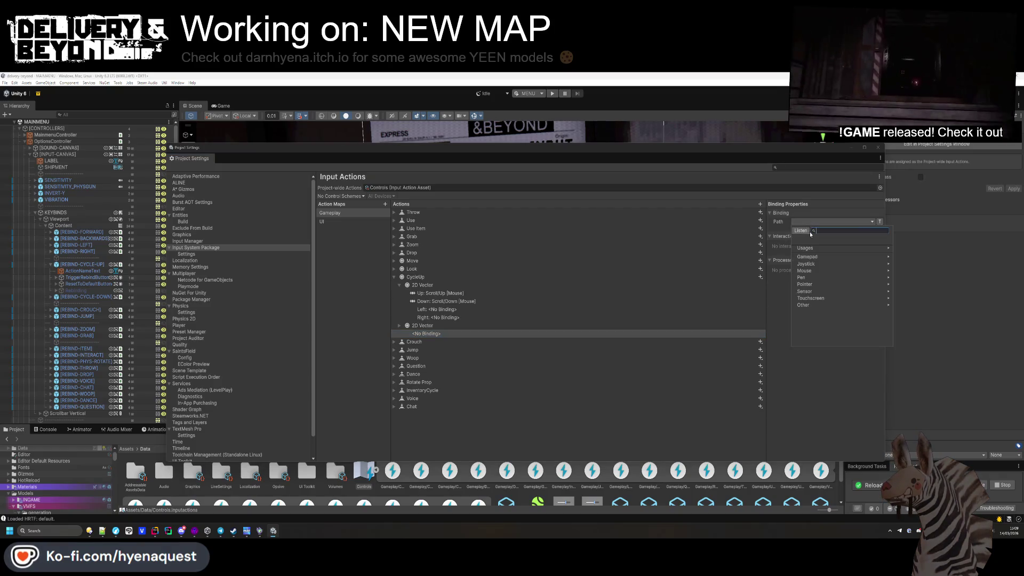
click(800, 230)
text(mouse)
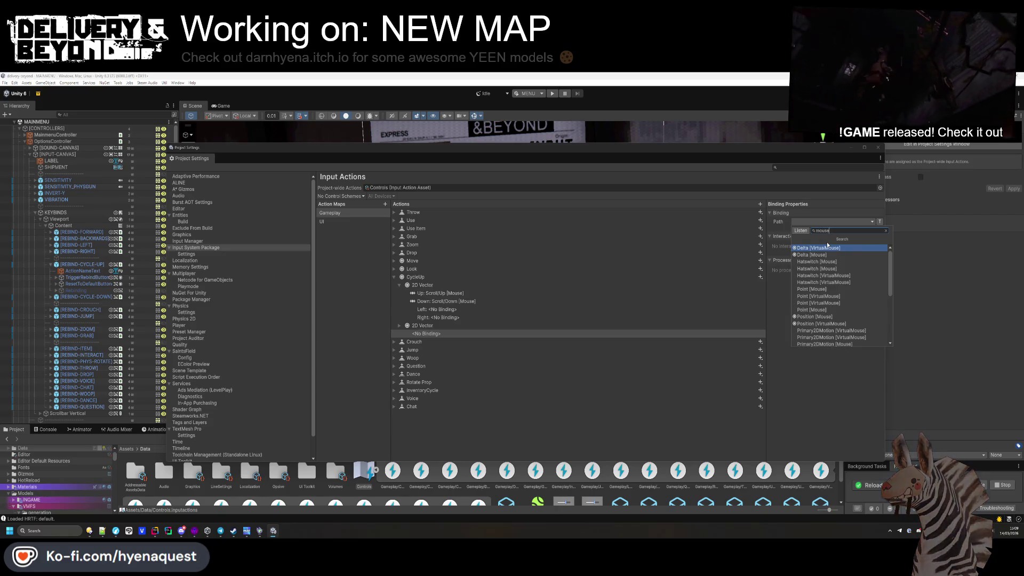
scroll(840, 277, down, 3)
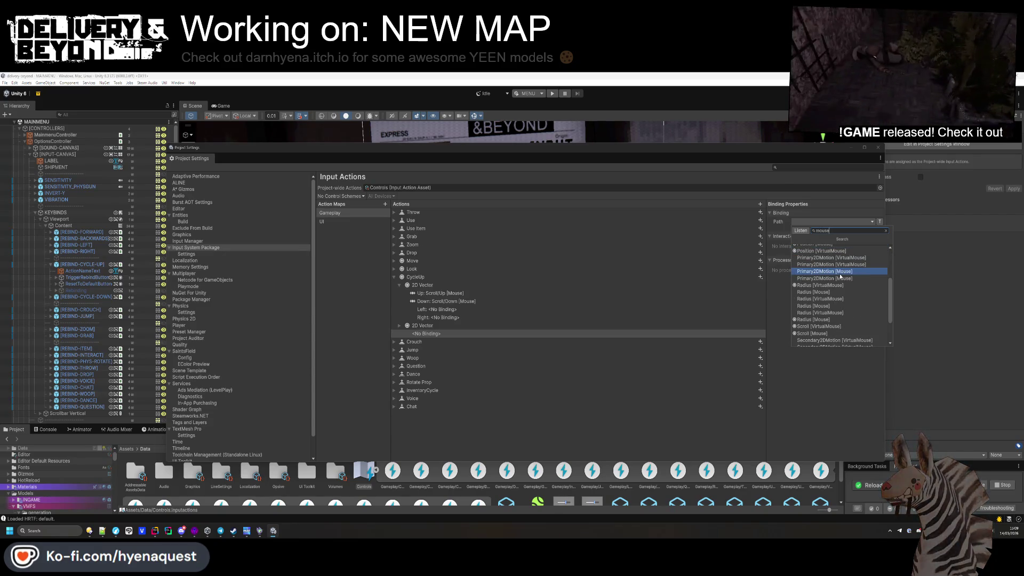
key(BackSpace)
key(BackSpace)
key(BackSpace)
text(scroll)
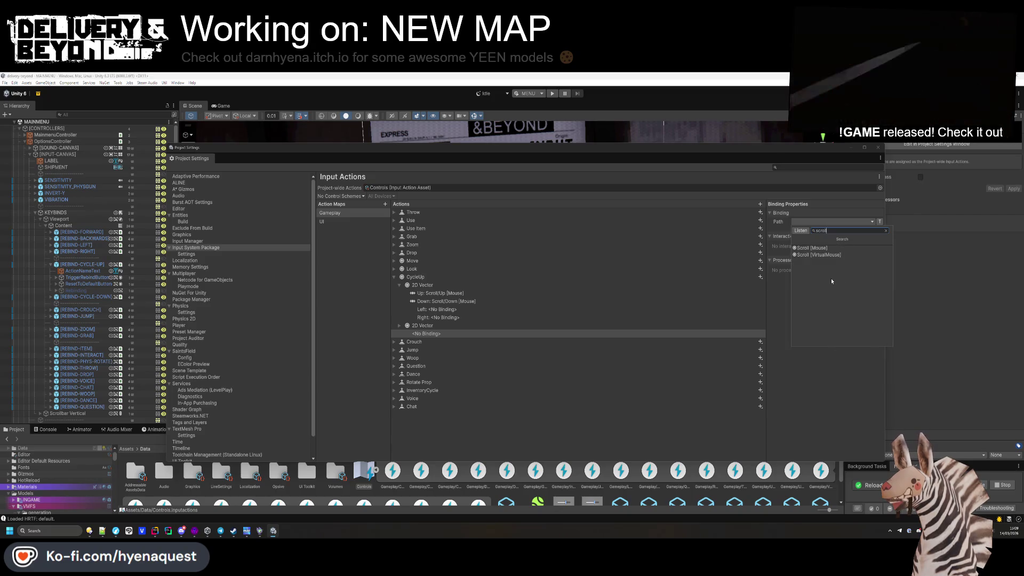
click(812, 247)
click(803, 231)
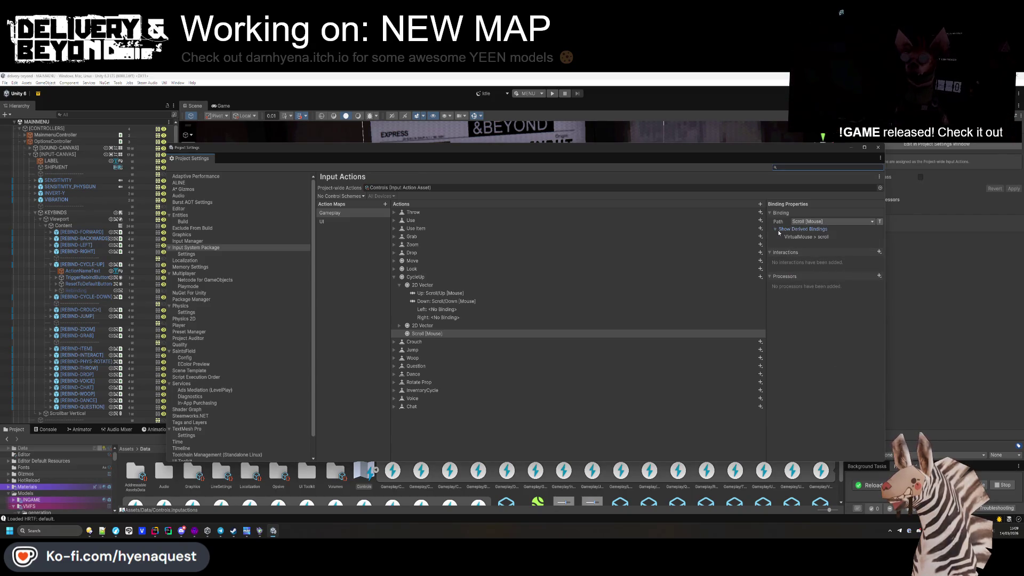
- Delete the standalone Scroll [Mouse] binding and check the Scroll/Up and Scroll/Down bindings
click(426, 334)
key(Delete)
click(436, 293)
click(436, 301)
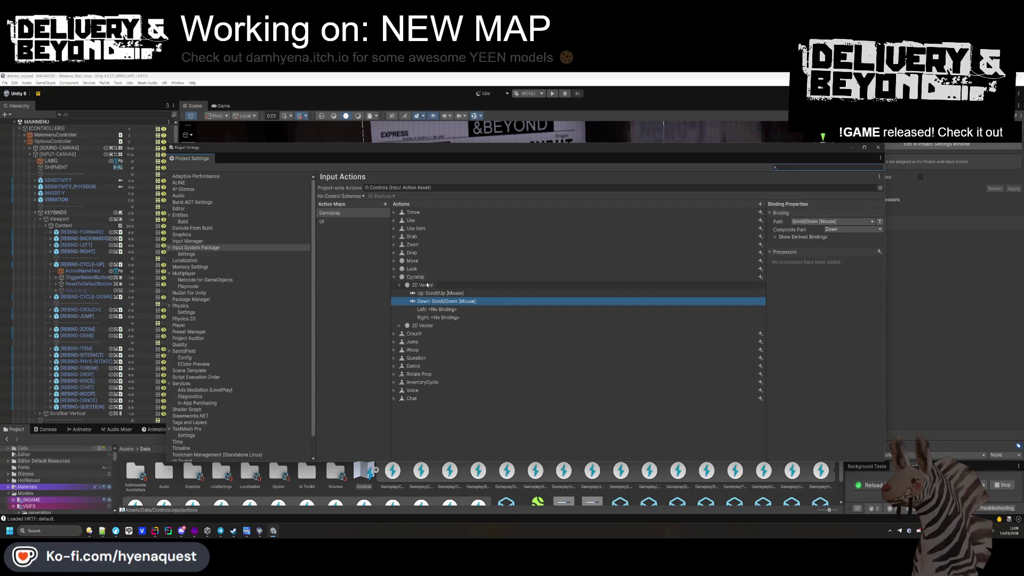
click(426, 286)
- Keep the first composite as 2D Vector with Digital Normalized mode after trying One Modifier
click(837, 221)
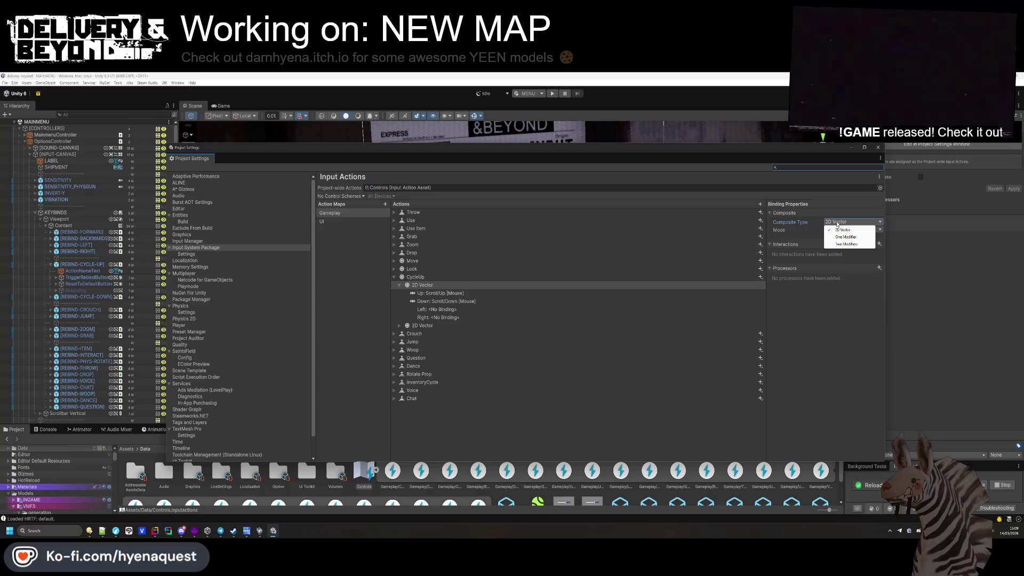
click(846, 237)
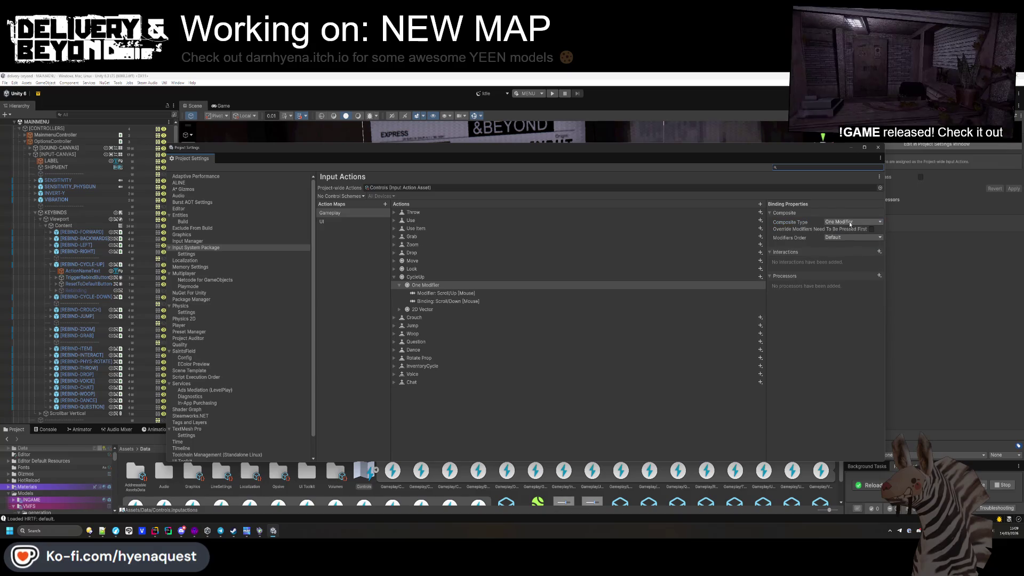
click(850, 223)
click(848, 229)
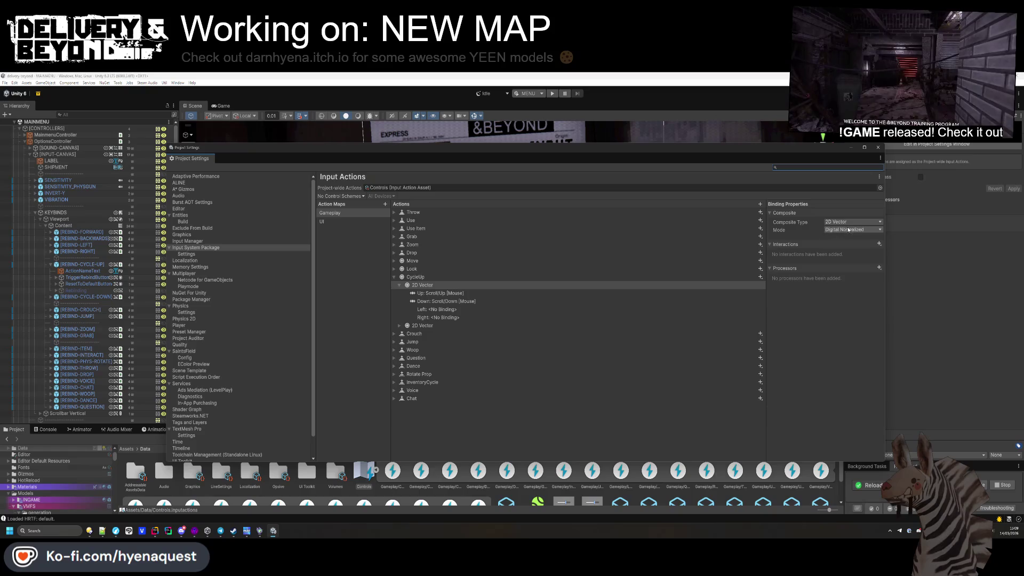
click(841, 222)
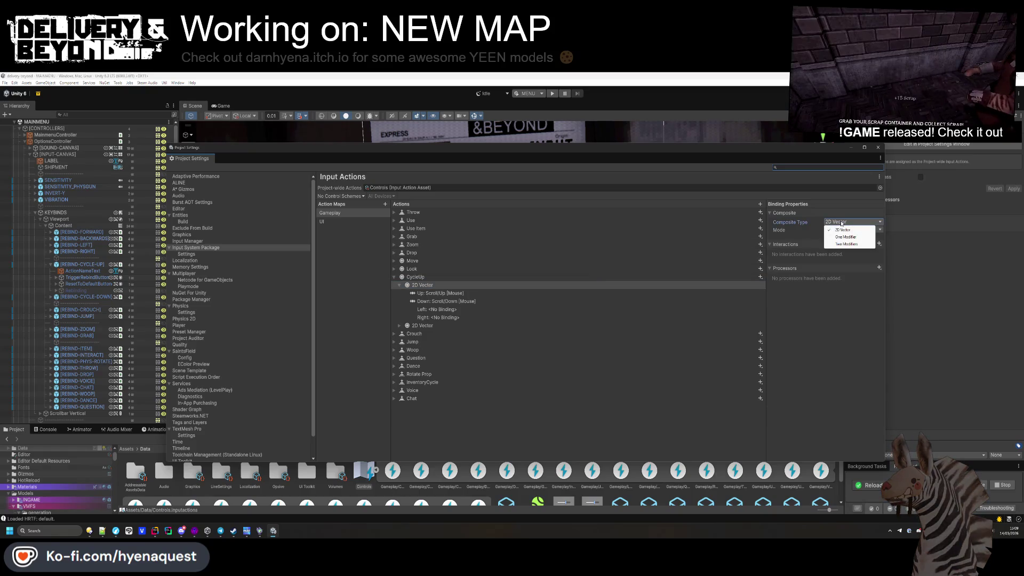
click(842, 229)
click(852, 229)
click(848, 236)
- Delete the unused Down, Left and Right bindings from both composites, then duplicate CycleUp
click(425, 301)
key(Delete)
key(Delete)
key(Delete)
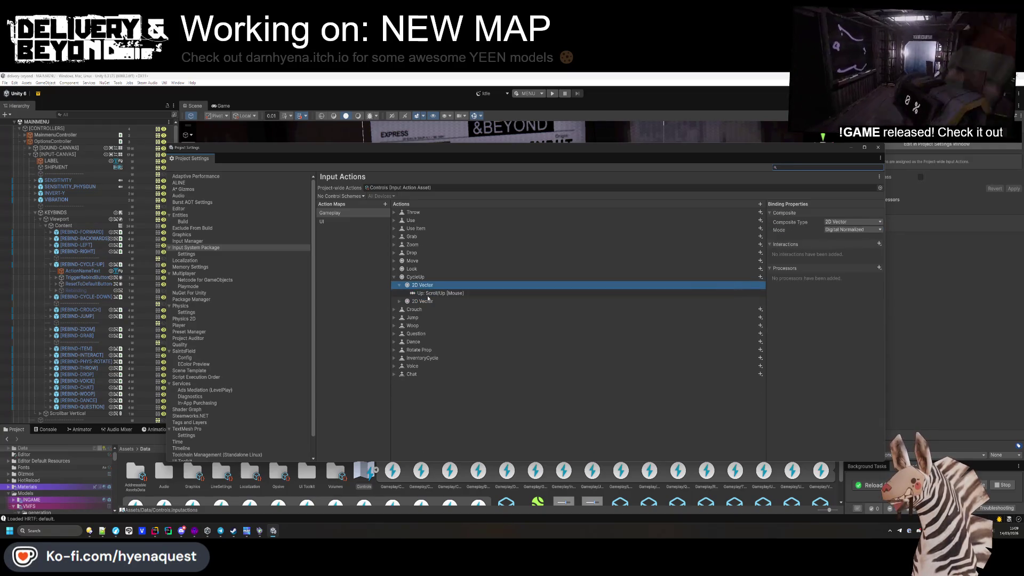
click(398, 301)
click(437, 325)
key(Delete)
key(Delete)
click(421, 277)
key(ctrl+d)
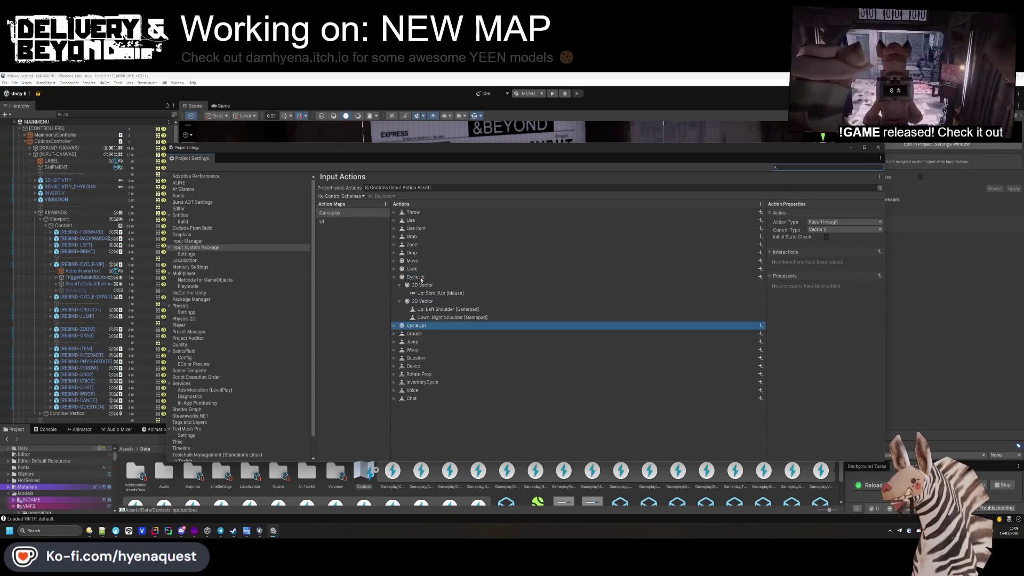
- Rename the duplicated action to CycleDown
right_click(423, 325)
click(440, 361)
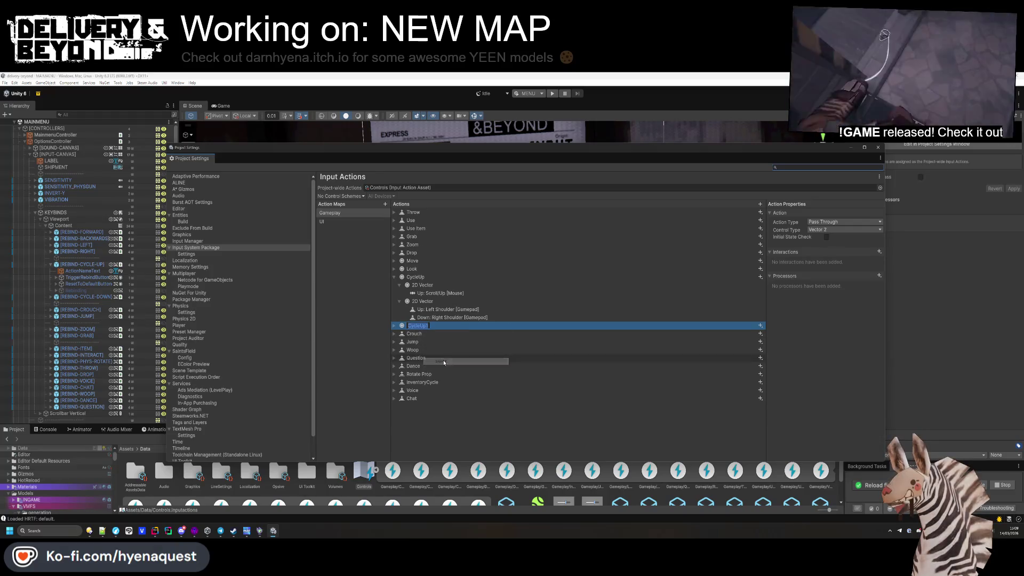
text(DOwn)
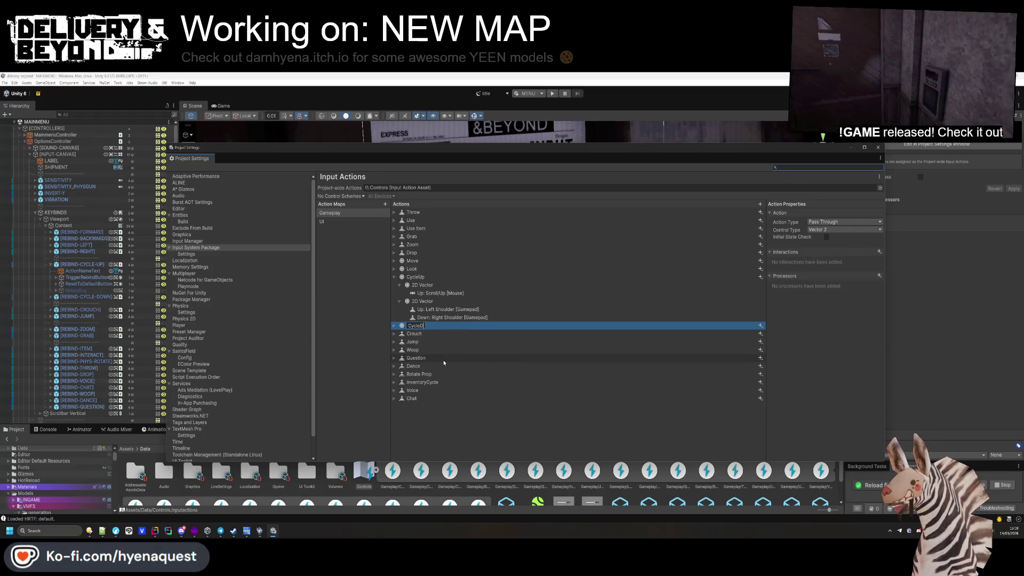
key(Return)
- In CycleDown, delete the Left Shoulder binding and make the mouse binding Down: Scroll/Down [Mouse]
key(Right)
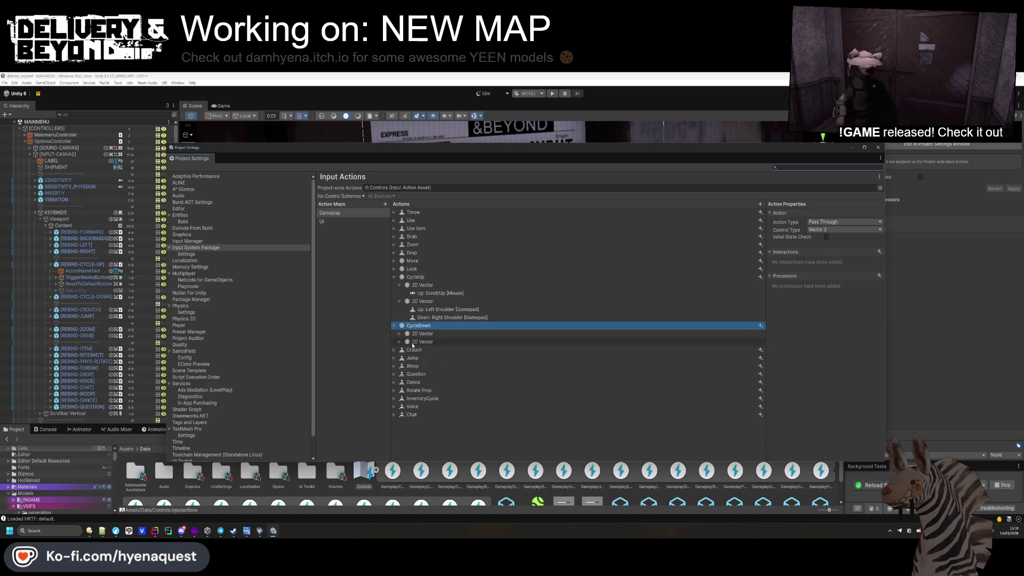
key(alt+Right)
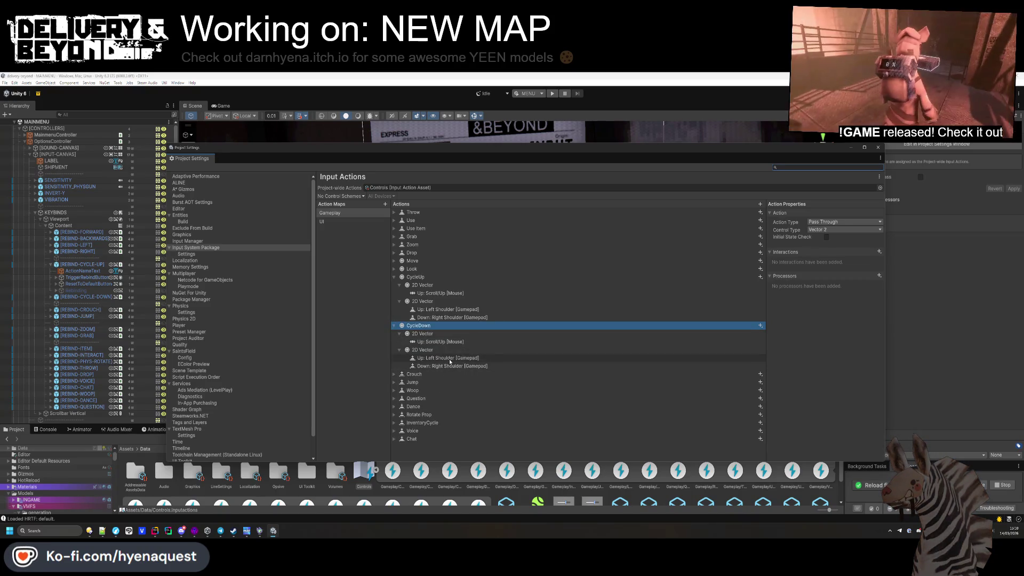
click(450, 362)
key(Delete)
click(828, 229)
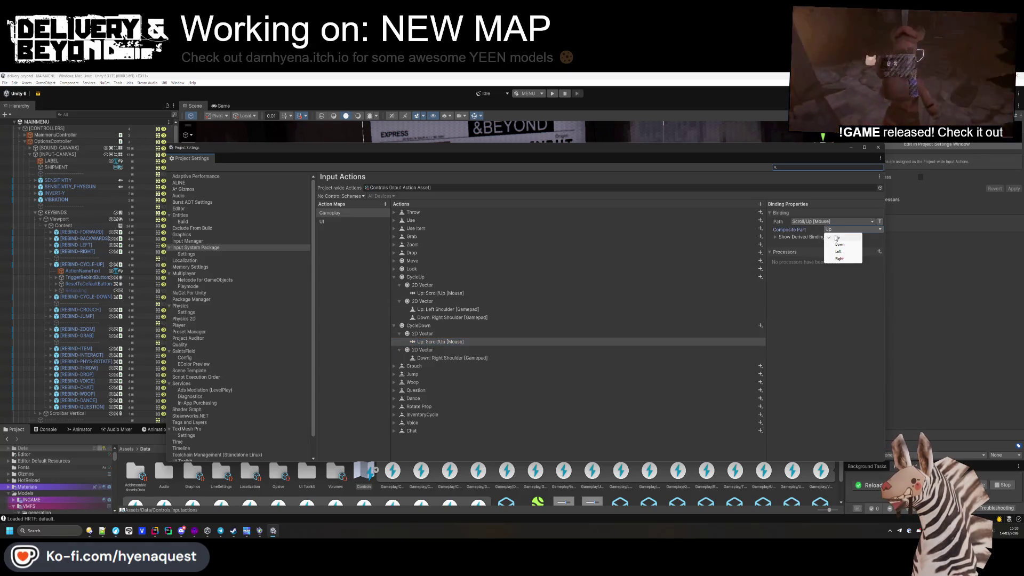
click(840, 241)
click(823, 223)
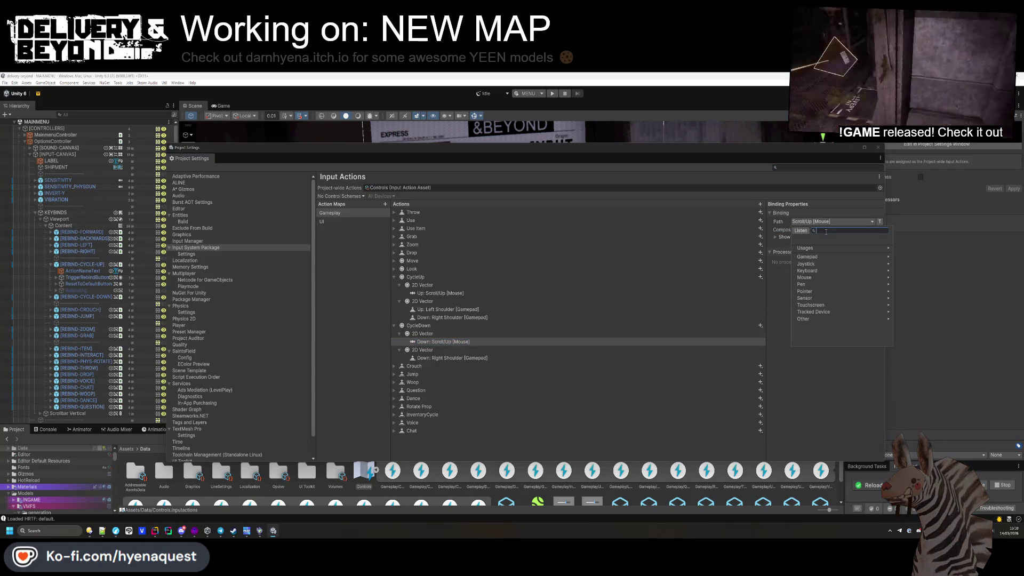
text(down)
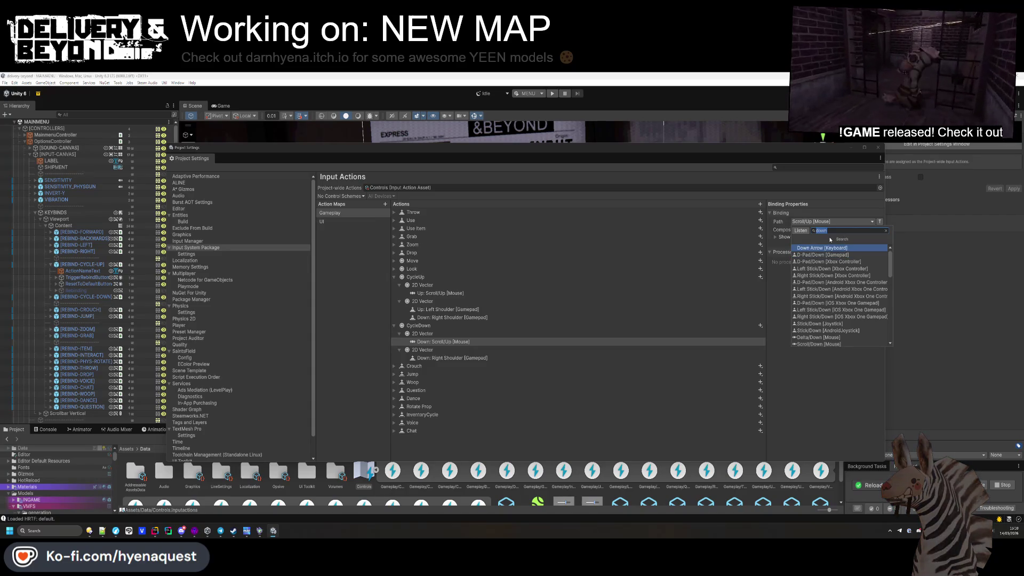
text(scroll)
click(835, 248)
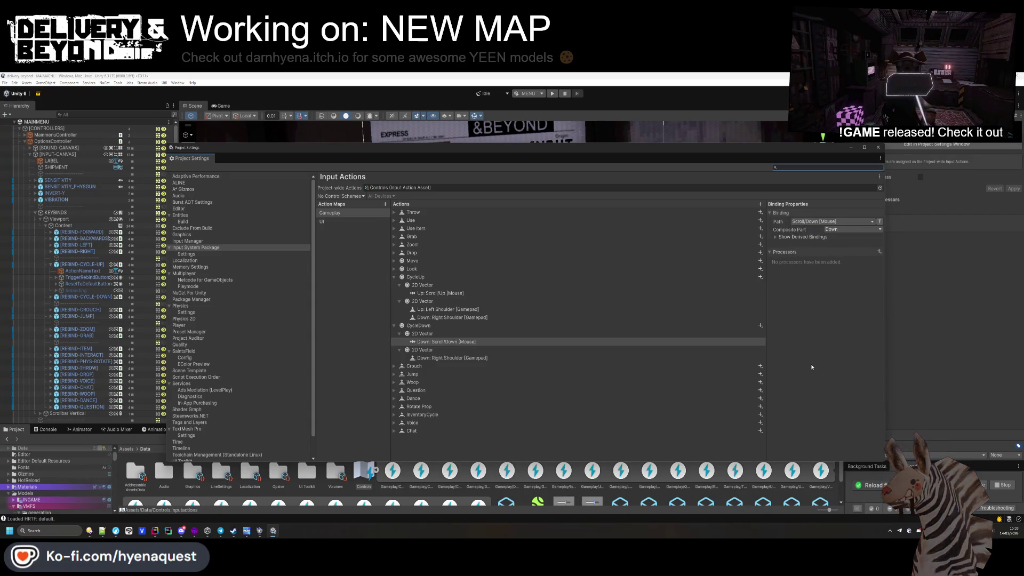
- Delete the Down: Right Shoulder binding from CycleUp
click(429, 318)
key(Delete)
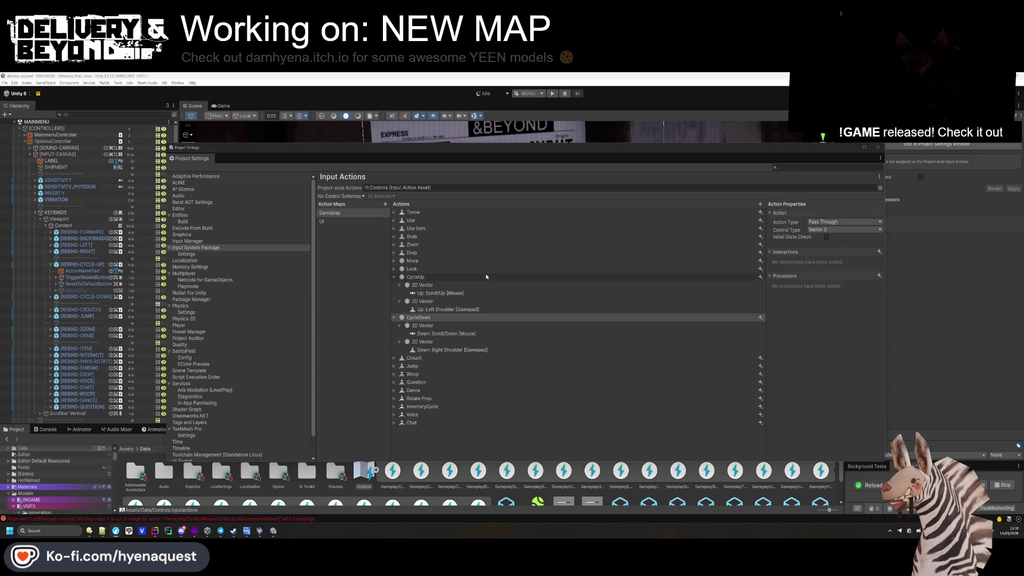
click(362, 318)
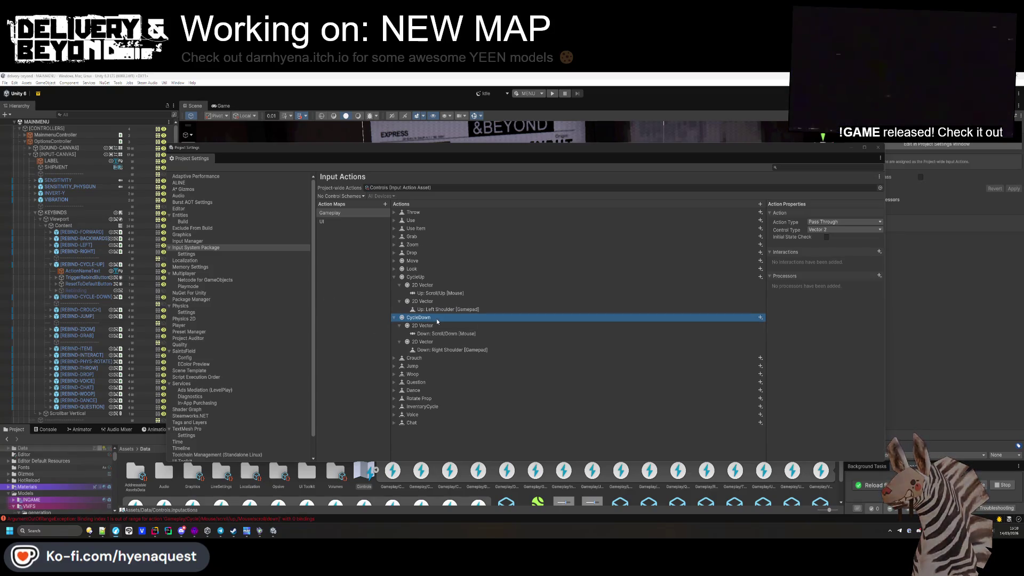
- Collapse both actions, cancel a CycleUp rename, and close Project Settings to view the Console
click(395, 276)
click(396, 286)
click(427, 277)
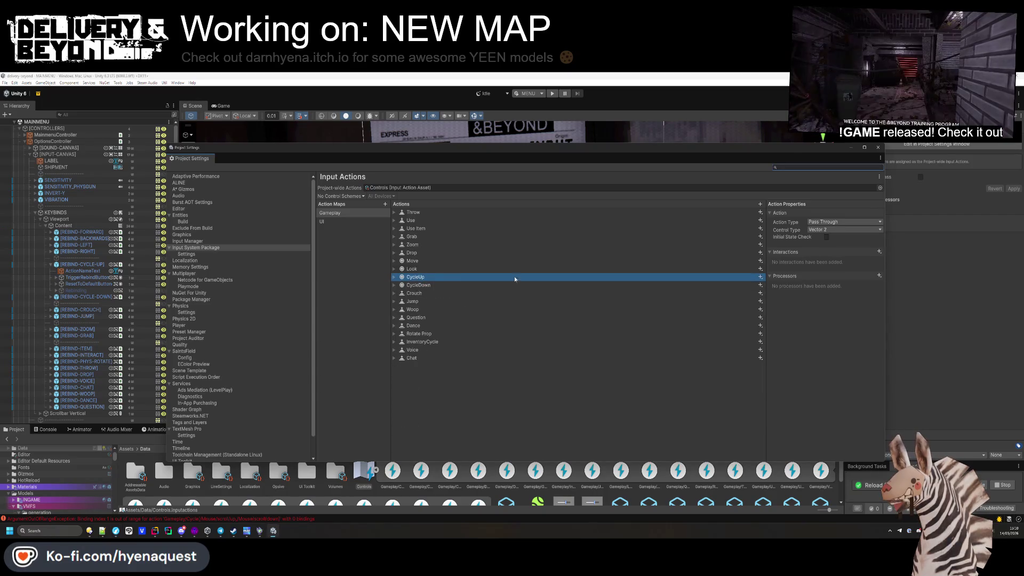
click(590, 422)
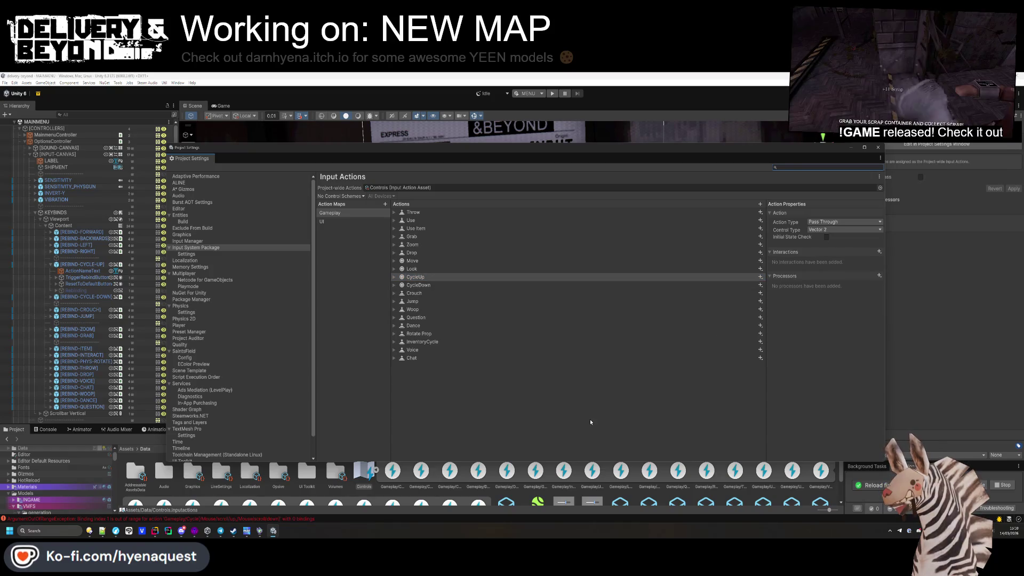
click(430, 280)
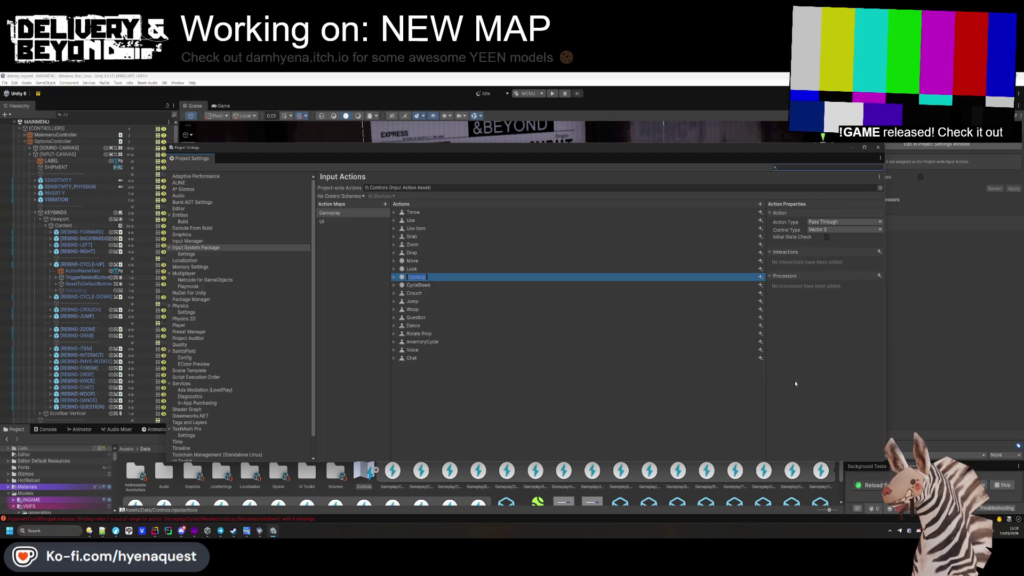
click(582, 394)
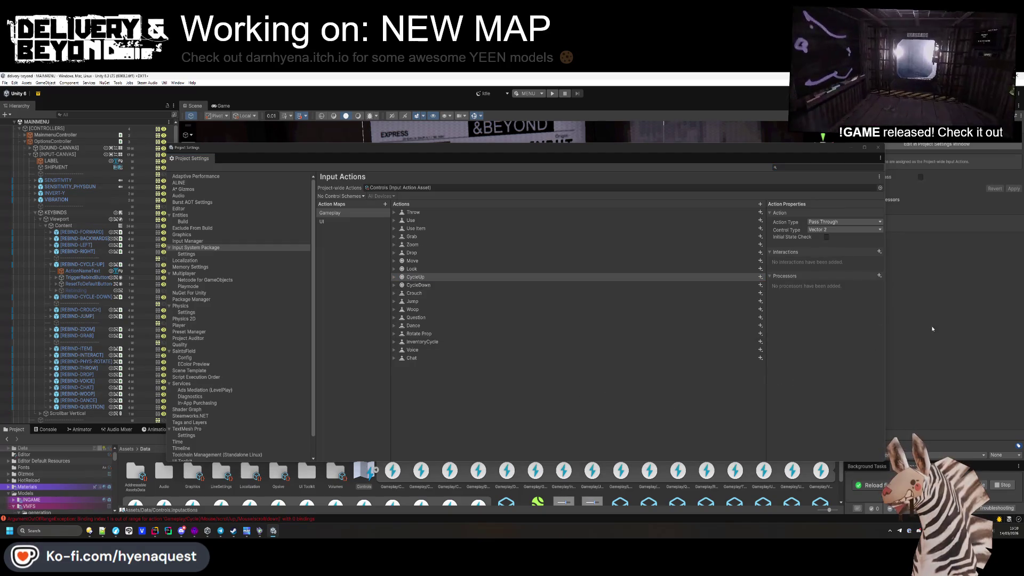
click(878, 147)
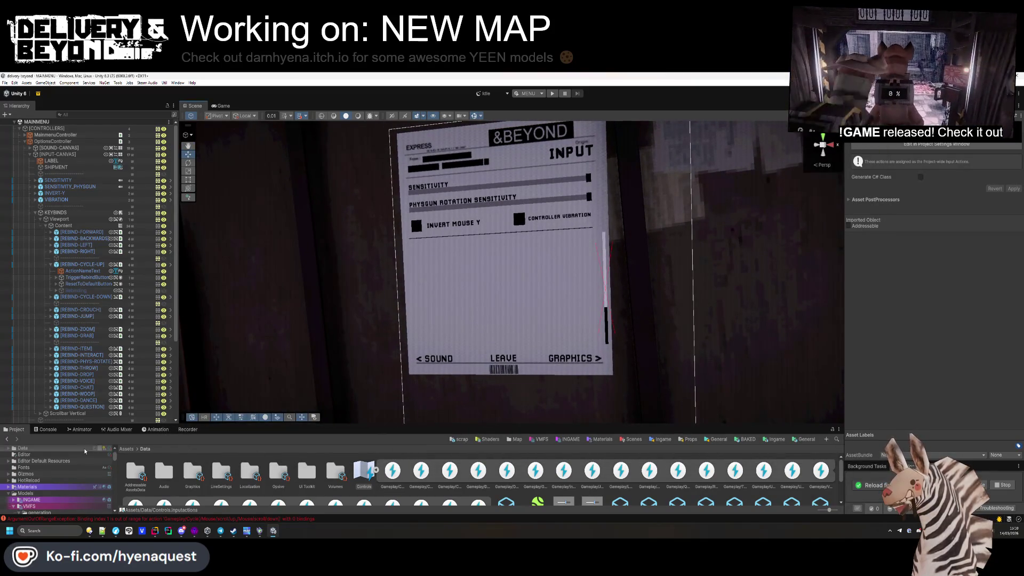
click(47, 429)
- With [REBIND-CYCLE-UP] selected, inspect an exception message, then clear all Console errors
click(96, 264)
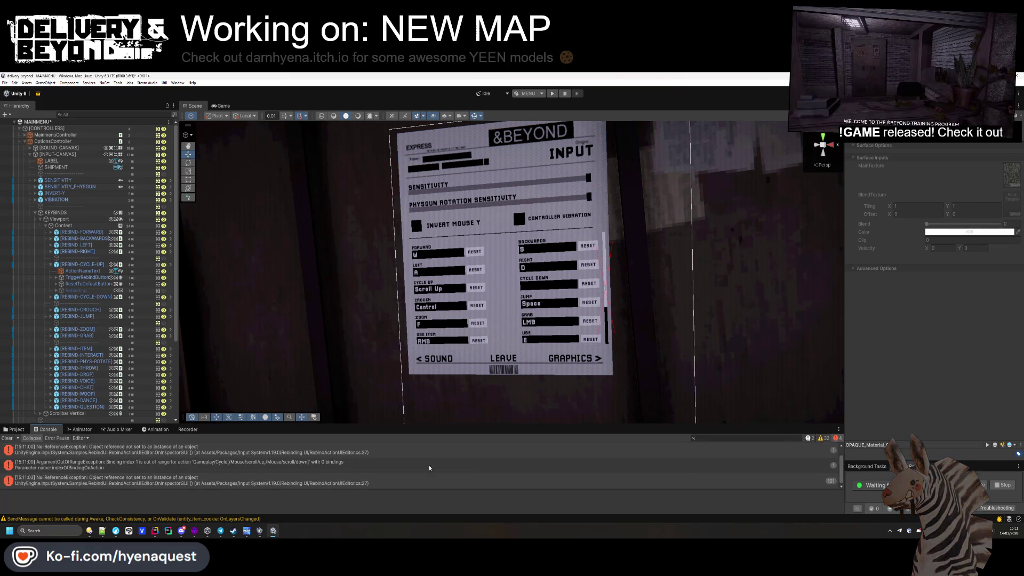
click(266, 473)
click(7, 437)
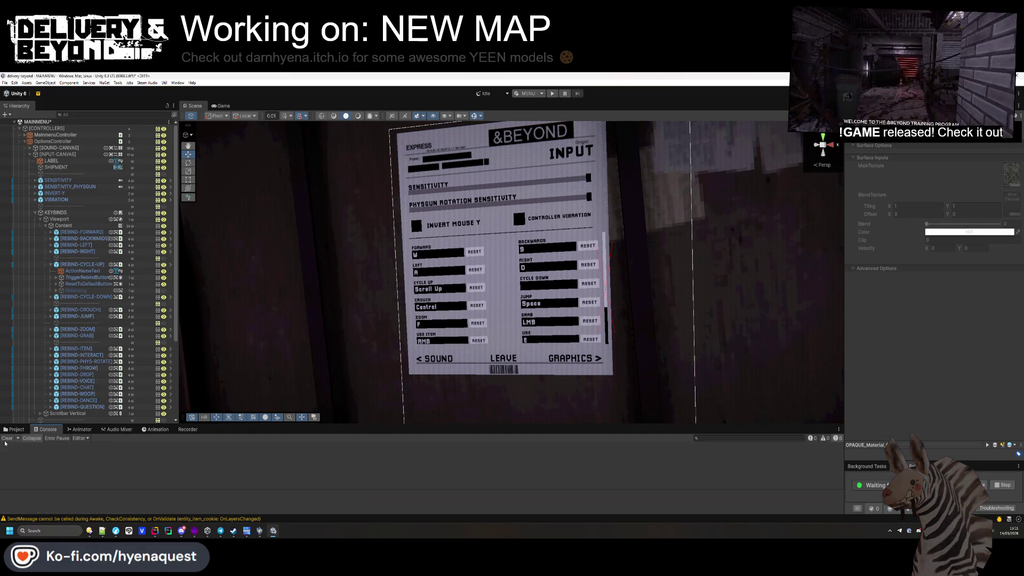
click(85, 264)
drag(636, 315, 631, 312)
- Assign the Gameplay/Cycle action to the Cycle Up rebind entry
scroll(631, 312, up, 2)
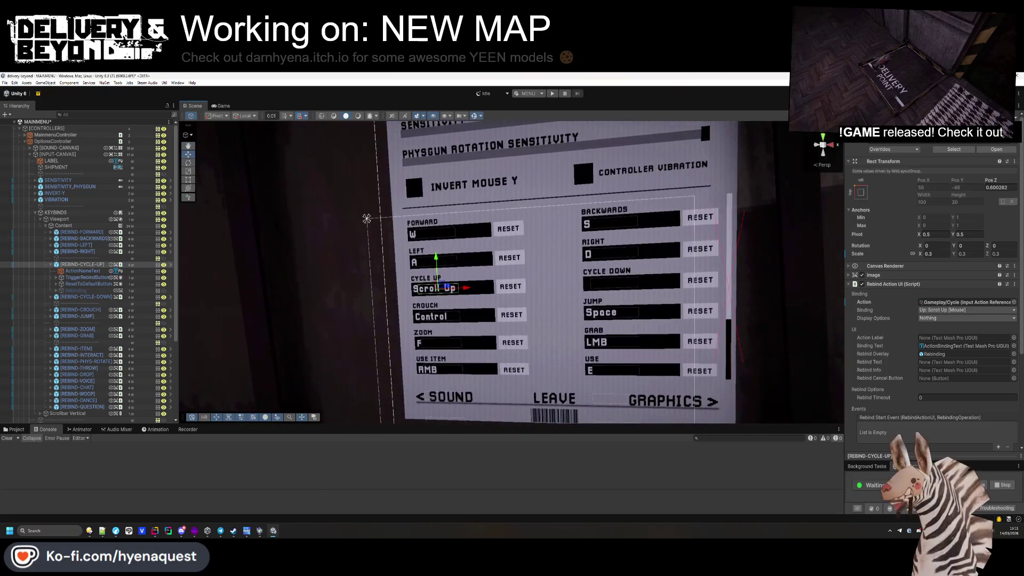
click(1013, 302)
text(cycle)
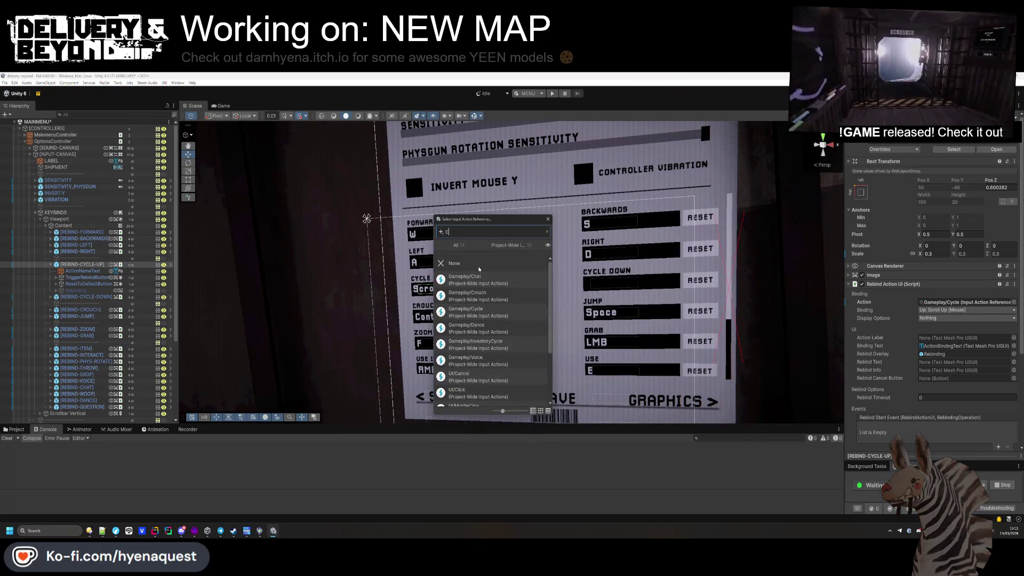
double_click(469, 279)
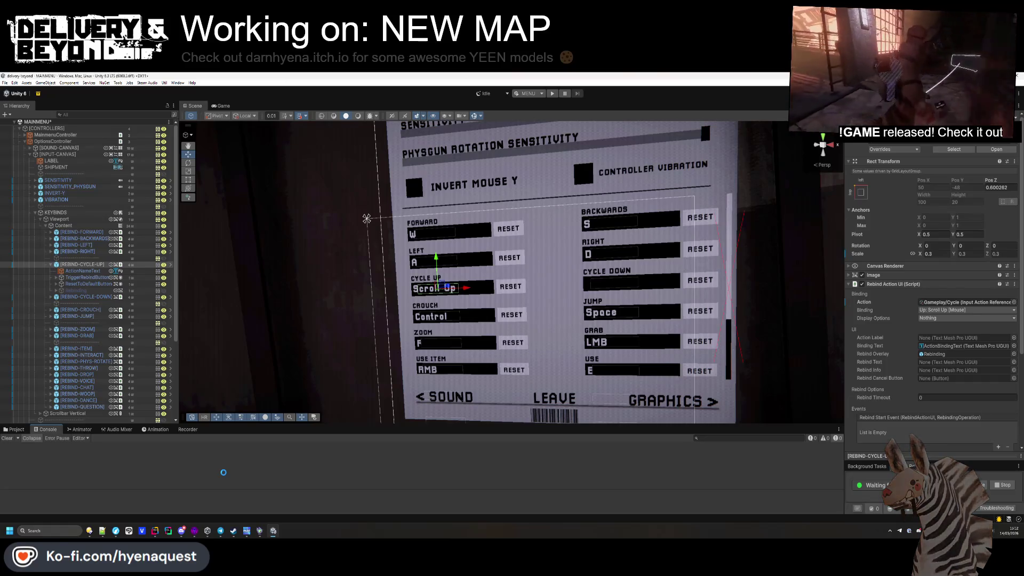
- Check [REBIND-CYCLE-DOWN]'s action choices and dismiss them without changing anything
key(ctrl+5)
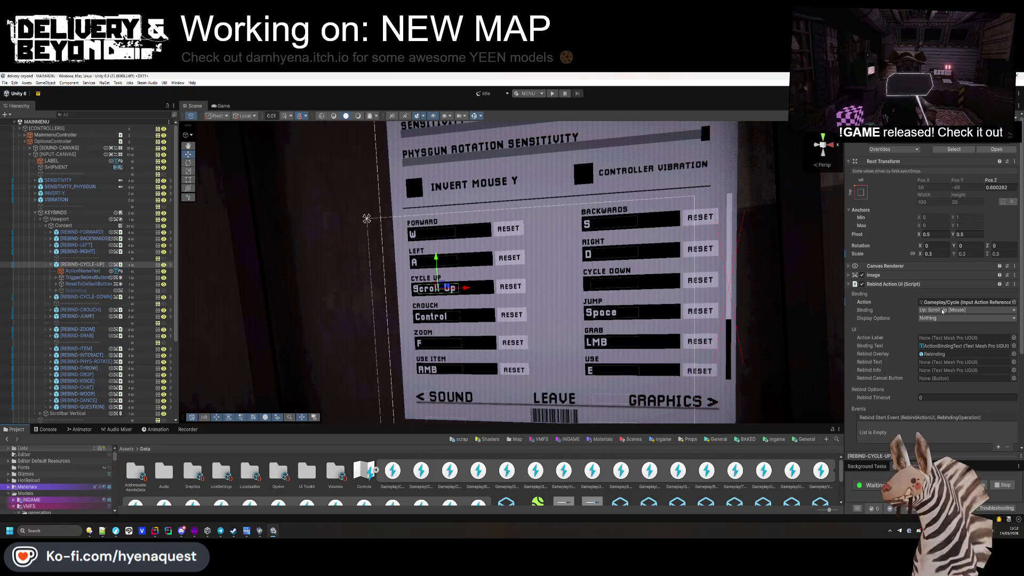
click(85, 297)
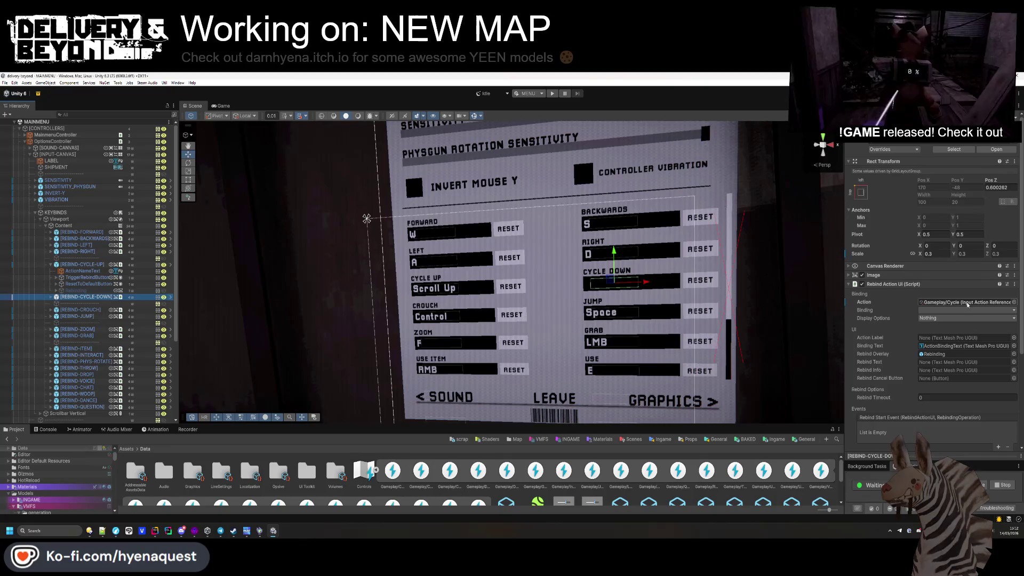
click(1014, 302)
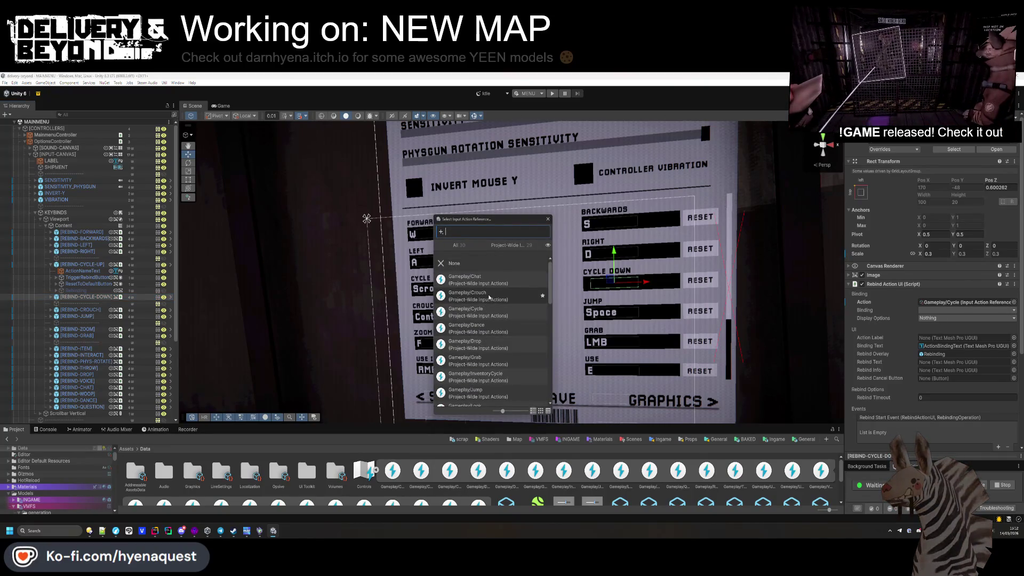
scroll(489, 297, down, 10)
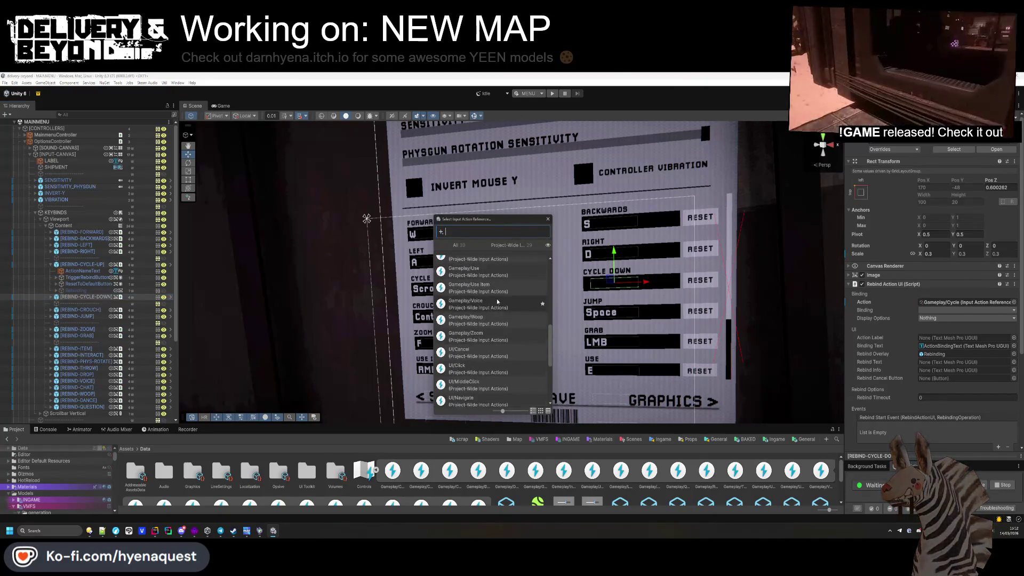
scroll(498, 302, up, 10)
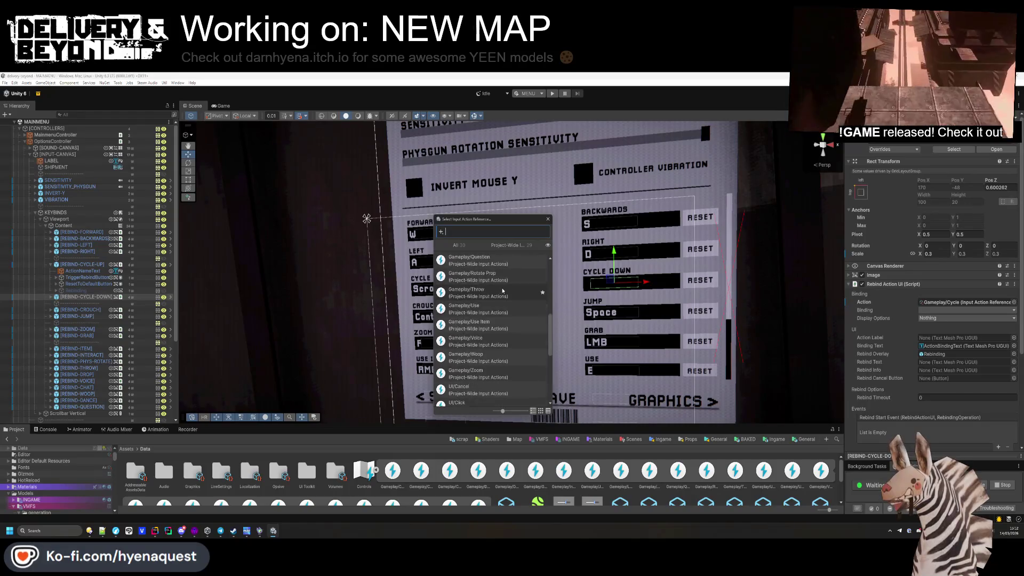
click(547, 220)
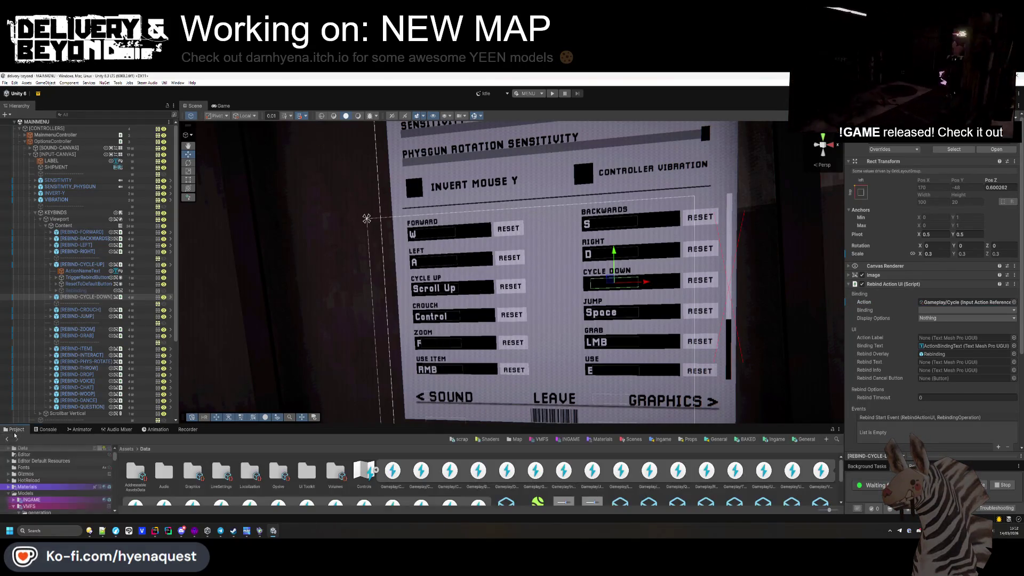
- Inspect CycleUp's Up: Scroll/Up [Mouse] binding in the Controls actions editor, then close it
click(364, 471)
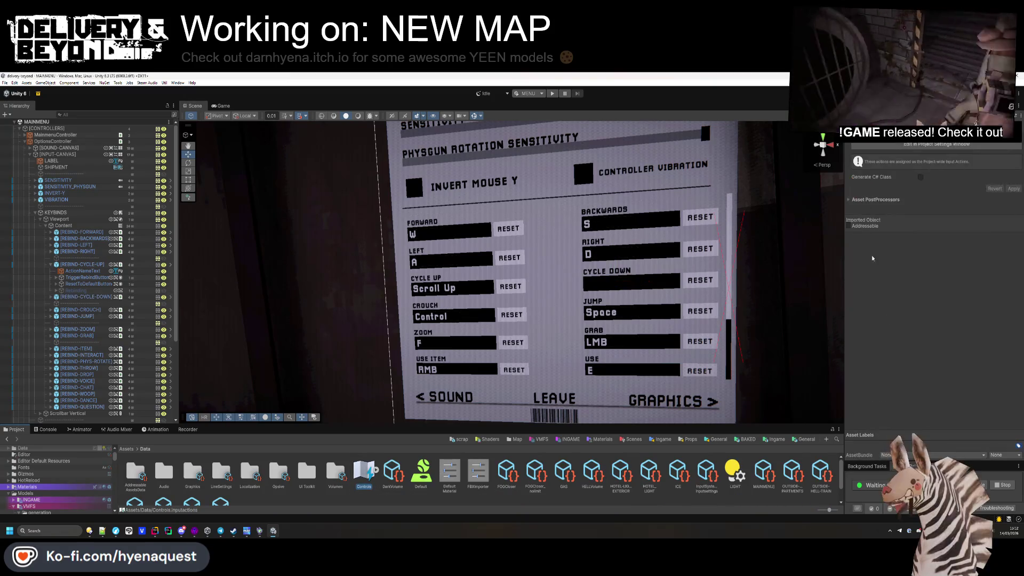
click(938, 145)
click(421, 277)
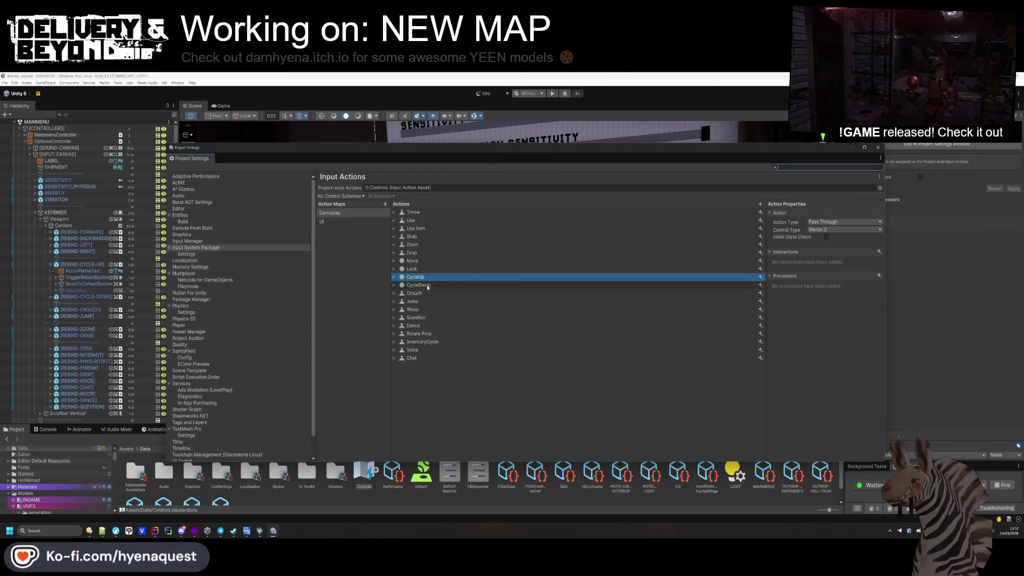
click(394, 277)
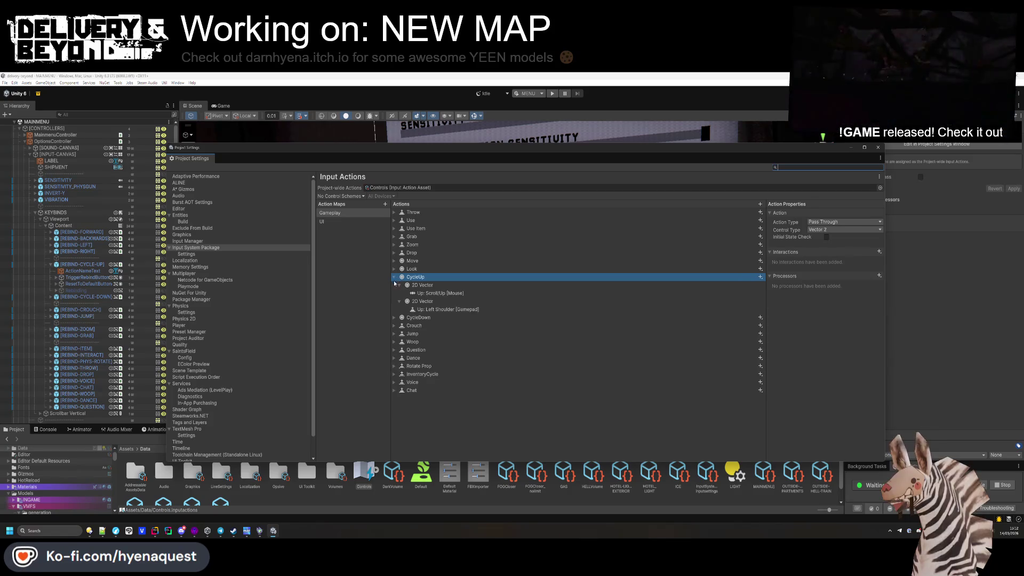
click(419, 285)
click(425, 293)
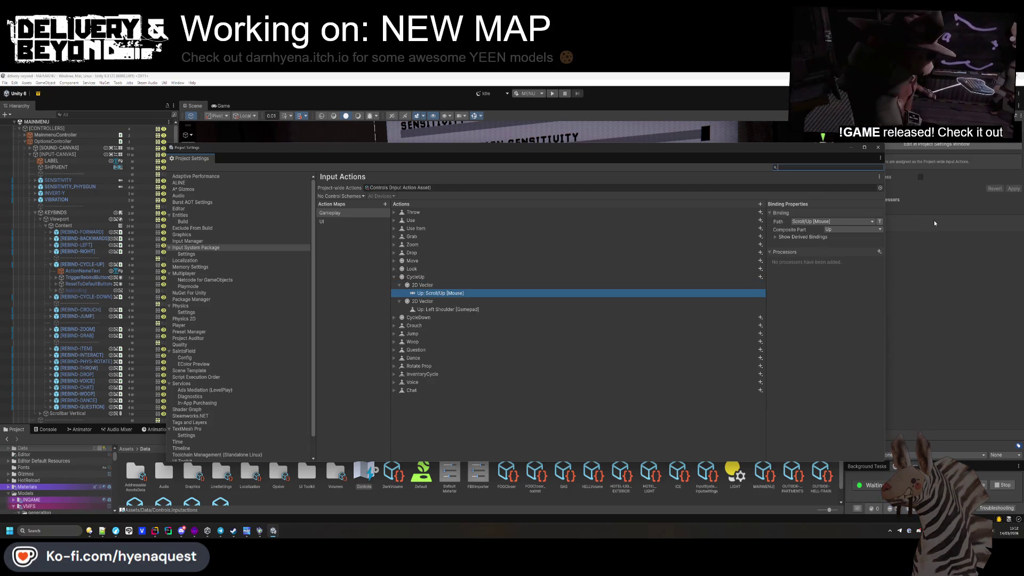
click(480, 414)
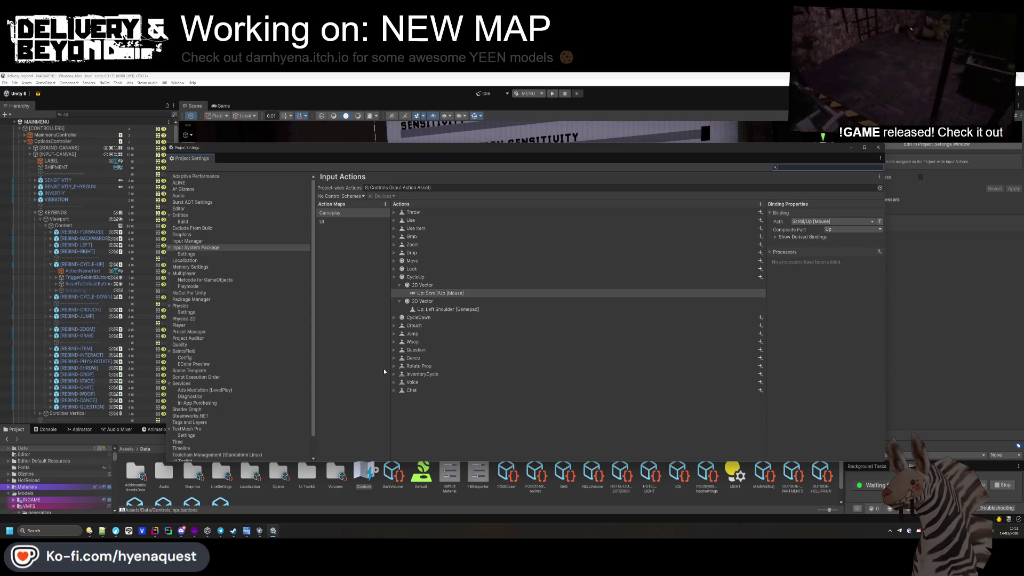
key(alt+F4)
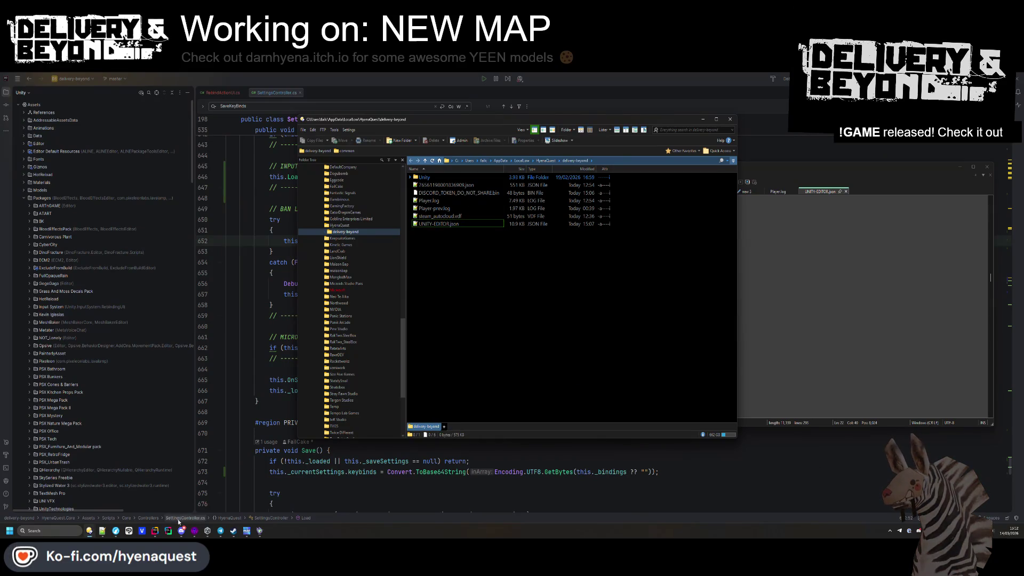
- Launch delivery-beyond from Unity Hub's Projects list and move the loading splash aside
click(221, 530)
click(99, 135)
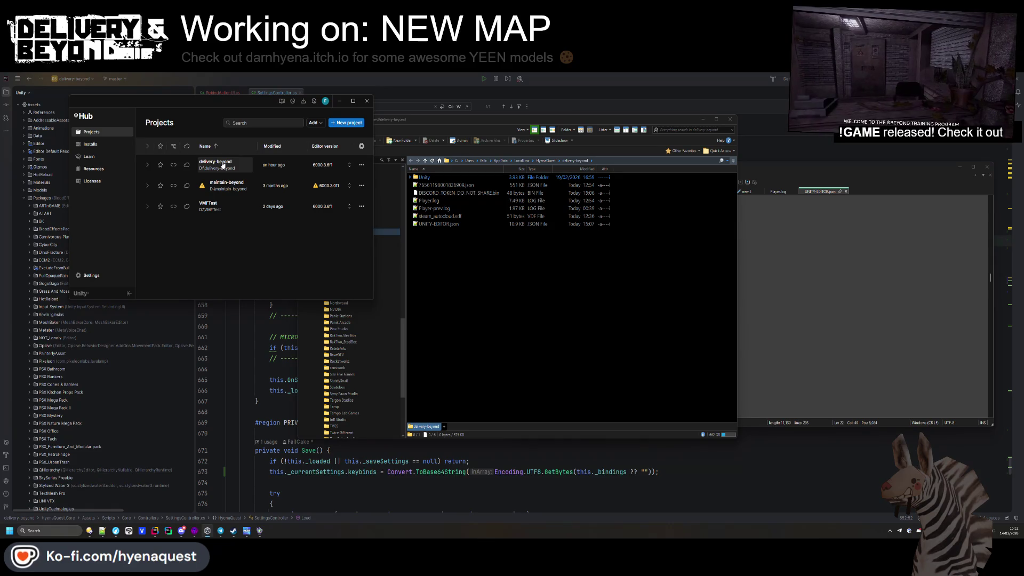
click(223, 165)
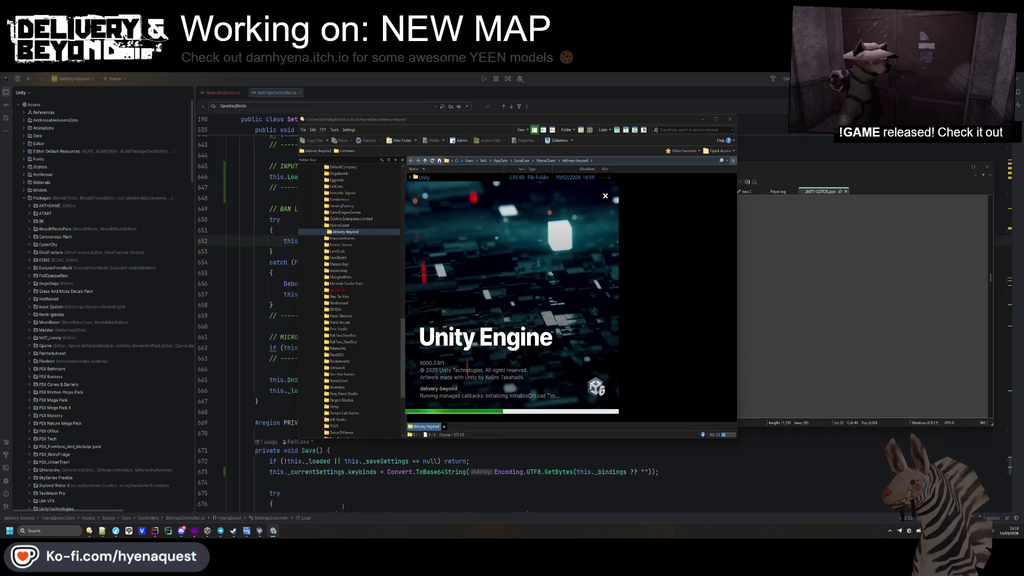
mouse_move(527, 185)
mouse_down()
mouse_move(599, 241)
mouse_move(458, 202)
mouse_move(536, 175)
mouse_up()
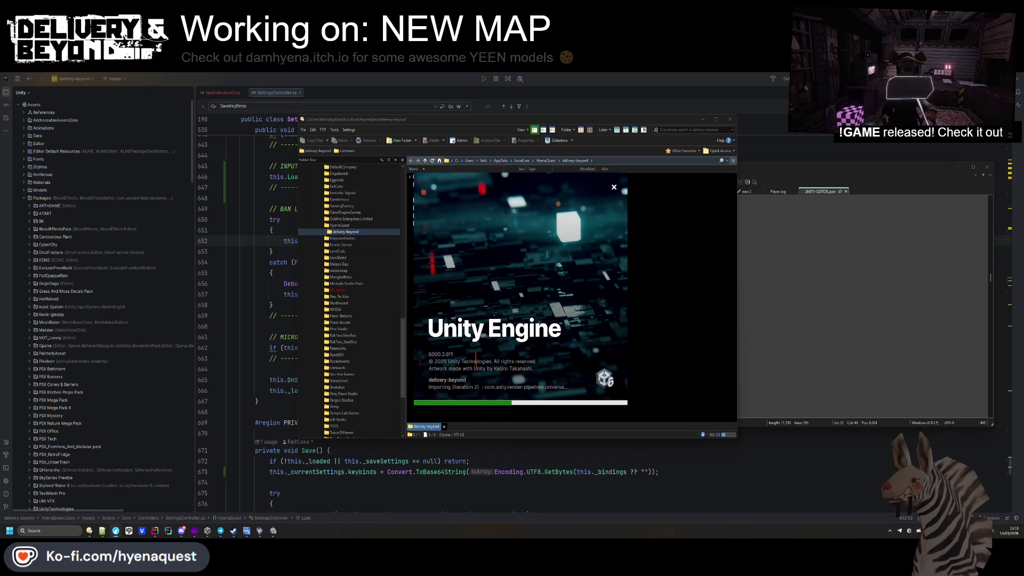
drag(1023, 212, 450, 202)
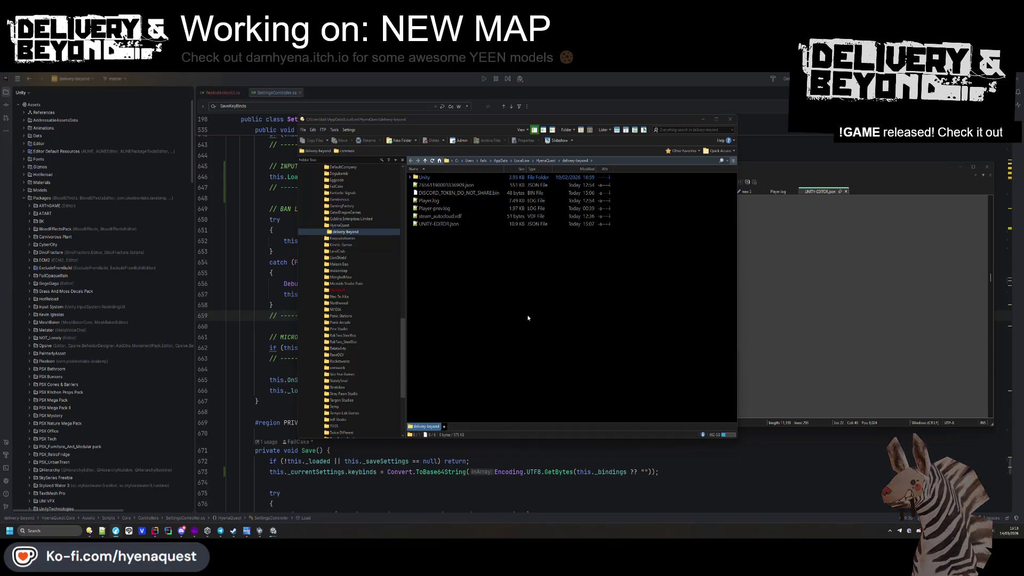
click(419, 414)
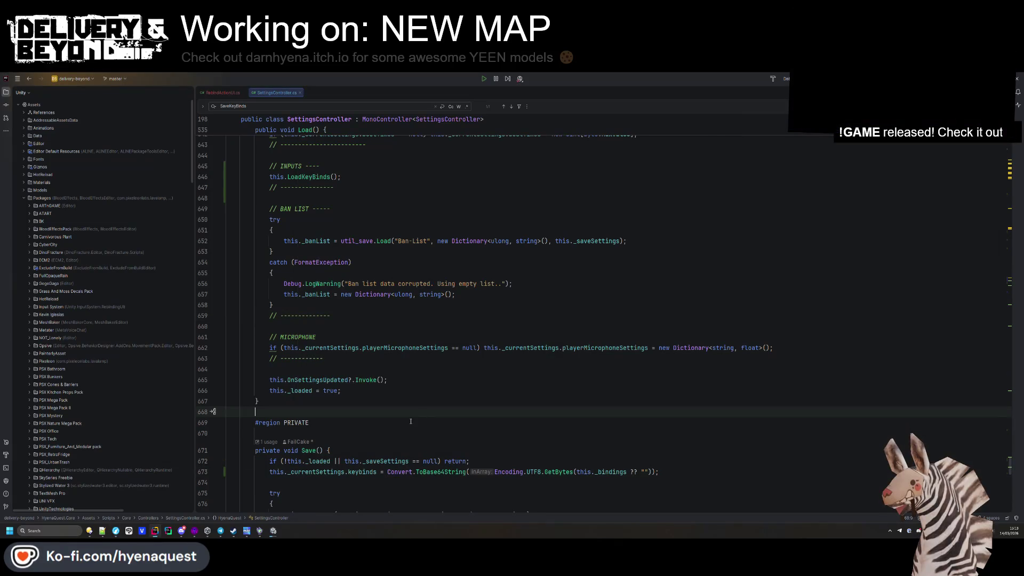
- Switch to the loading Unity editor and move the shader-compiling dialog aside
click(273, 531)
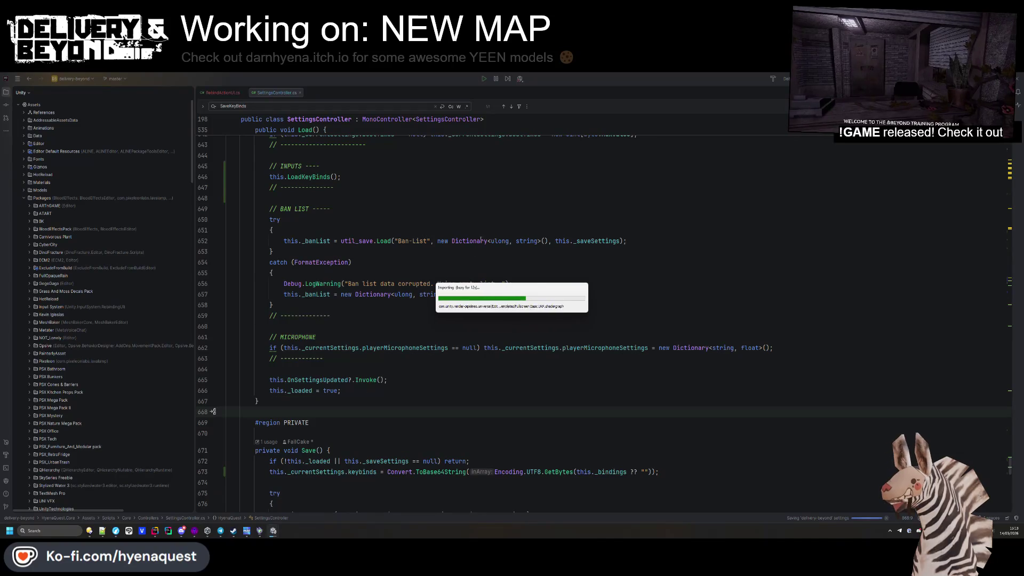
drag(478, 292, 897, 148)
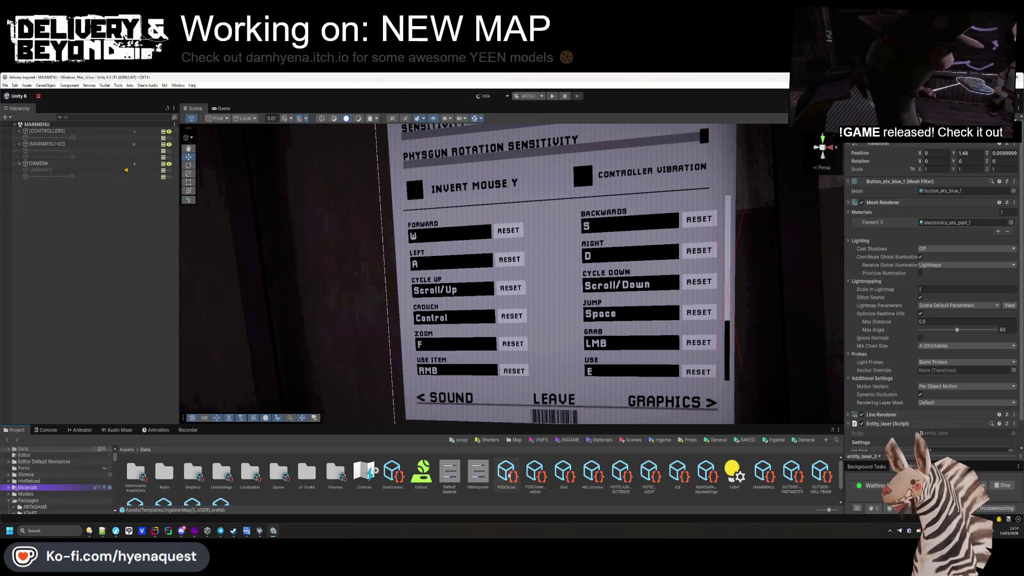
- Frame the [AMBIENT] object and deactivate it
click(107, 261)
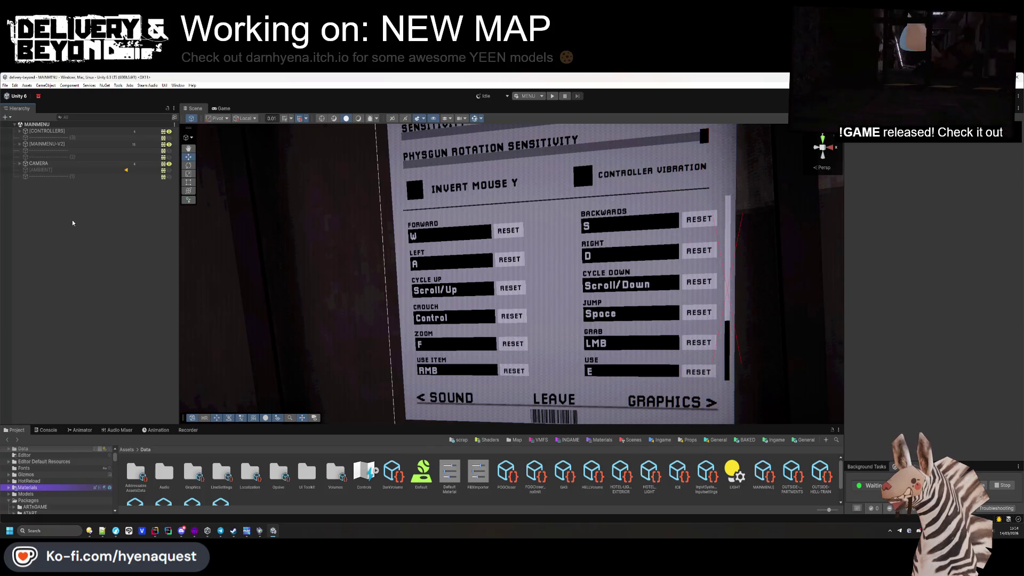
click(108, 170)
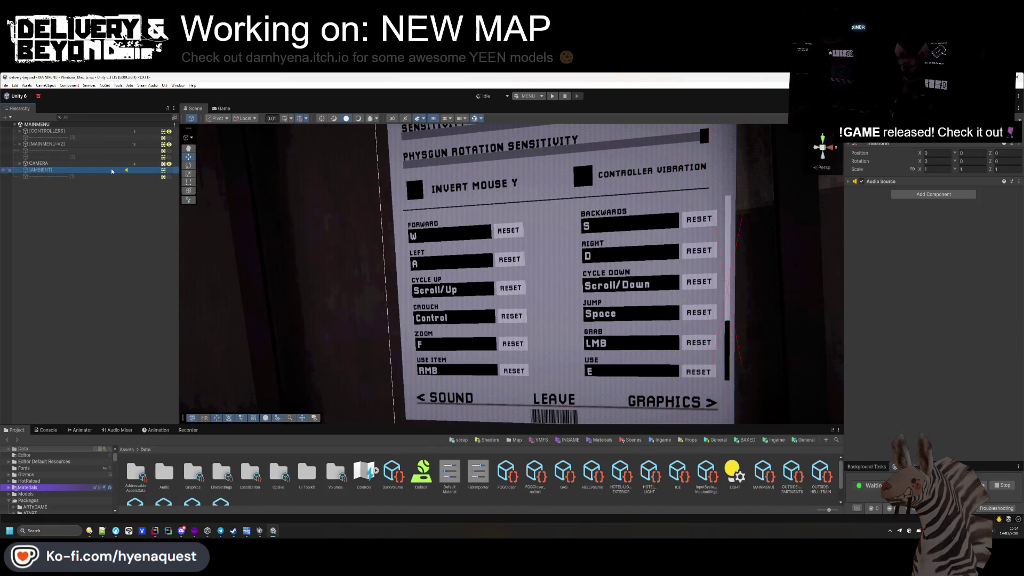
key(f)
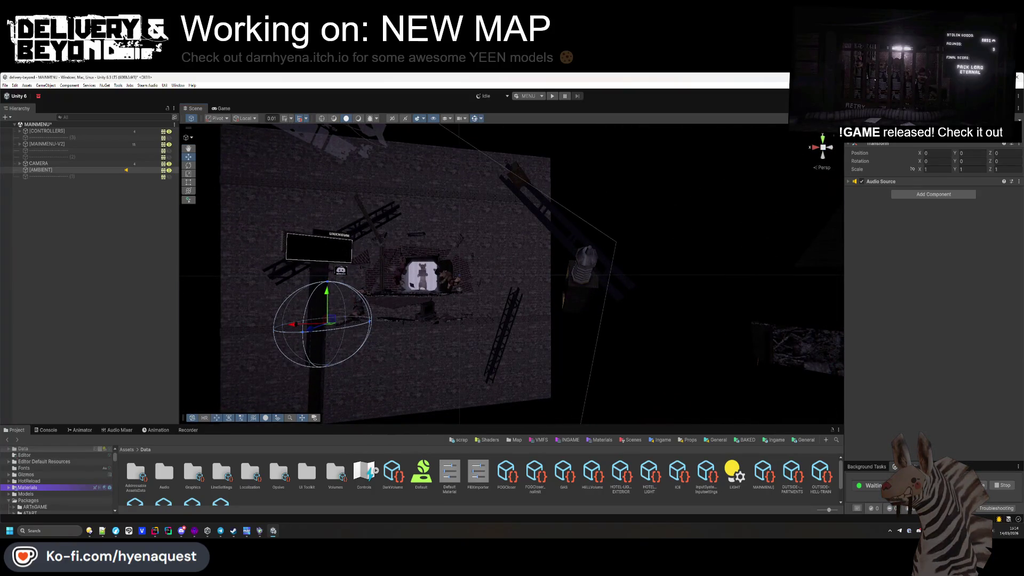
key(alt+shift+a)
key(alt+shift+a)
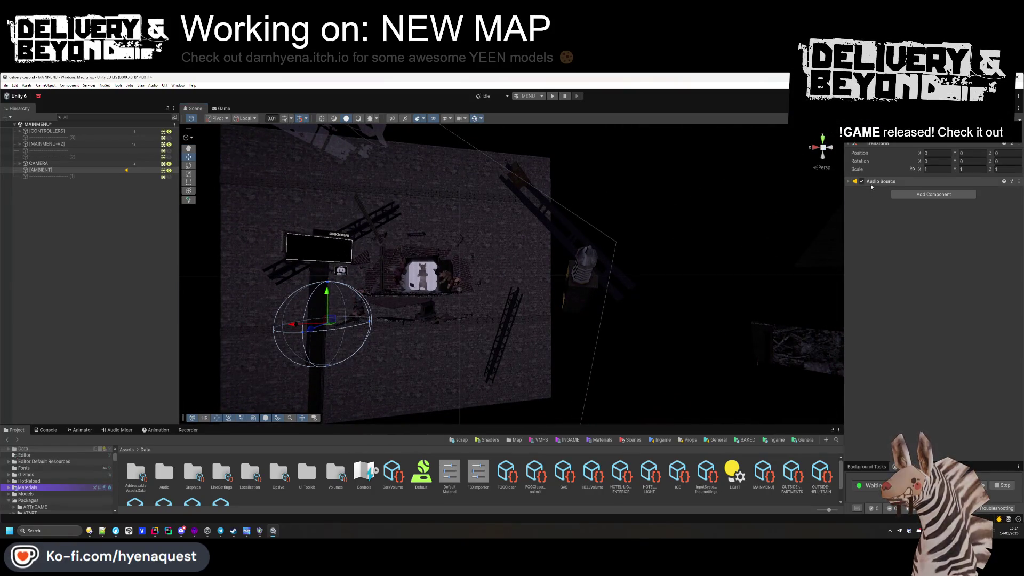
key(alt+shift+a)
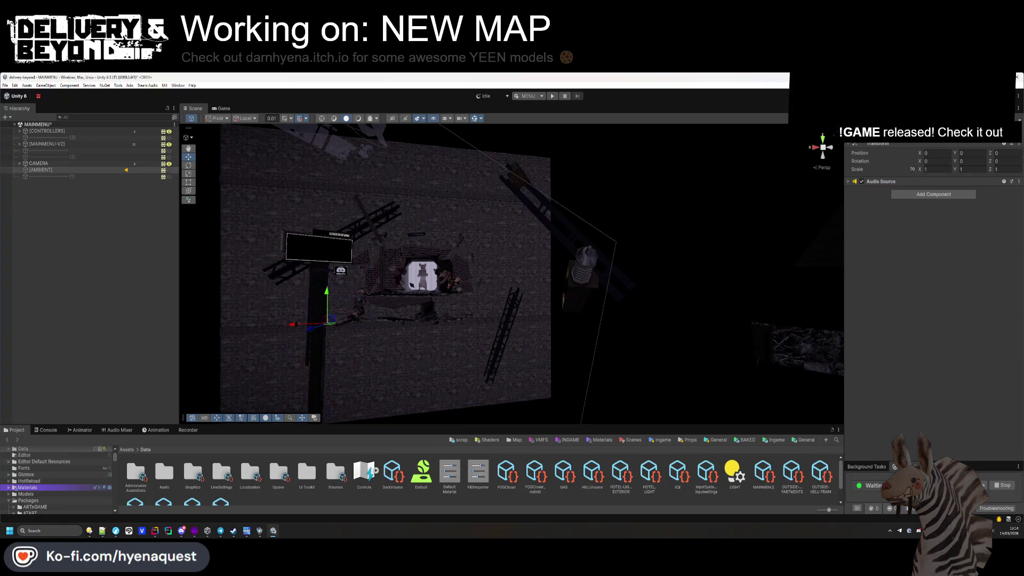
drag(818, 148, 608, 235)
- Frame the controls menu canvas and select [REBIND-CYCLE-UP] to view its settings
key(f)
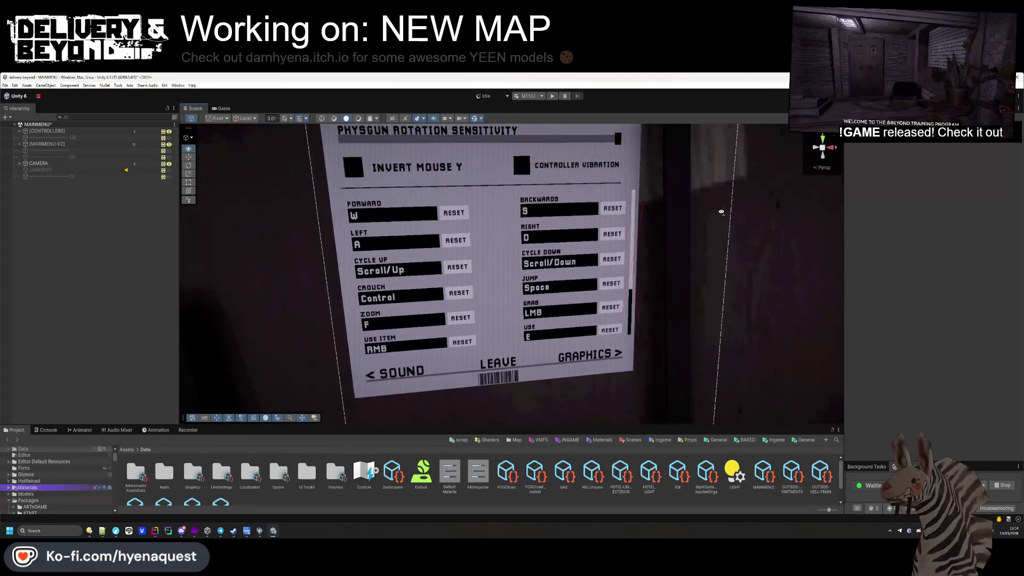
click(370, 268)
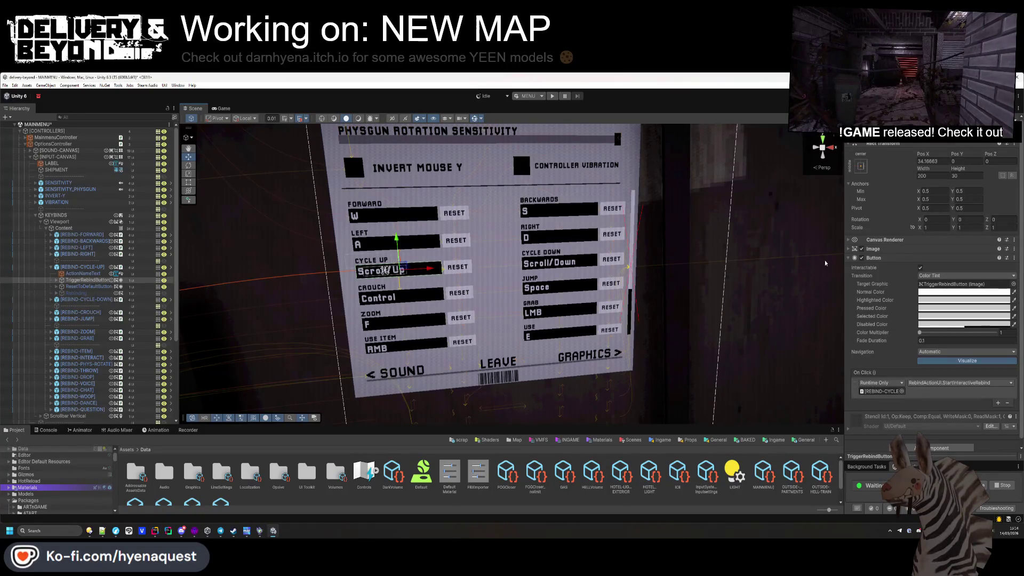
click(128, 267)
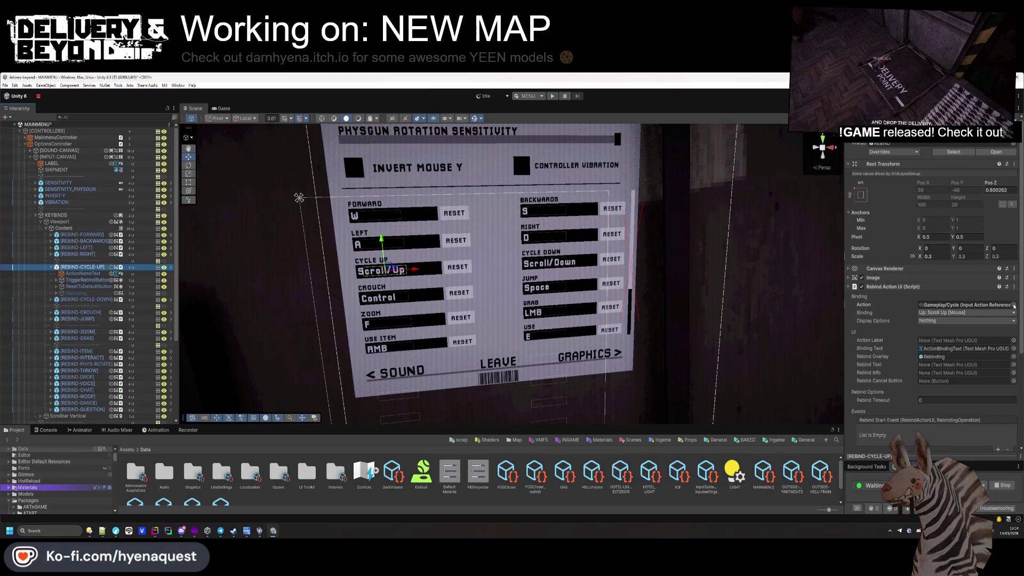
- Assign Gameplay/Cycle to the Cycle Up rebind, then open the Controls input actions editor
click(1014, 304)
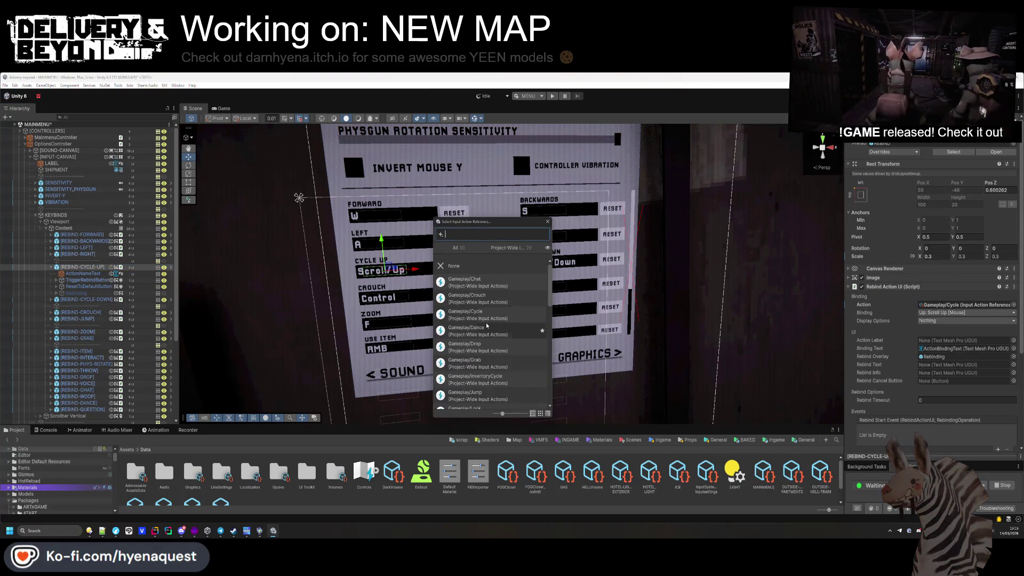
scroll(493, 347, down, 3)
scroll(493, 347, down, 5)
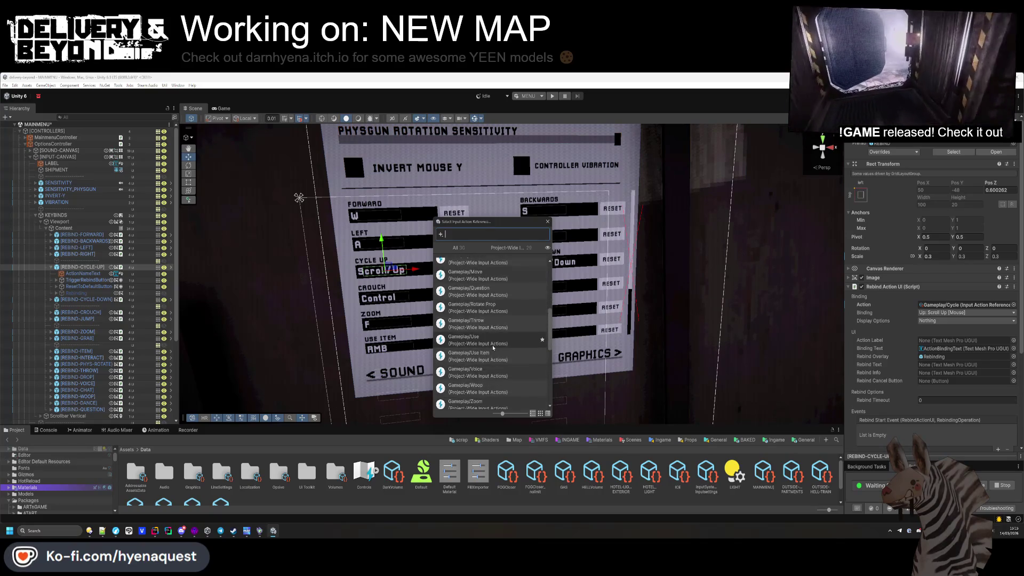
text(cyc)
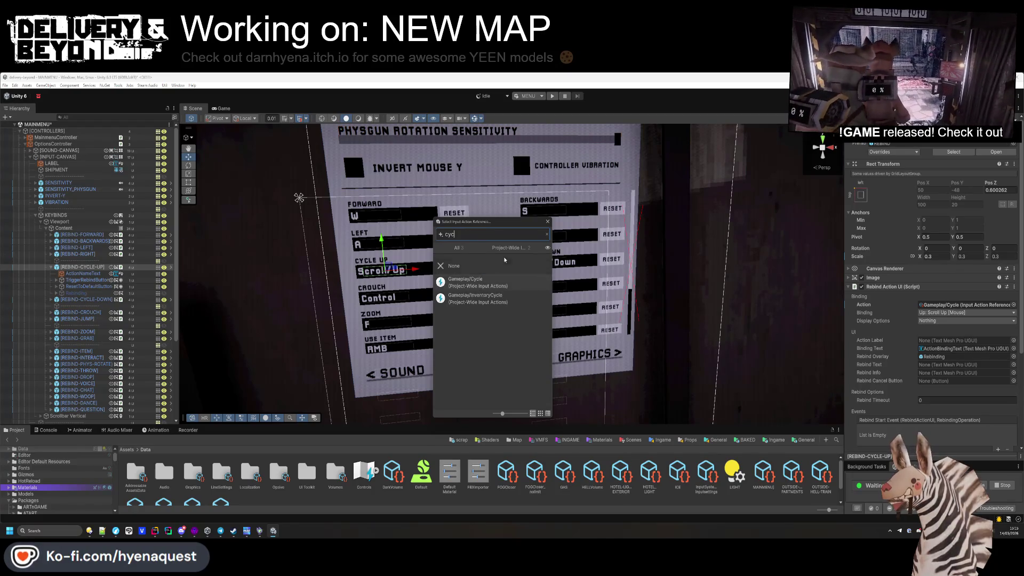
double_click(472, 281)
click(940, 306)
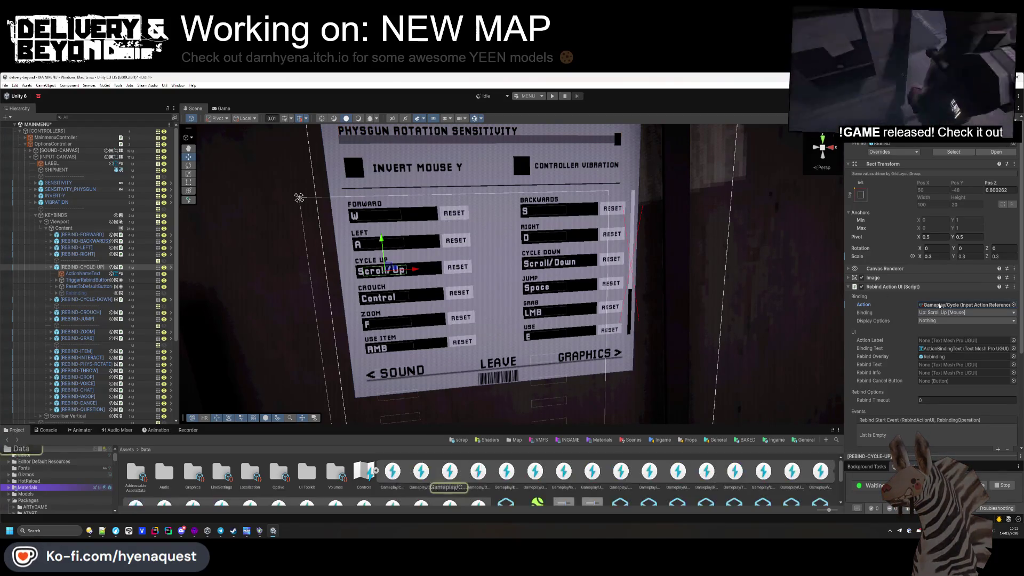
double_click(940, 306)
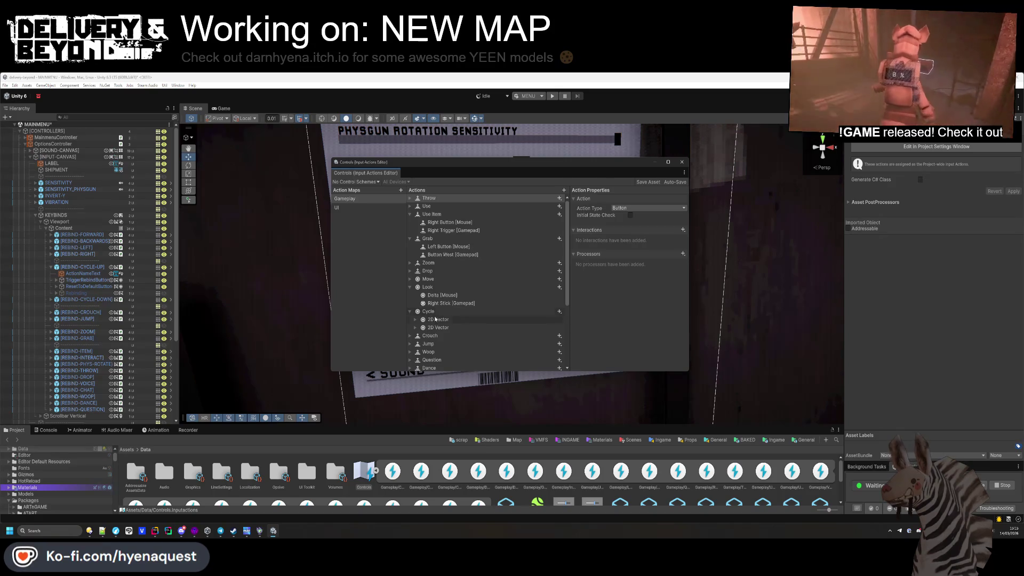
- Rename the Gameplay Cycle action to CycleUp
click(410, 287)
scroll(416, 293, down, 1)
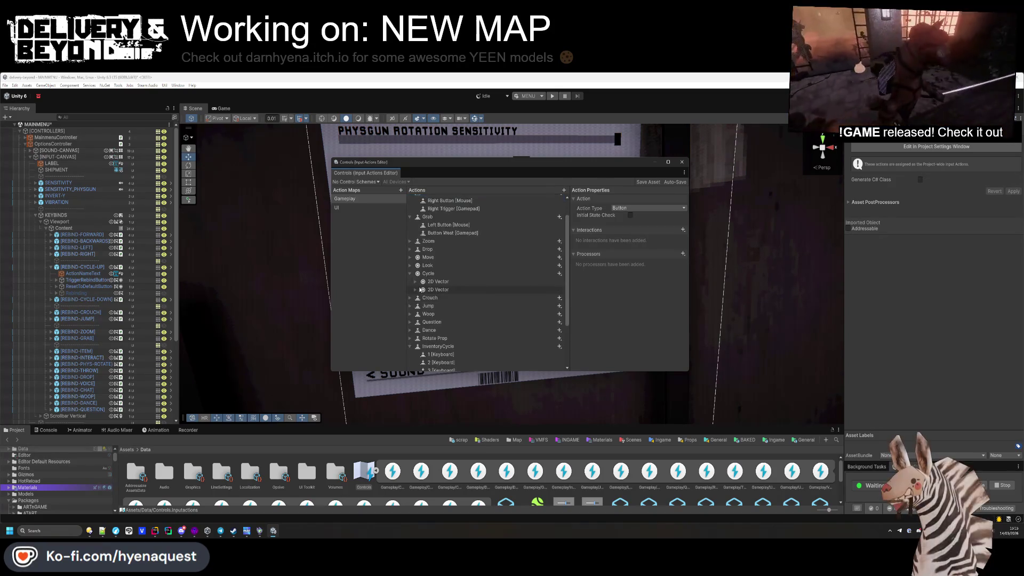
scroll(420, 290, down, 1)
click(417, 254)
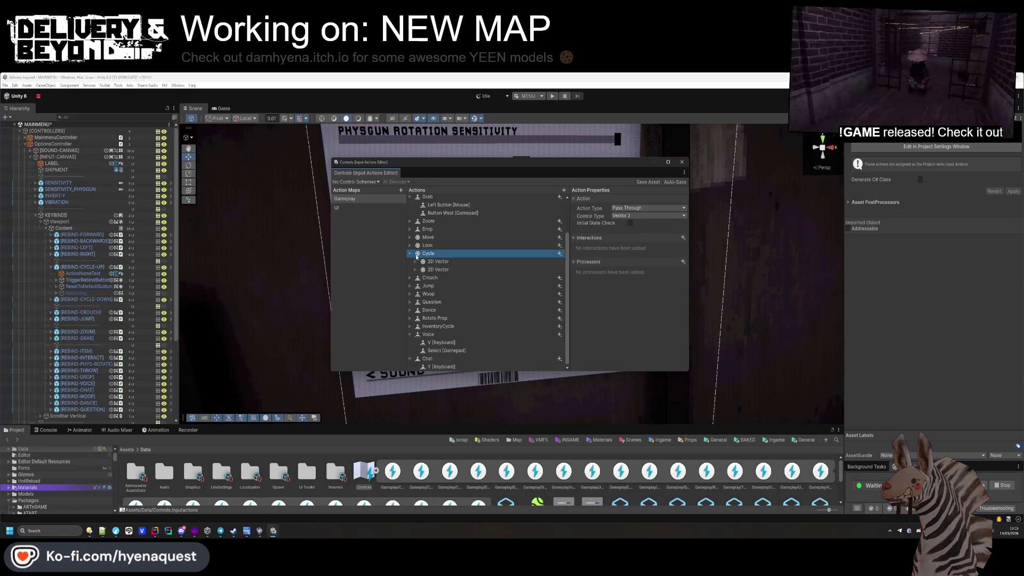
click(416, 269)
click(421, 261)
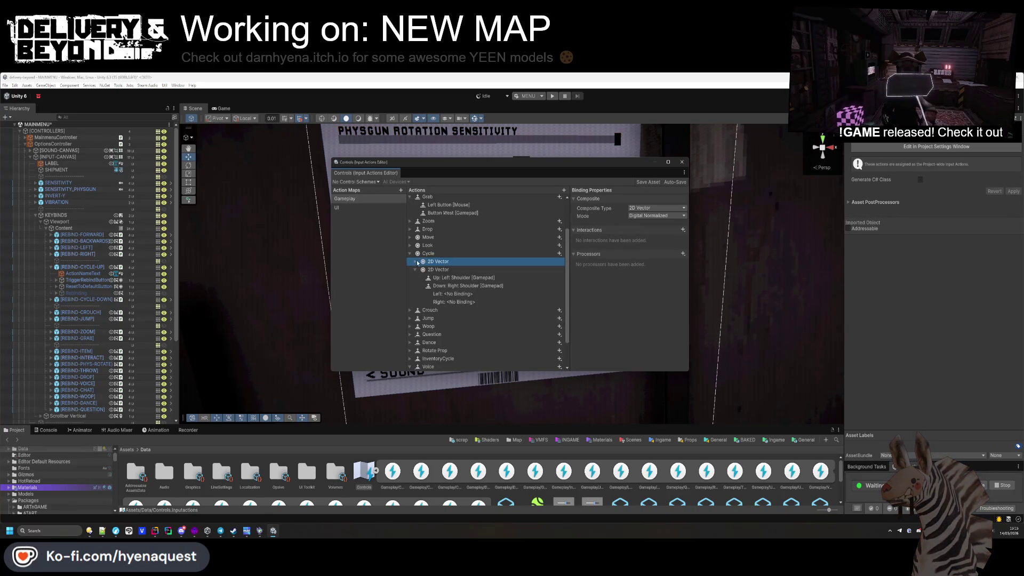
click(415, 269)
click(423, 255)
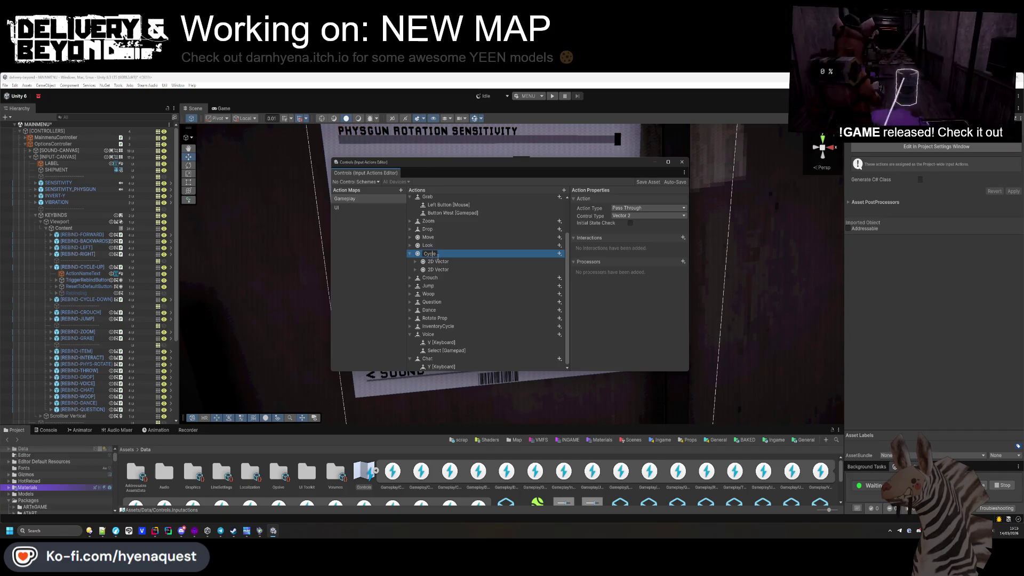
text(Up)
key(Return)
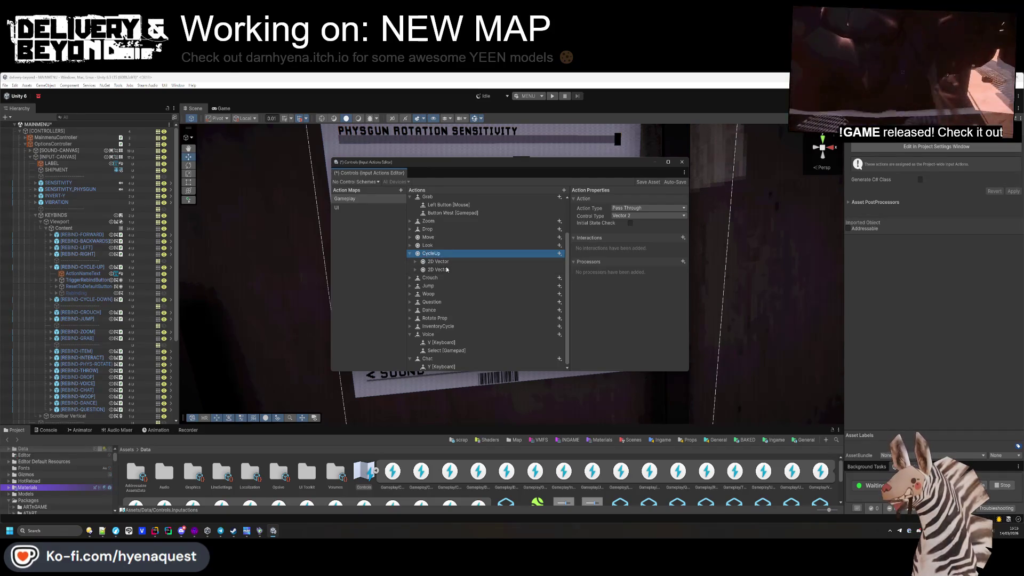
- Duplicate CycleUp and name the copy CycleDown
key(ctrl+d)
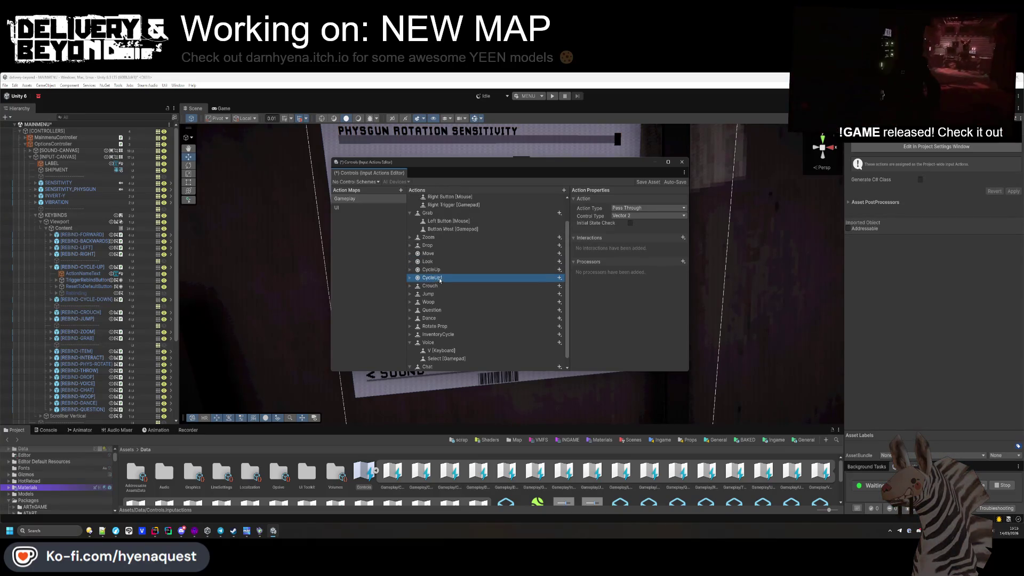
double_click(440, 278)
text(CycleD)
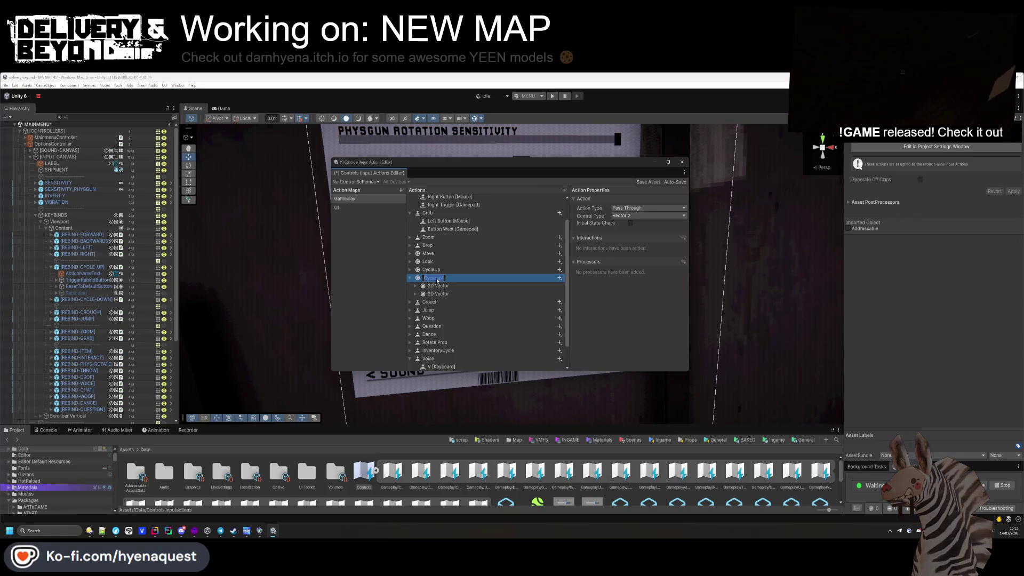
text(own)
key(Return)
- Browse binding path choices for CycleDown's Up: Scroll/Up binding without changing it
click(416, 286)
click(448, 294)
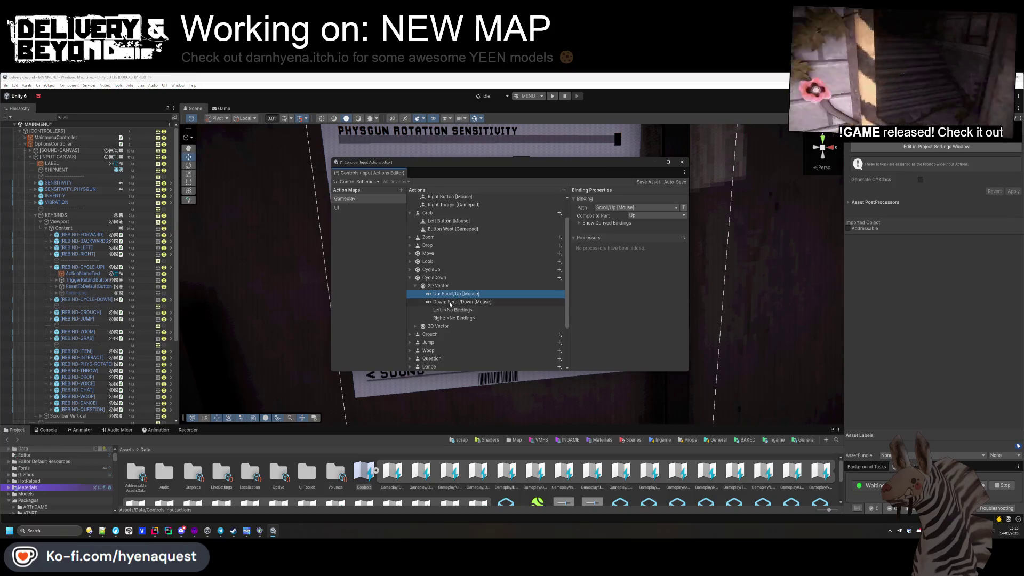
click(628, 207)
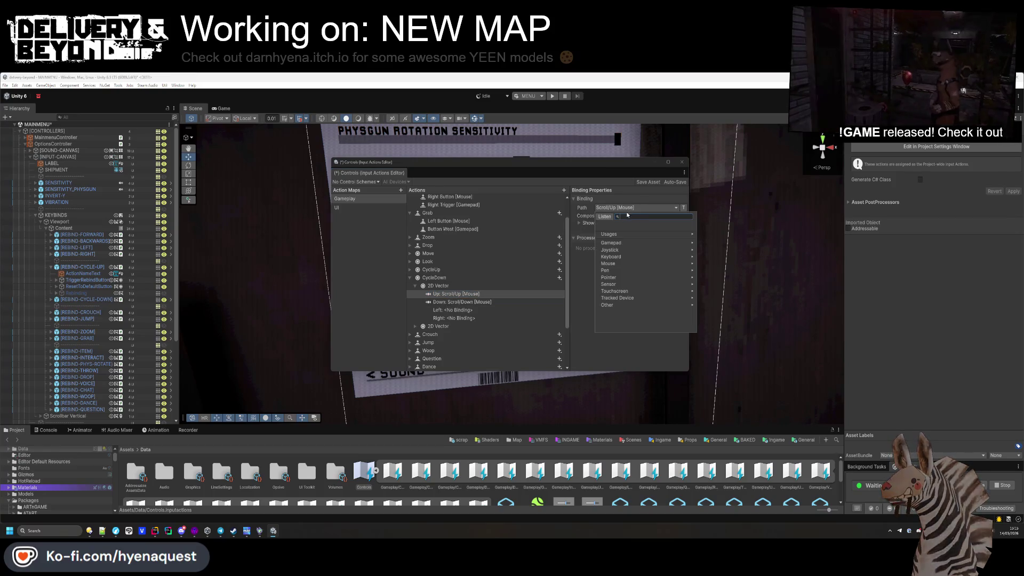
click(577, 261)
click(665, 207)
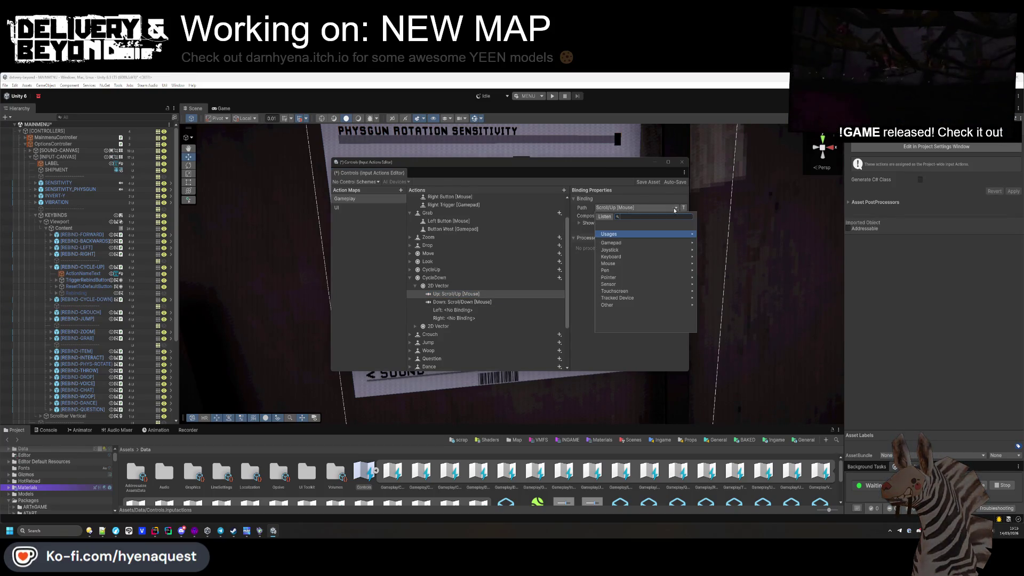
click(638, 233)
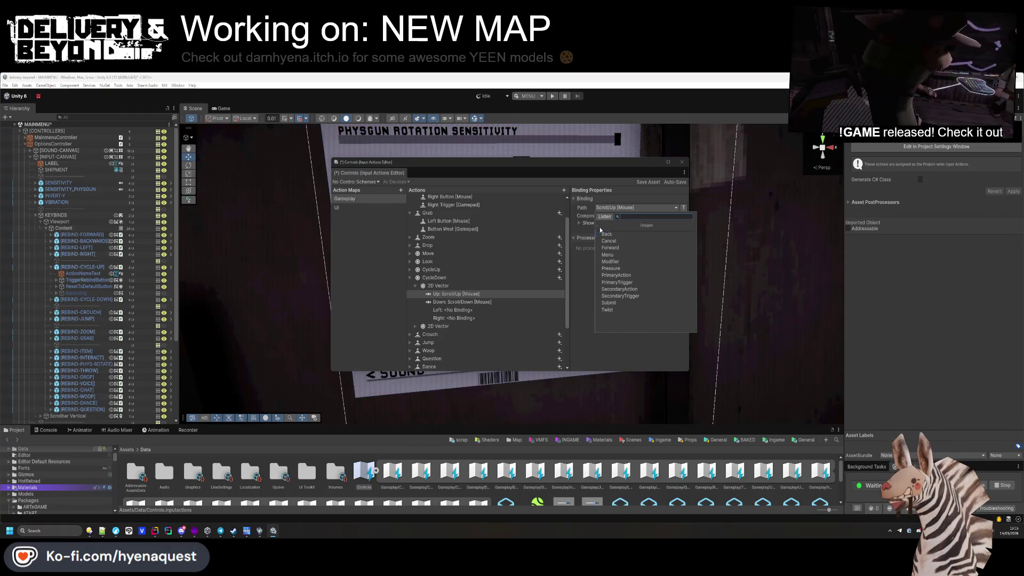
click(602, 225)
click(484, 293)
right_click(483, 294)
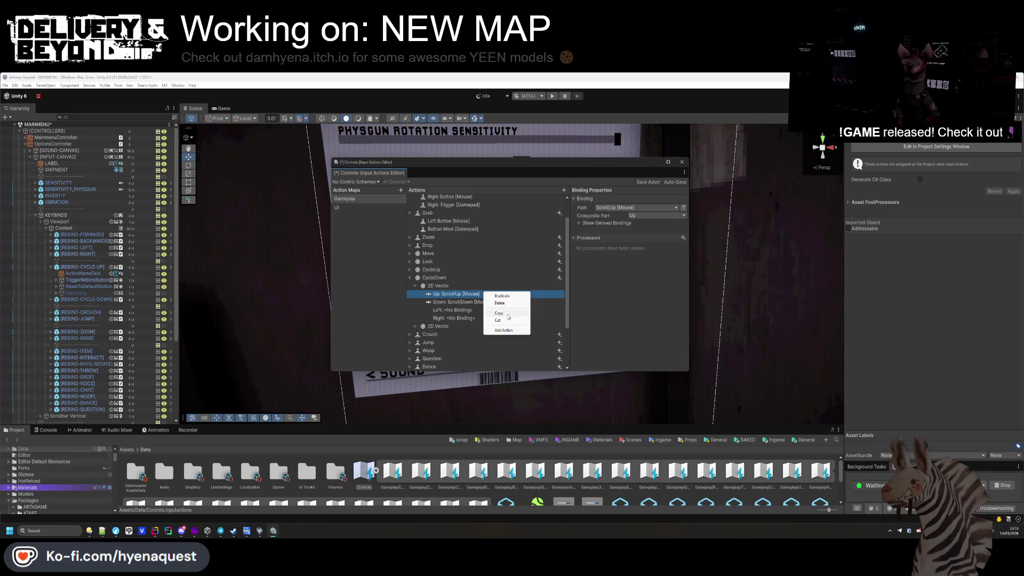
click(618, 277)
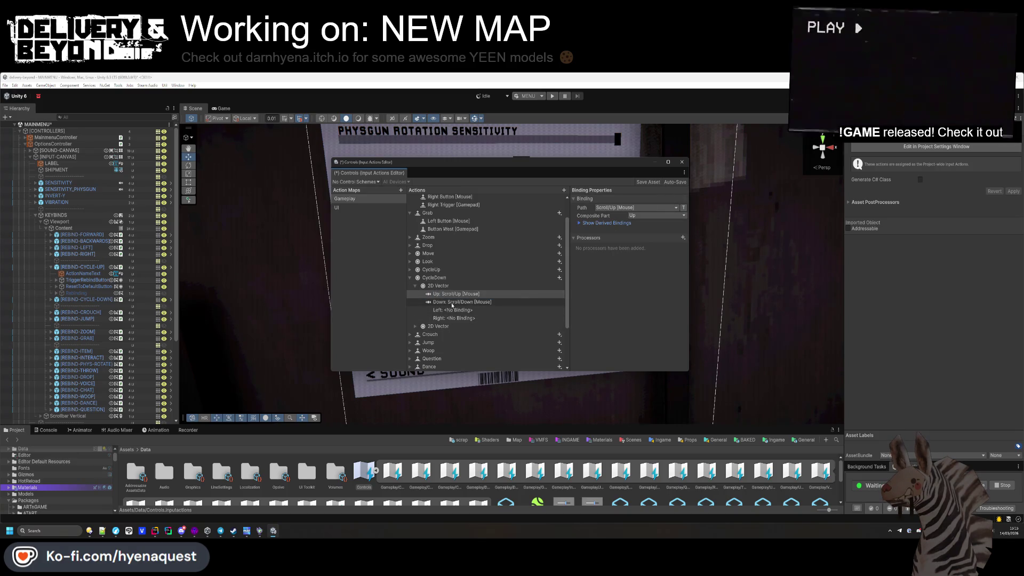
- Remove the old 2D Vector composites from CycleDown
click(442, 295)
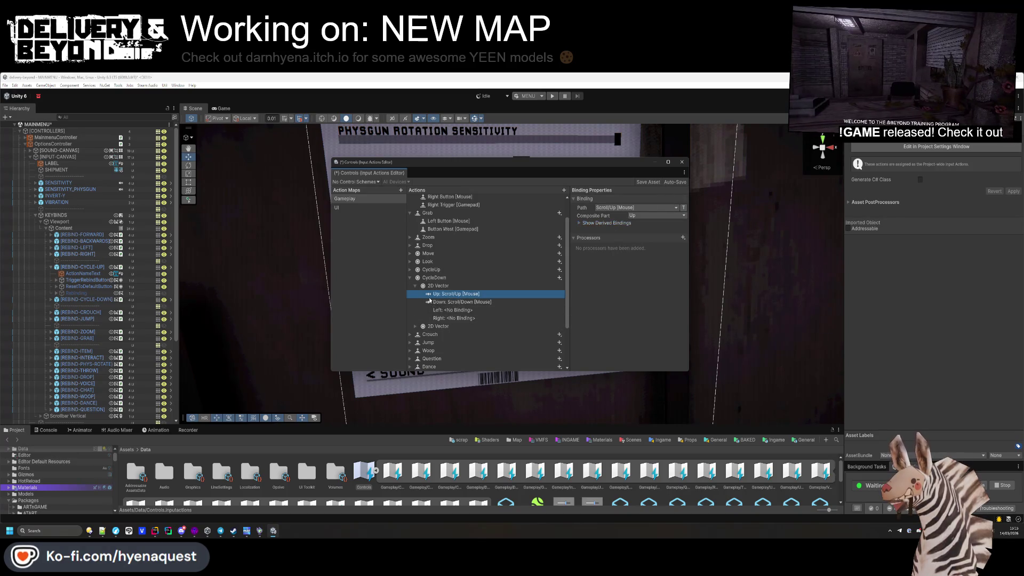
right_click(447, 297)
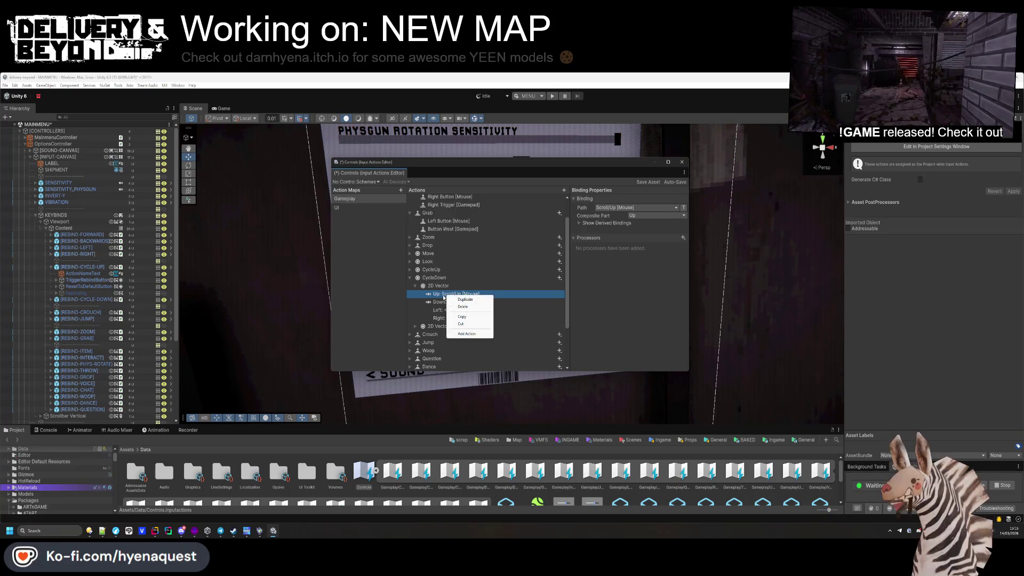
click(469, 319)
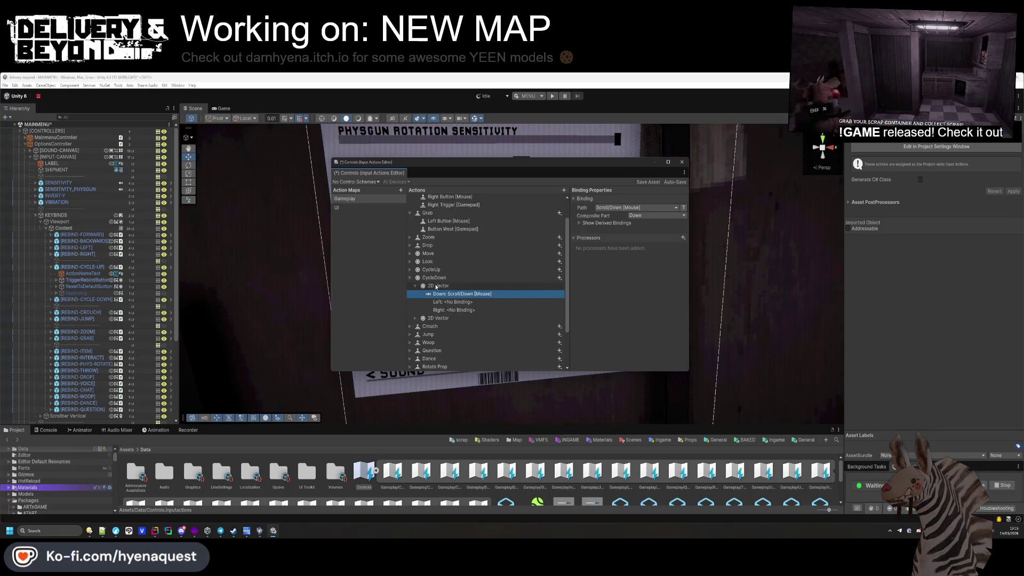
key(ctrl+z)
click(459, 288)
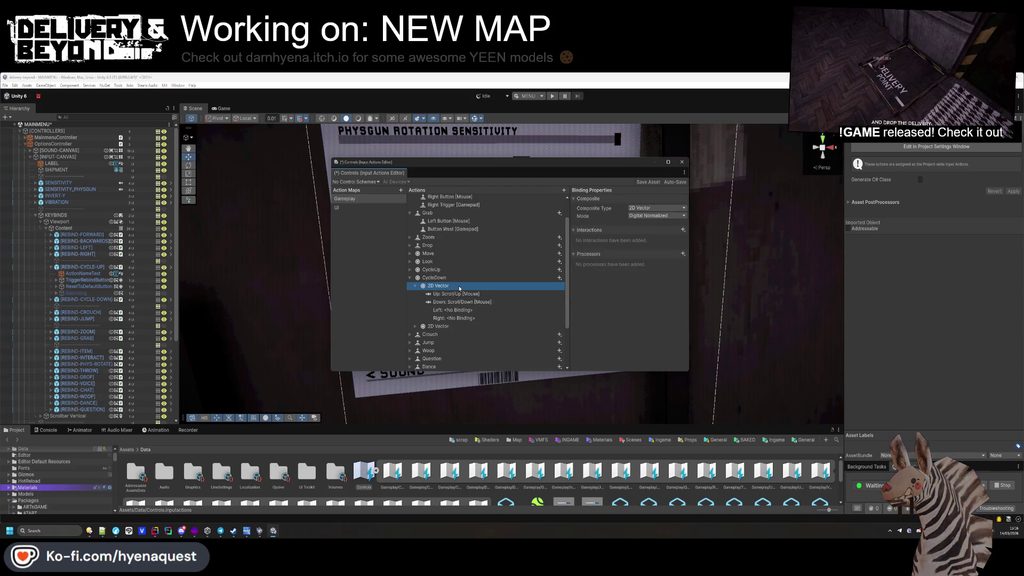
key(ctrl+z)
key(Delete)
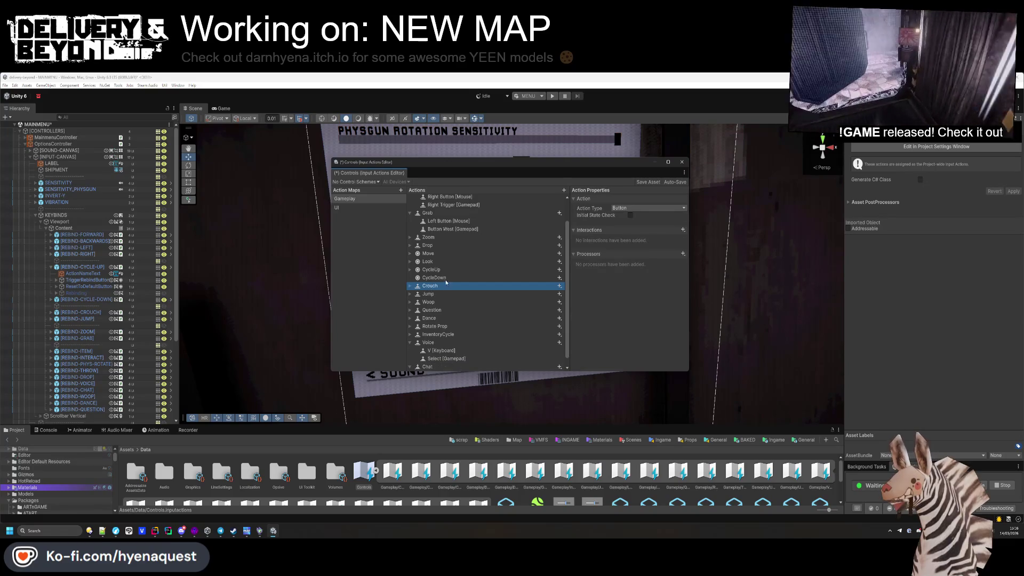
- Add two Up/Down/Left/Right composites to CycleDown
right_click(446, 277)
click(487, 291)
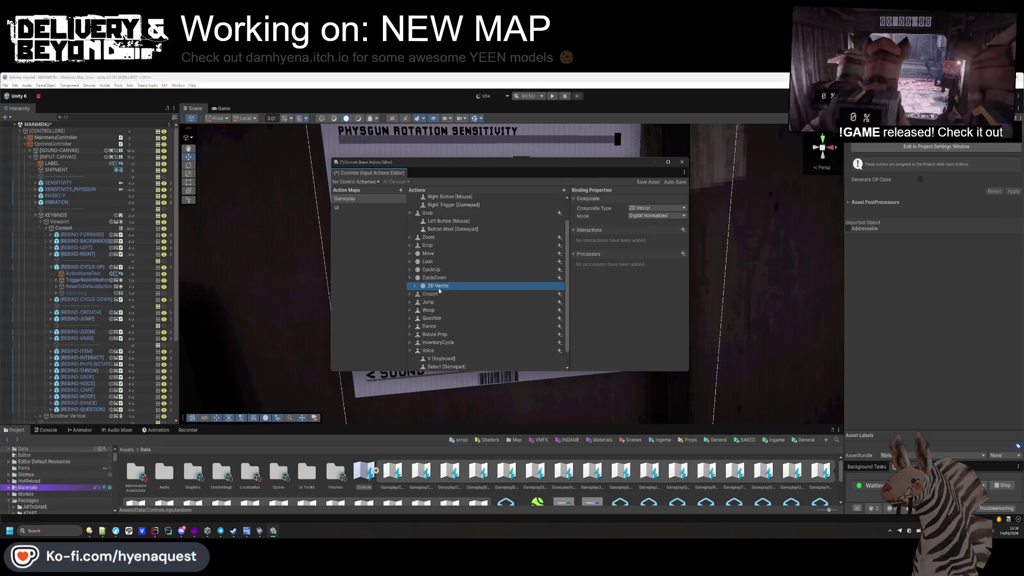
right_click(441, 286)
click(464, 331)
- Bind the first CycleDown composite's Down to Scroll/Down [Mouse]
click(413, 294)
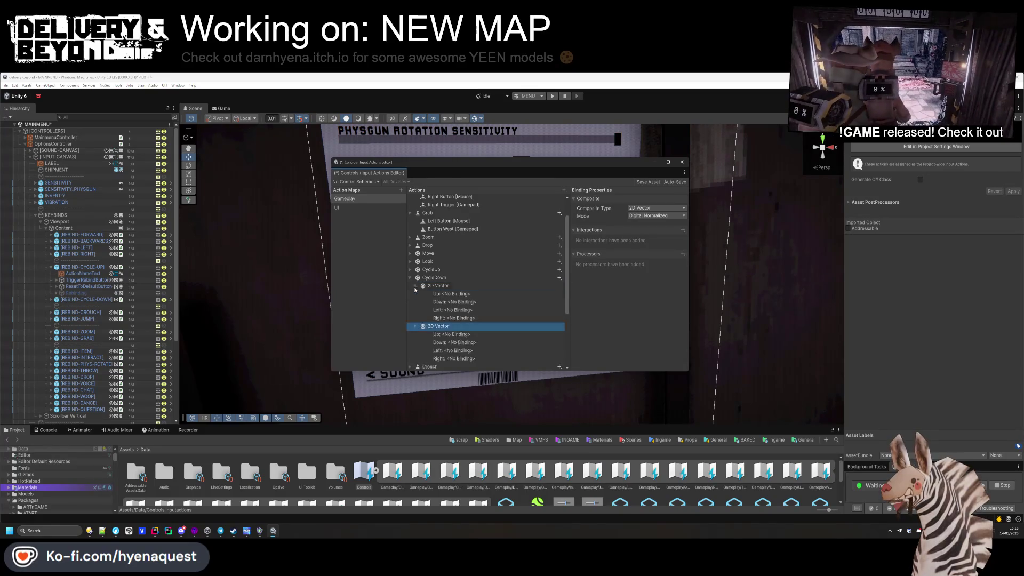
click(415, 286)
click(459, 294)
key(Down)
click(626, 208)
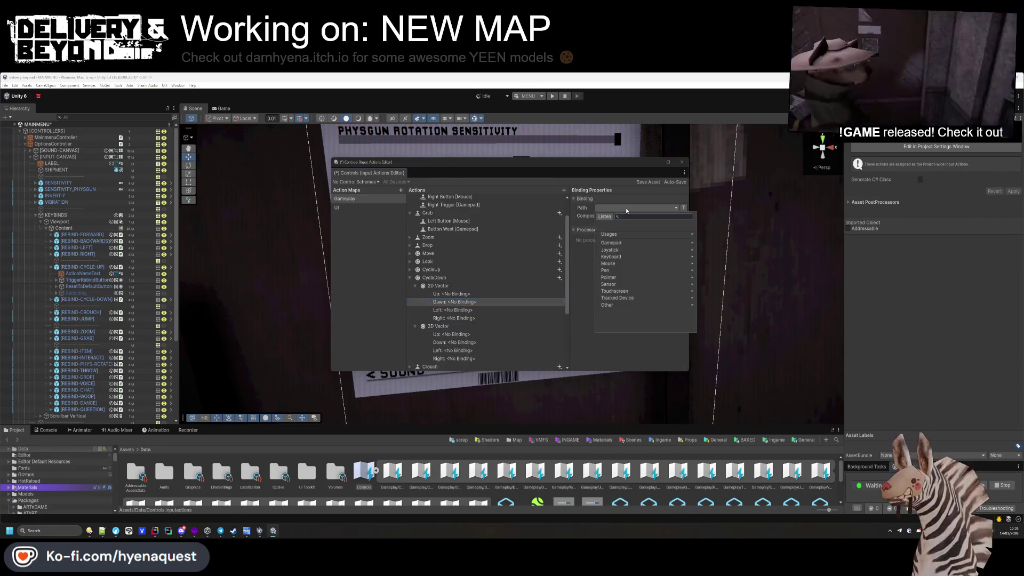
click(611, 218)
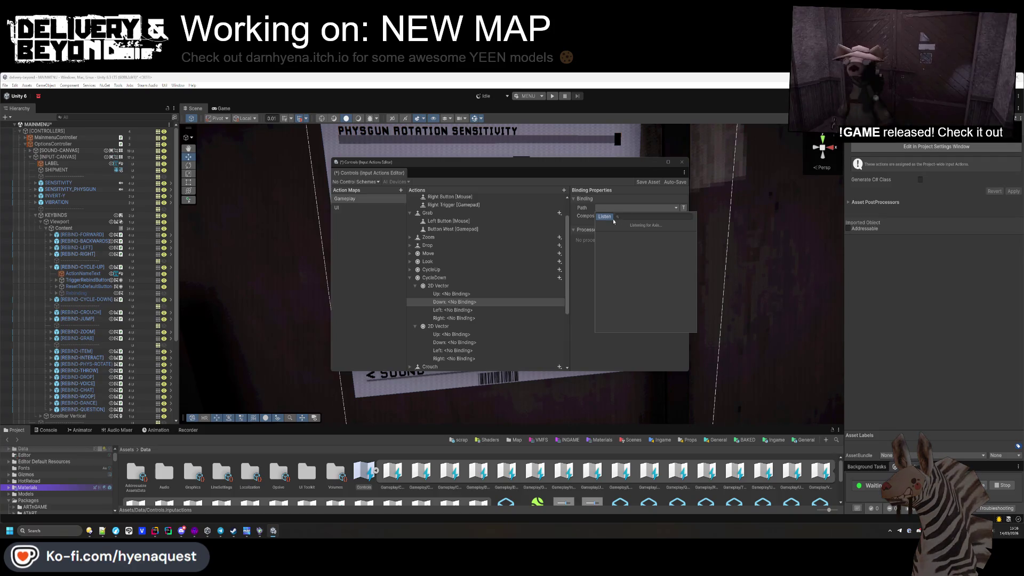
click(624, 217)
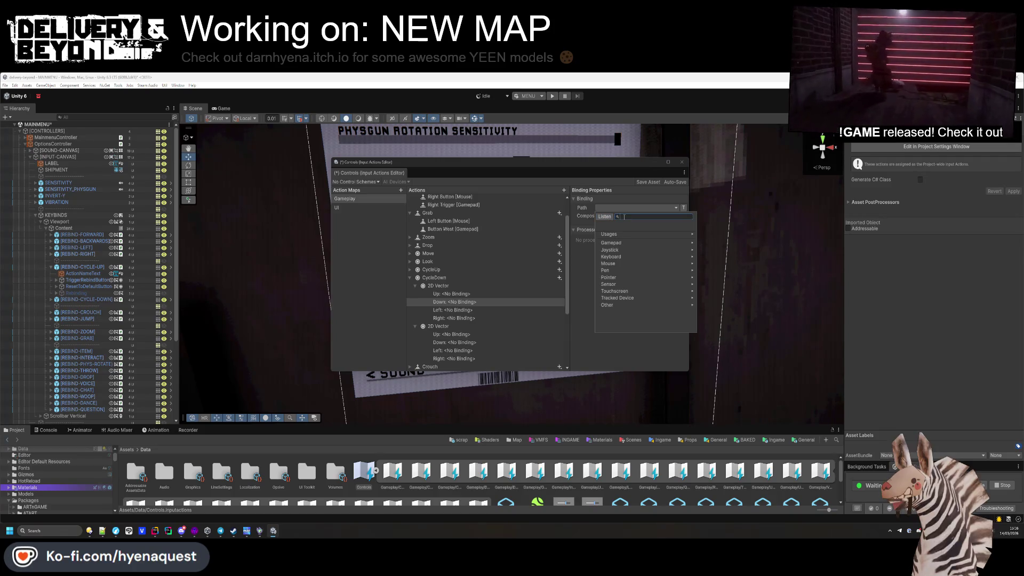
text(scroll)
key(Return)
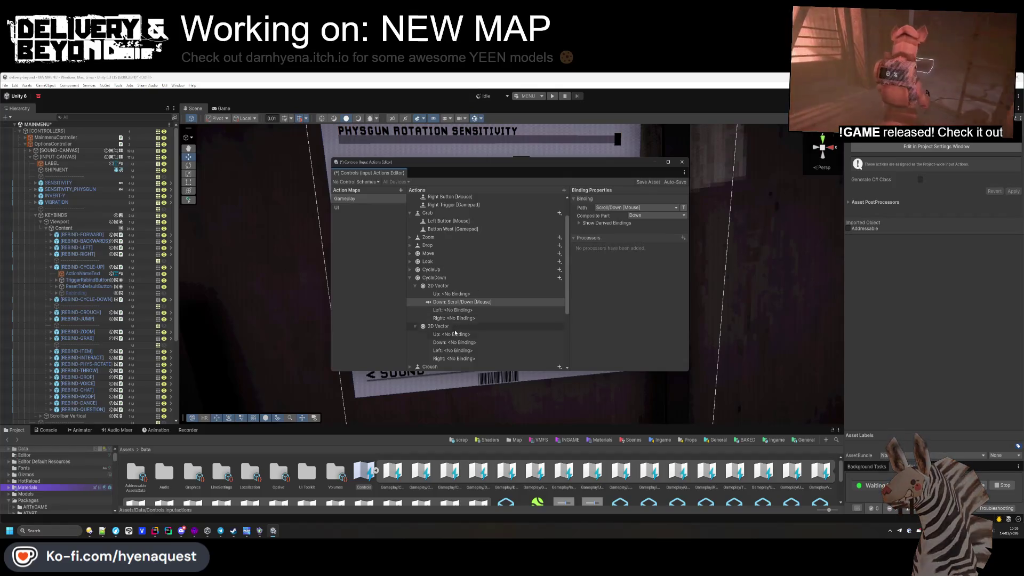
- Bind the second CycleDown composite's Down to Right Shoulder [Gamepad]
click(456, 343)
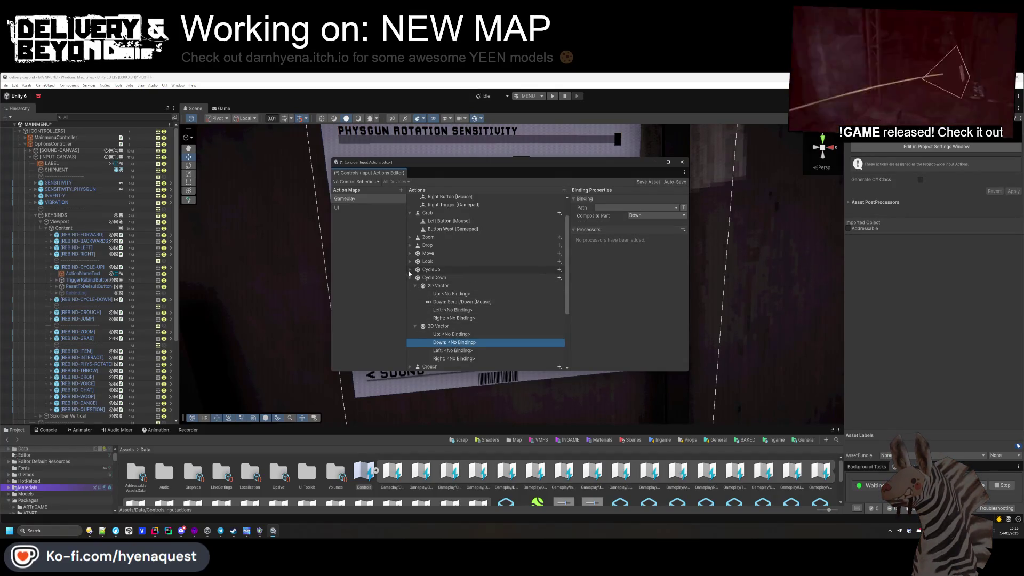
click(409, 270)
click(415, 286)
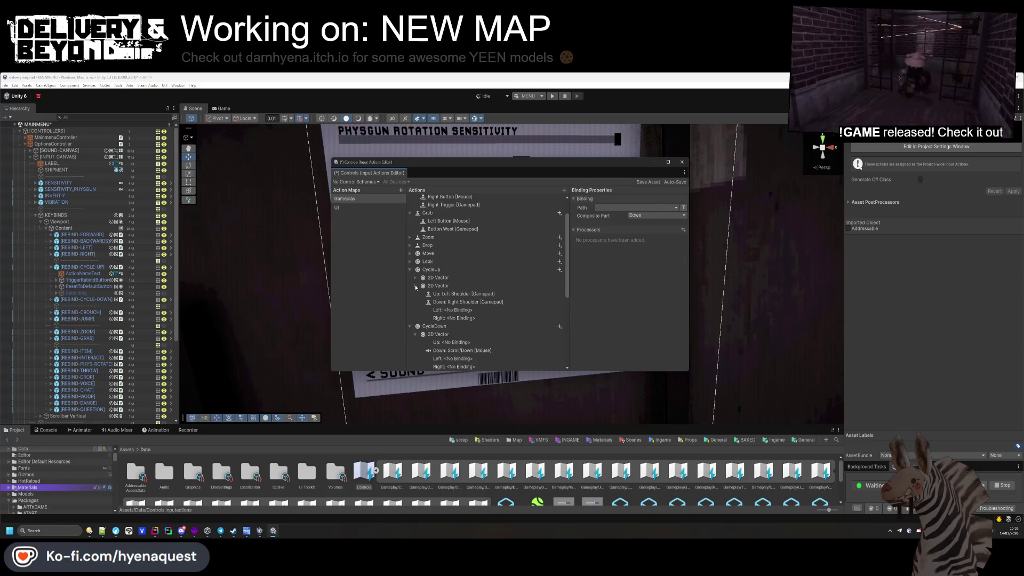
scroll(416, 287, down, 2)
click(645, 209)
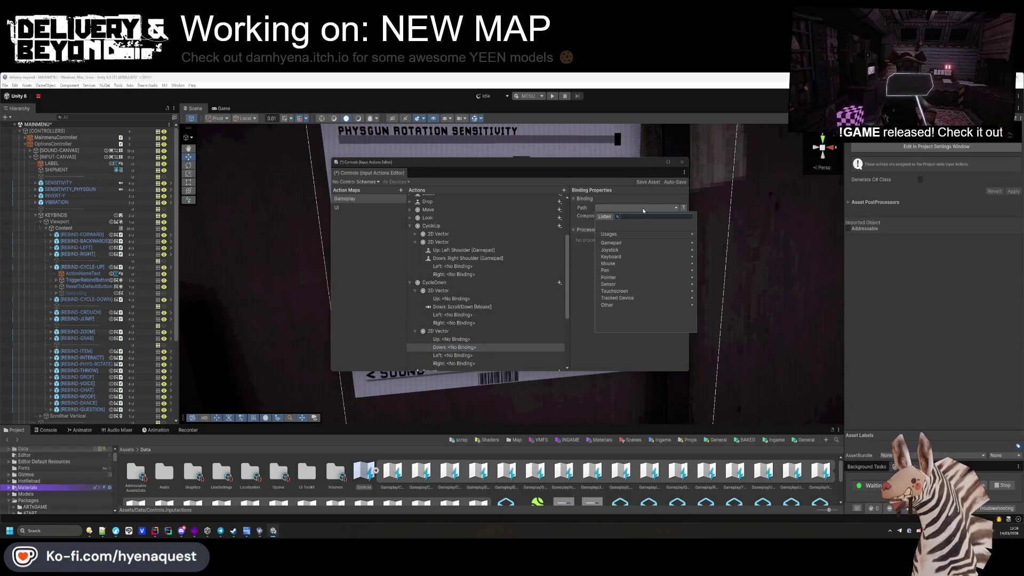
text(right shou)
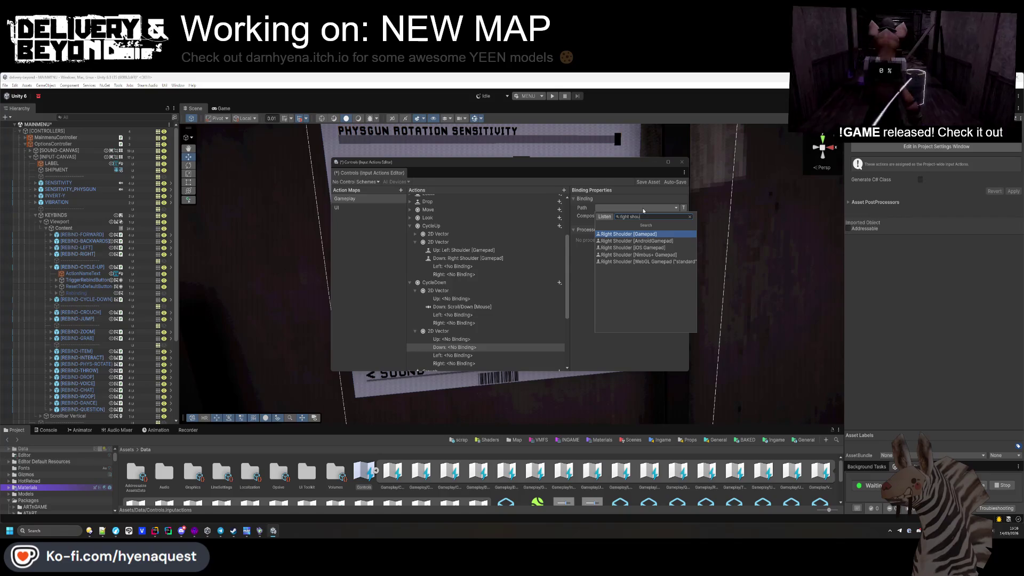
click(637, 234)
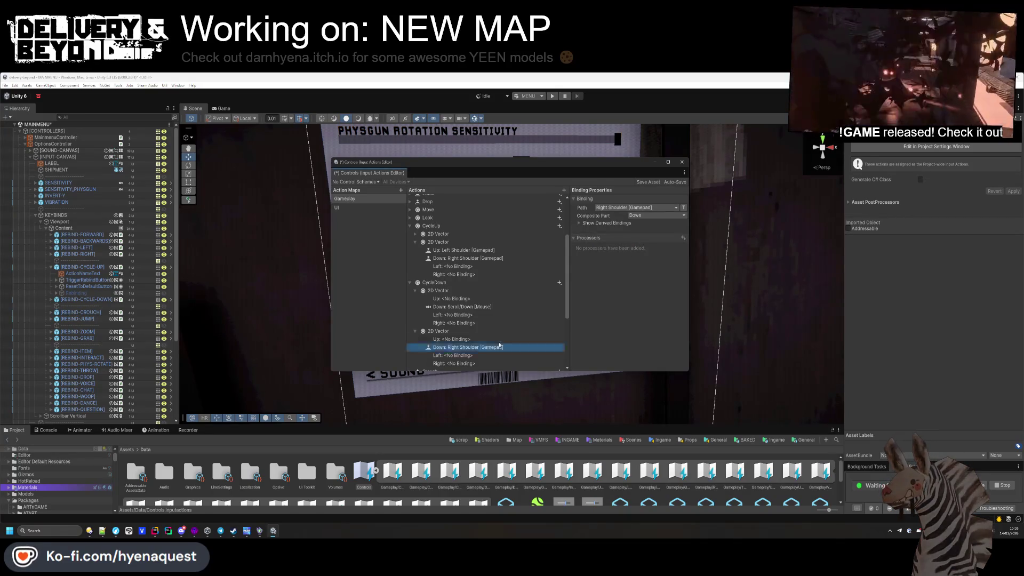
- Delete CycleUp's extra composite
click(443, 241)
key(Delete)
right_click(439, 227)
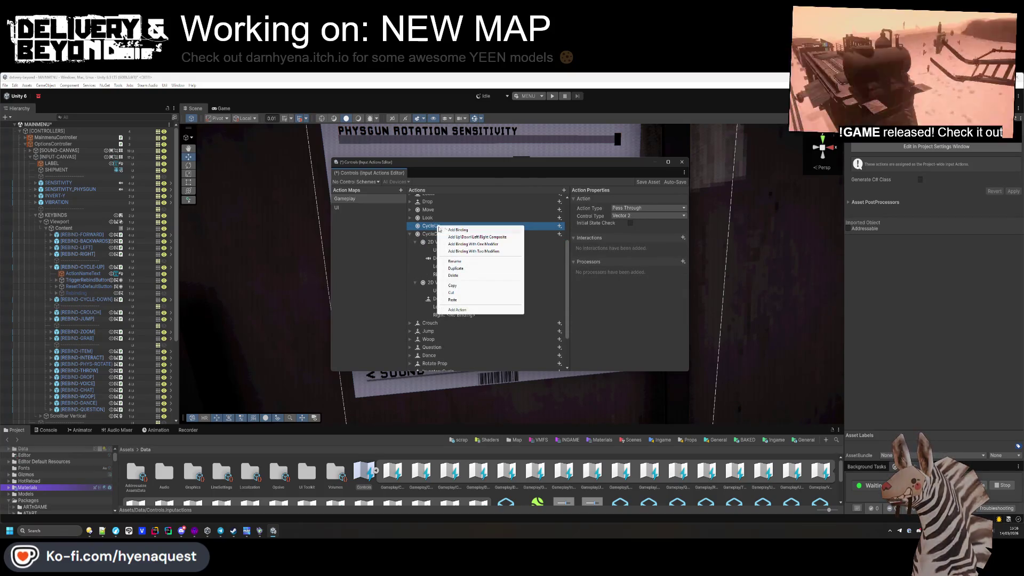
- Add a composite to CycleUp and bind its Up to Scroll/Up [Mouse]
key(Escape)
right_click(440, 228)
click(464, 255)
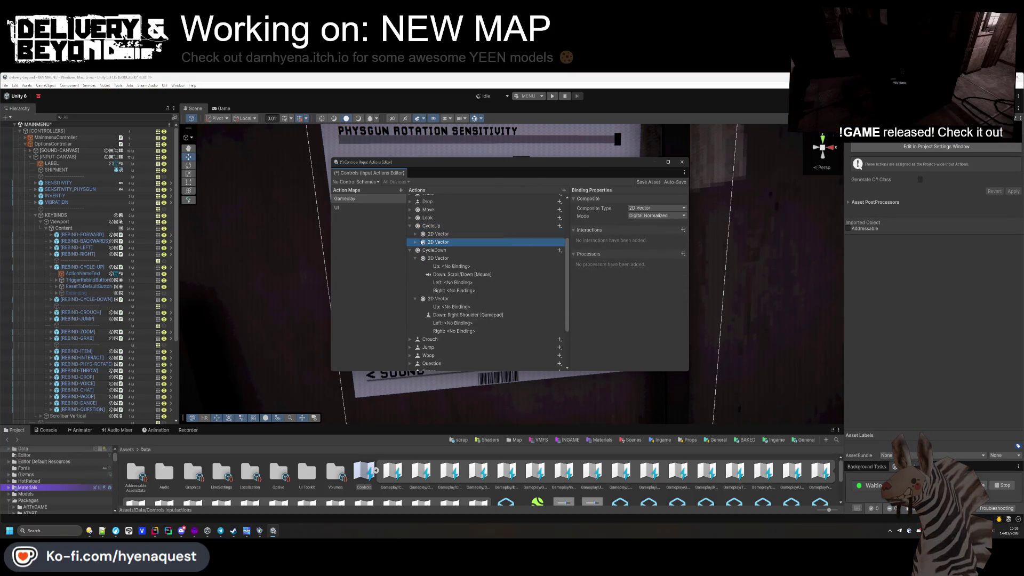
click(457, 242)
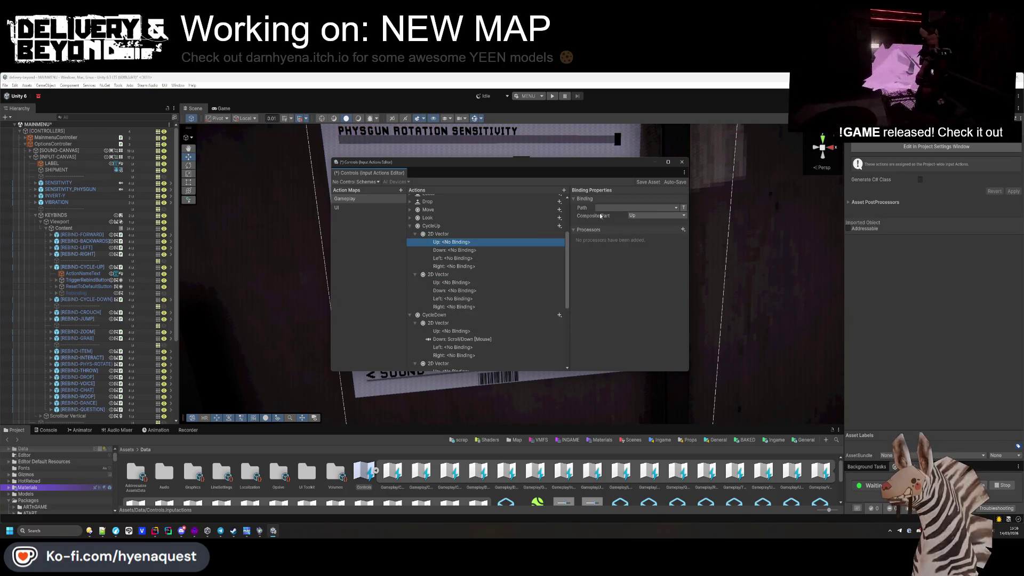
click(613, 208)
text(scroll)
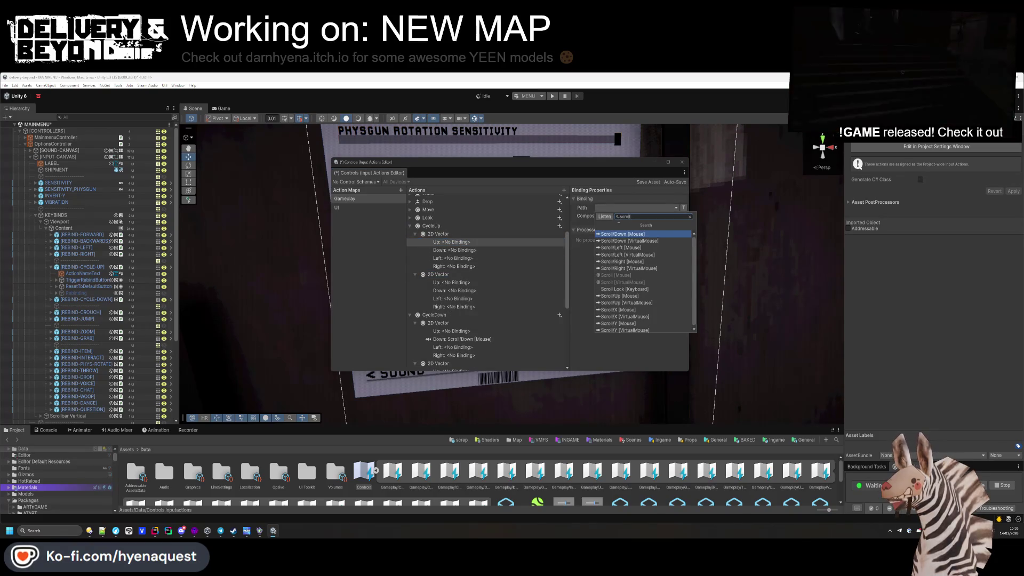
click(630, 296)
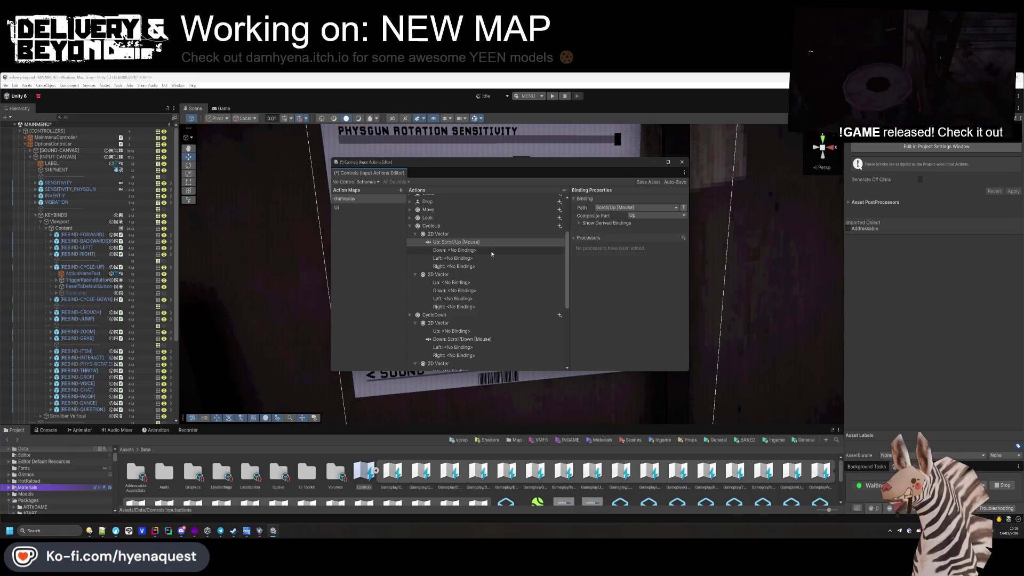
- Bind the other CycleUp composite's Up to Left Shoulder [Gamepad] and save the Controls asset
click(484, 251)
click(415, 234)
click(445, 250)
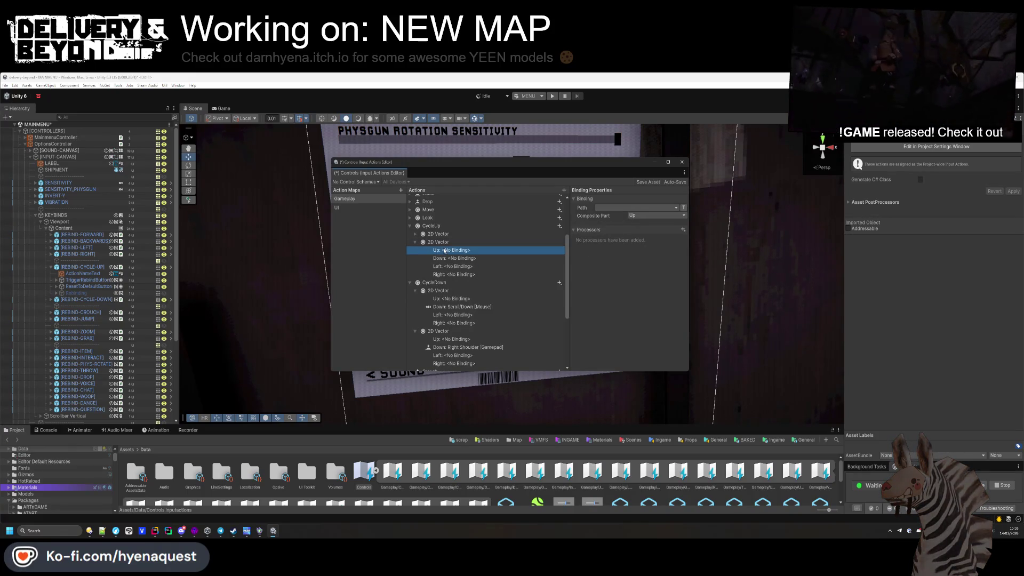
click(646, 208)
text(left should)
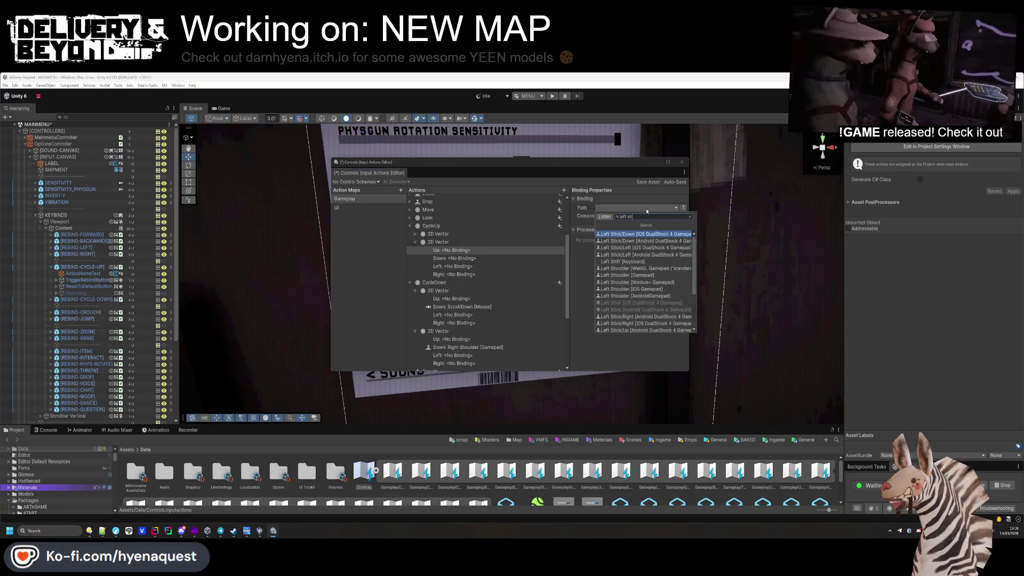
click(624, 235)
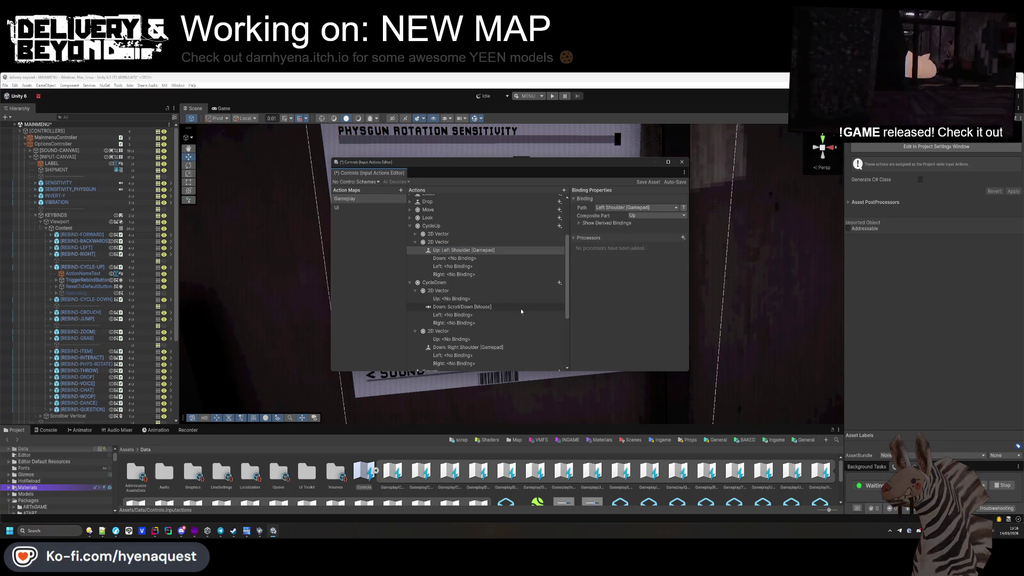
key(ctrl+s)
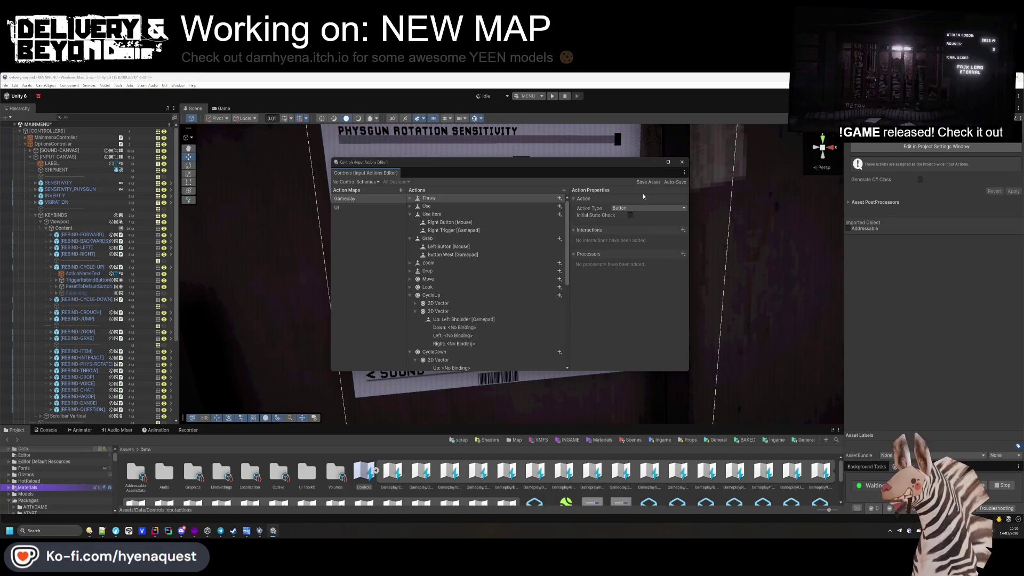
- Set the REBIND-CYCLE-UP entry's Binding to Scroll Up [Mouse] in the Inspector
click(681, 161)
click(77, 268)
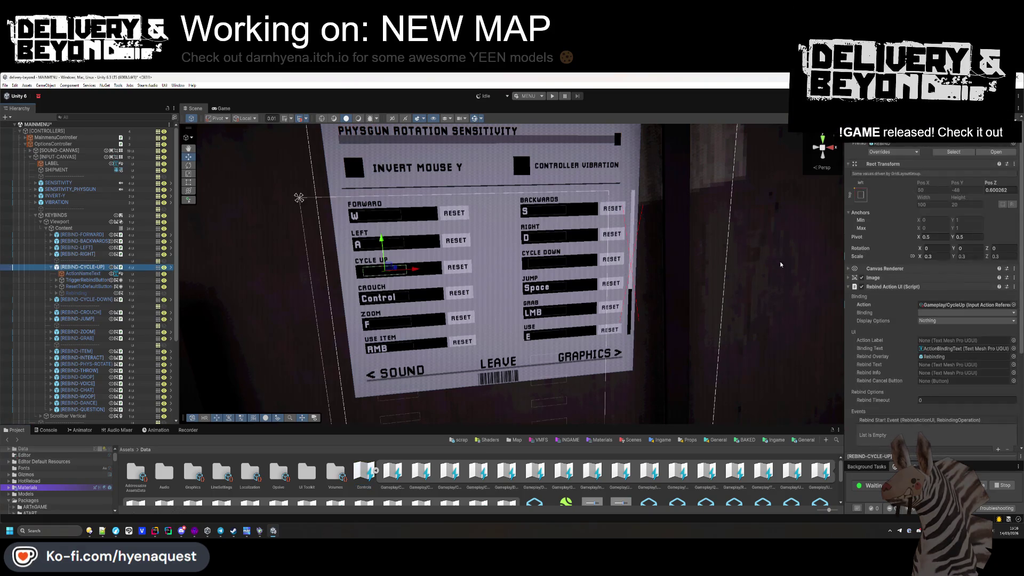
click(960, 313)
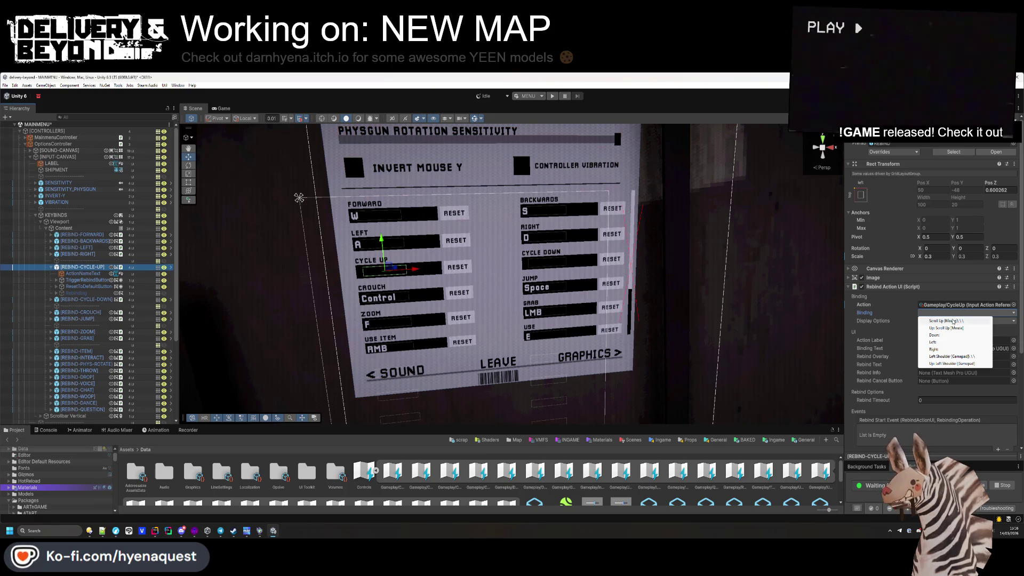
click(958, 321)
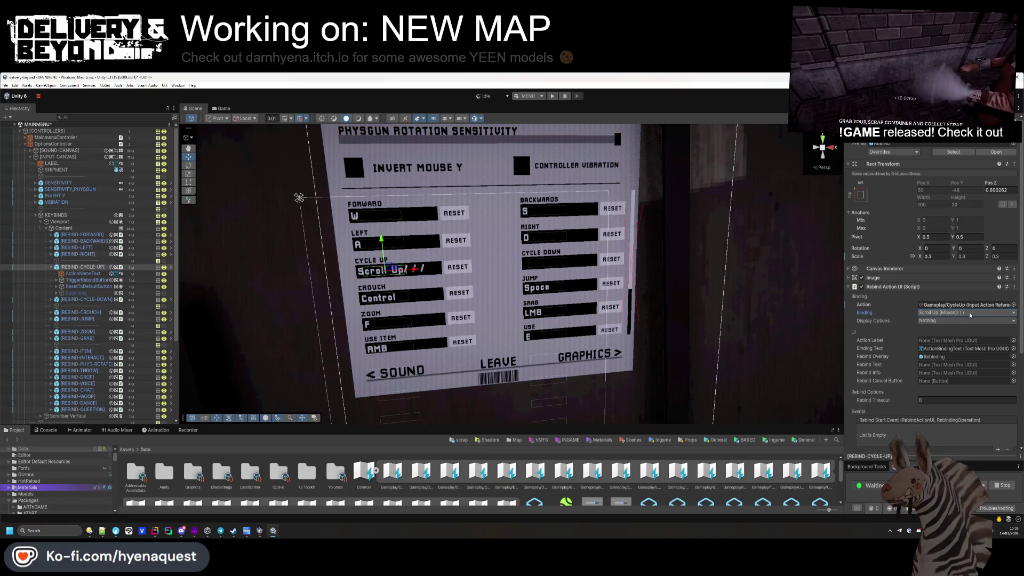
- Reopen the Controls input actions asset for editing
click(958, 320)
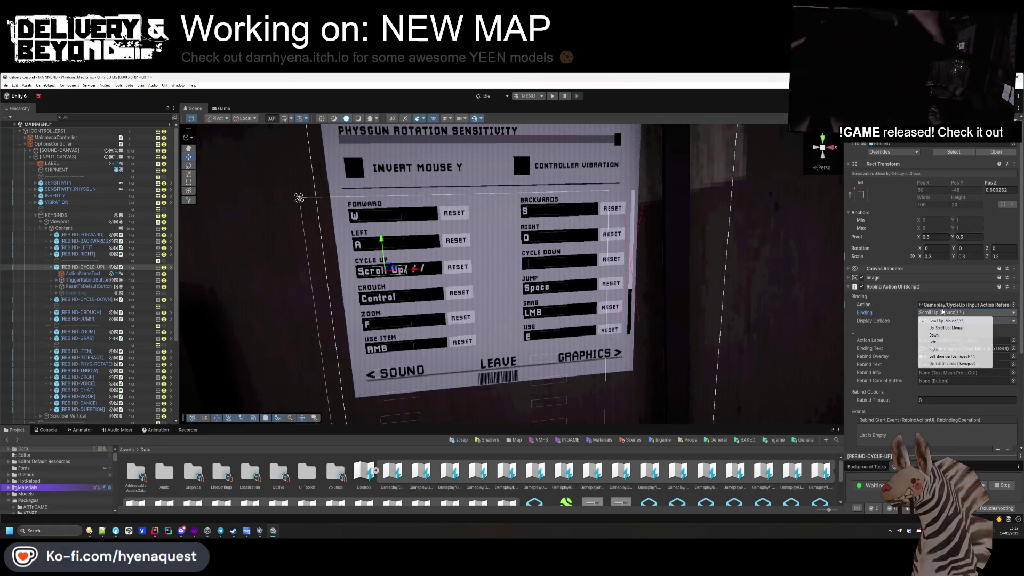
click(959, 308)
double_click(364, 472)
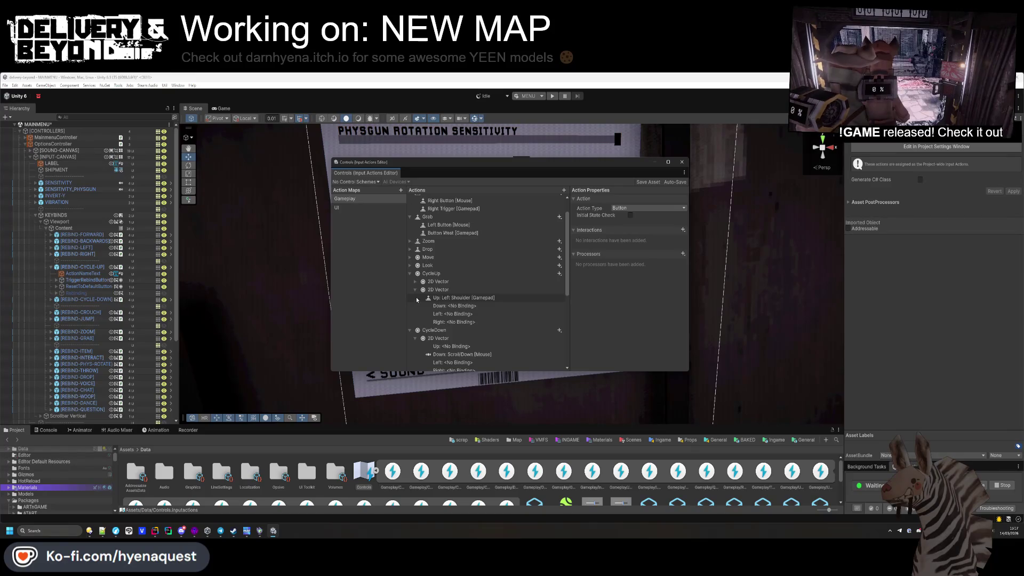
- Collapse the CycleUp and CycleDown actions, leaving CycleDown's control type as Vector 2
click(427, 333)
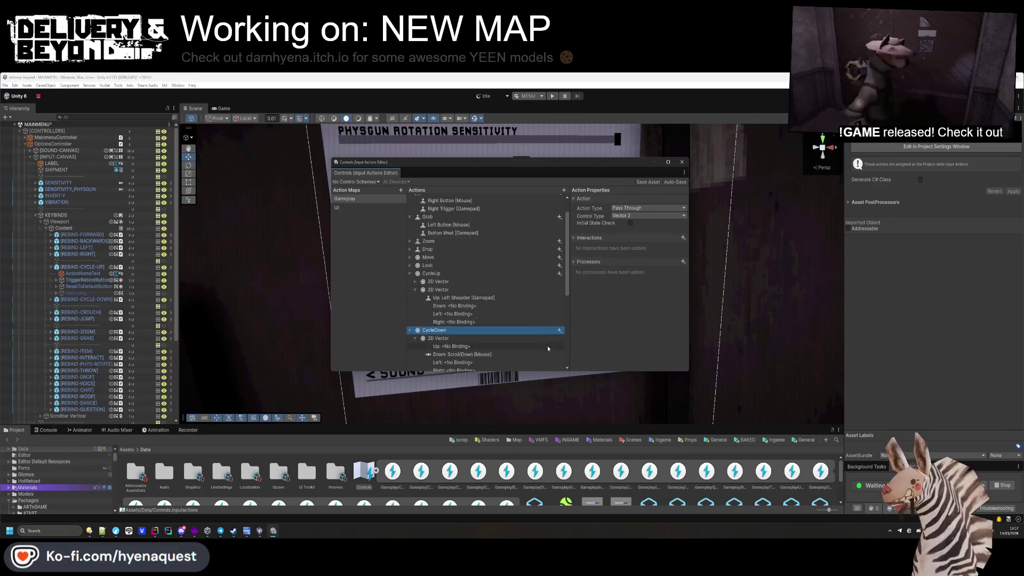
click(619, 216)
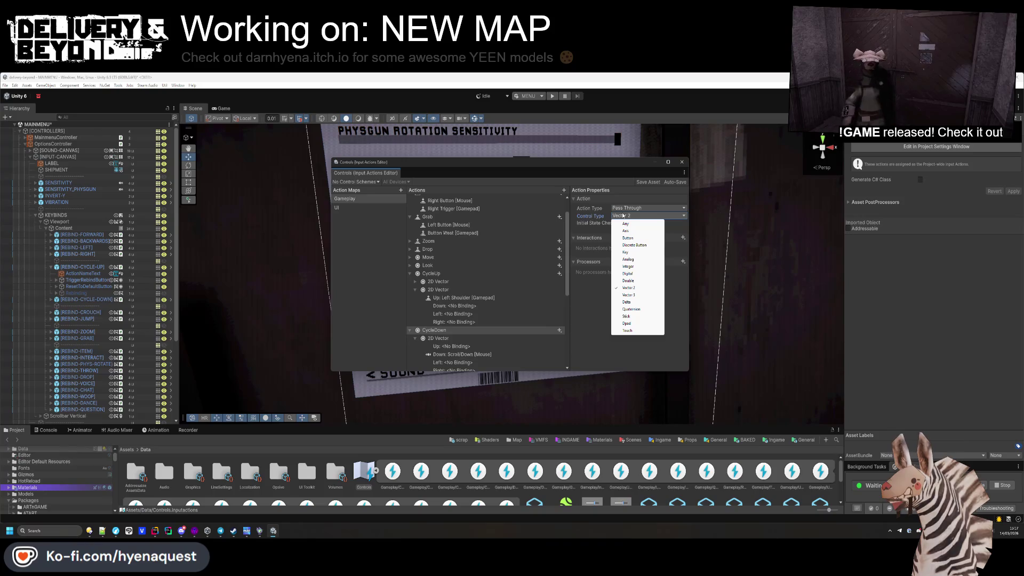
click(434, 344)
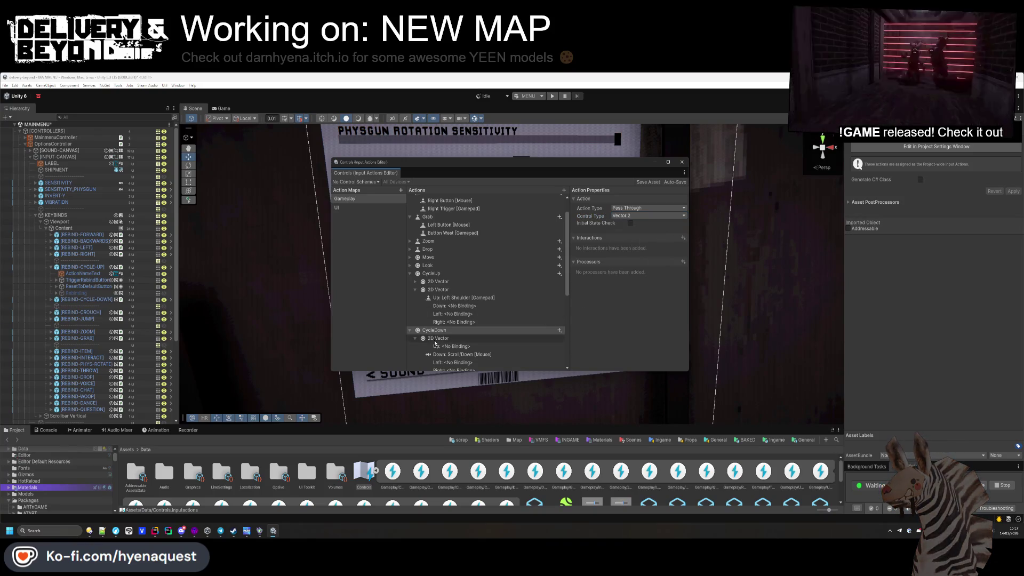
click(409, 274)
click(408, 282)
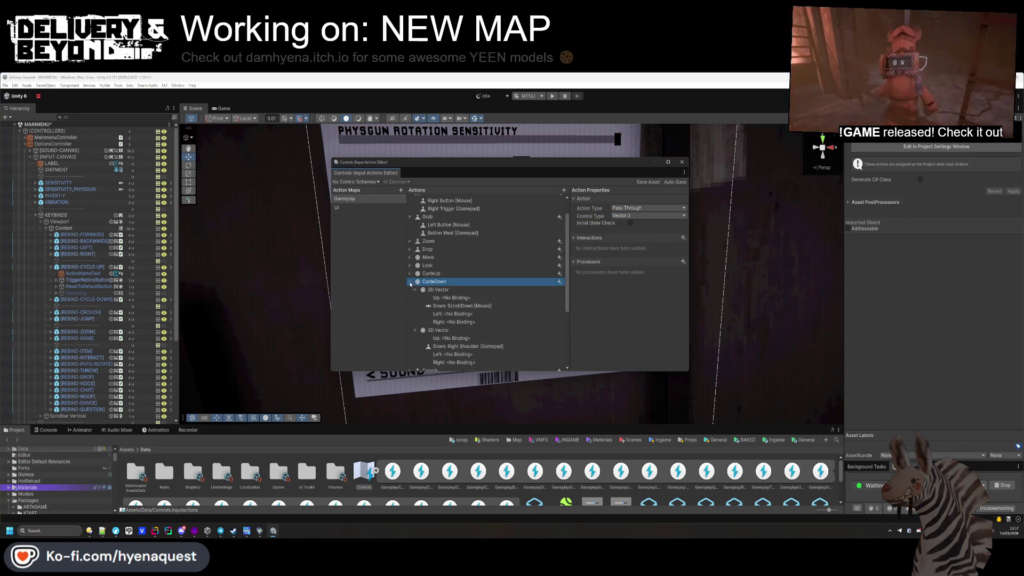
click(410, 283)
click(432, 274)
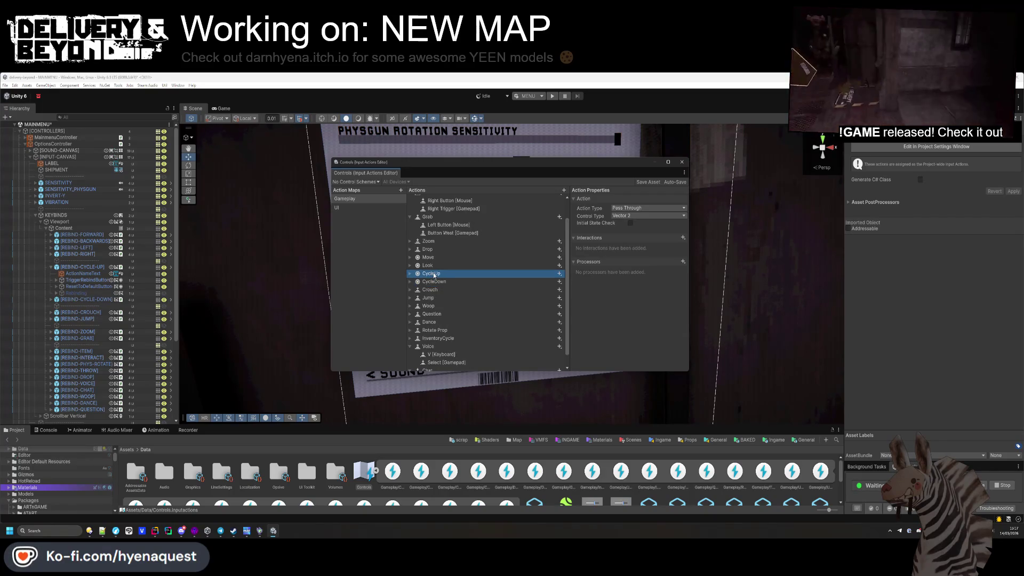
- Add a New action to the Gameplay map with Action Type Pass Through
click(563, 191)
click(627, 207)
click(634, 231)
click(629, 215)
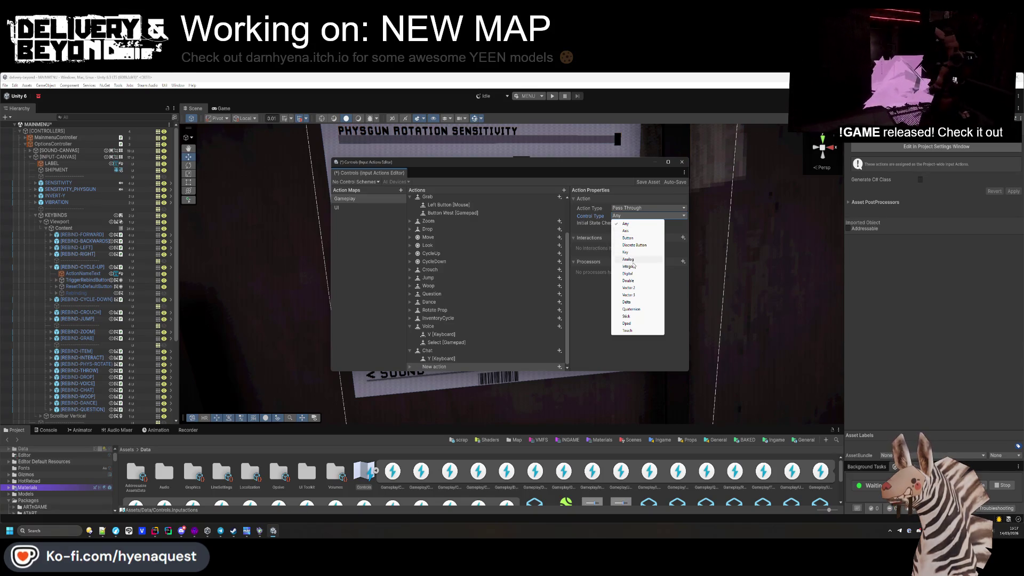
- Set the new action's control type to Delta and leave it exactly one empty binding
click(637, 302)
click(560, 367)
click(572, 371)
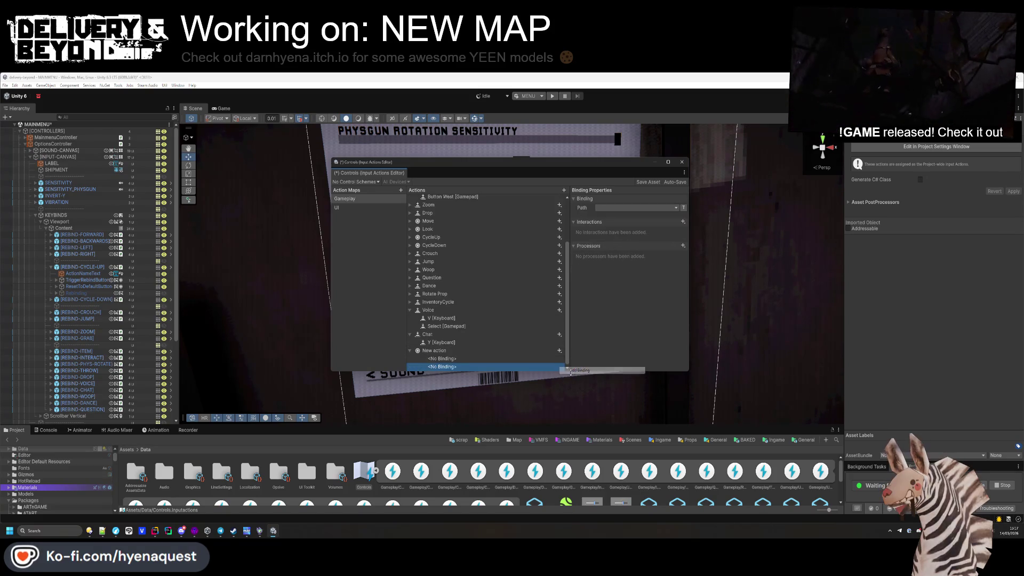
key(Up)
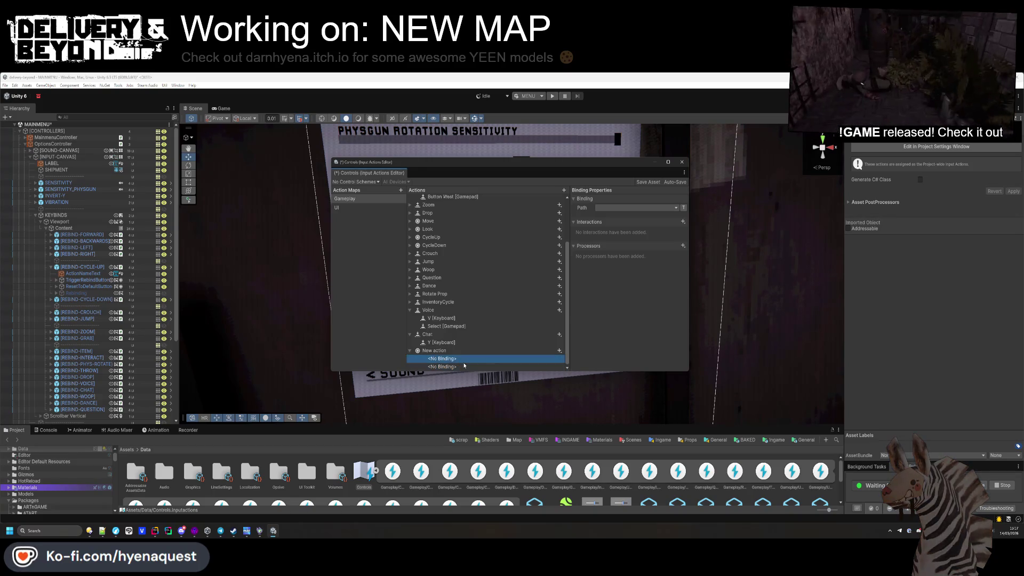
key(Delete)
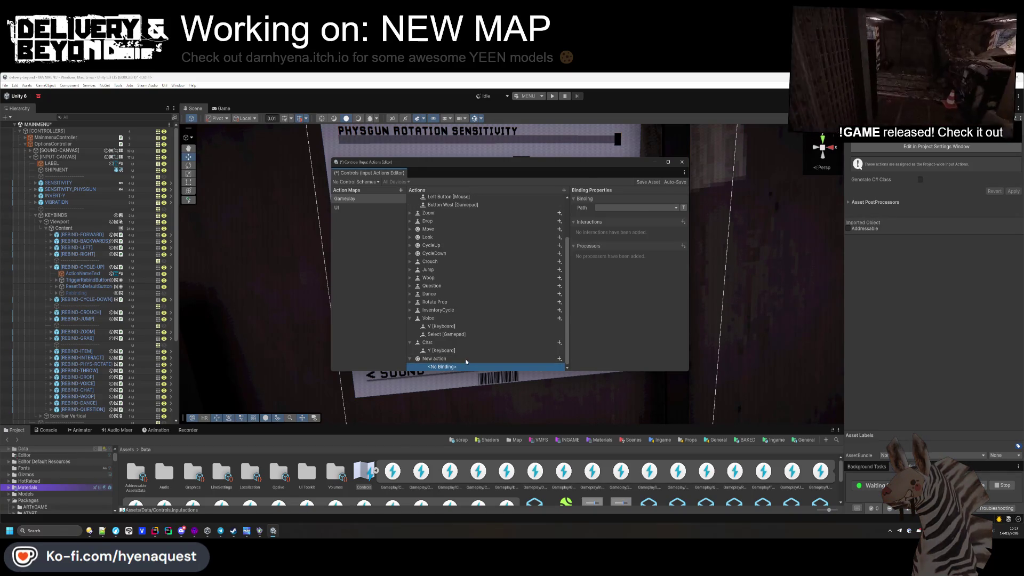
- Search the new action's binding paths for 'scroll', then dismiss the search
click(466, 358)
double_click(466, 358)
click(442, 366)
click(638, 208)
text(scro)
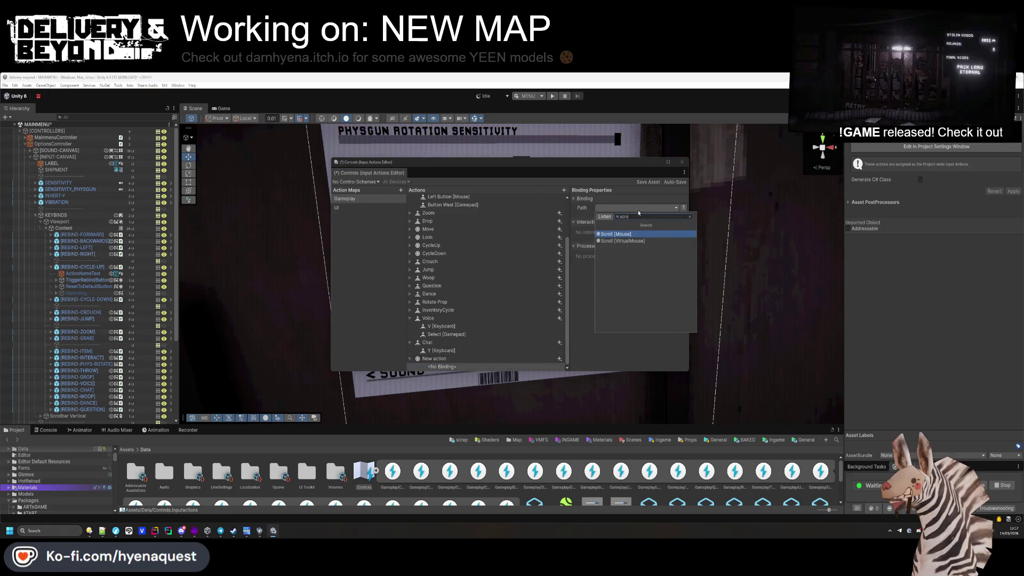
key(Escape)
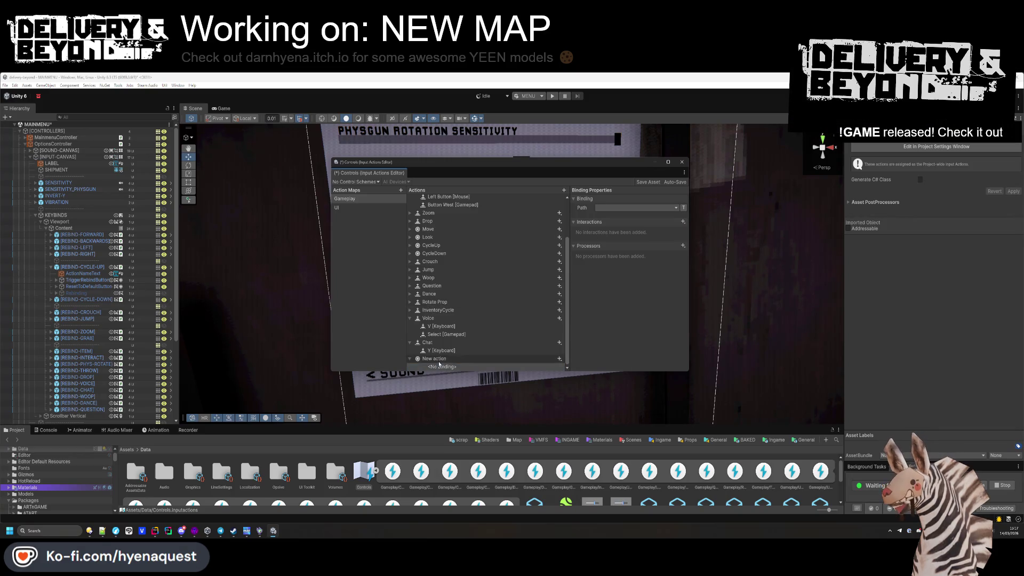
- Make the new action a Button bound to mouse Scroll/Up and save the asset
click(443, 358)
click(648, 216)
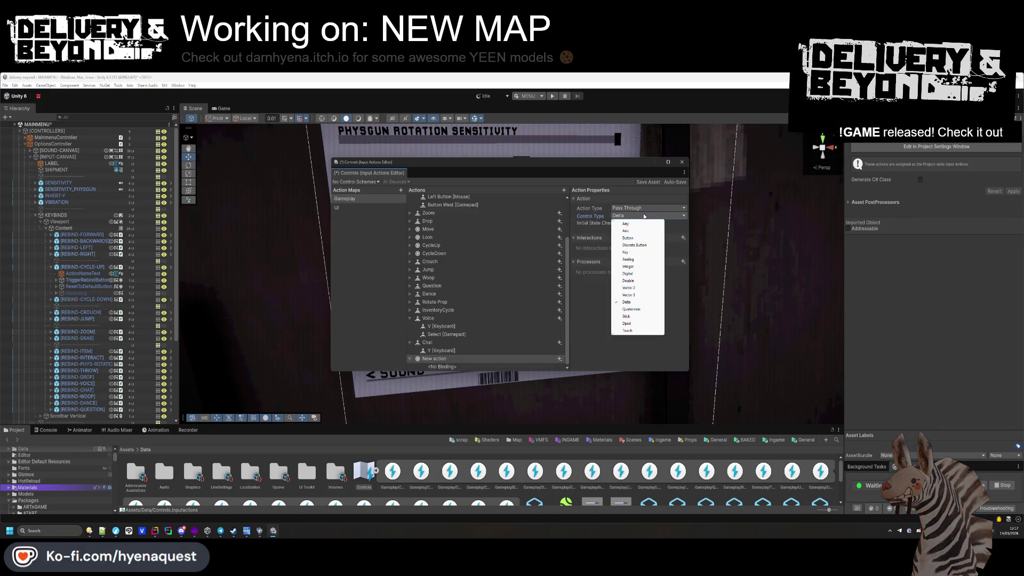
click(627, 238)
click(442, 367)
click(609, 207)
text(scroll)
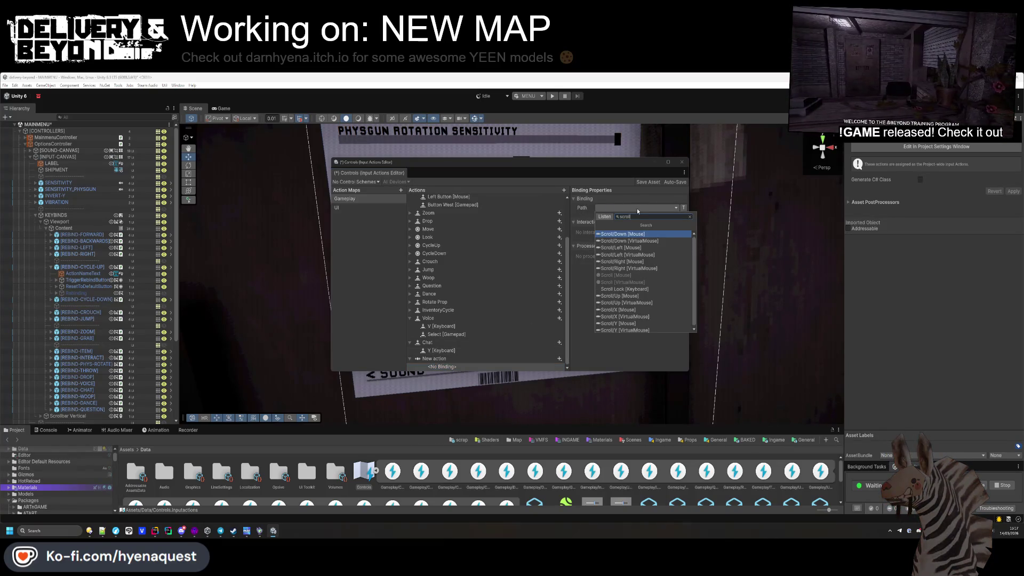
click(620, 296)
click(445, 359)
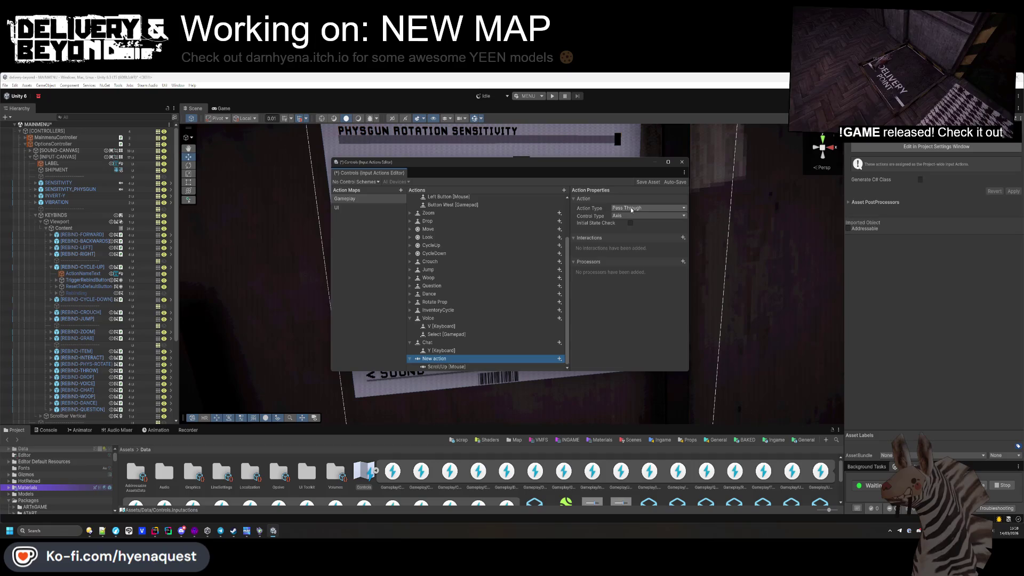
key(ctrl+s)
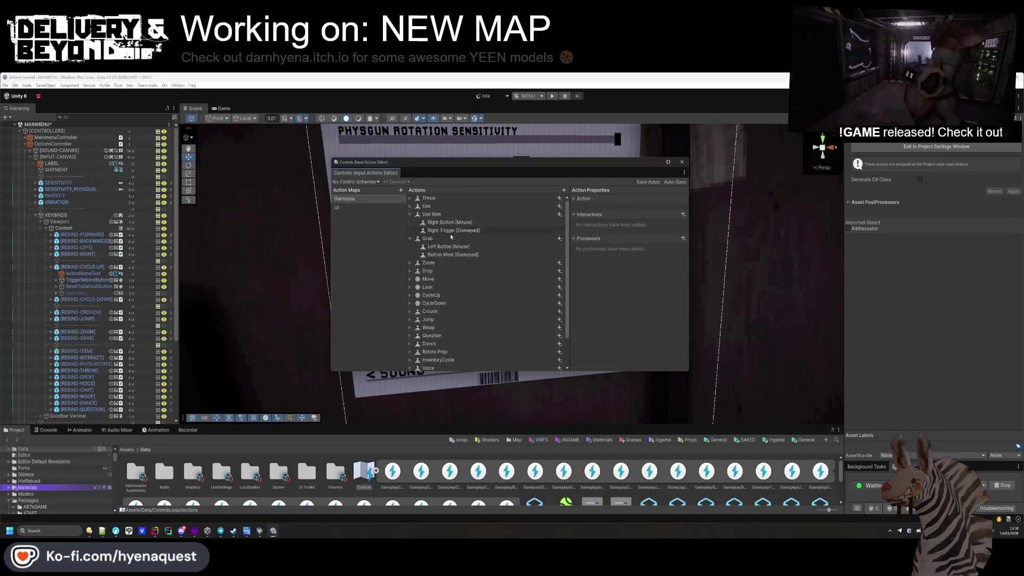
- Inspect Use Item, keeping its Button type, and collapse the Use Item and Grab bindings
click(446, 215)
click(640, 210)
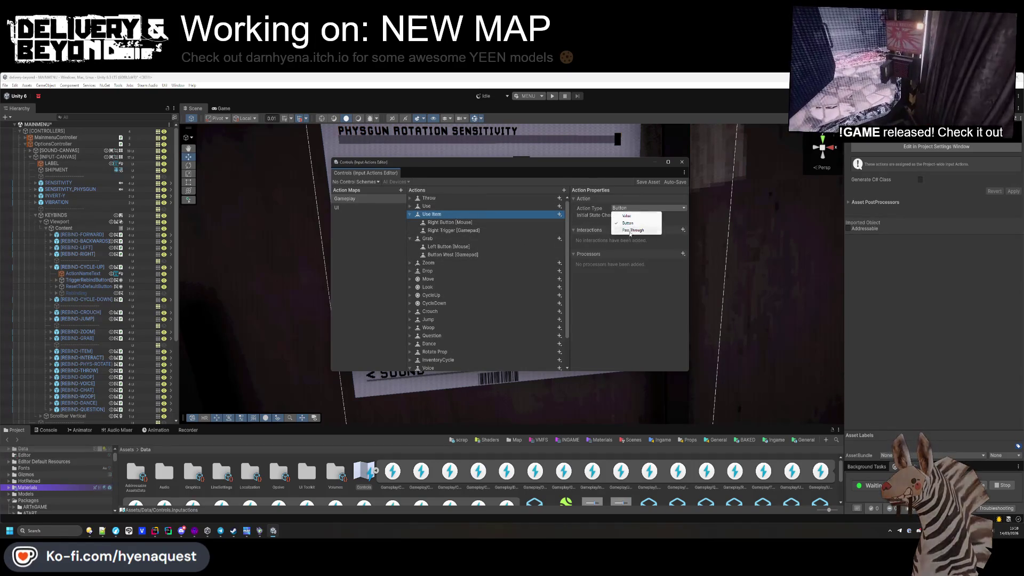
click(415, 223)
click(410, 238)
click(409, 214)
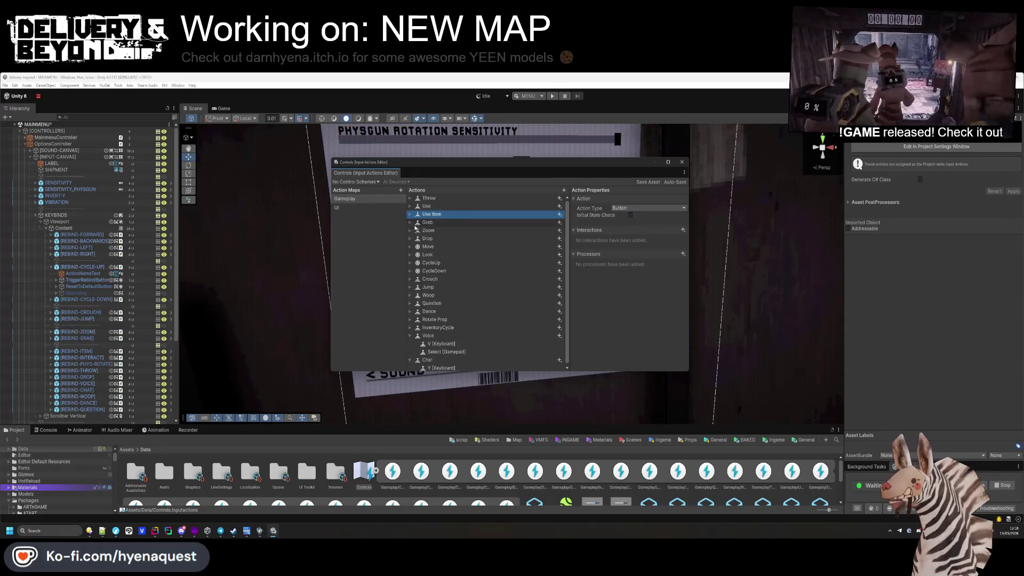
- Set both CycleUp and CycleDown control types to Axis, keeping Pass Through
click(432, 263)
click(639, 209)
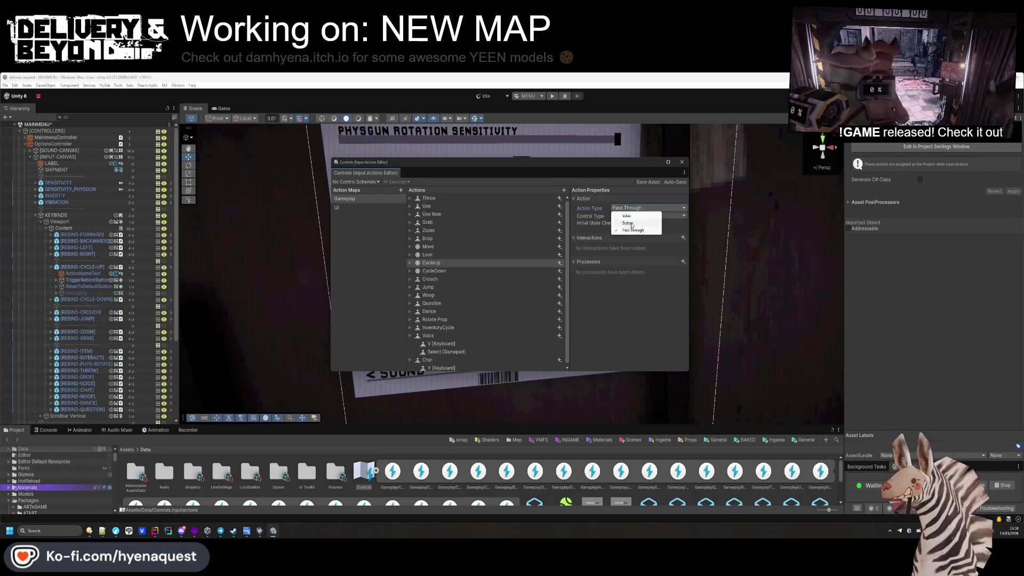
click(648, 215)
click(648, 216)
click(648, 215)
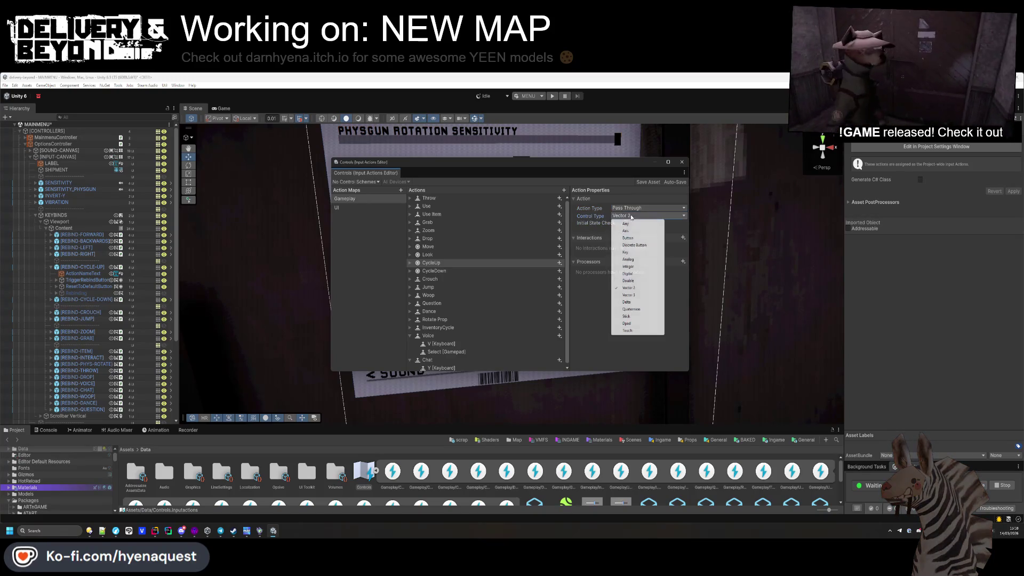
click(626, 230)
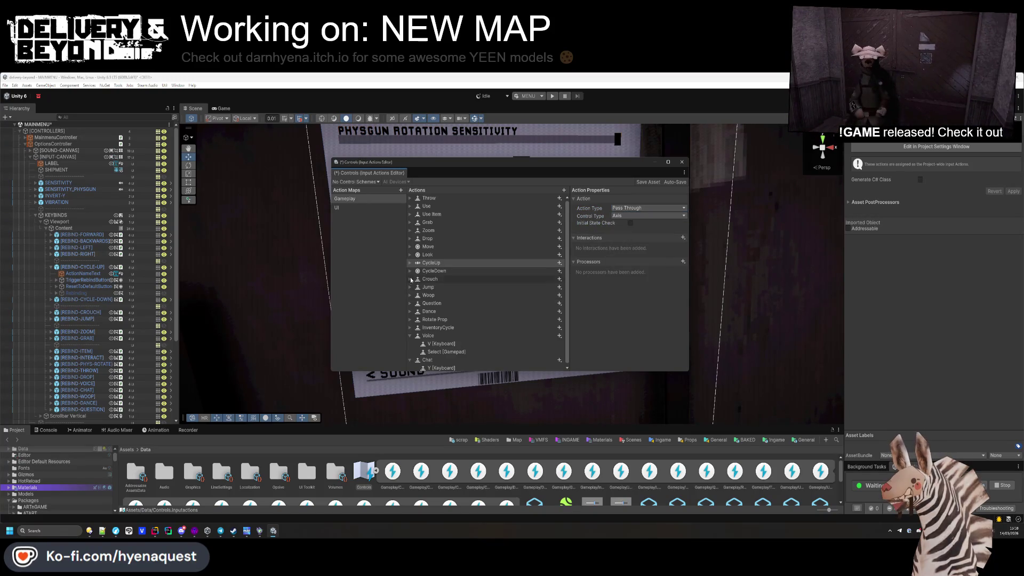
click(425, 270)
click(648, 215)
click(626, 230)
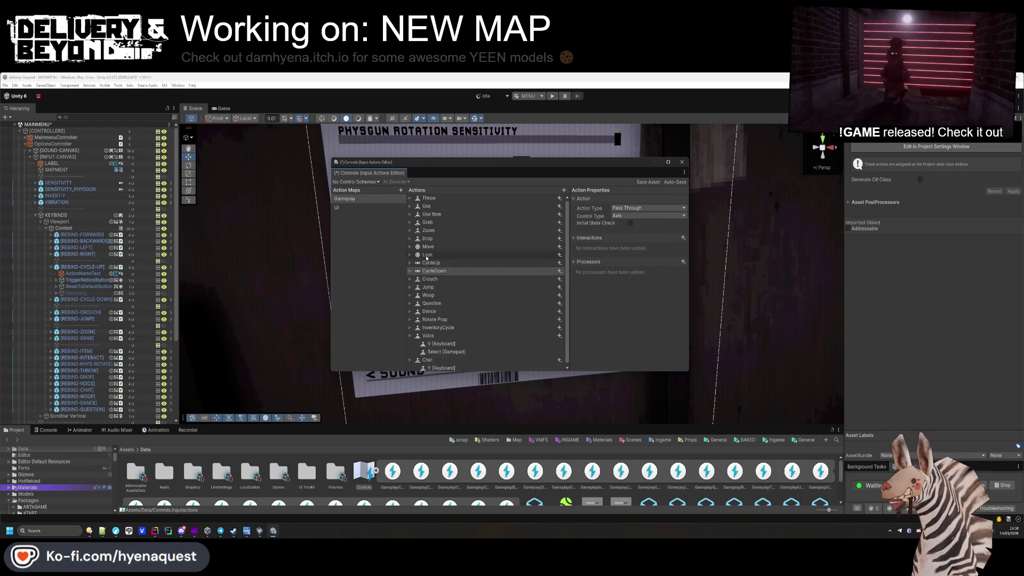
- Delete CycleUp's 2D Vector composites and add one empty binding in their place
click(410, 271)
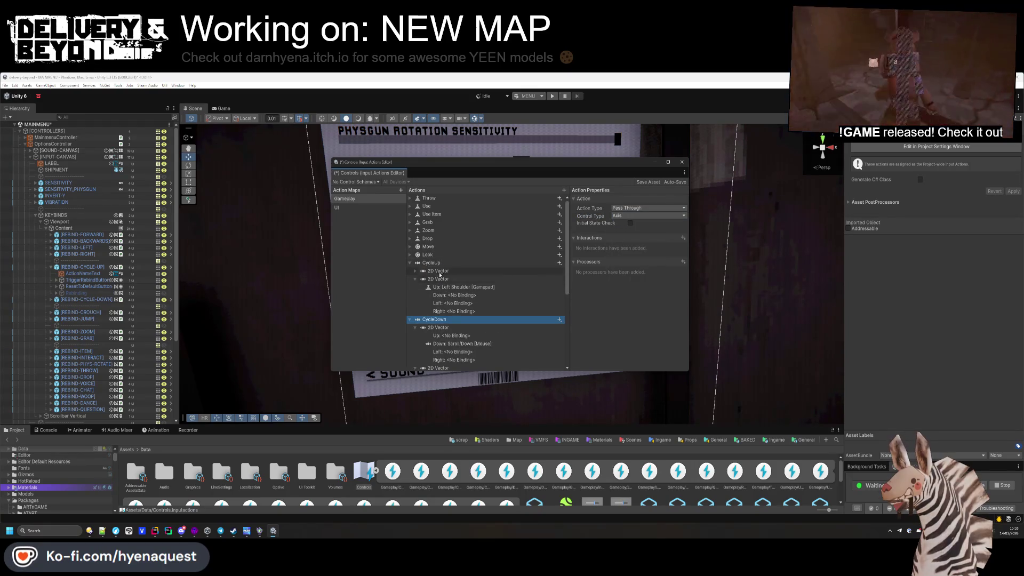
click(439, 272)
key(Delete)
key(Delete)
click(445, 263)
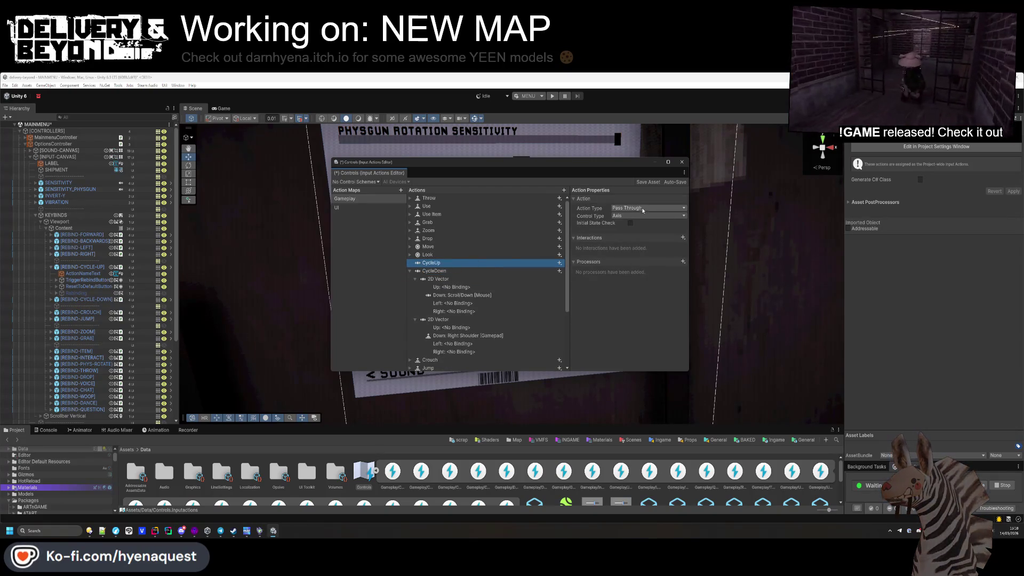
click(560, 262)
click(587, 266)
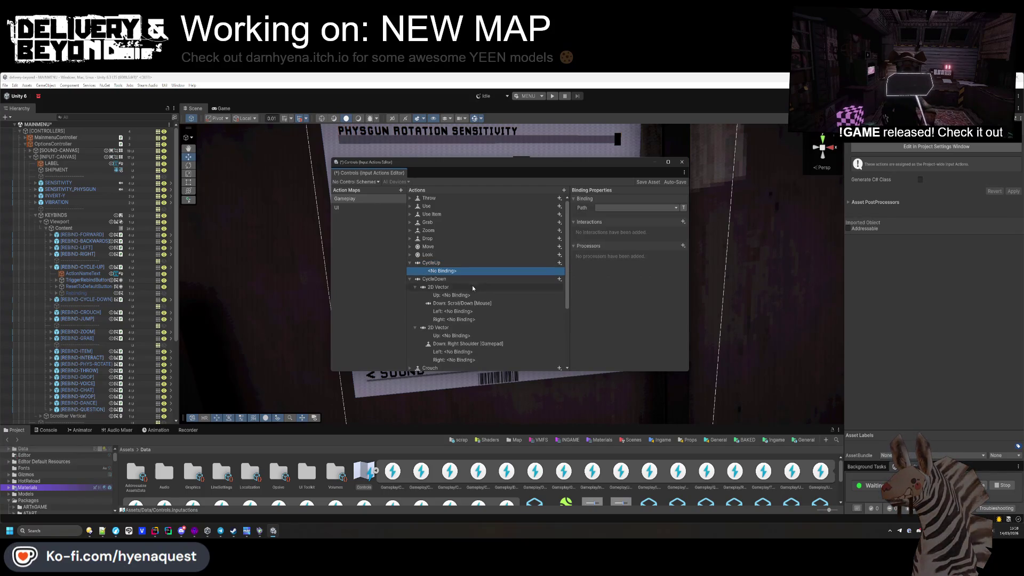
- Bind CycleUp to Scroll/Up [Mouse] and Left Shoulder [Gamepad]
click(627, 208)
text(scroll)
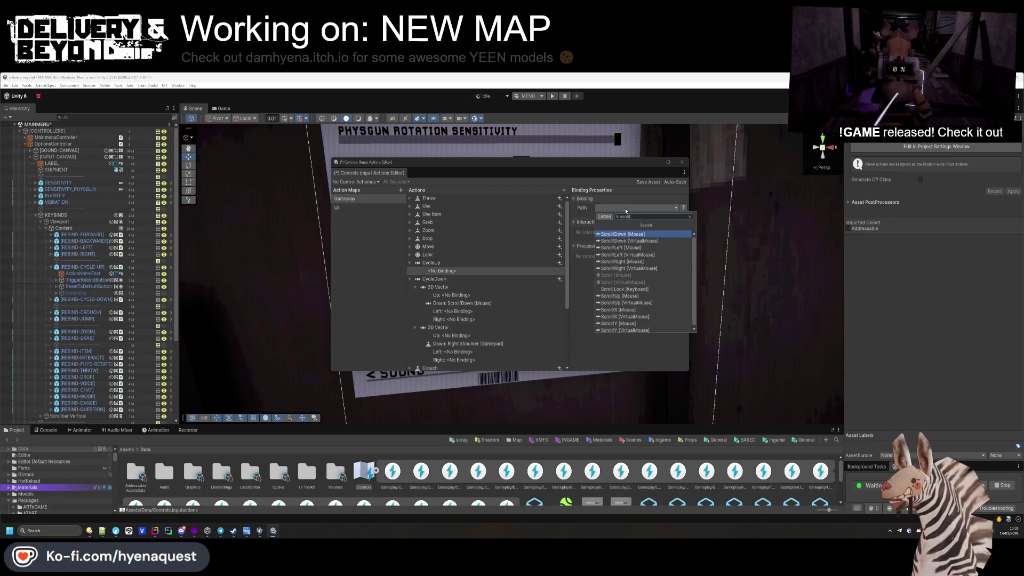
click(622, 295)
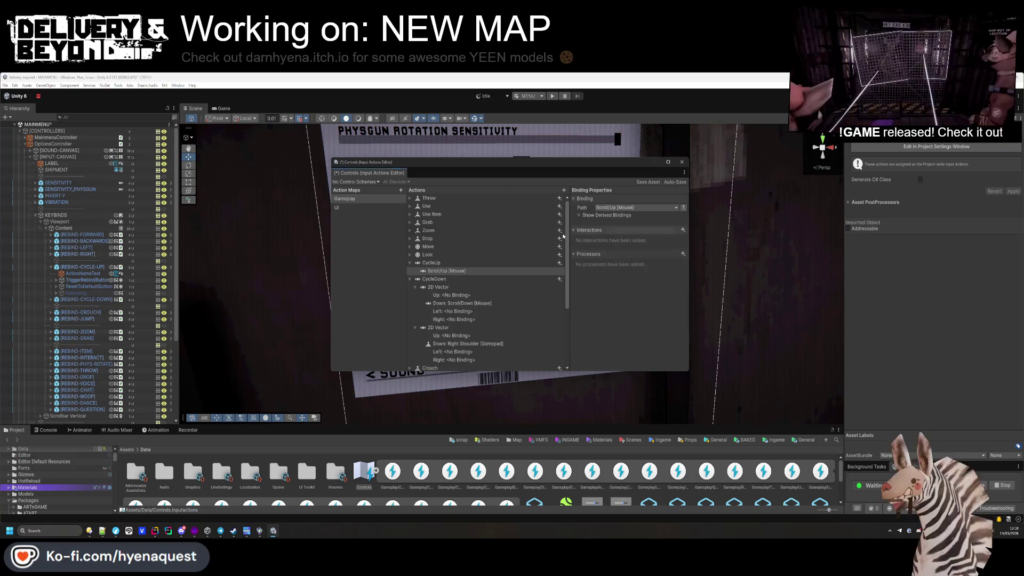
click(559, 263)
click(586, 267)
click(637, 208)
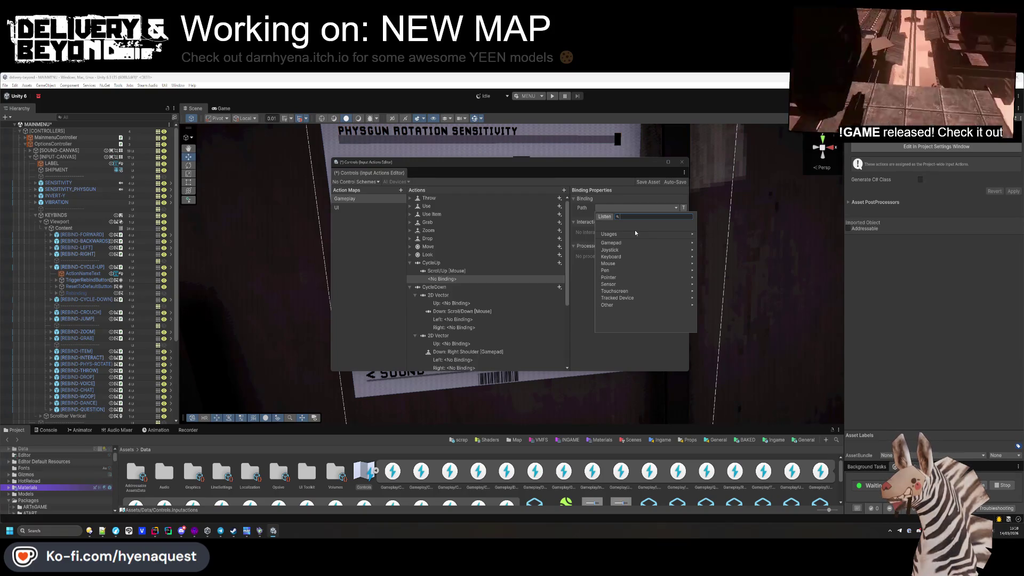
text(left shoul)
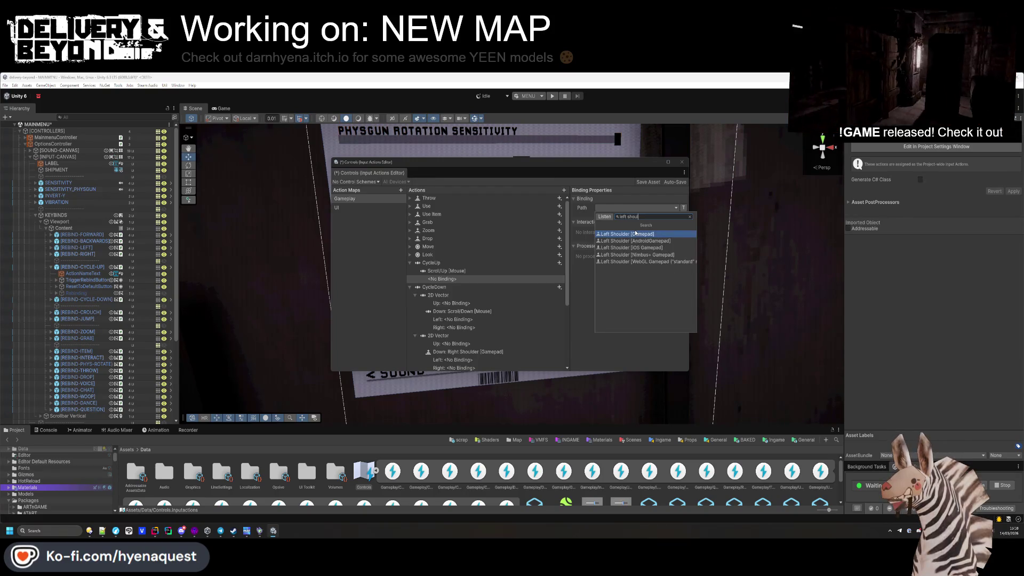
click(636, 233)
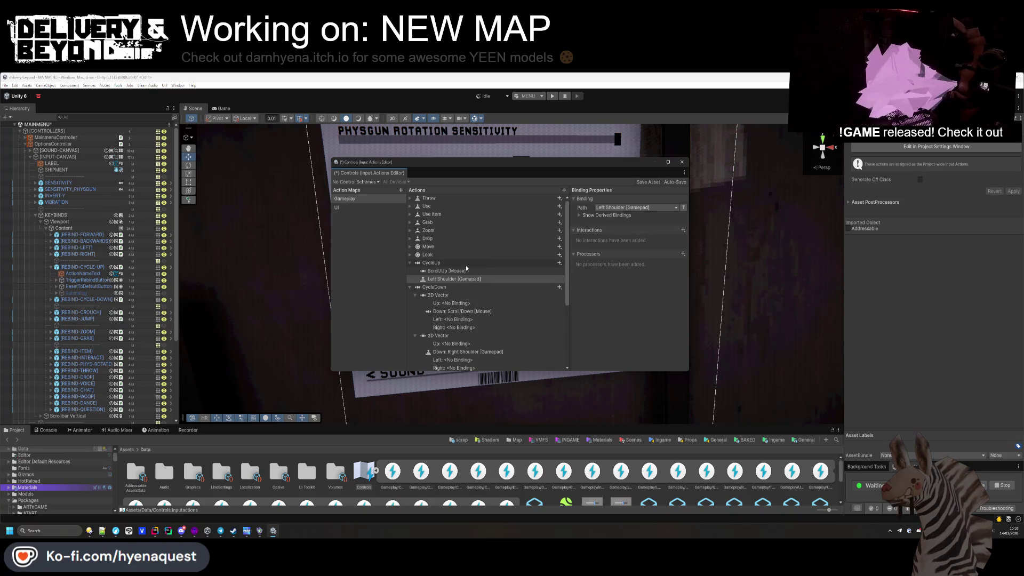
- Delete CycleDown's Scroll/Down and remaining 2D Vector composites
click(453, 295)
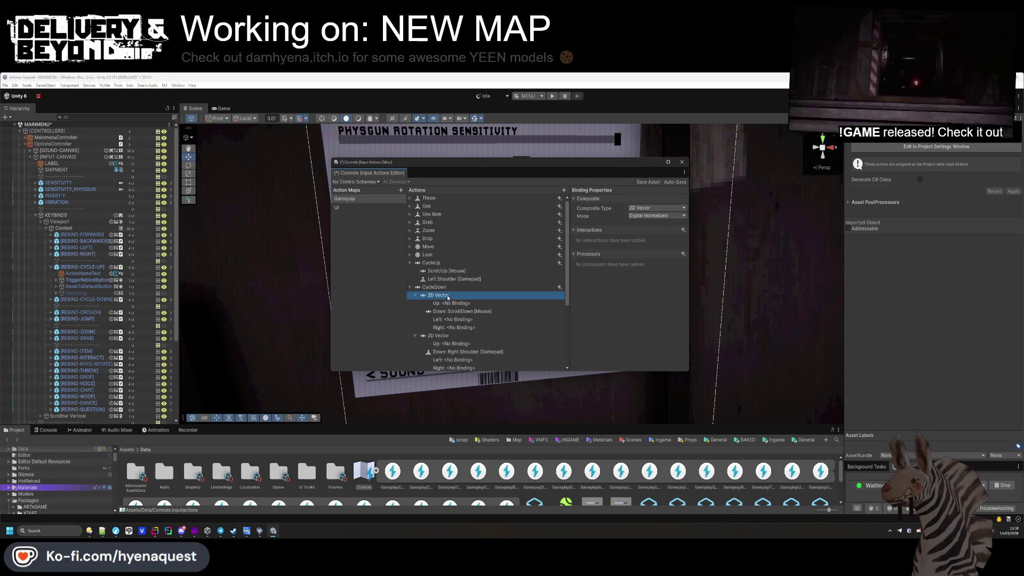
key(Delete)
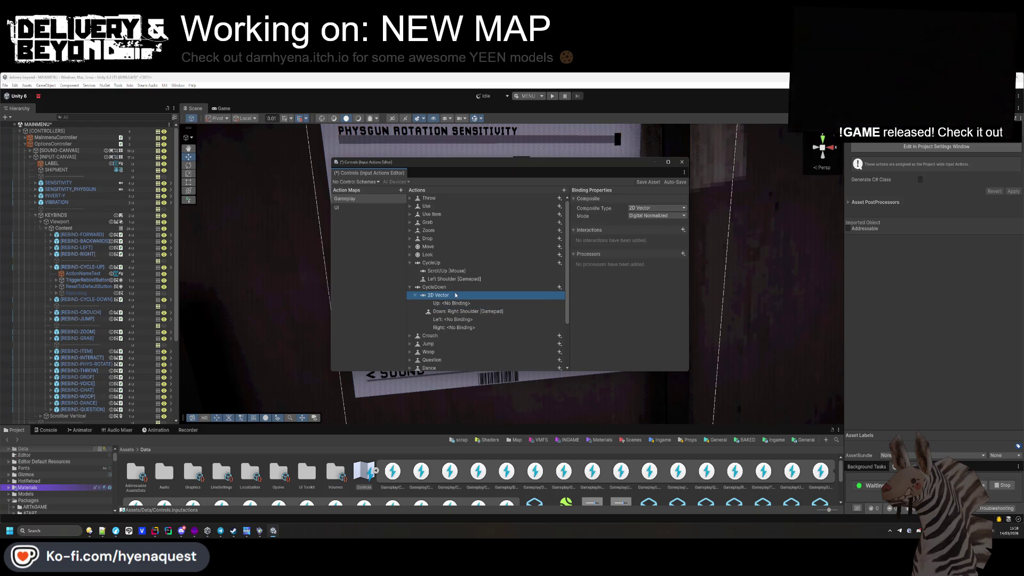
key(Delete)
click(454, 287)
click(559, 288)
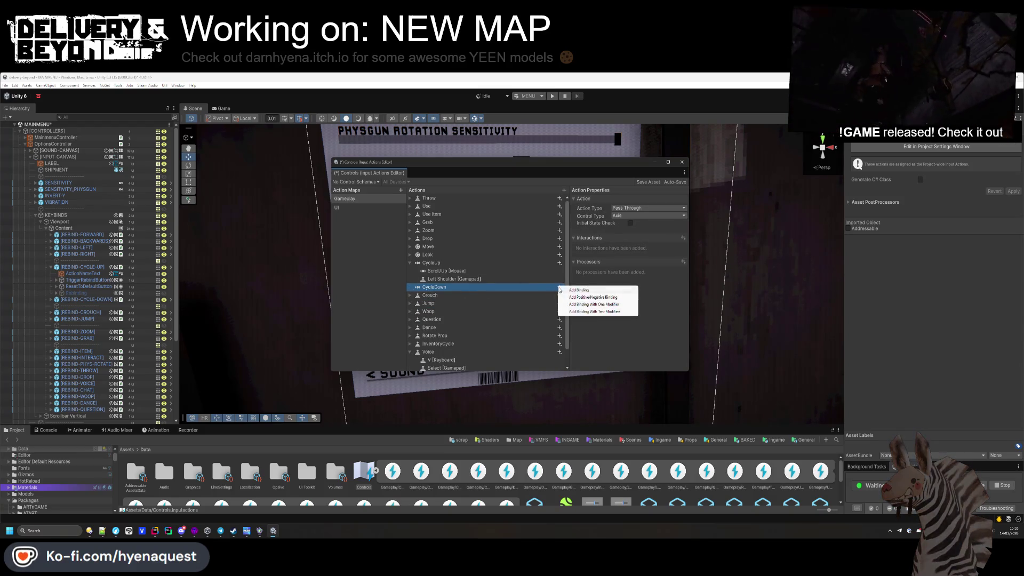
- Add a Scroll/Down [Mouse] binding to CycleDown
click(581, 290)
click(640, 208)
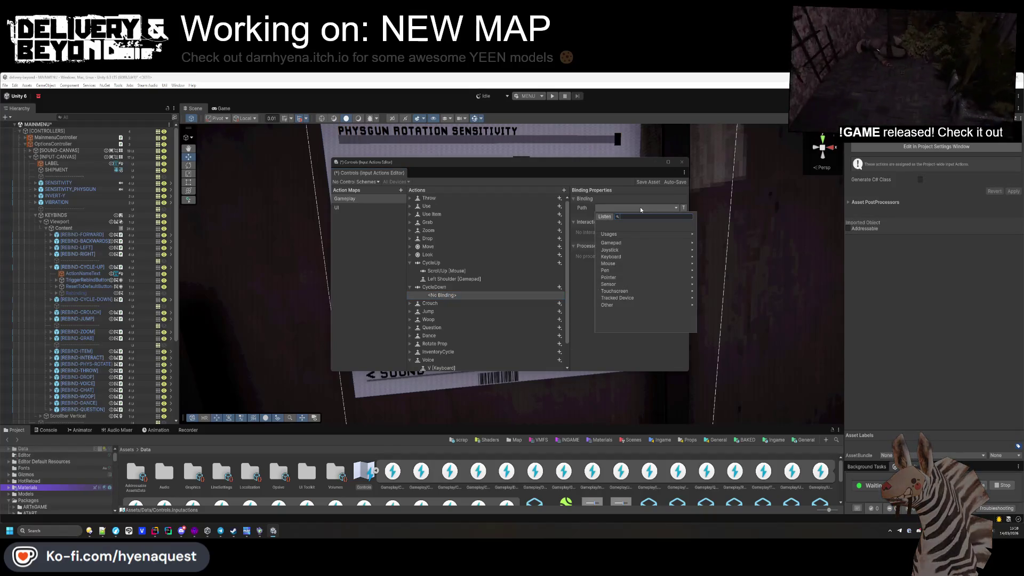
text(scroll)
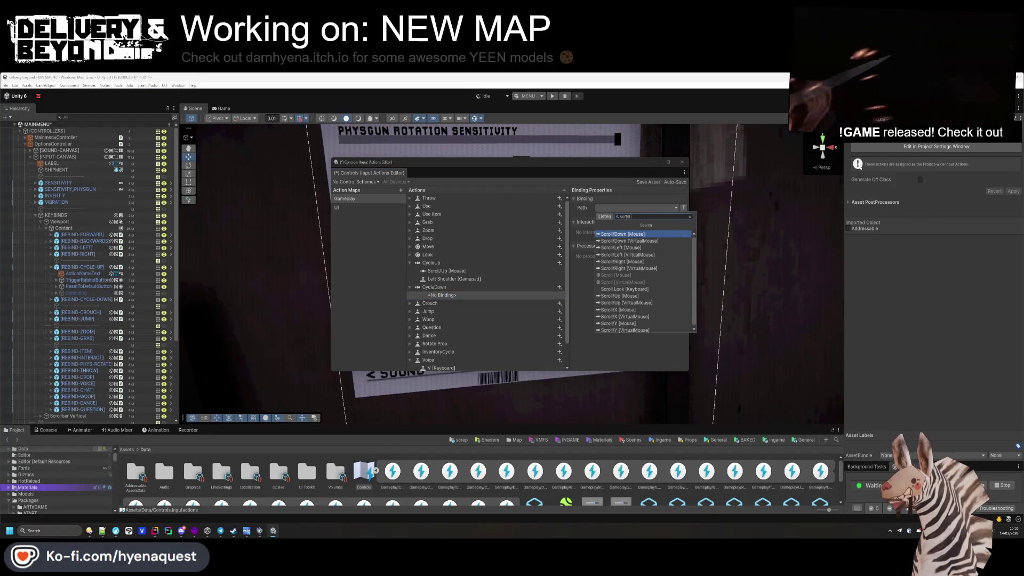
click(622, 234)
- Add a Right Shoulder [Gamepad] binding to CycleDown and close the Input Actions editor
click(560, 287)
click(578, 291)
click(644, 208)
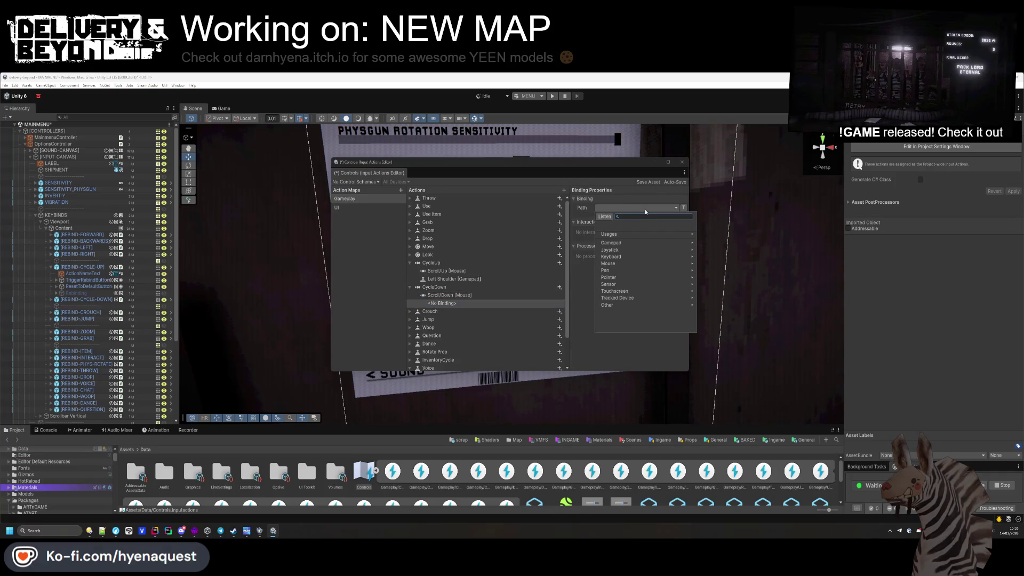
text(ro)
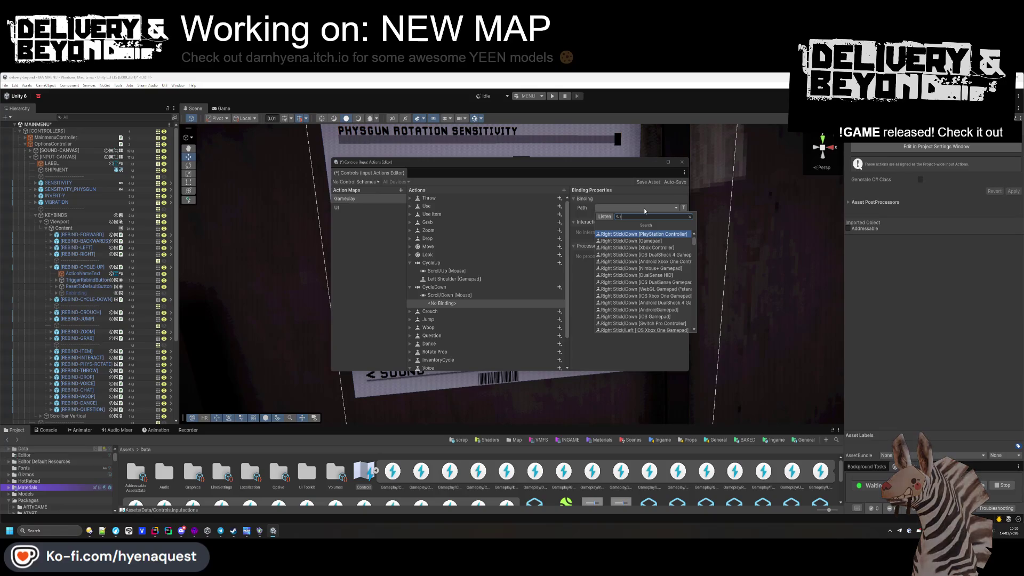
key(BackSpace)
text(ight shoul)
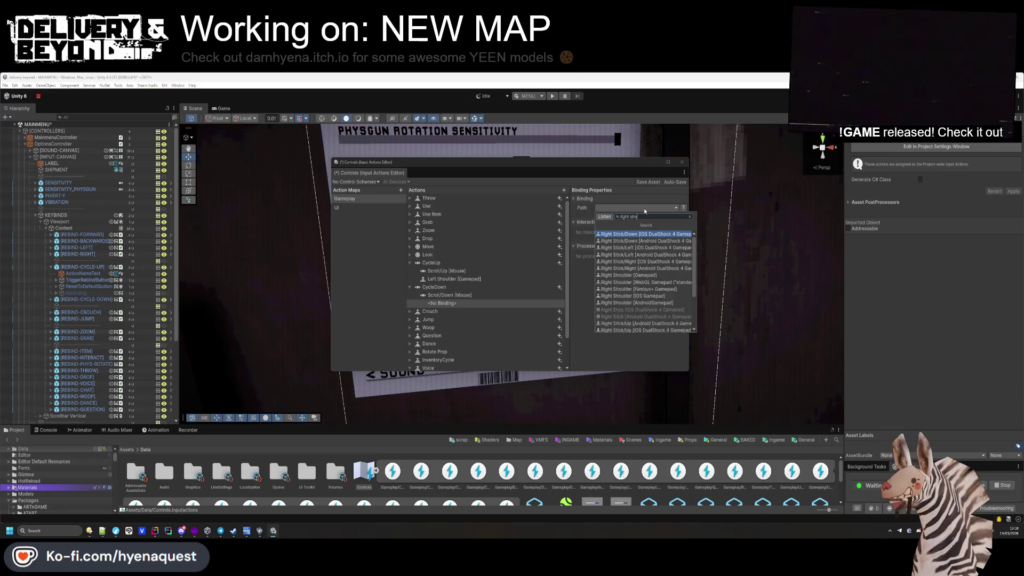
click(629, 234)
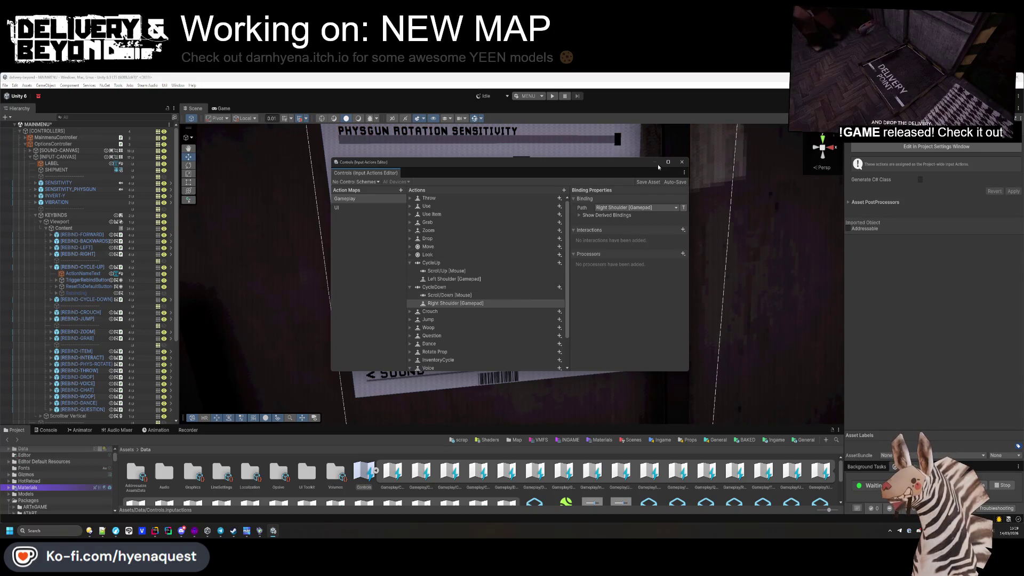
click(681, 163)
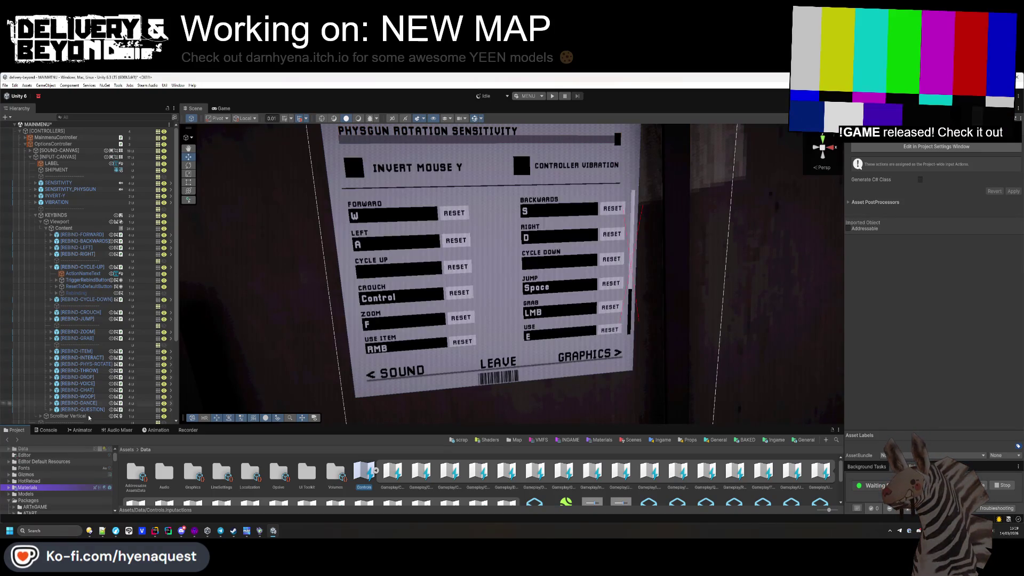
- Make the Cycle Up rebind entry show the Scroll Up binding
click(48, 430)
click(15, 430)
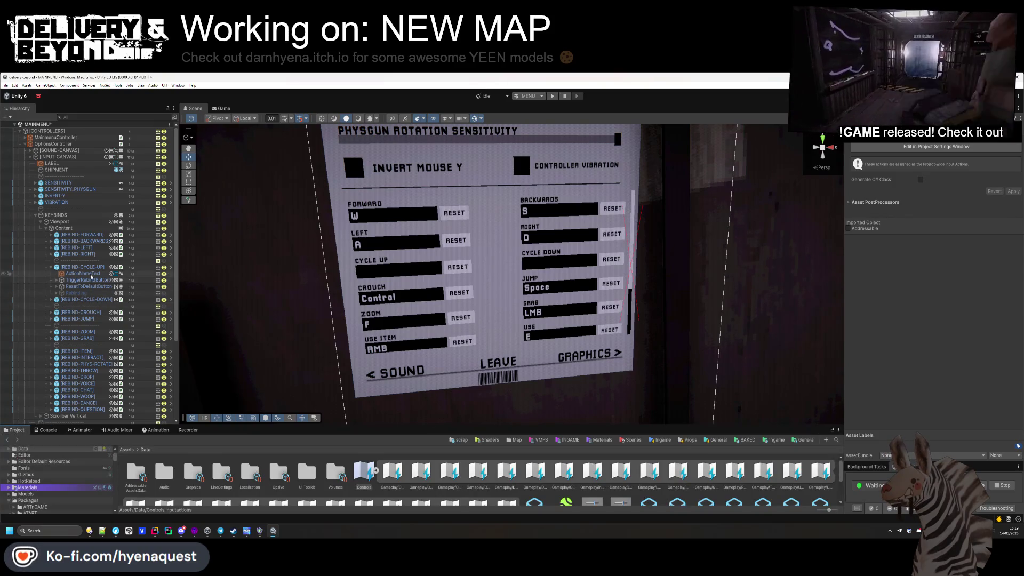
click(946, 314)
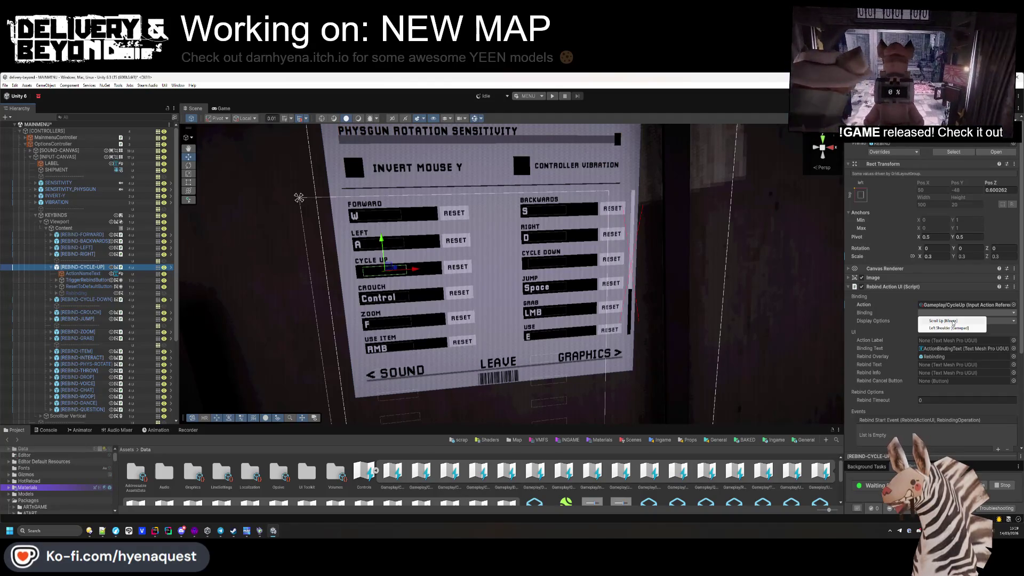
click(953, 322)
- Point the Cycle Down rebind entry at Gameplay/CycleDown with the Scroll Down binding
click(74, 301)
click(953, 314)
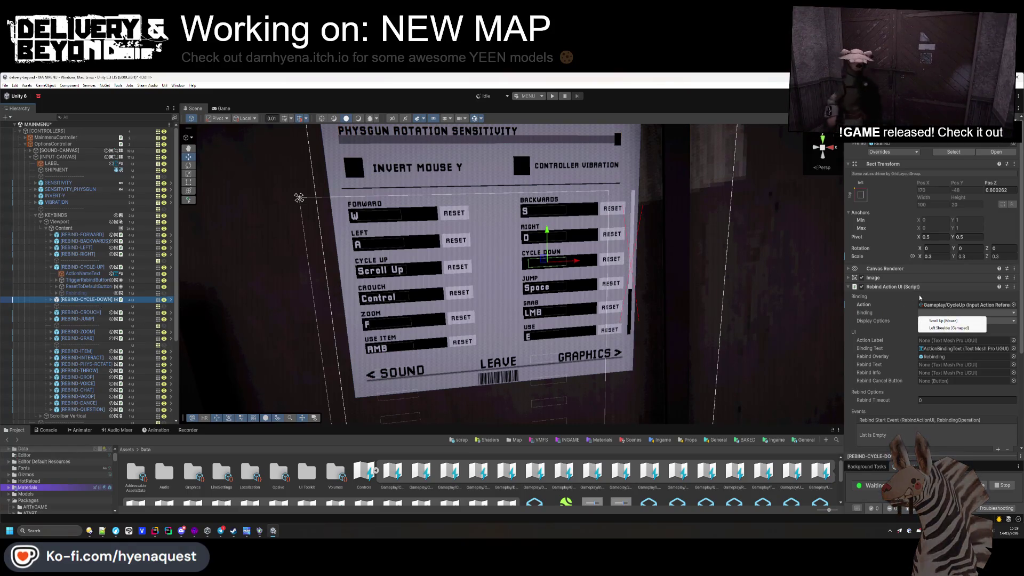
click(1011, 305)
click(491, 316)
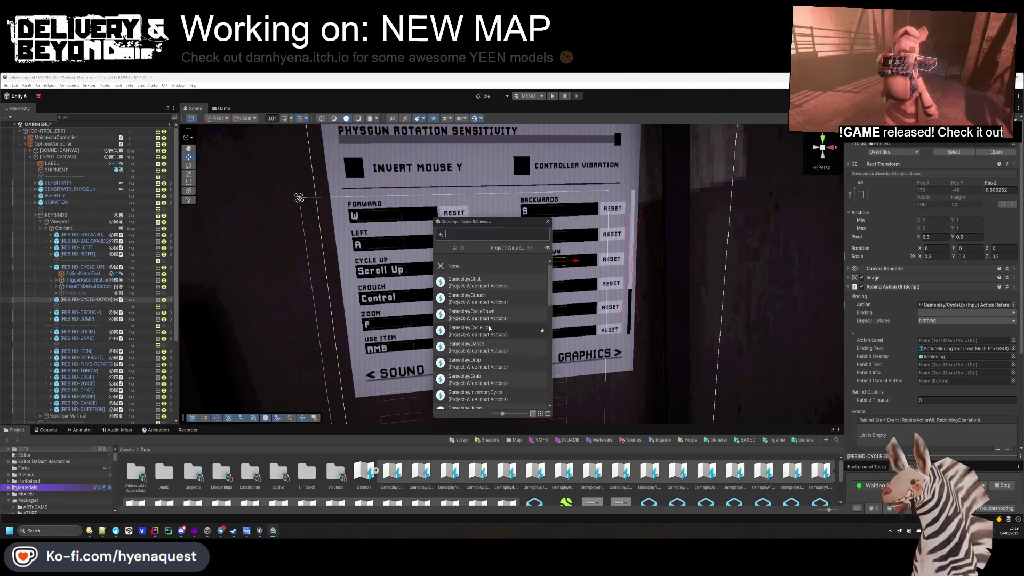
double_click(491, 318)
click(953, 314)
click(945, 323)
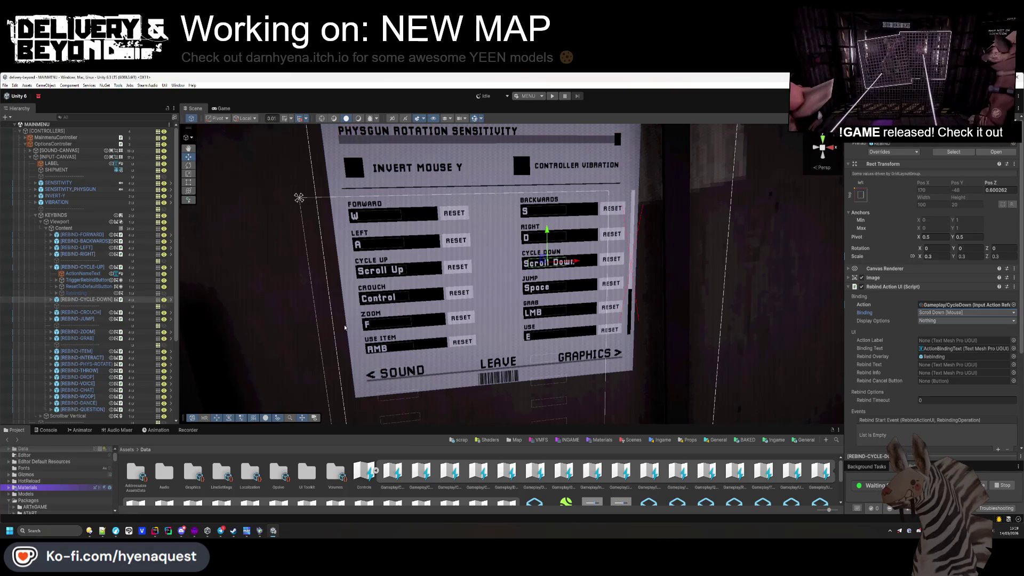
- Collapse the KEYBINDS hierarchy, frame the whole input menu, check the console, and return to Rider
click(50, 267)
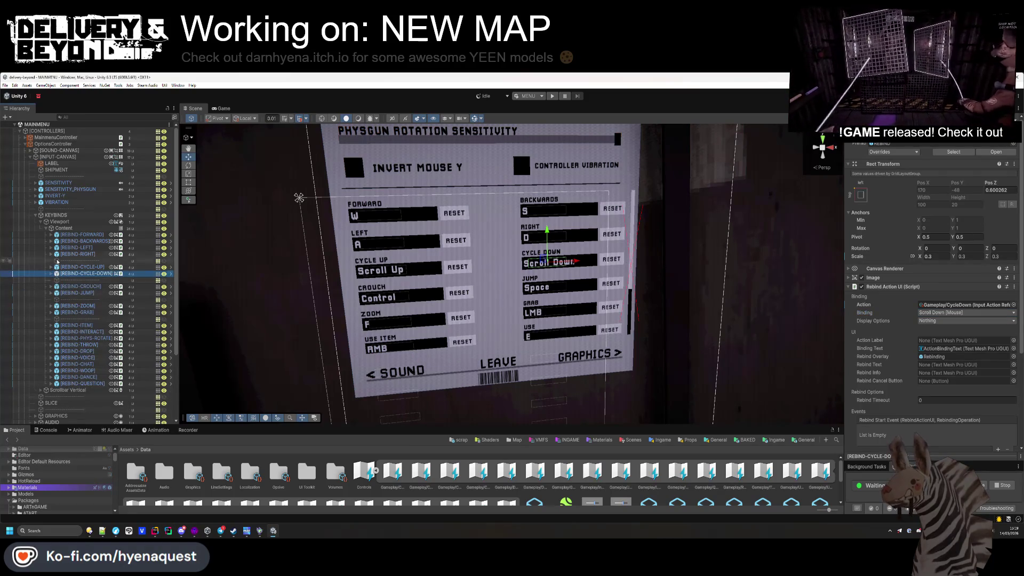
click(46, 228)
click(35, 215)
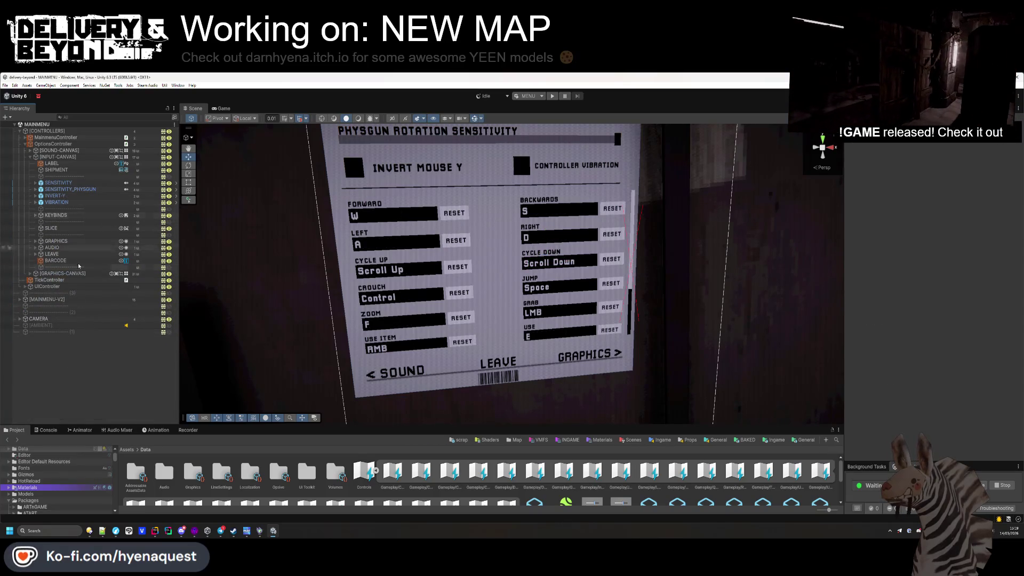
drag(672, 315, 608, 293)
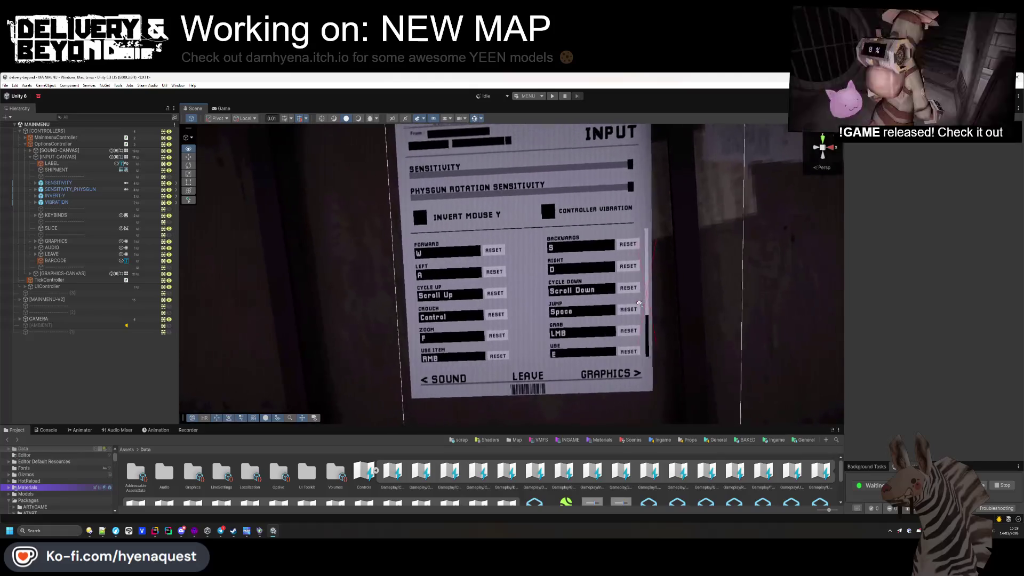
click(46, 430)
click(15, 430)
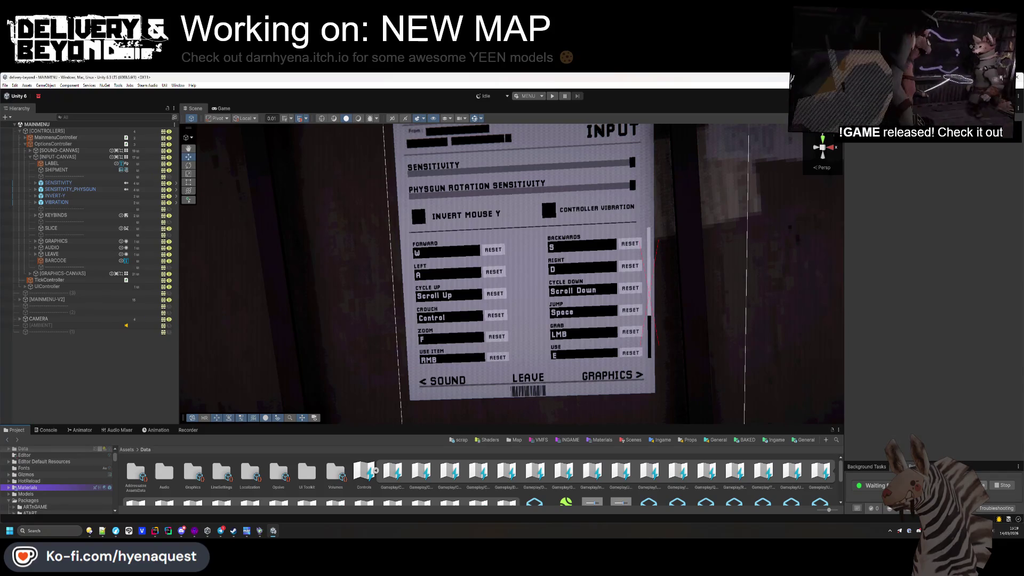
key(alt+Tab)
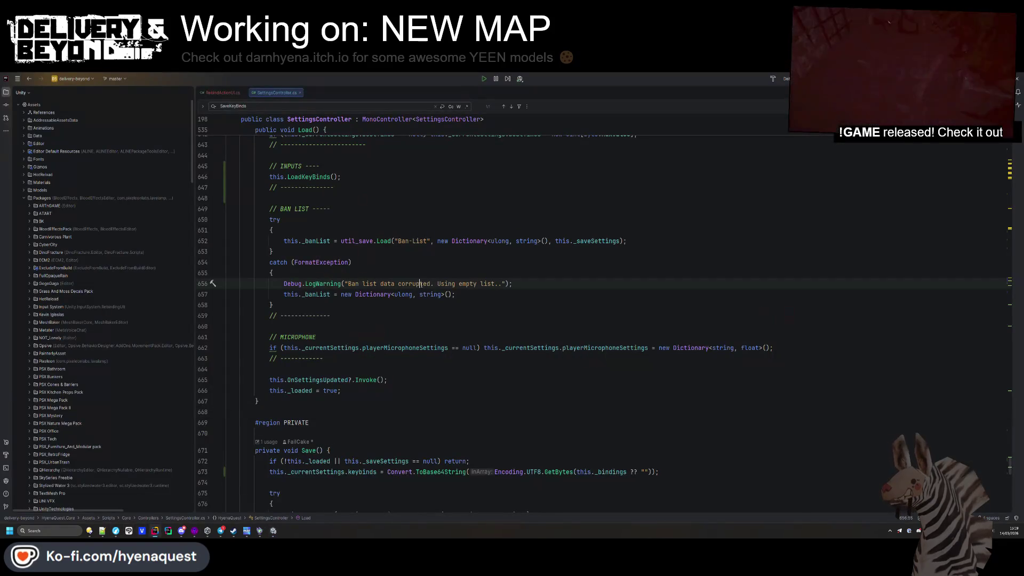
- Open entity_player_physgun.cs via Search Everywhere and look over its fields and throwAction uses
click(374, 219)
key(shift)
key(shift)
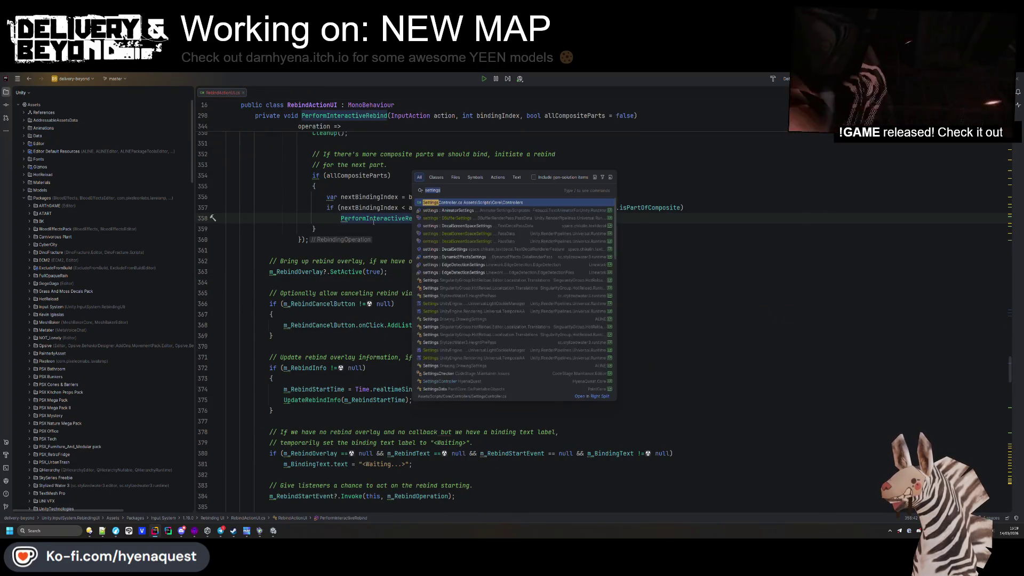
text(physgun)
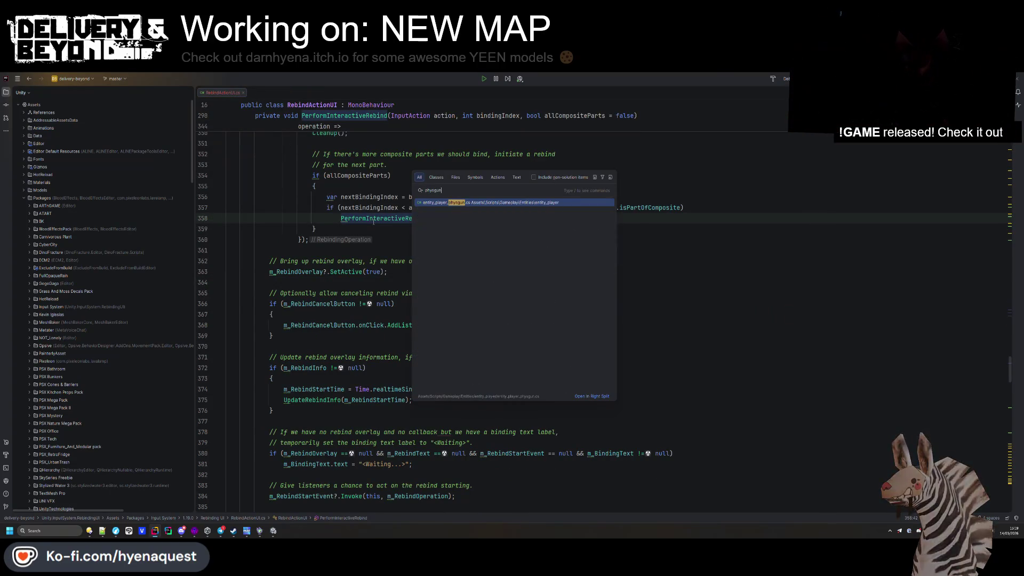
key(Return)
scroll(319, 380, down, 1)
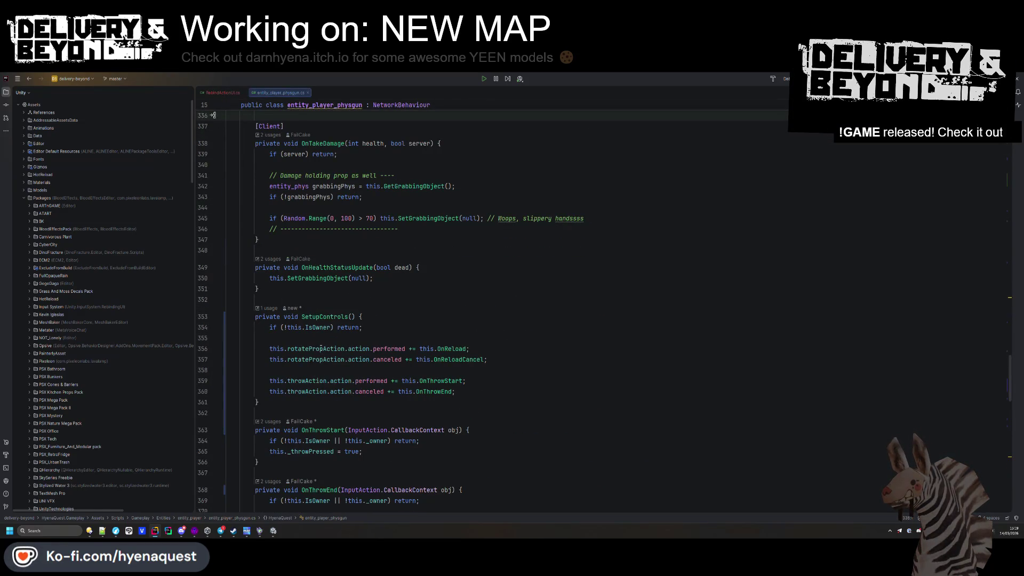
scroll(321, 348, up, 20)
scroll(357, 350, up, 20)
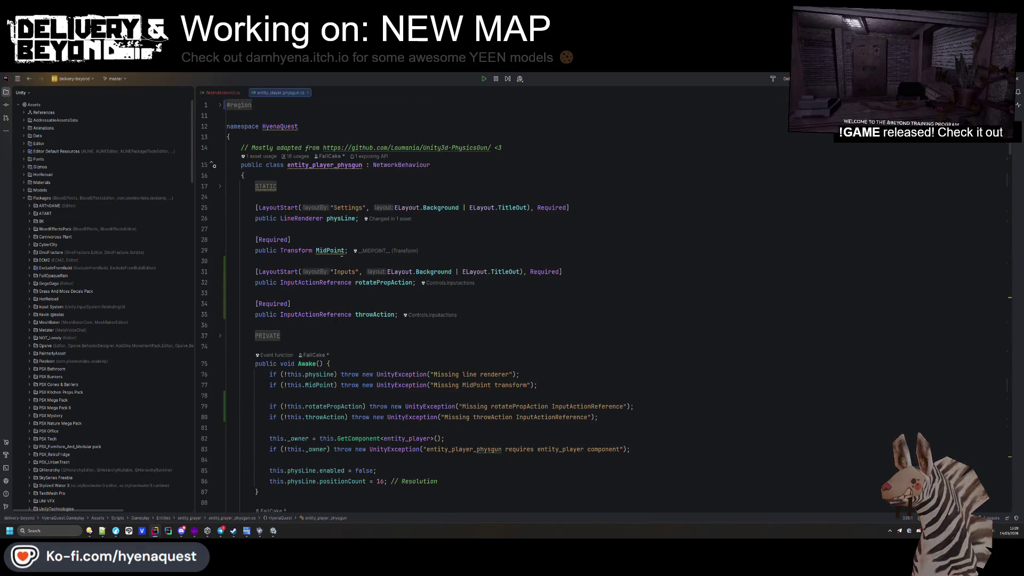
click(267, 336)
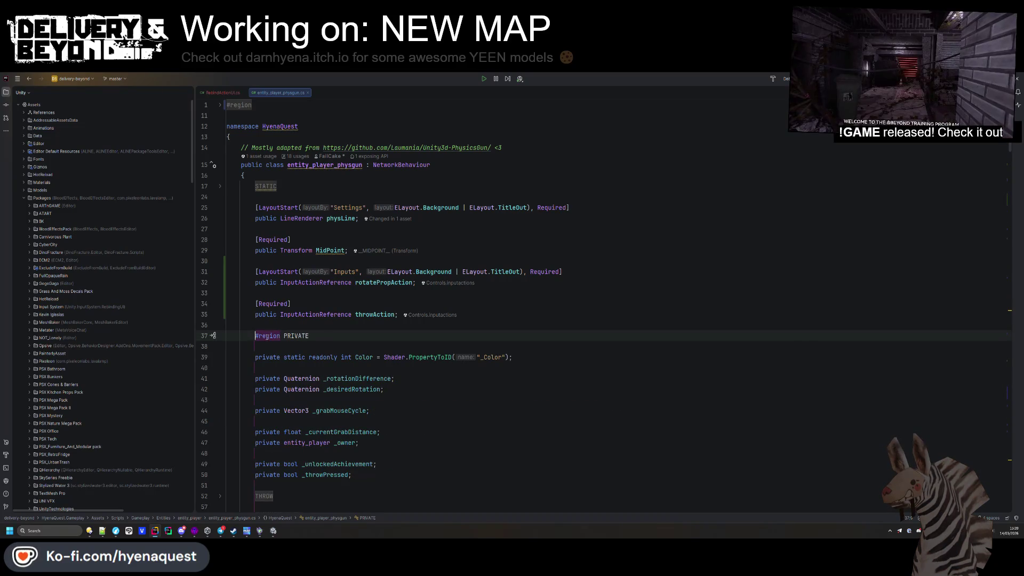
click(219, 337)
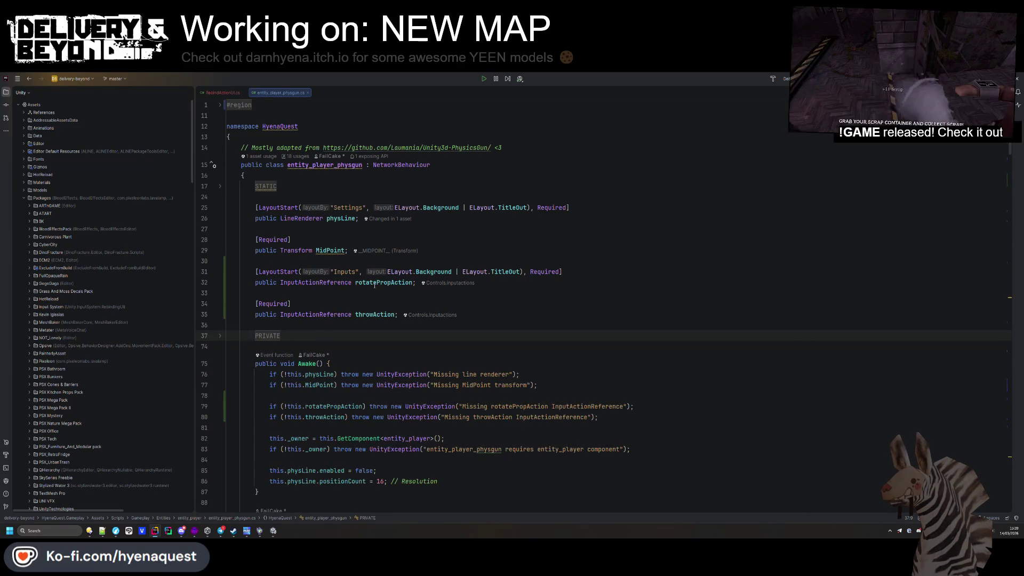
double_click(374, 315)
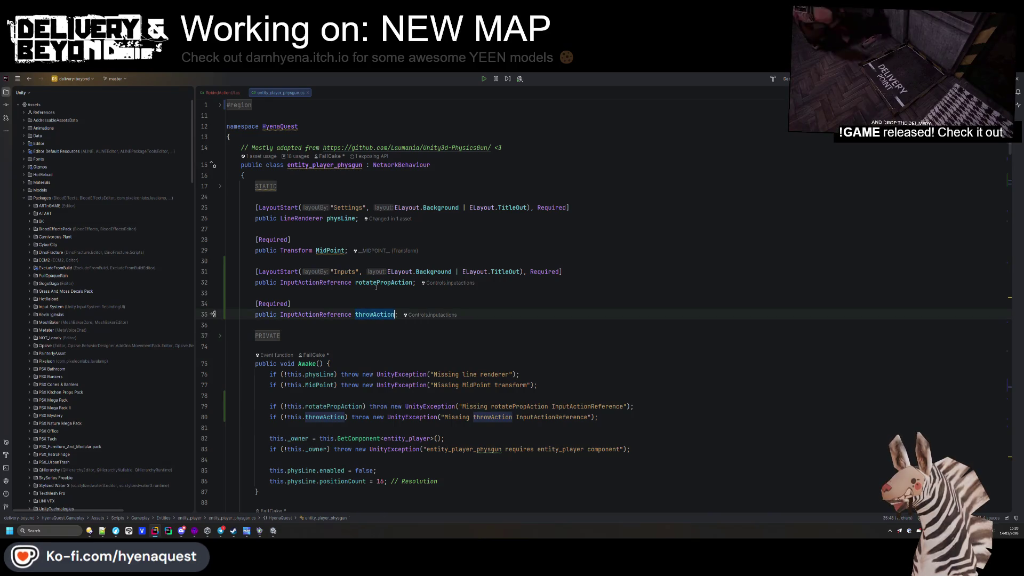
scroll(376, 290, down, 8)
- Find 'scroll' in the file and delete blank line 181 after the grab-distance code
key(ctrl+f)
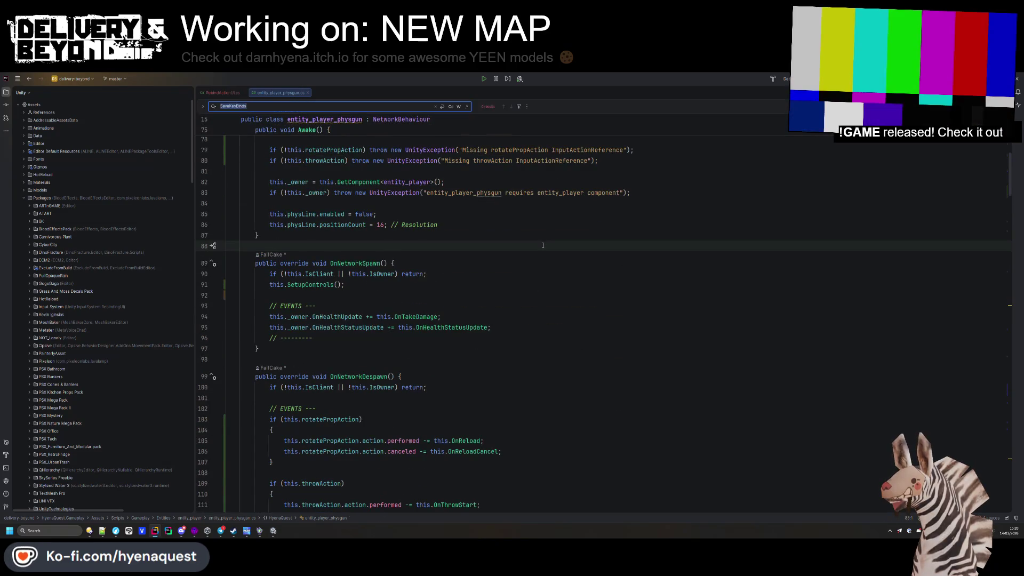
text(scroll)
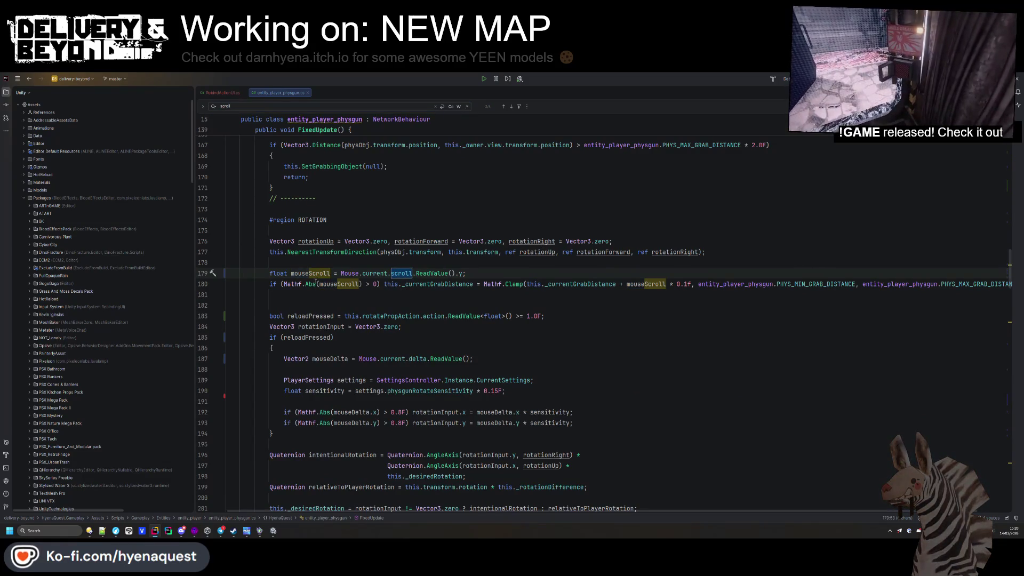
key(Return)
click(337, 294)
key(BackSpace)
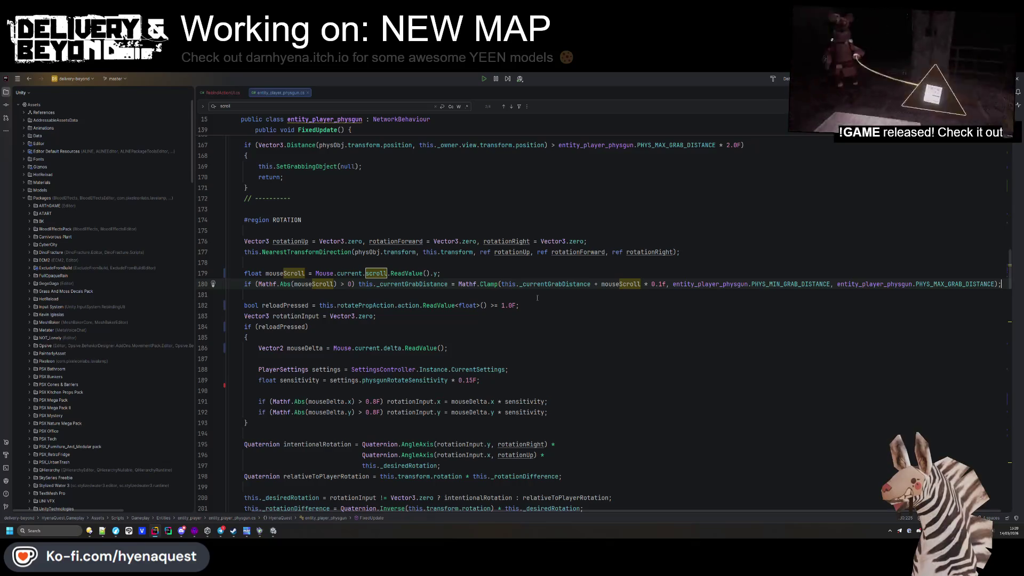
key(alt+Tab)
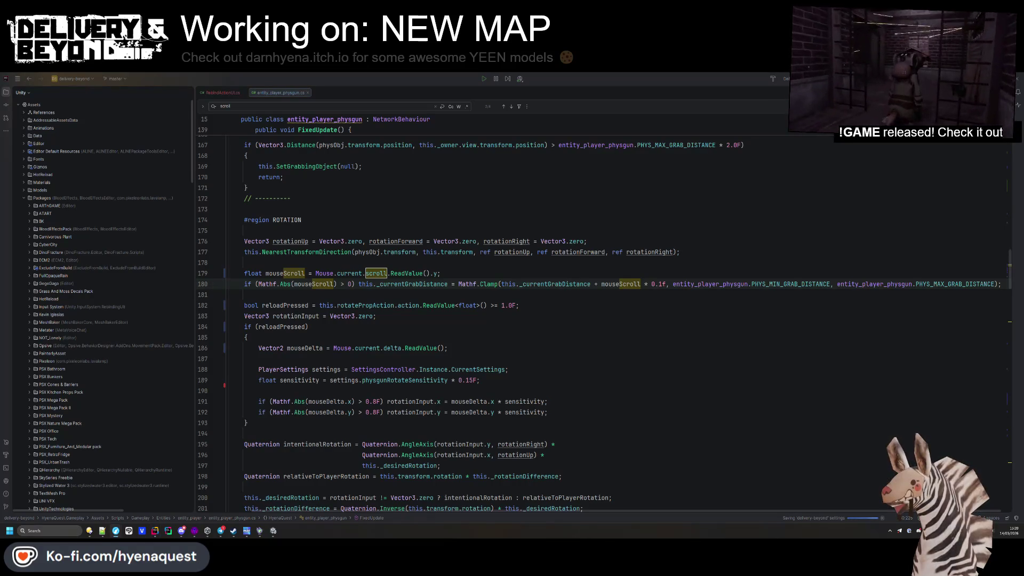
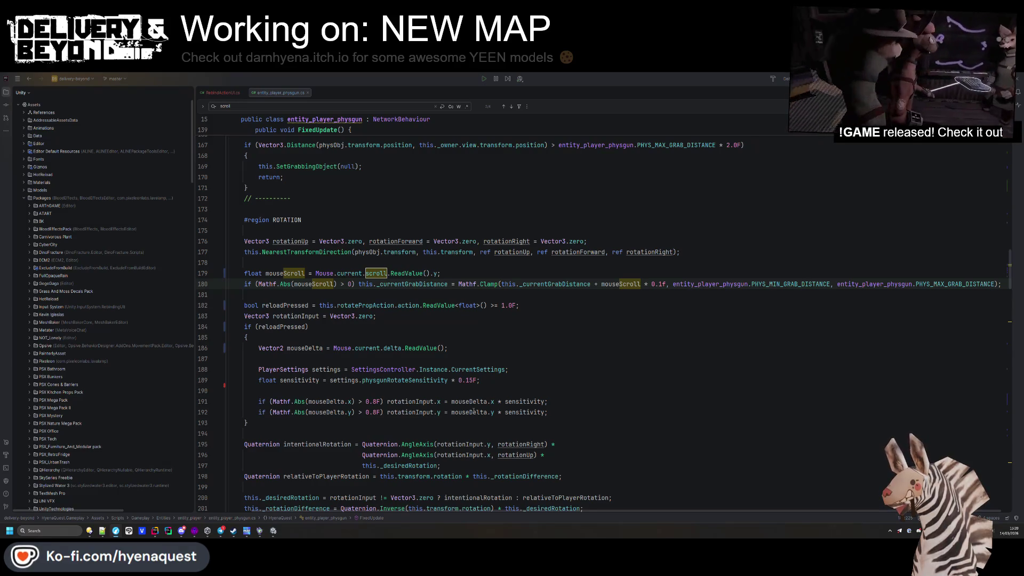
- Duplicate the [Required] throwAction field into new cycleUpAction and cycleDownAction fields
click(298, 347)
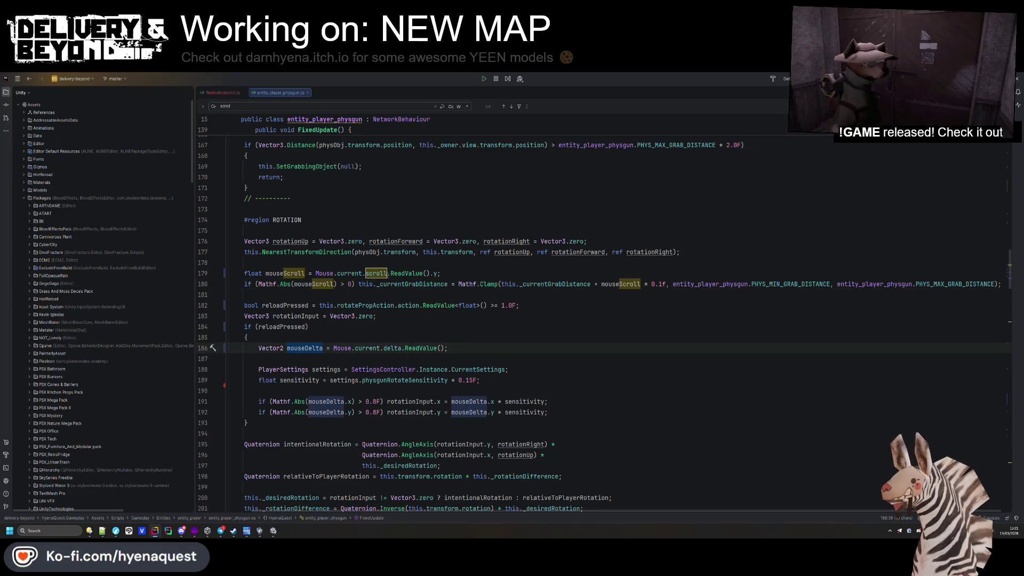
scroll(346, 334, up, 15)
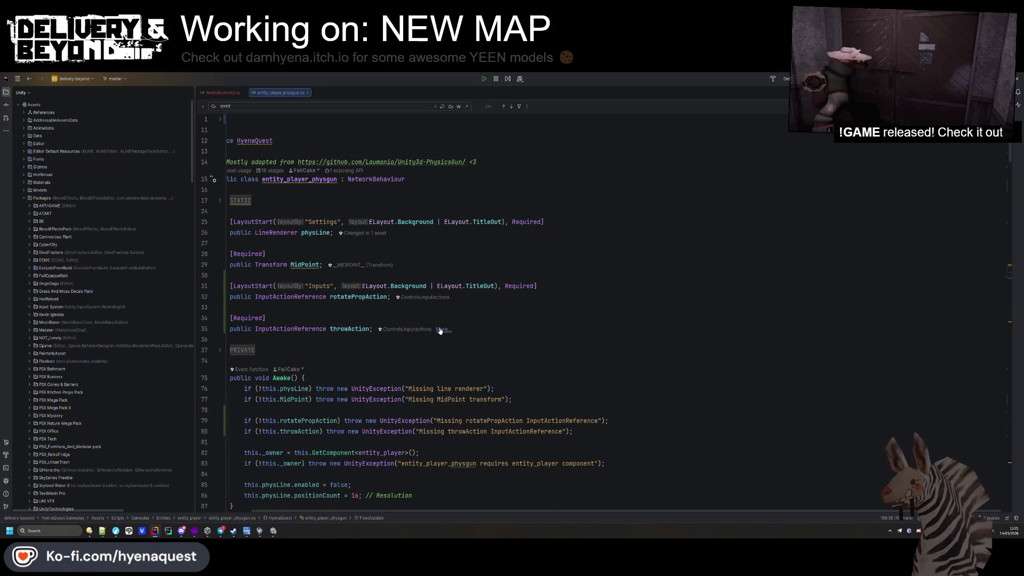
drag(427, 331, 230, 318)
key(ctrl+d)
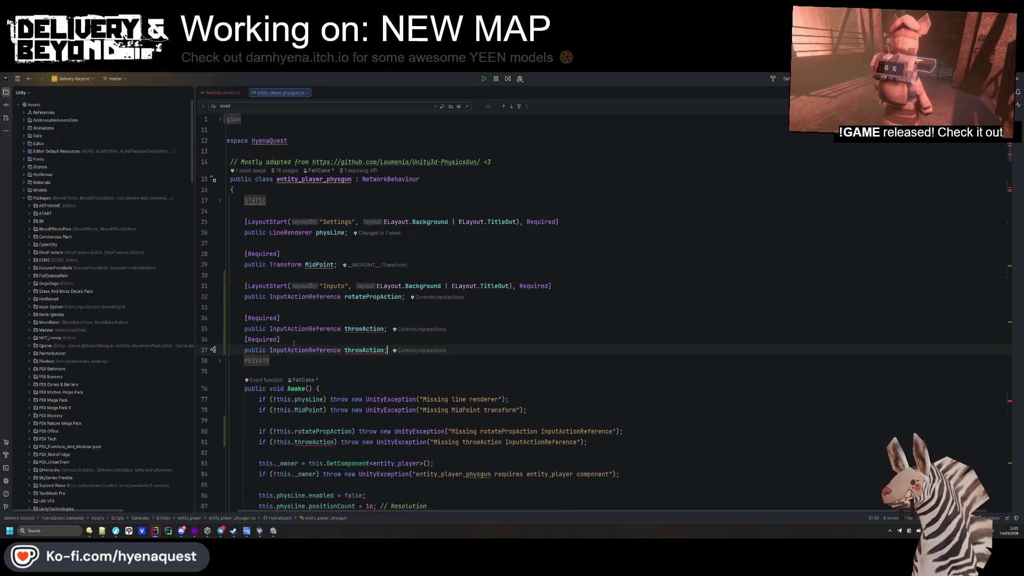
key(Up)
key(Up)
key(End)
key(Return)
double_click(364, 360)
text(cycleUp)
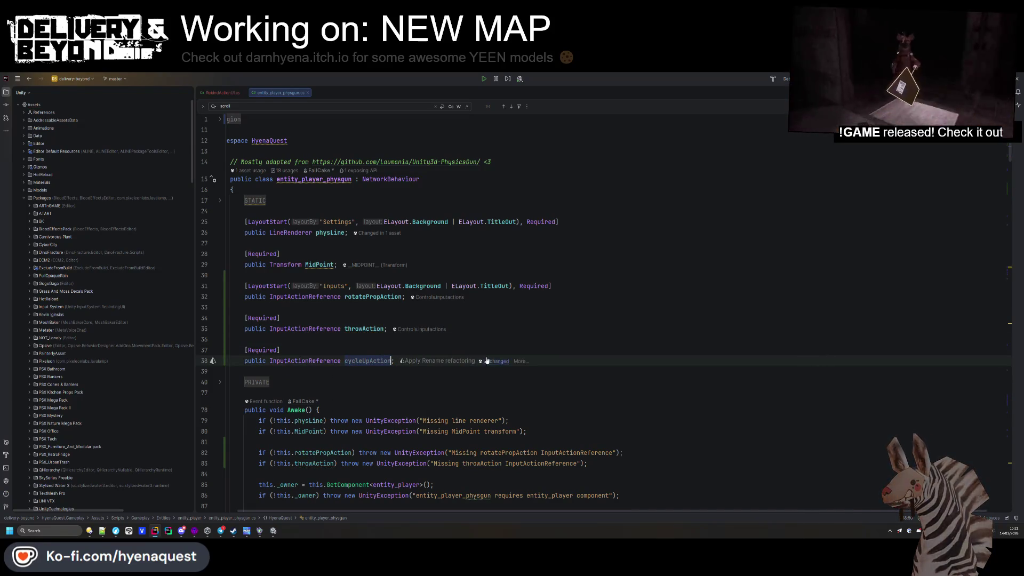
drag(231, 347, 523, 368)
key(ctrl+d)
key(Return)
click(369, 392)
key(BackSpace)
key(BackSpace)
text(Down)
- Copy the throwAction null check in Awake into checks for cycleUpAction and cycleDownAction
scroll(373, 392, down, 4)
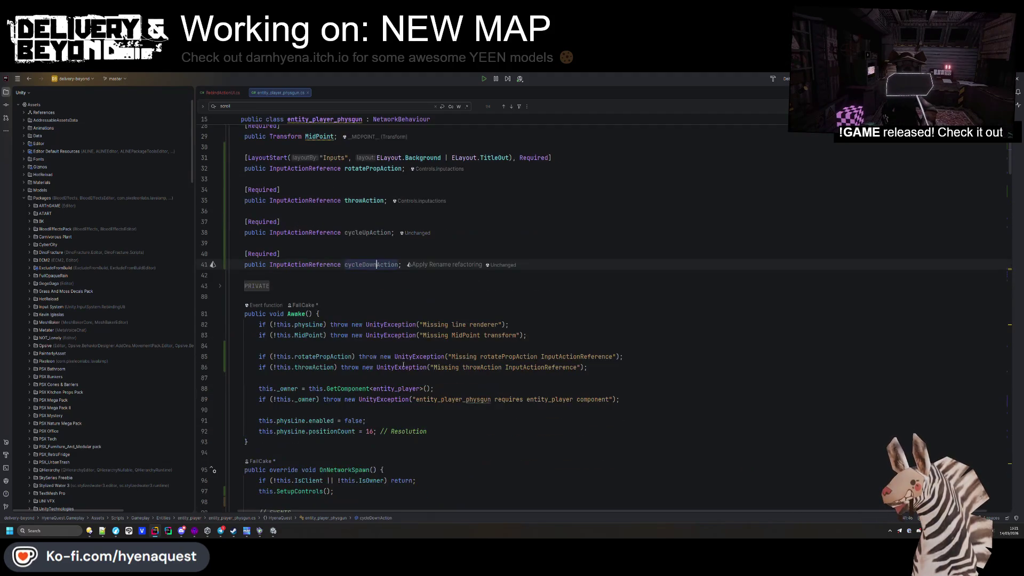
click(641, 367)
key(ctrl+d)
key(ctrl+d)
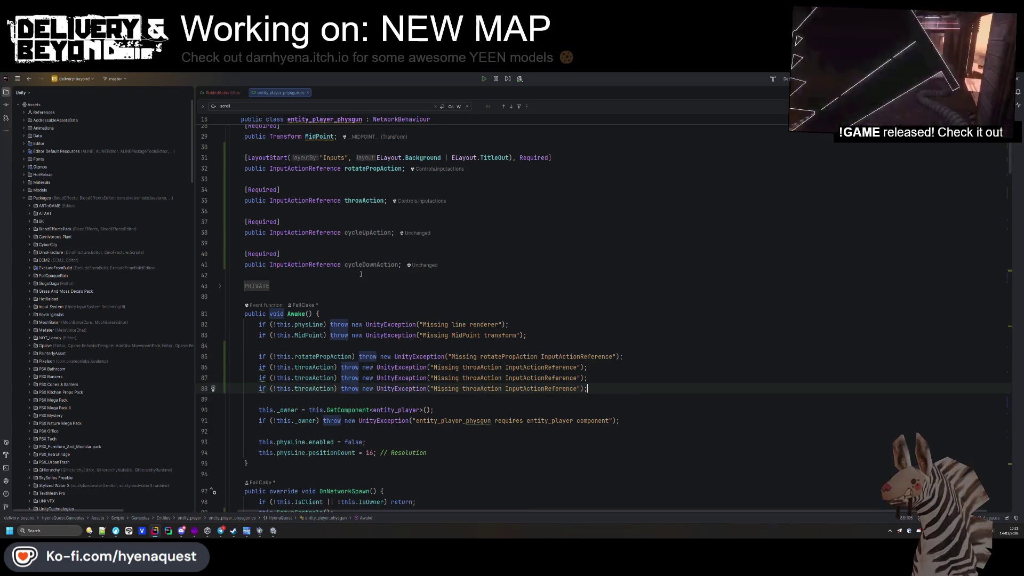
double_click(310, 377)
text(cycleUpAction)
double_click(483, 378)
text(cycleUpAction)
click(312, 388)
double_click(312, 389)
text(cycleDownAction)
double_click(496, 389)
text(cycleDownAction)
double_click(313, 377)
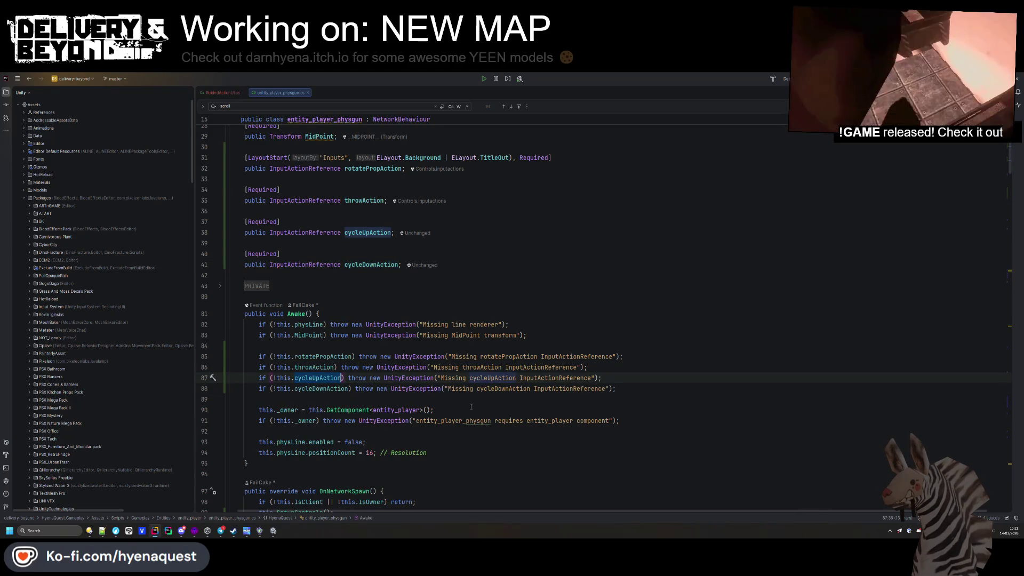
scroll(471, 406, down, 20)
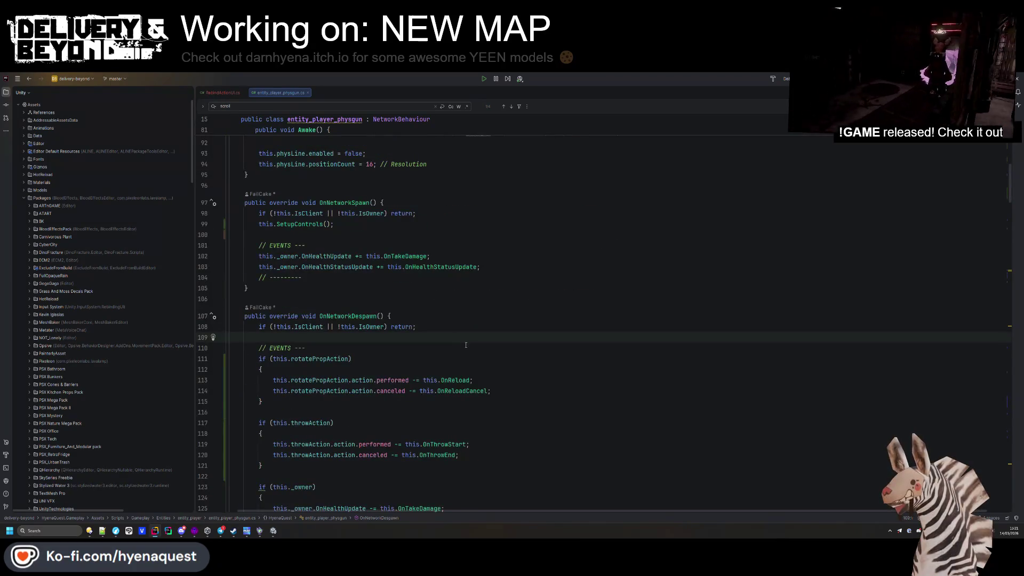
- Jump to the next 'scroll' match, the mouseScroll read on FixedUpdate line 187
scroll(460, 348, down, 6)
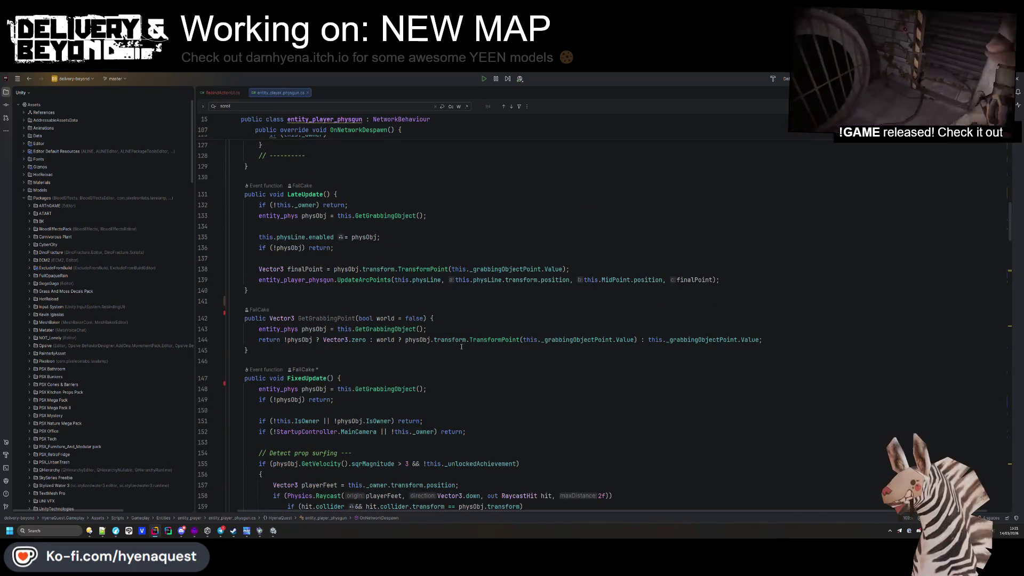
scroll(462, 347, down, 3)
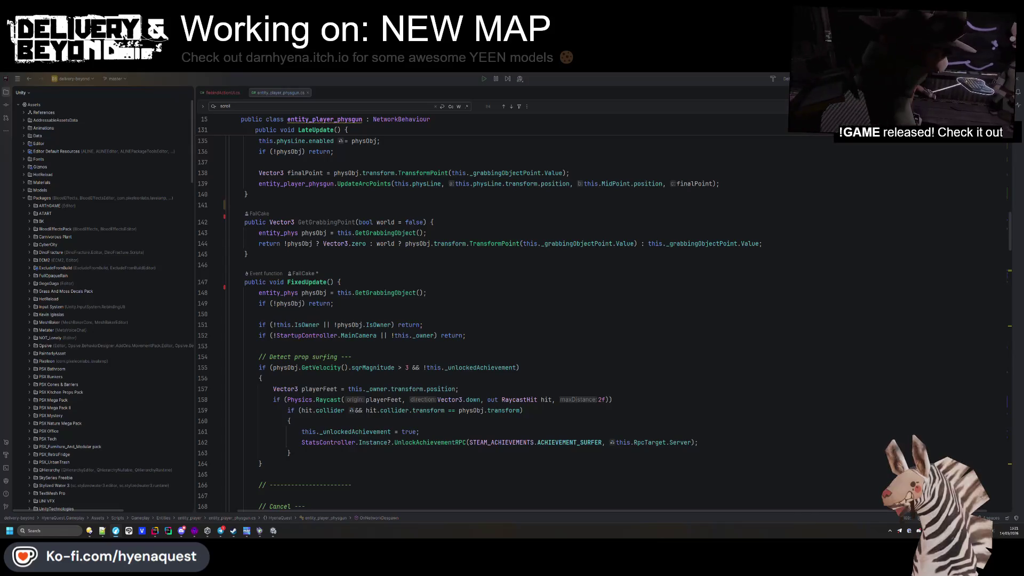
click(507, 346)
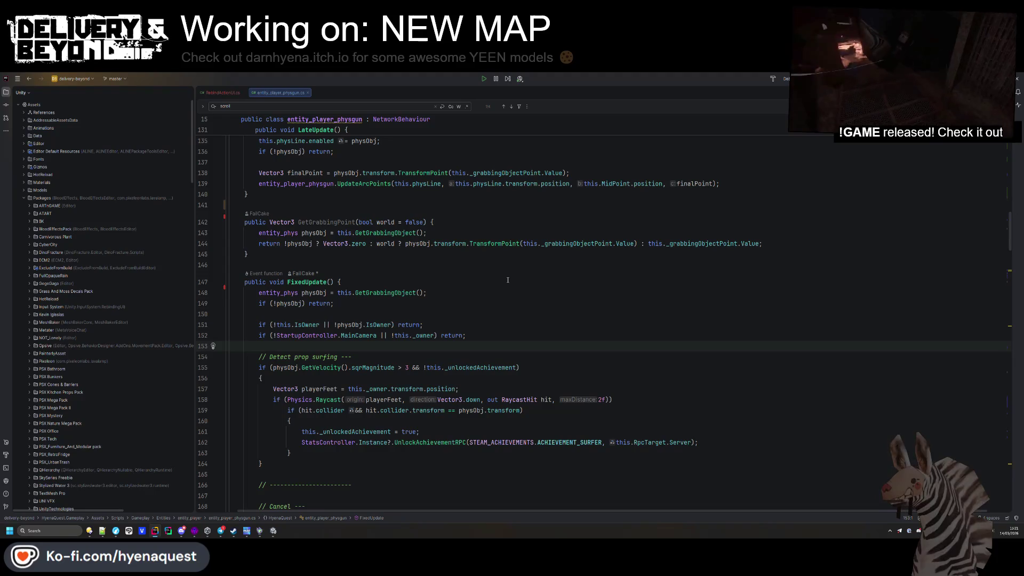
click(456, 256)
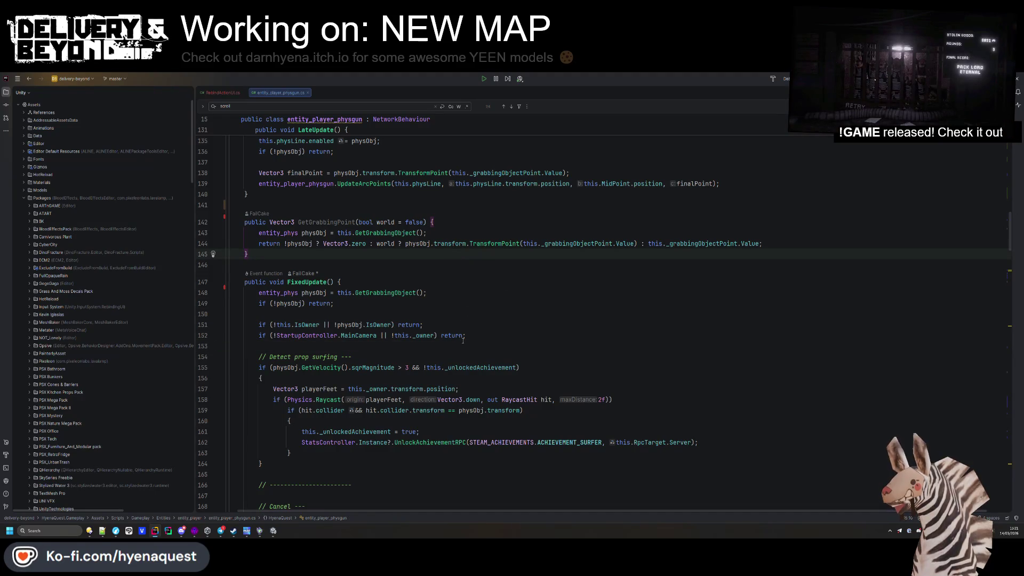
key(F3)
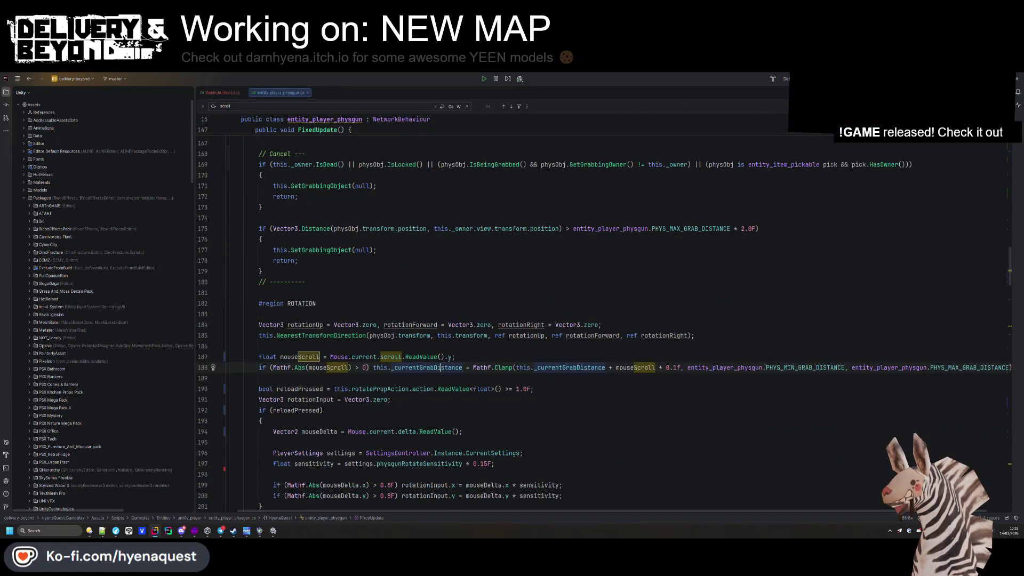
- Replace Mouse.current.scroll.ReadValue().y with cycleUpAction.action.ReadValue<float>() on line 187
click(340, 356)
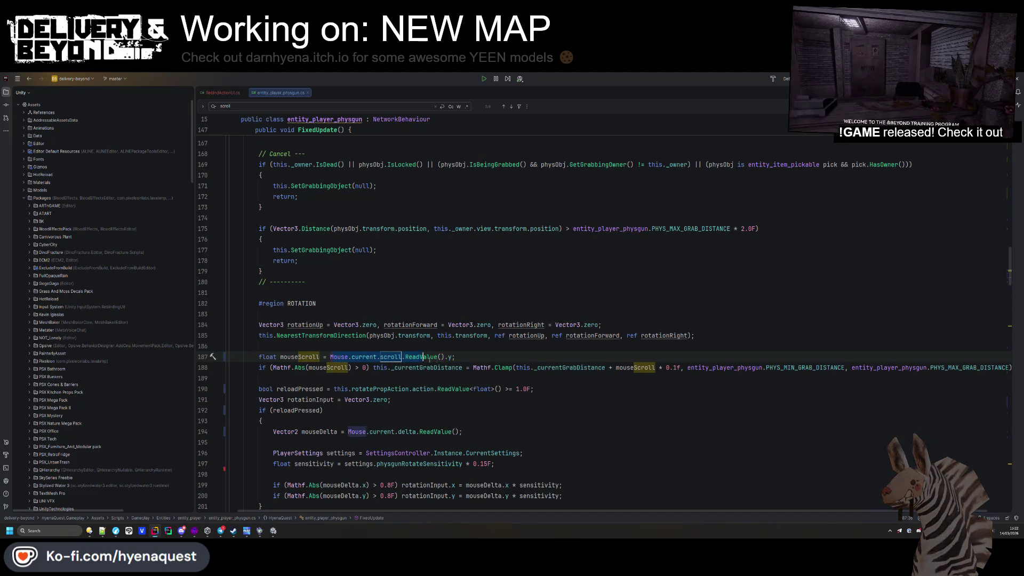
drag(451, 357, 330, 357)
text(cycleUpAction)
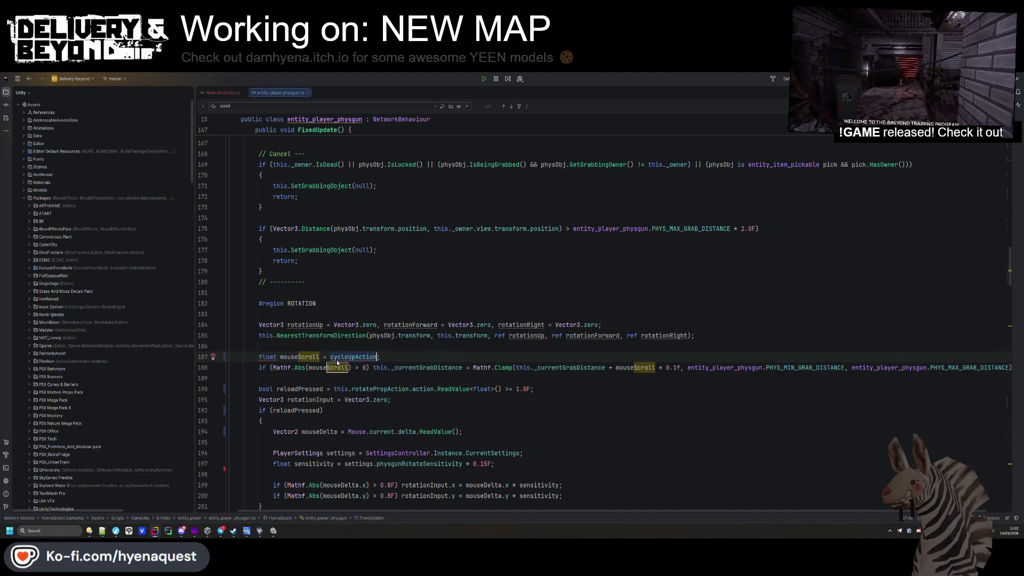
text(.)
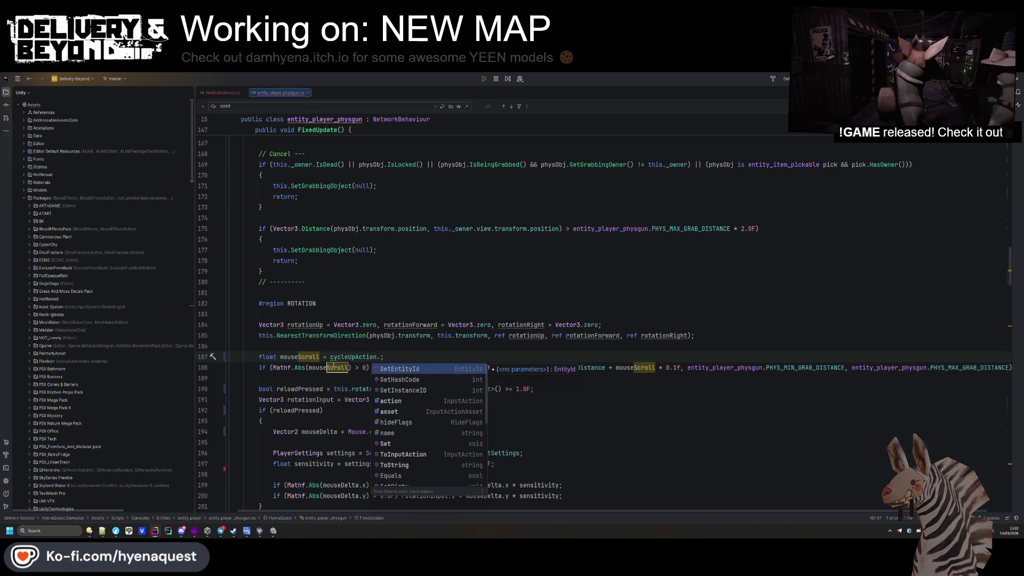
scroll(412, 430, down, 1)
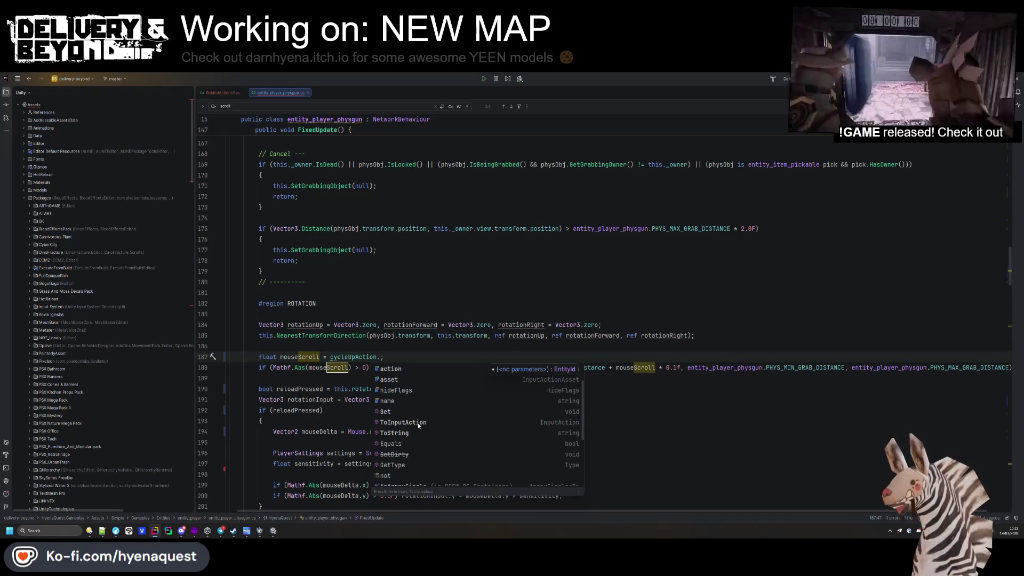
scroll(419, 424, down, 3)
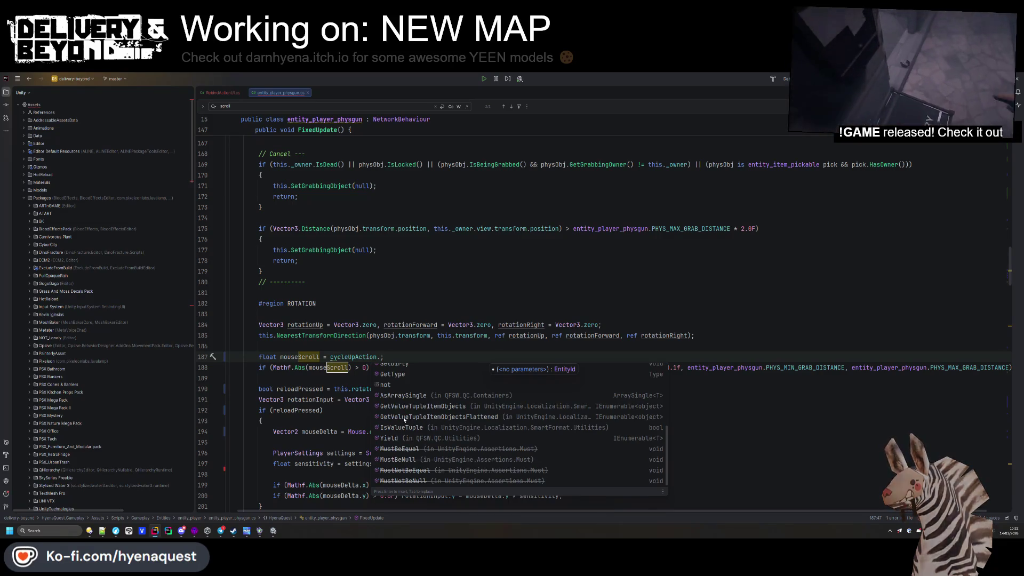
scroll(412, 417, up, 4)
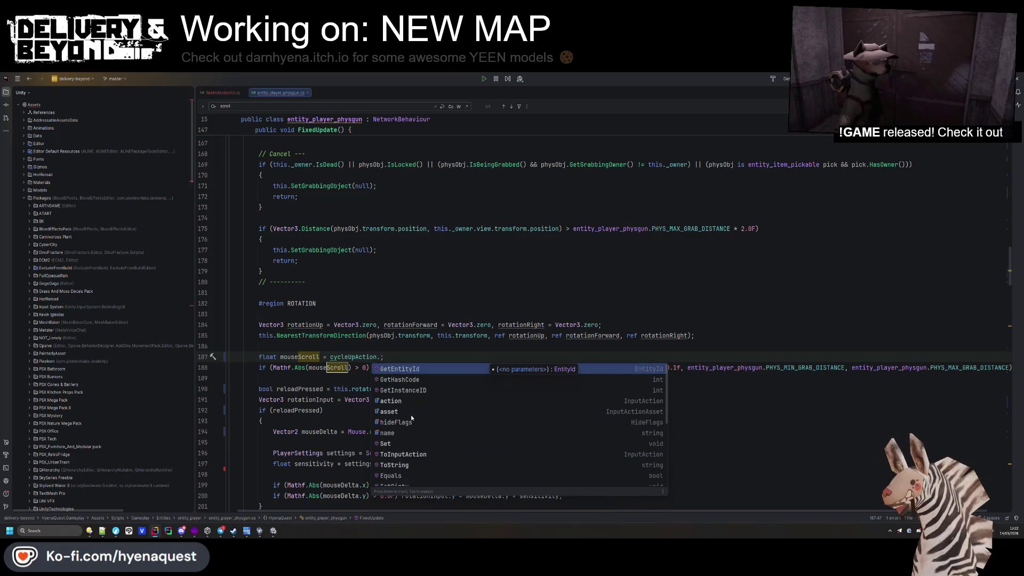
click(414, 401)
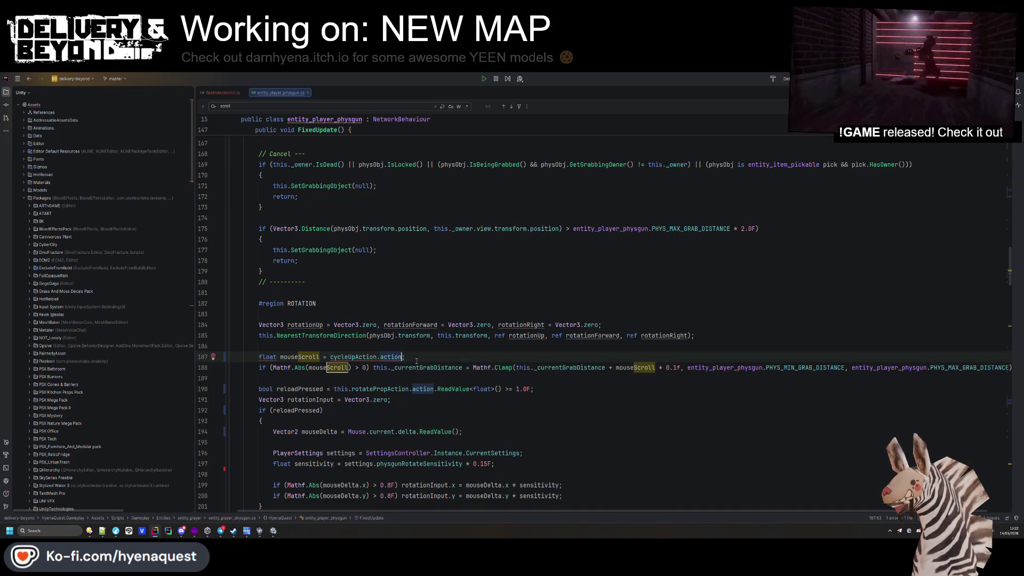
text(.)
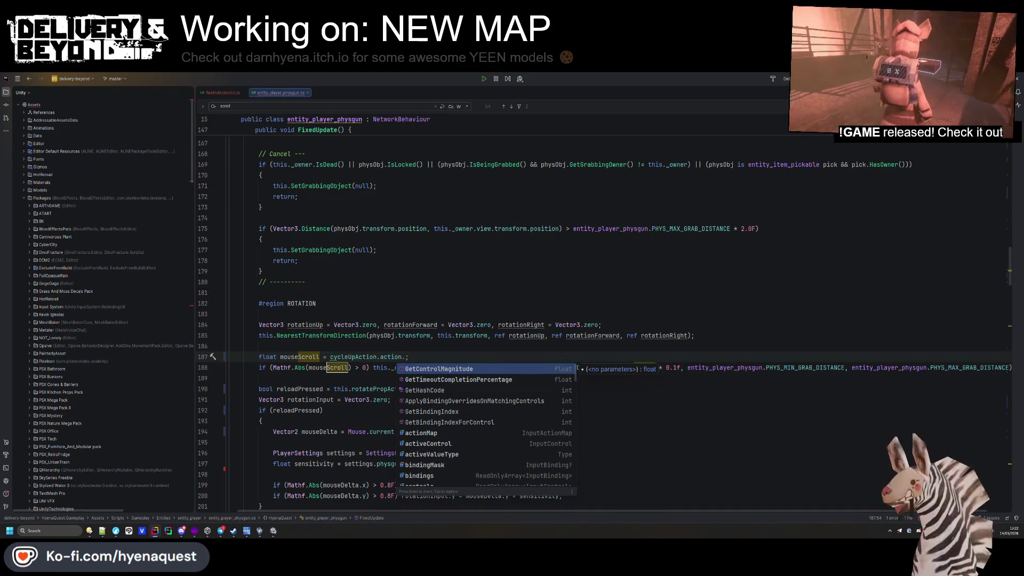
scroll(433, 422, down, 5)
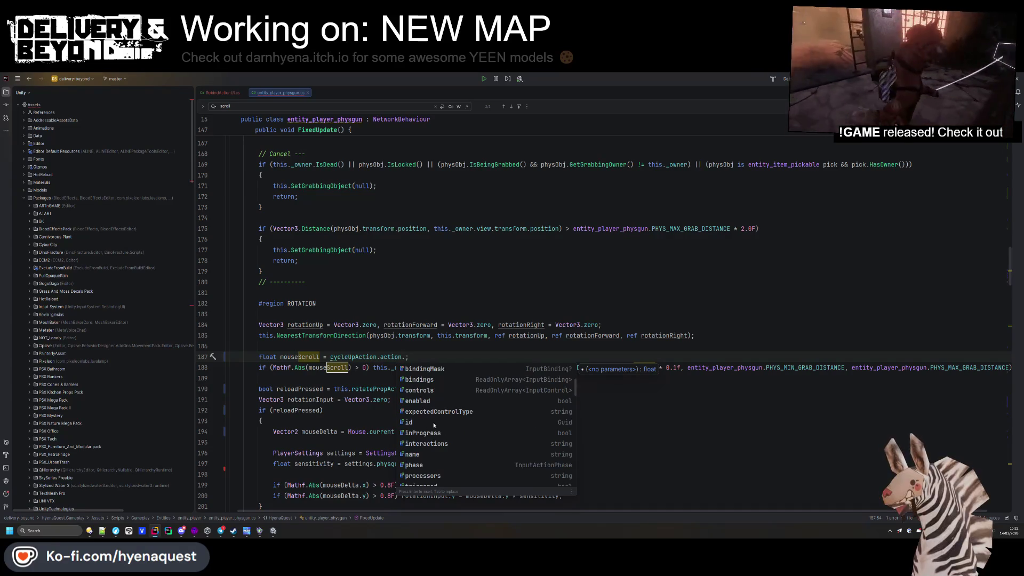
scroll(434, 424, down, 1)
click(434, 422)
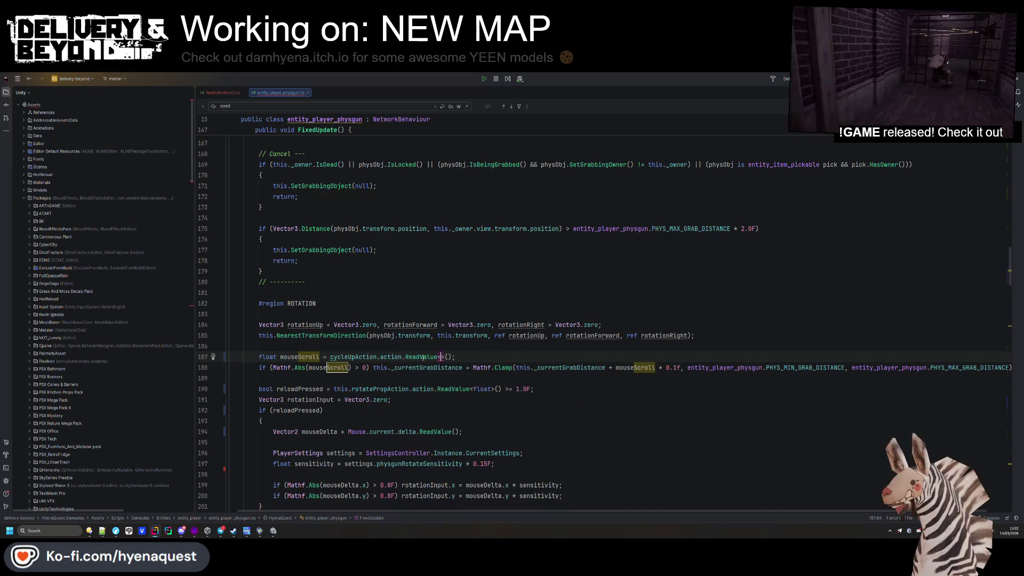
text(floa)
key(Escape)
key(Up)
key(Up)
key(Up)
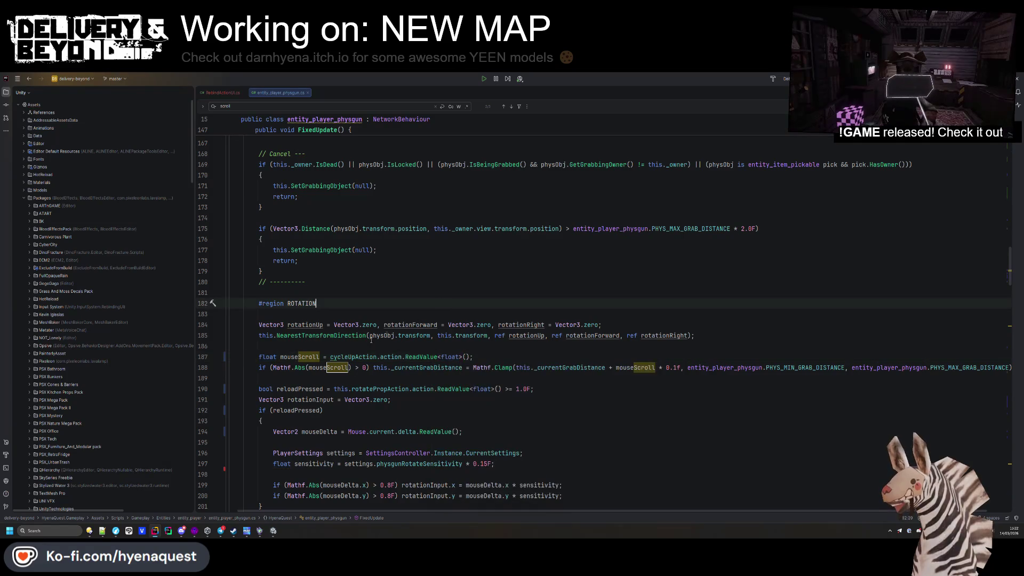
- Prefix the expression with 'this.' and rename the variable to mouseScrollUp
click(330, 356)
text(this.)
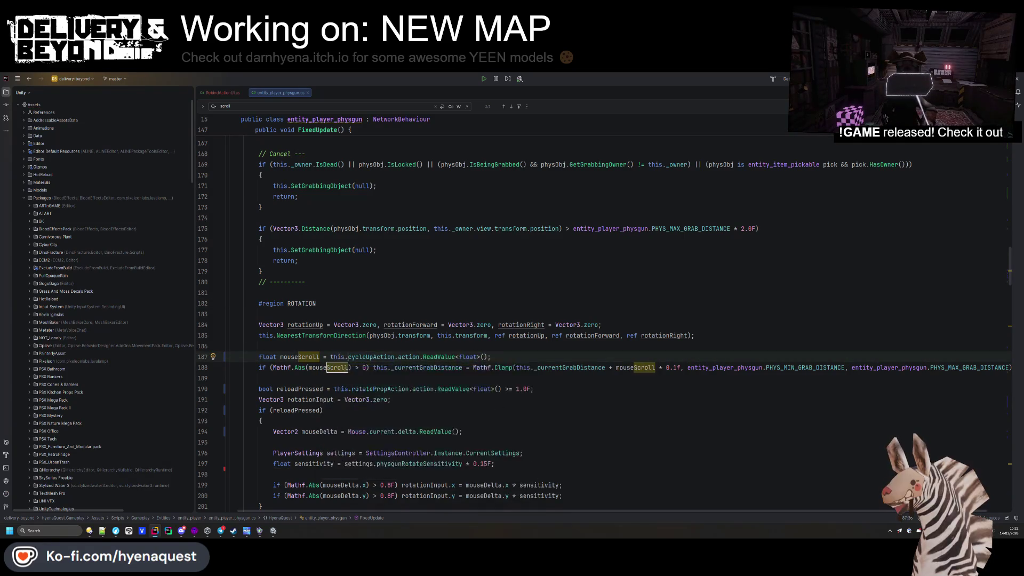
click(384, 249)
click(322, 357)
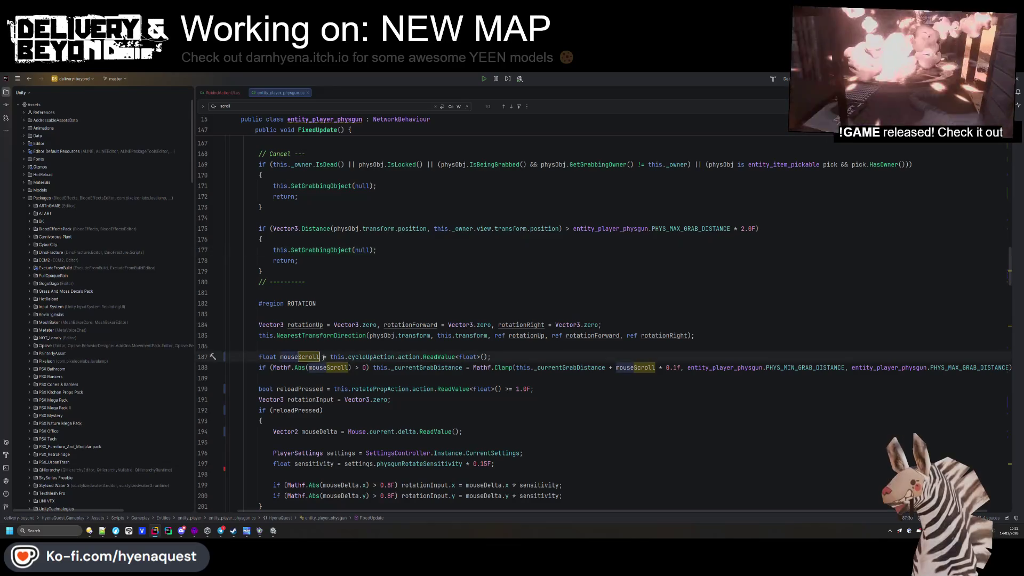
text(Up)
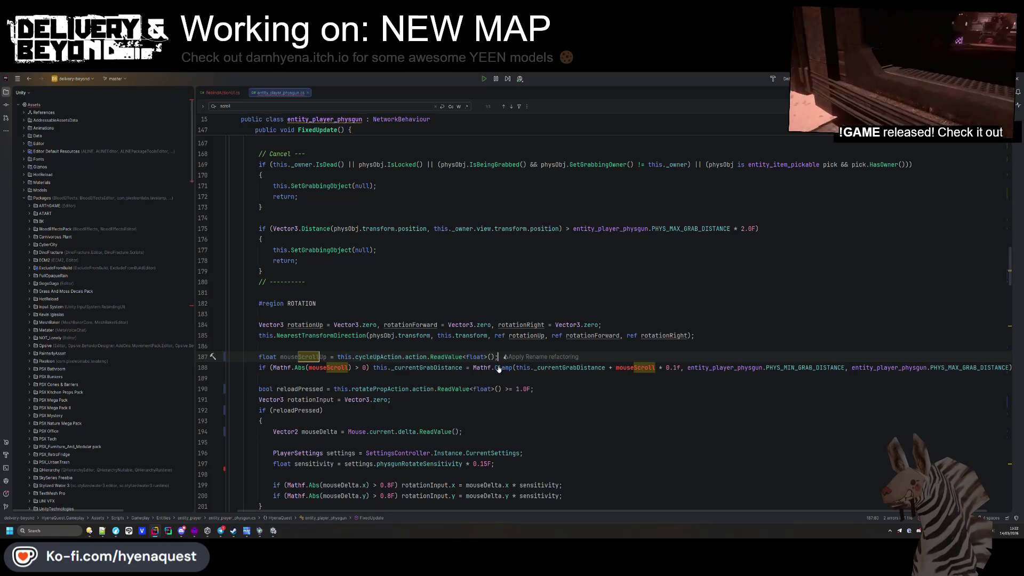
- Add a mouseScrollDown line reading cycleDownAction below the mouseScrollUp line
key(ctrl+d)
text(Down)
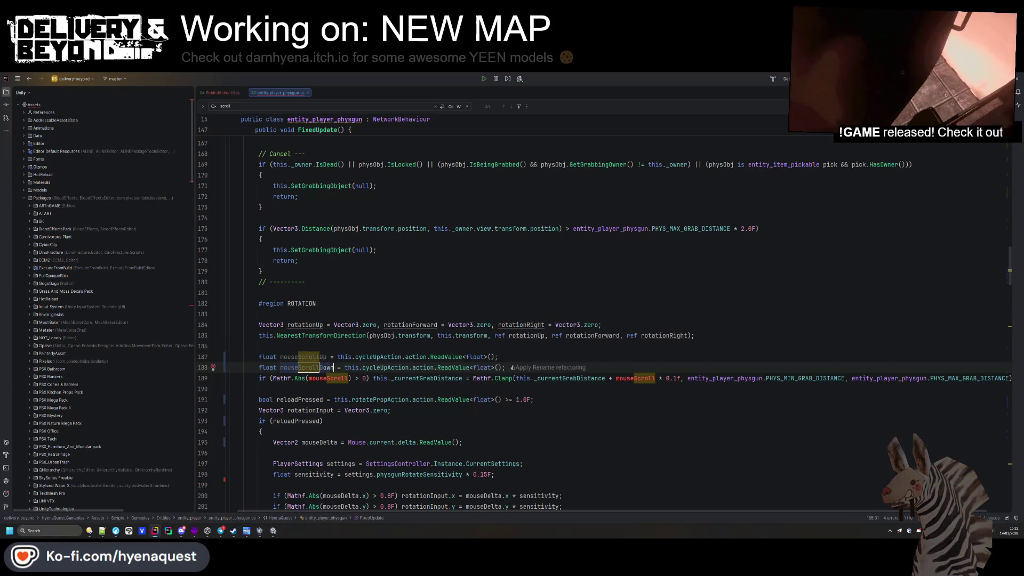
double_click(385, 367)
text(cycleDownAction)
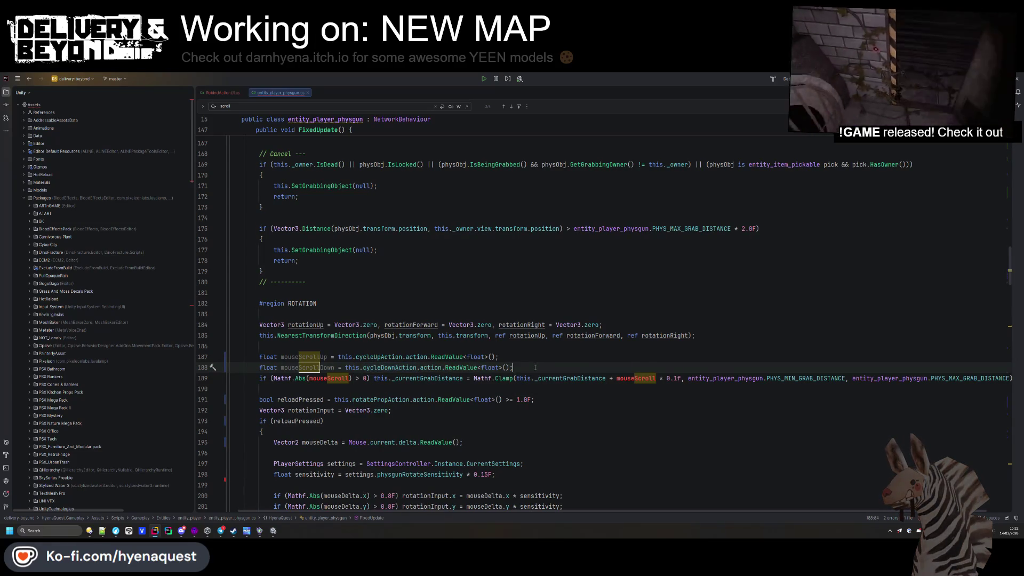
key(Return)
key(Up)
key(Up)
key(ctrl+w)
key(ctrl+w)
key(ctrl+w)
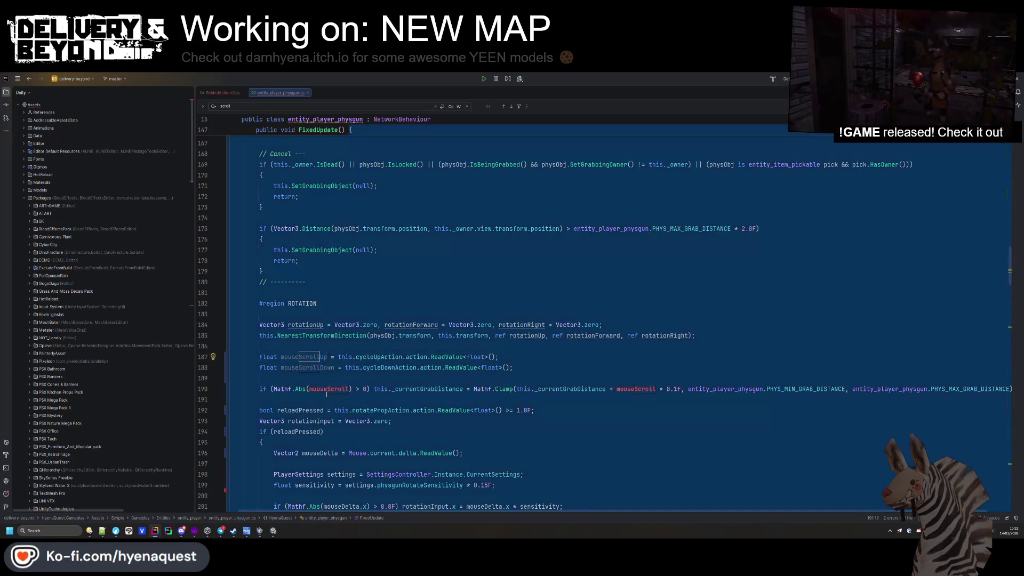
key(Escape)
key(ctrl+b)
key(ctrl+alt+Left)
text(Up)
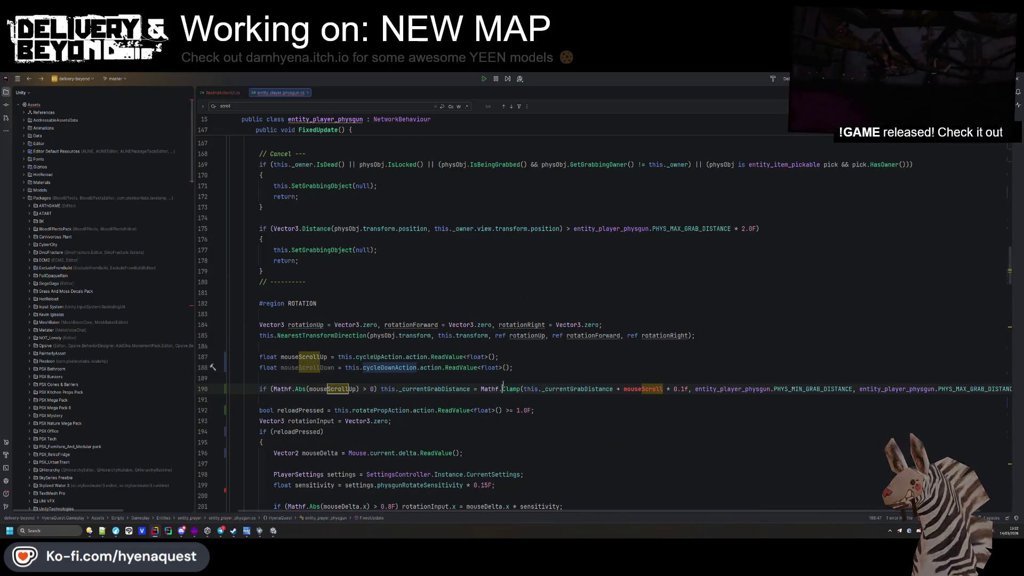
- Duplicate the grab-distance line as an else-if branch using mouseScrollDown
click(621, 402)
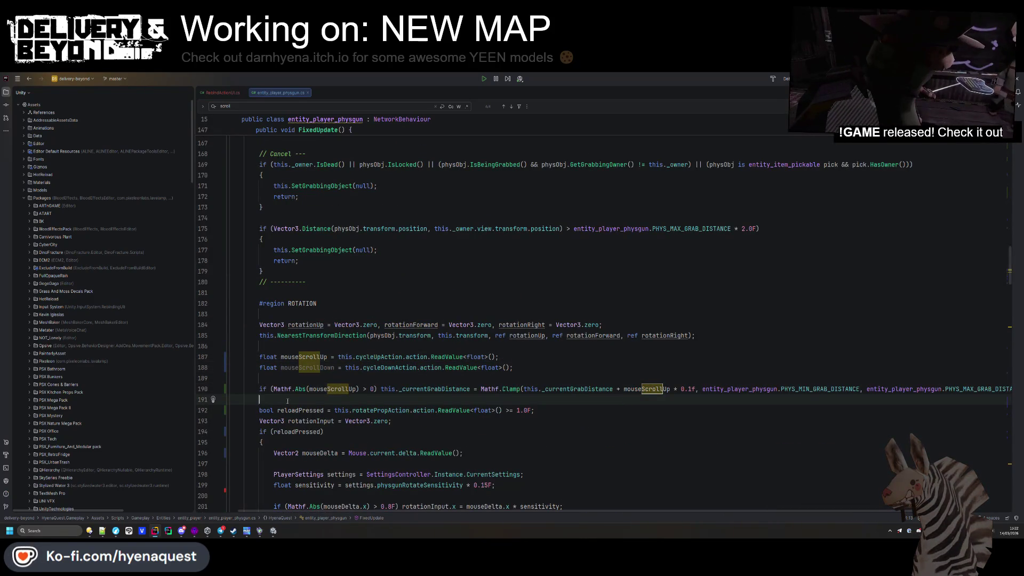
key(shift+Up)
key(ctrl+d)
text(else)
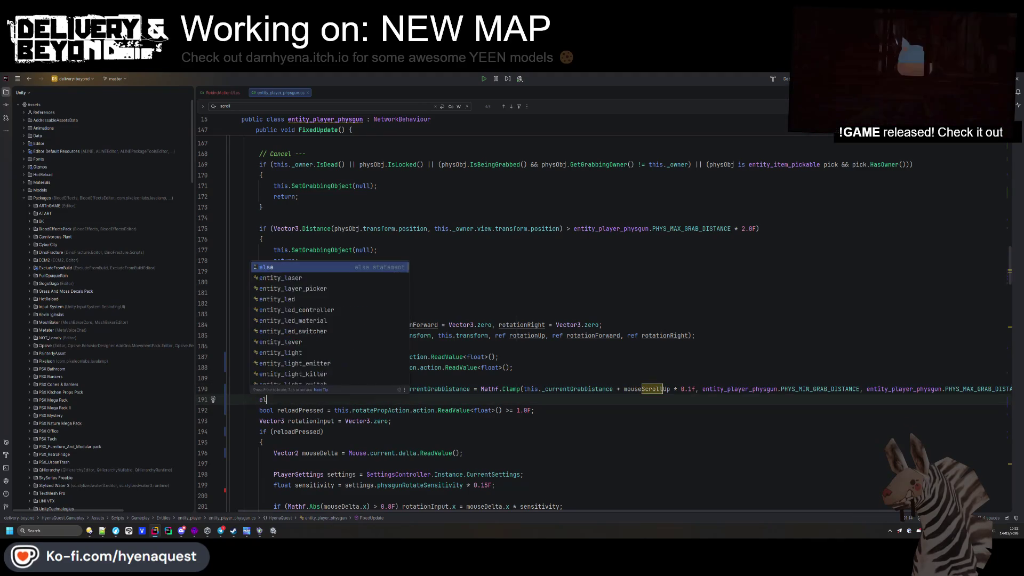
double_click(351, 399)
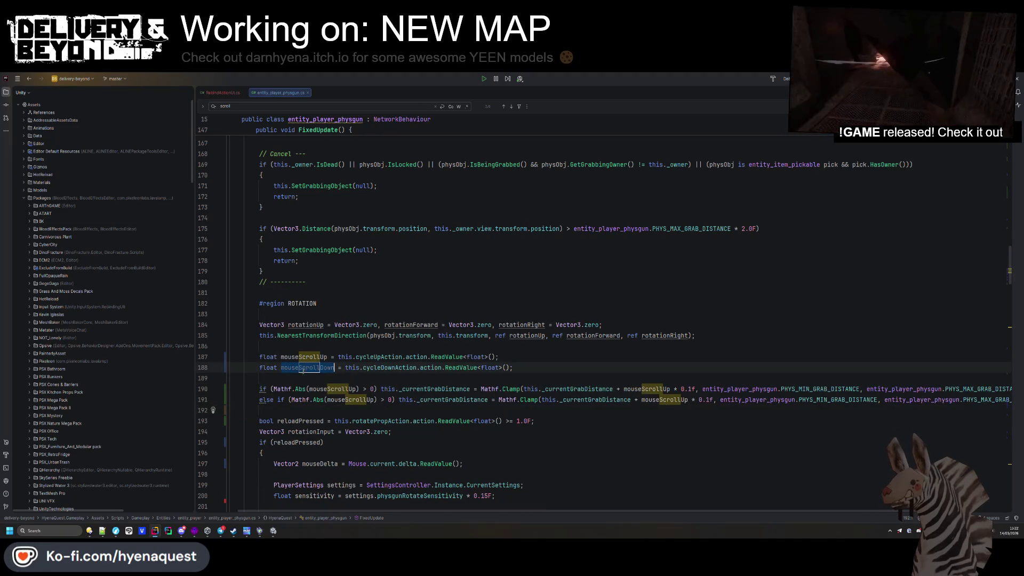
text(mouseScrollDown)
click(650, 399)
double_click(651, 399)
text(mouseScrollDown)
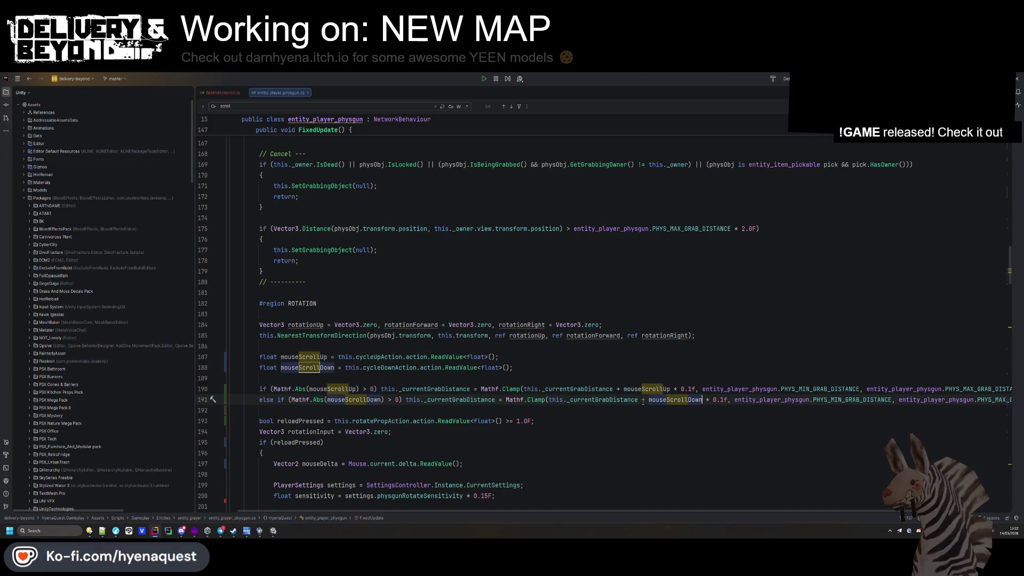
- Make the first Clamp call add (mouseScrollUp + mouseScrollDown) * 0.1f
click(657, 372)
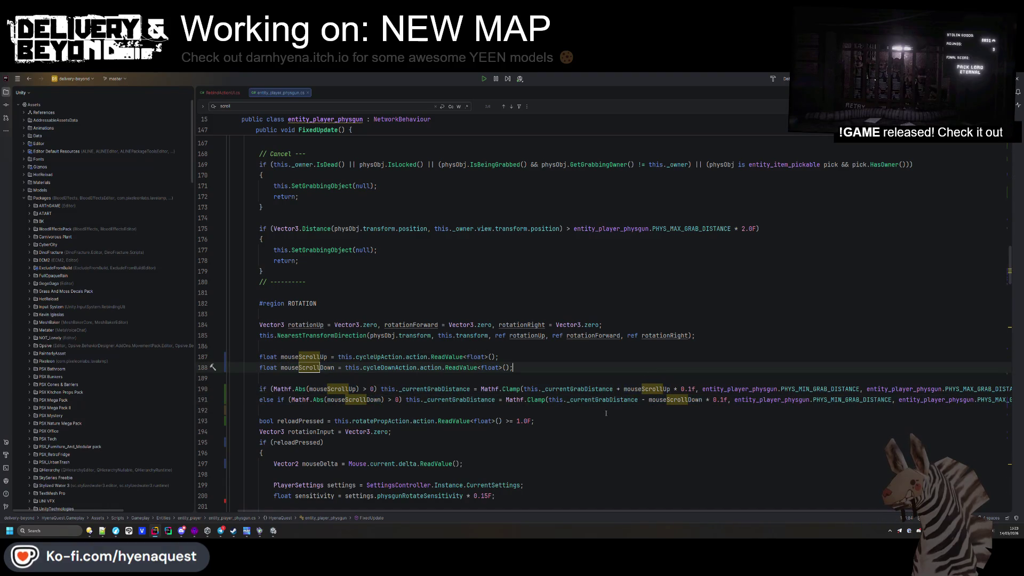
click(624, 388)
text(()
click(710, 389)
text())
click(684, 389)
text(+ mouseScrollDown)
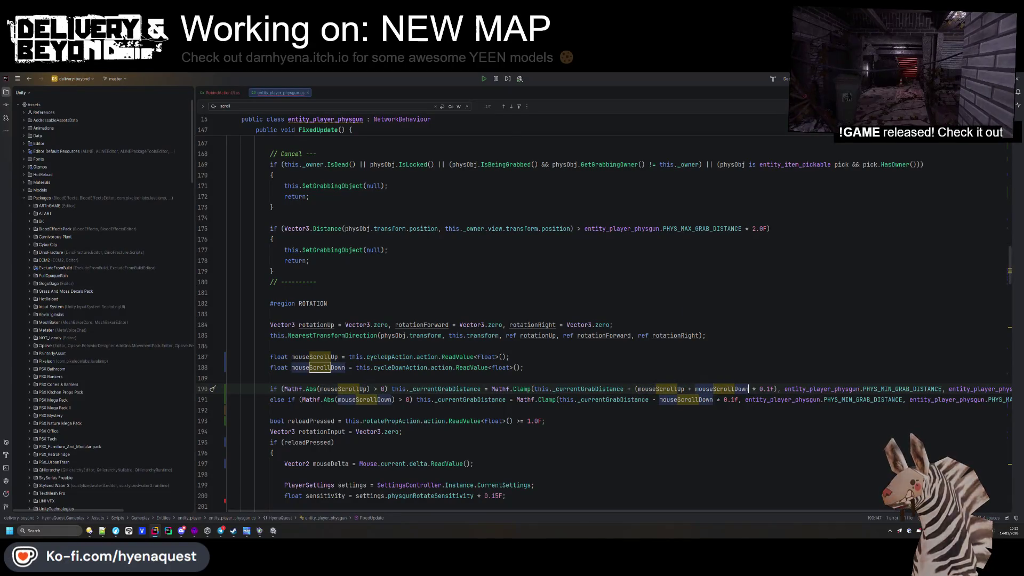
key(Up)
key(Up)
key(Up)
click(750, 388)
text())
key(BackSpace)
key(Up)
key(Up)
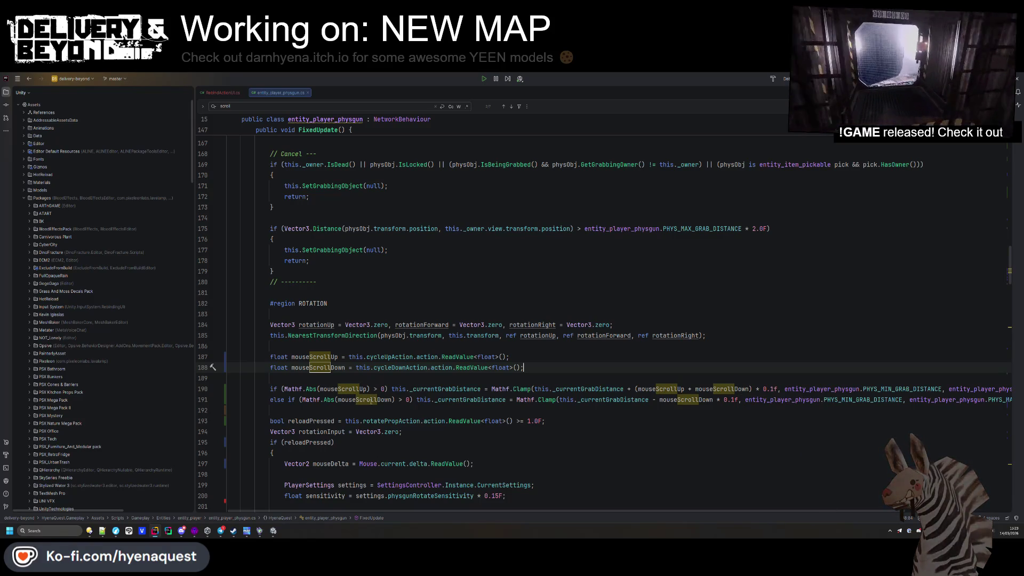
- Move the mouseScrollDown condition into the first if after '||' and drop the else-if
click(301, 400)
key(ctrl+c)
click(383, 388)
text(||)
key(ctrl+v)
key(ctrl+x)
key(ctrl+x)
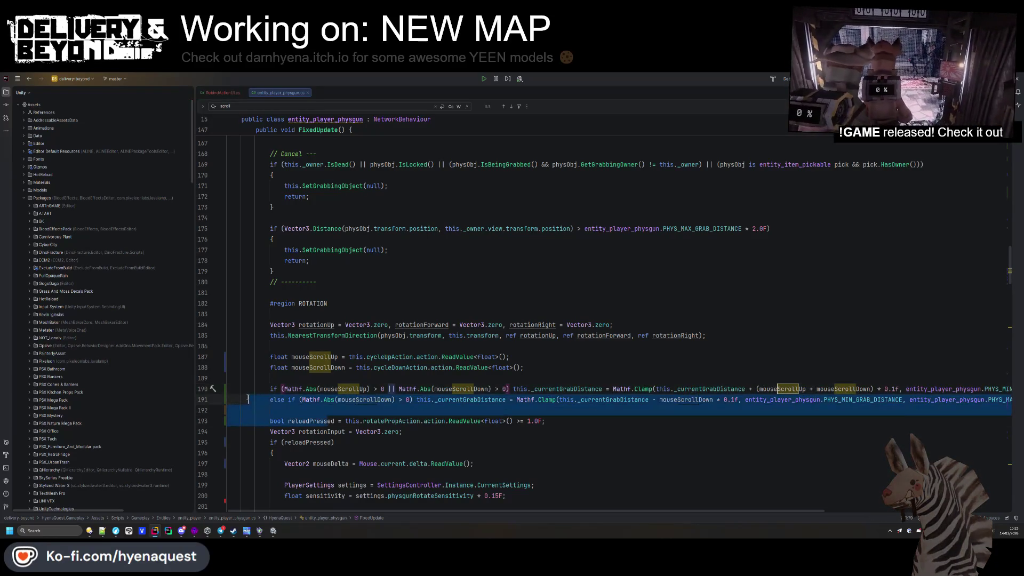
key(ctrl+v)
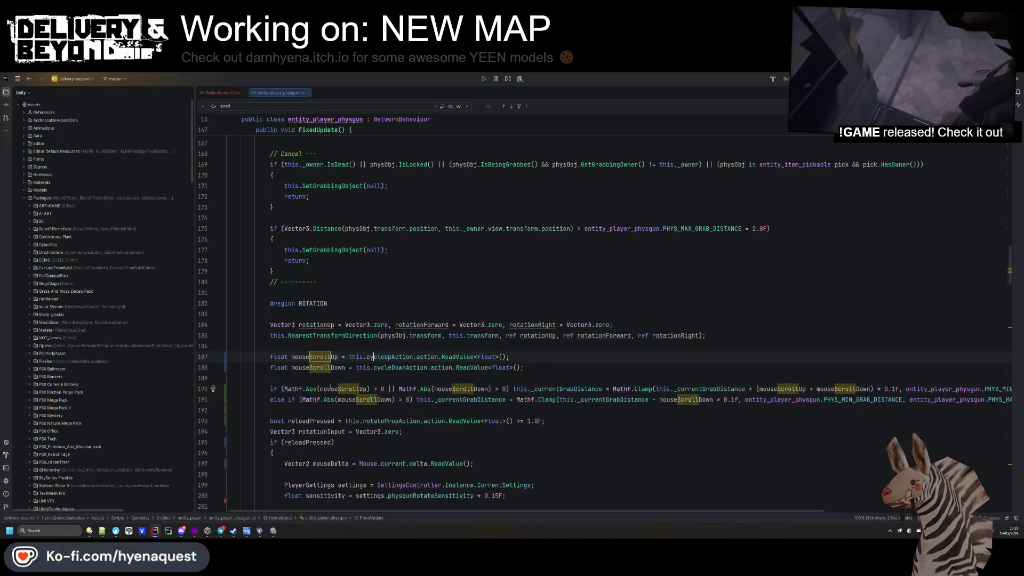
- Put the grab-distance clamp assignment on its own indented line 191
click(296, 401)
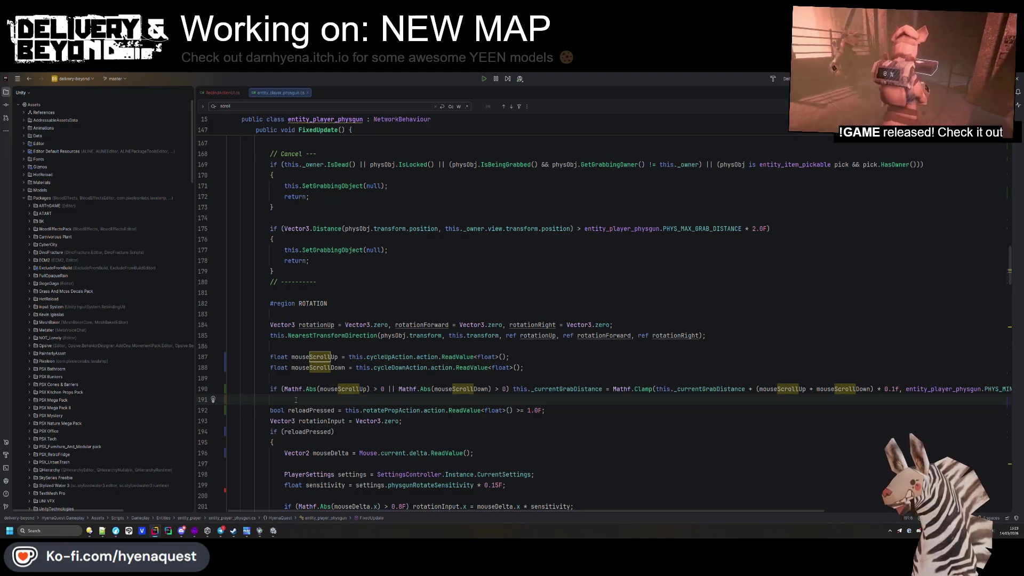
key(Up)
key(Up)
scroll(488, 375, down, 5)
scroll(489, 376, up, 3)
click(514, 324)
key(Return)
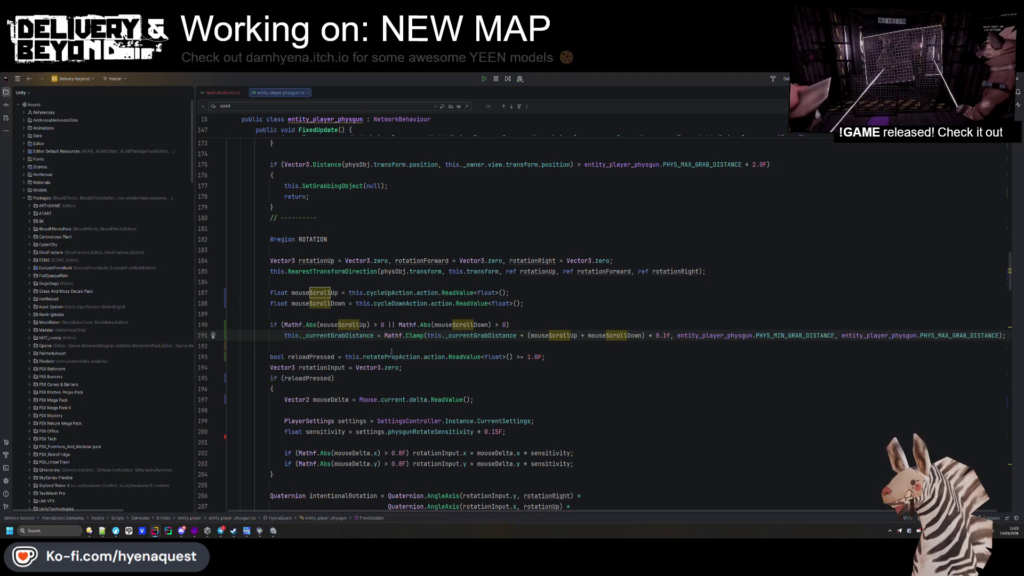
scroll(391, 352, down, 6)
click(560, 261)
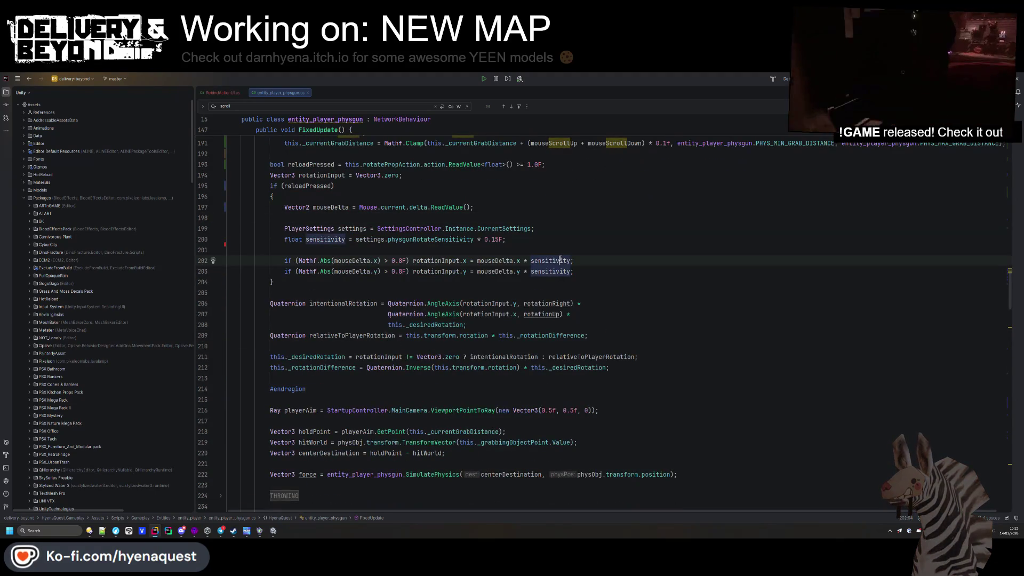
- Merge the duplicated exclusion if bodies in GetBestDirection into one
scroll(560, 260, down, 20)
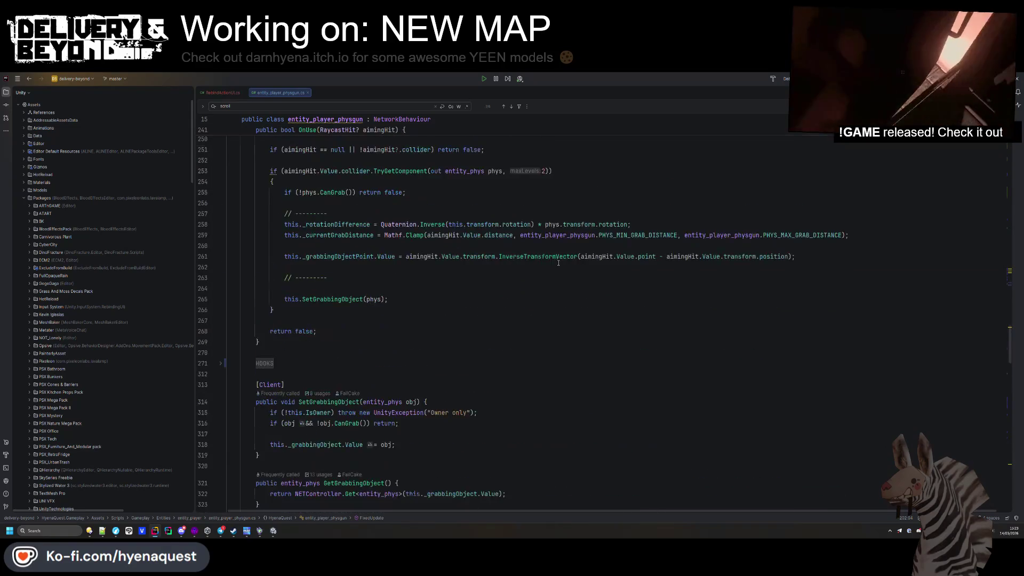
scroll(559, 263, down, 20)
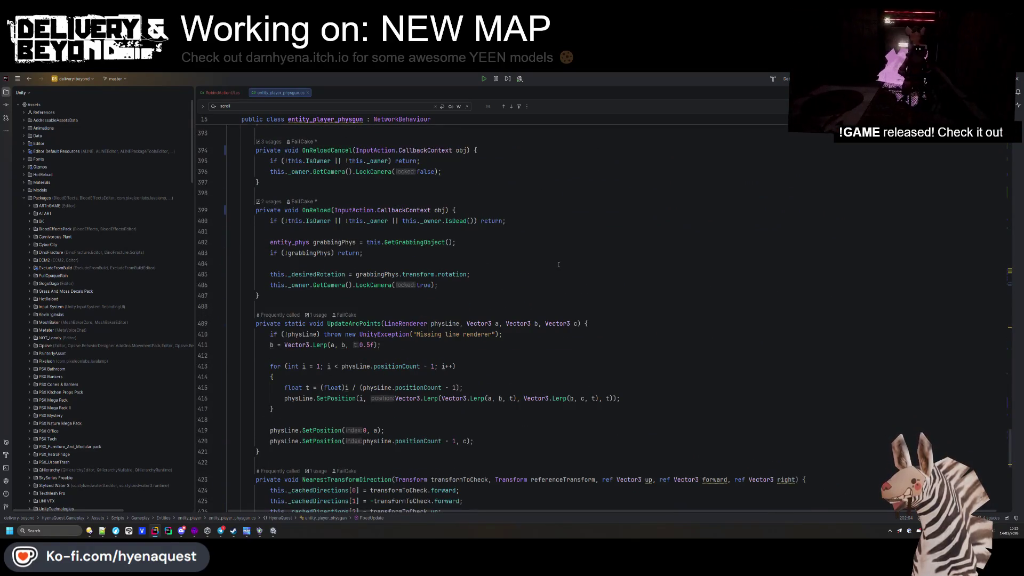
scroll(560, 275, down, 9)
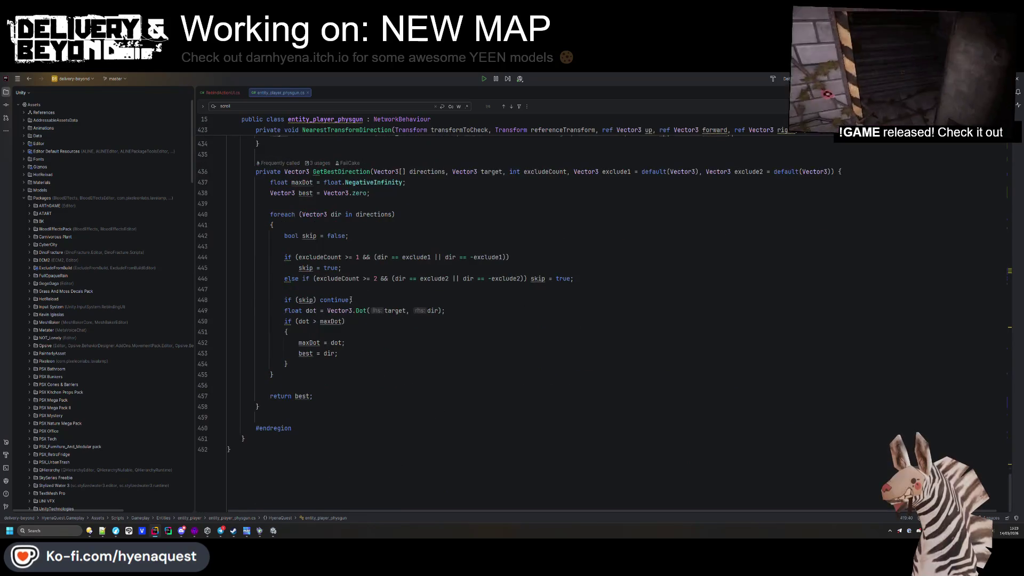
scroll(310, 399, up, 5)
scroll(309, 399, down, 1)
click(288, 353)
key(alt+Return)
key(Return)
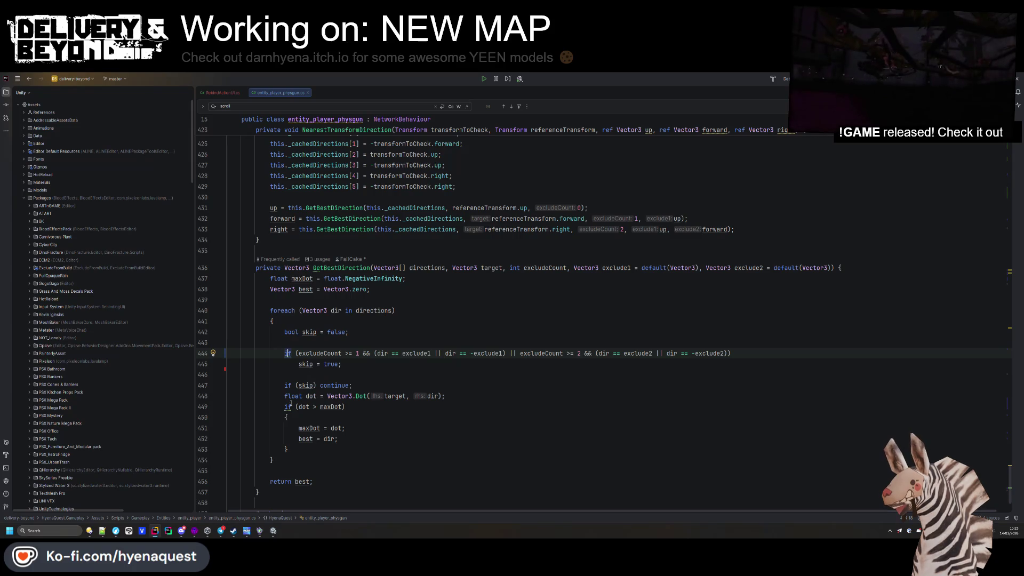
- Invert 'if (dot > maxDot)' into an early continue, adding blank lines around it
click(289, 406)
key(alt+Return)
key(Return)
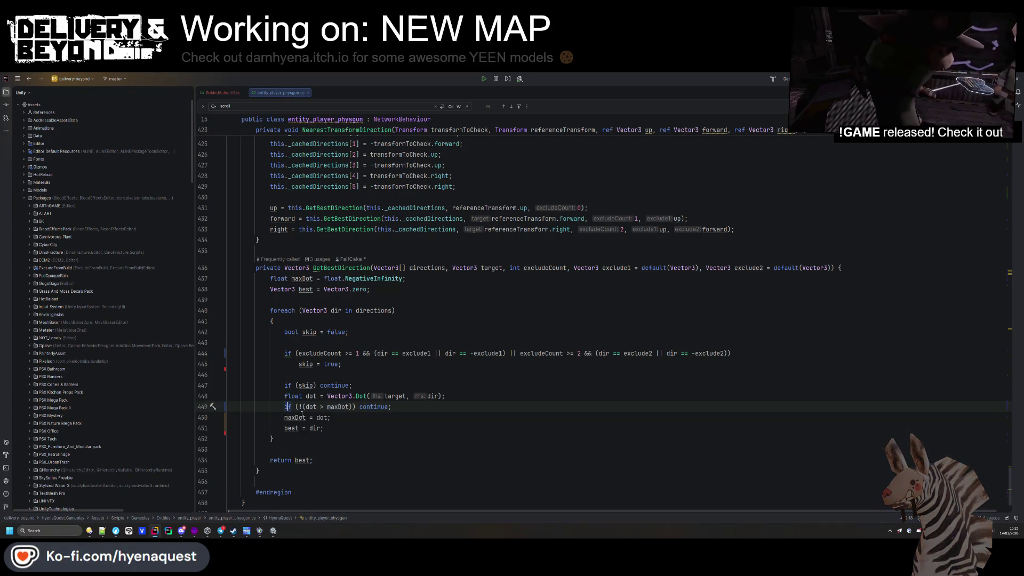
click(285, 417)
key(Return)
click(284, 396)
key(Return)
- Fold the exclusion if into a single bool skip declaration
click(299, 368)
click(287, 353)
key(alt+Return)
key(Return)
key(BackSpace)
click(329, 332)
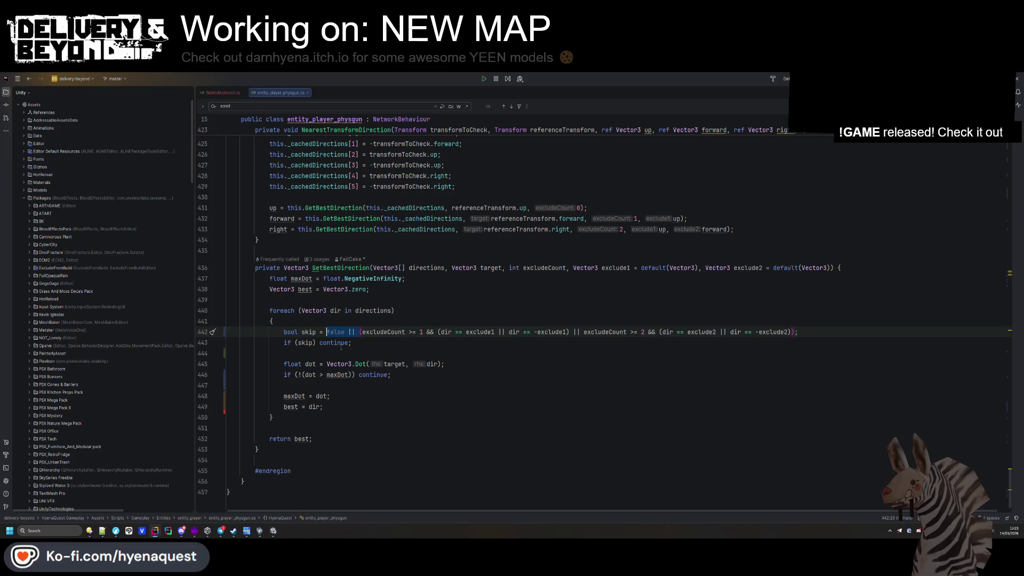
key(ctrl+z)
key(ctrl+z)
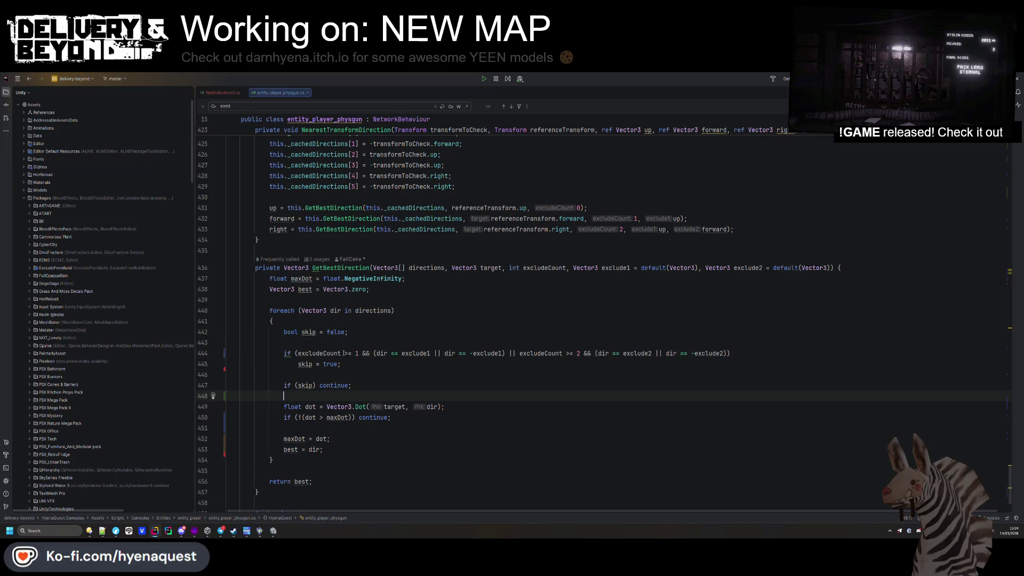
key(ctrl+shift+z)
key(ctrl+shift+z)
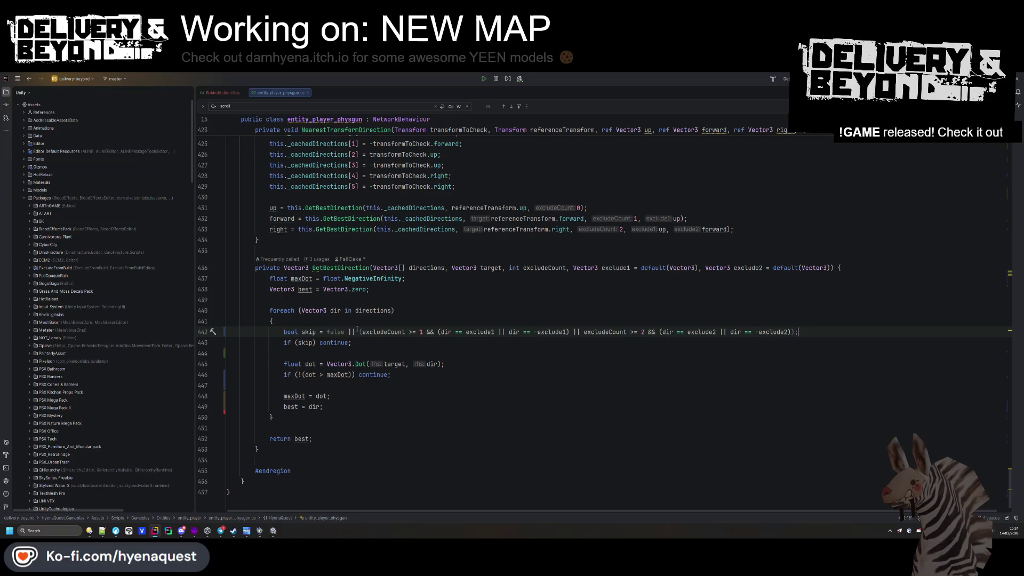
scroll(362, 381, up, 7)
click(361, 378)
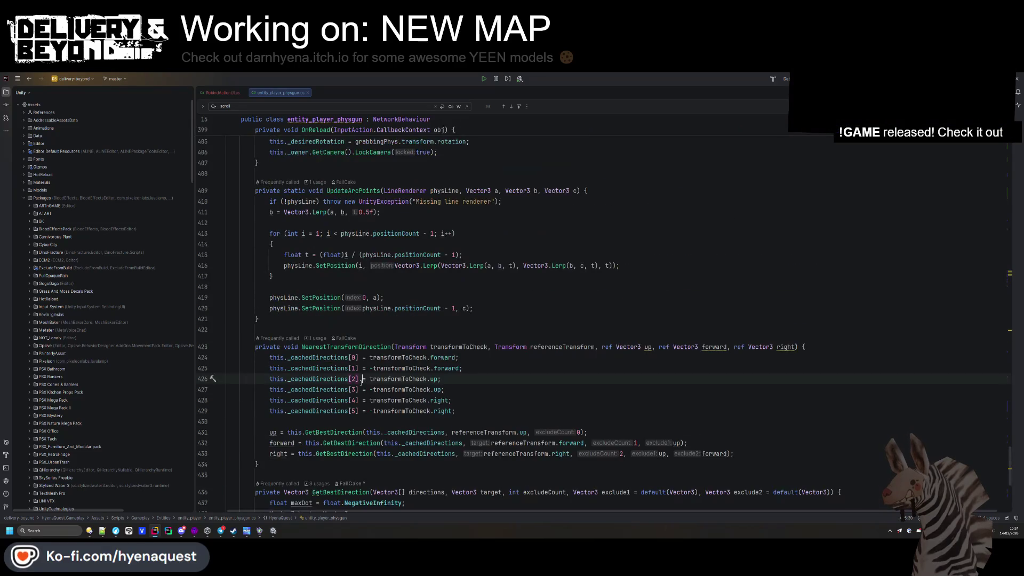
- Close the RebindActionUI.cs tab and bring up Steam from the taskbar
scroll(362, 380, up, 20)
scroll(357, 400, up, 9)
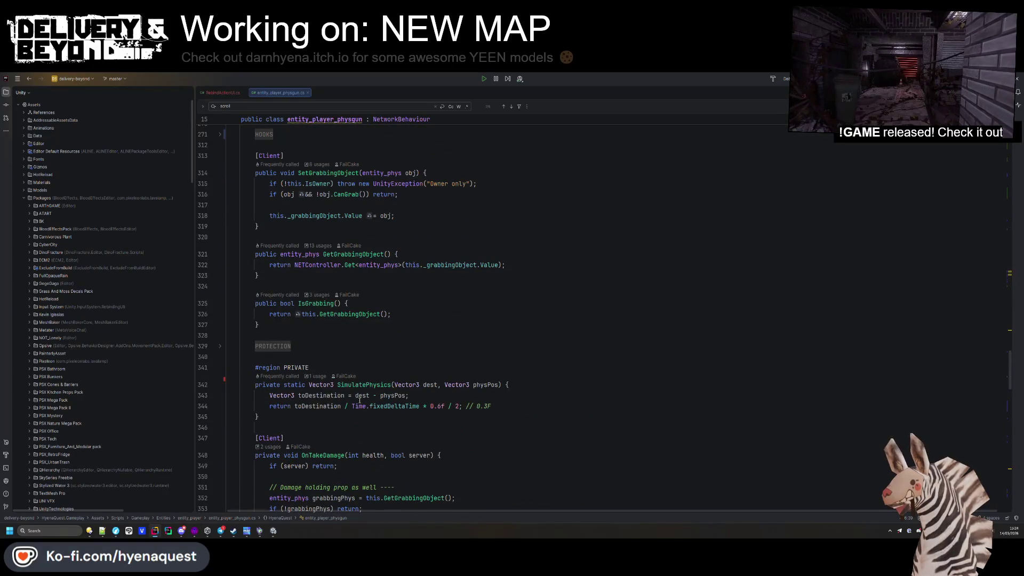
scroll(359, 399, up, 20)
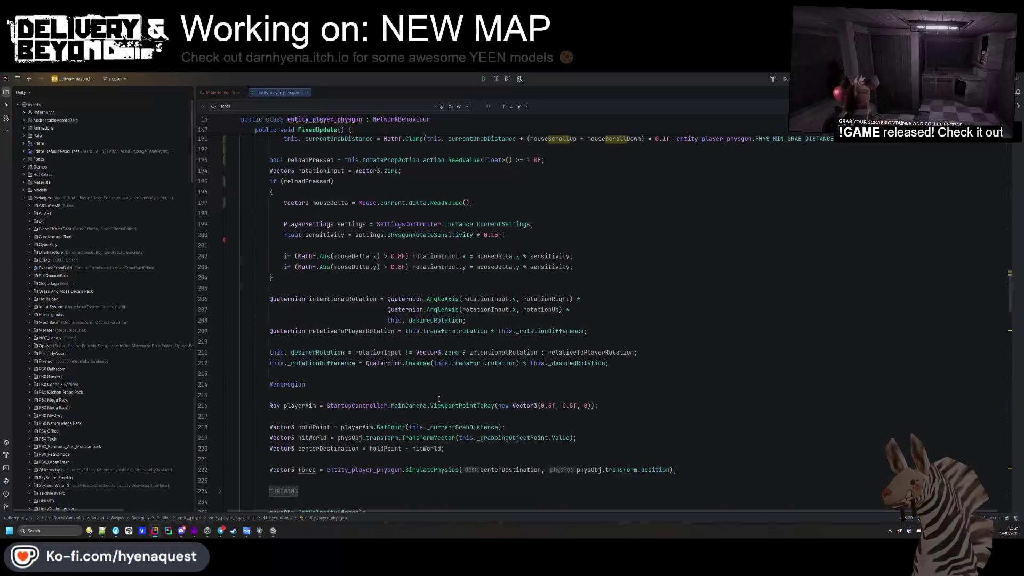
scroll(439, 398, up, 6)
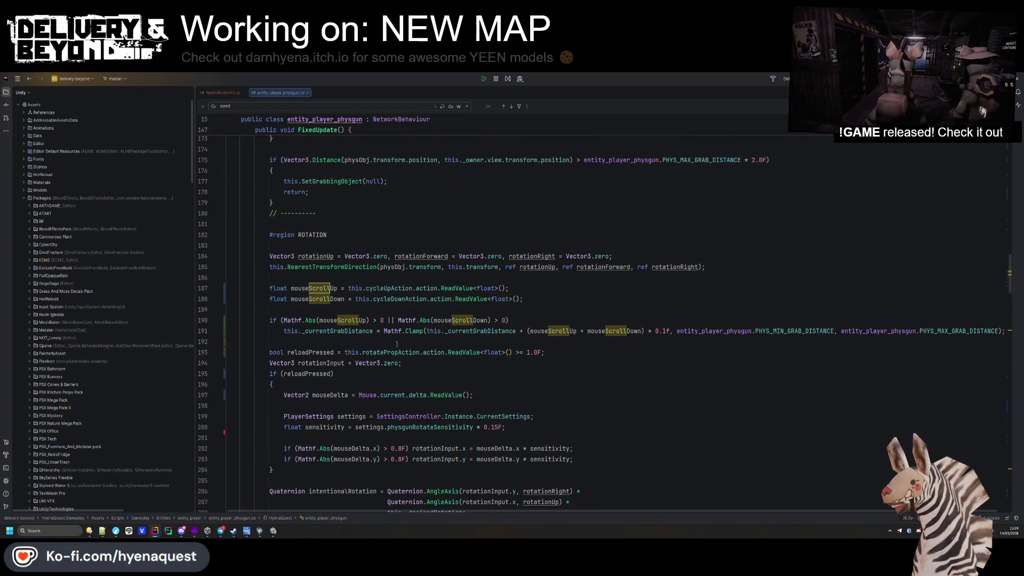
scroll(400, 363, up, 8)
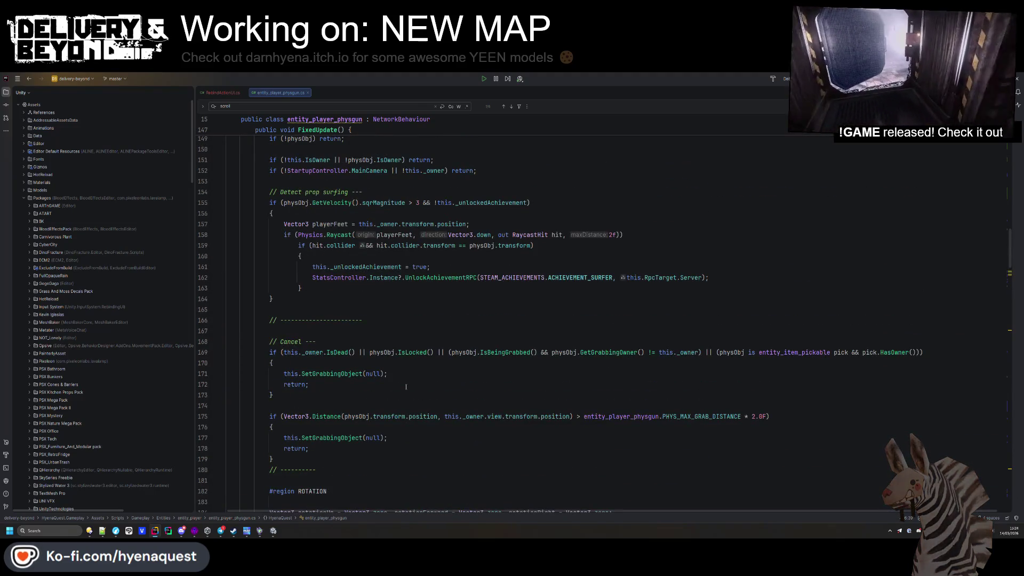
scroll(411, 381, up, 12)
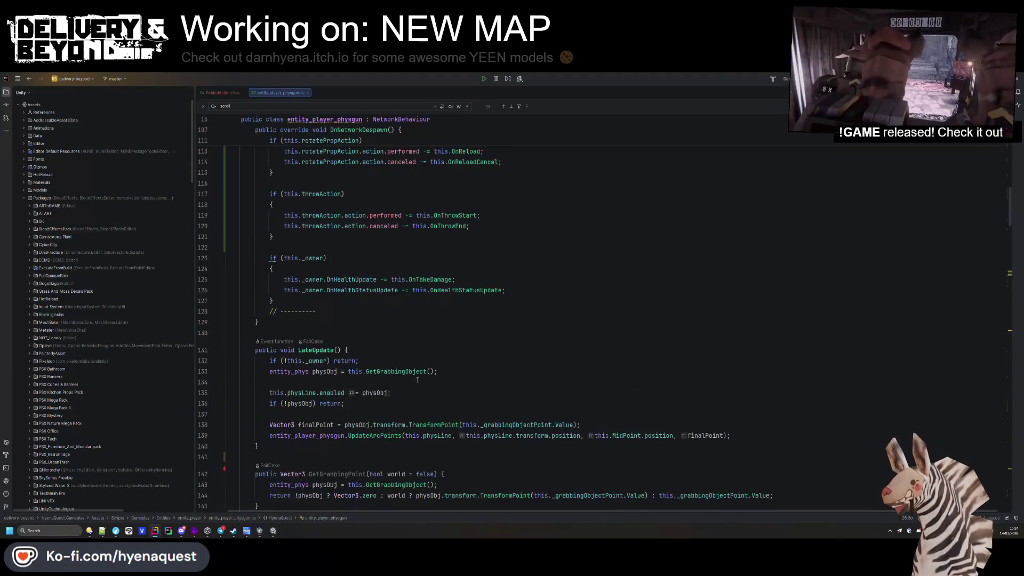
click(237, 97)
middle_click(237, 97)
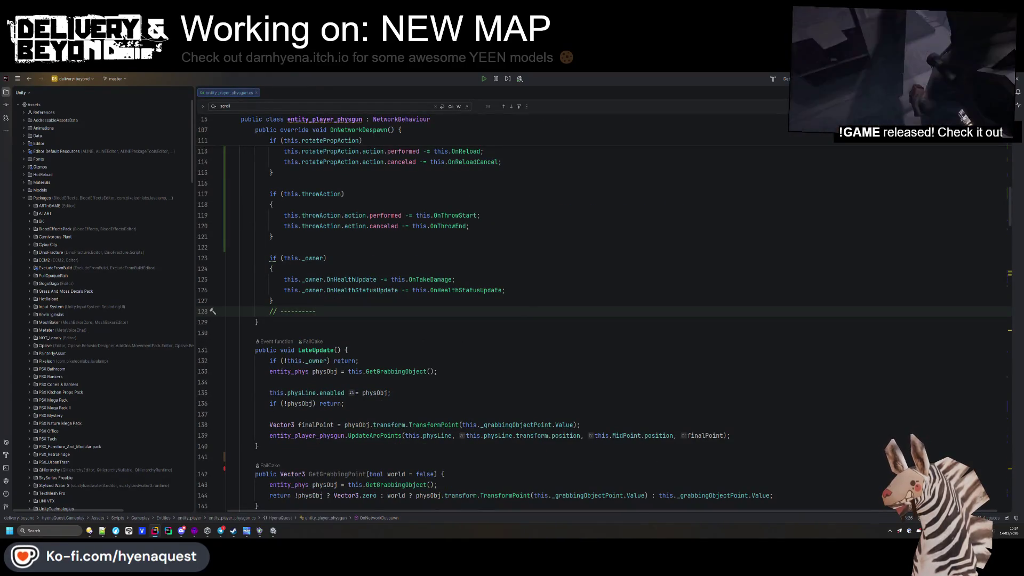
click(233, 531)
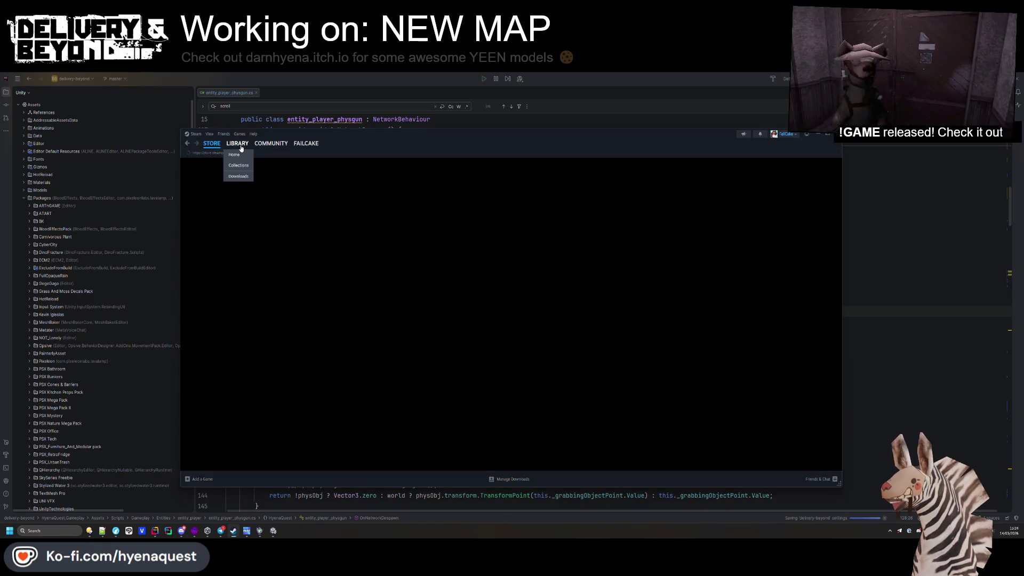
- View the Garry's Mod page in the Steam library, then minimize Steam
click(241, 147)
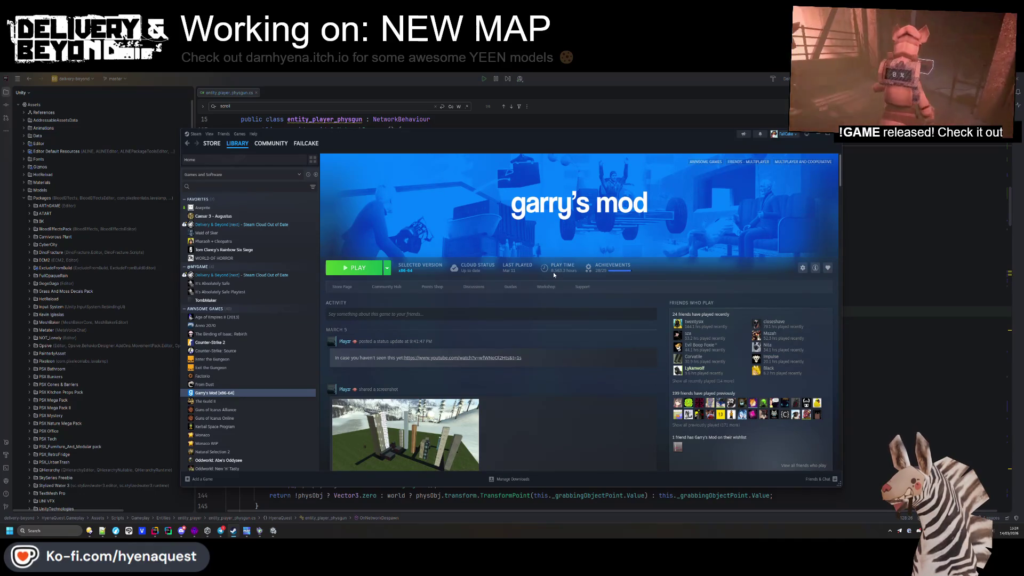
click(823, 136)
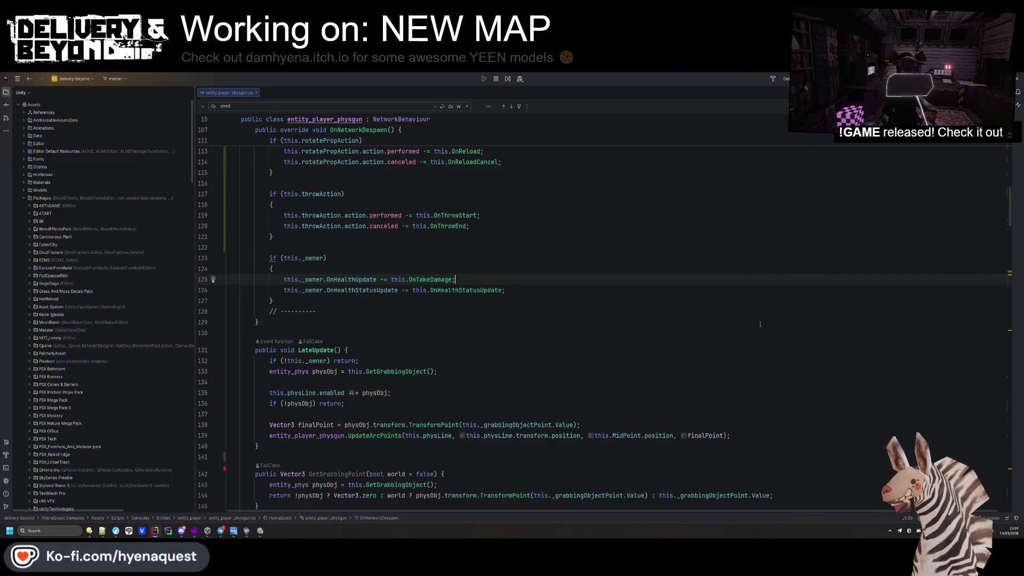
- Scroll down through the physgun's FixedUpdate to the ROTATION region
click(529, 320)
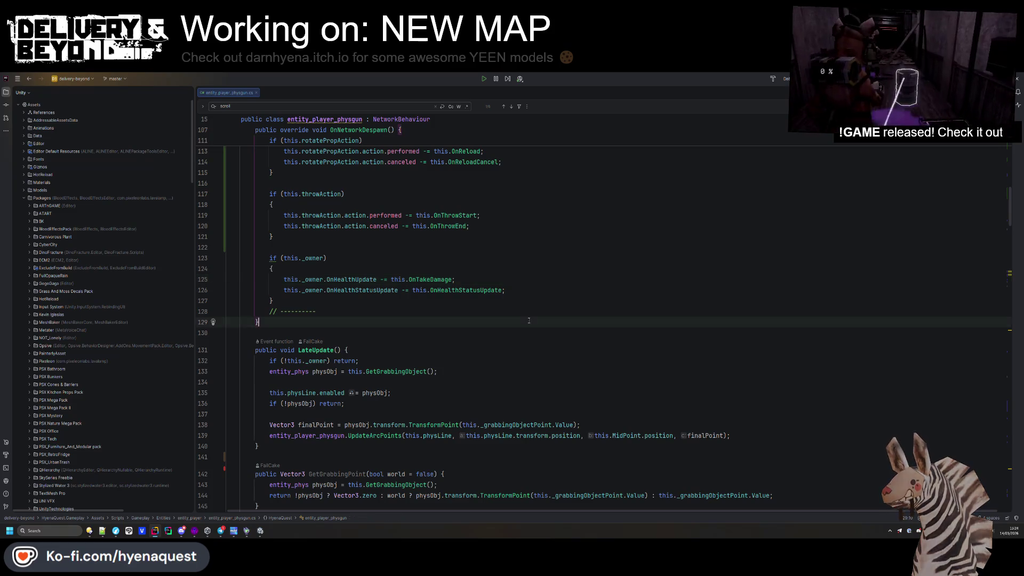
scroll(529, 321, down, 6)
click(527, 316)
scroll(526, 315, down, 5)
click(525, 315)
click(512, 364)
scroll(507, 368, down, 6)
click(499, 376)
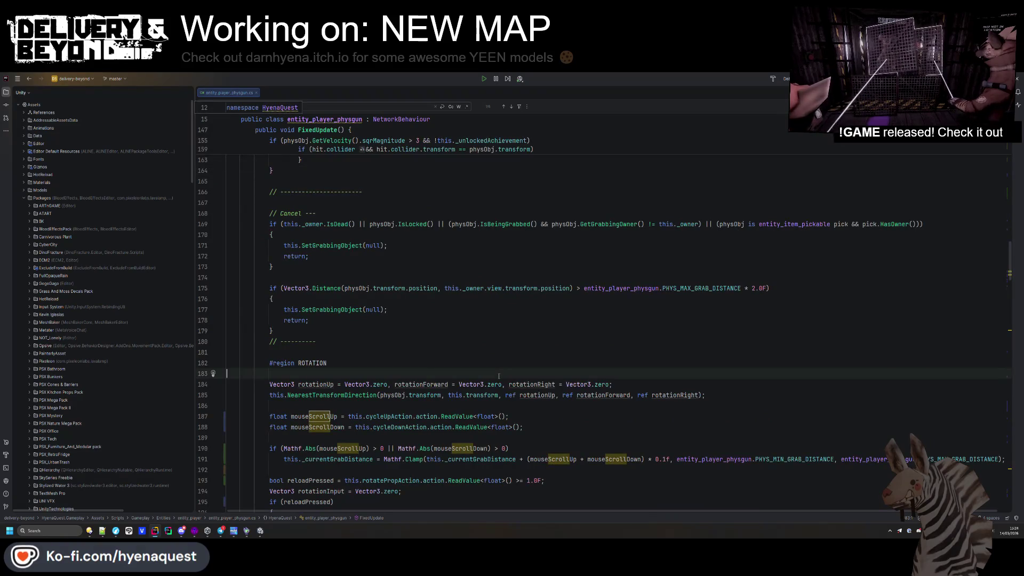
scroll(498, 376, down, 4)
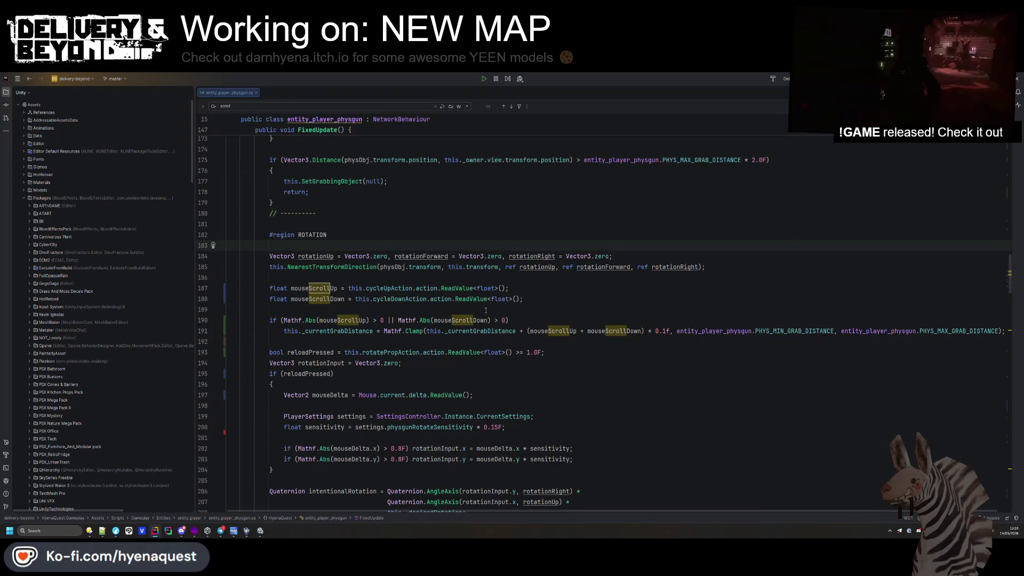
- In Unity, enlarge the project asset browser, then return to the physgun script in Rider
key(alt+Tab)
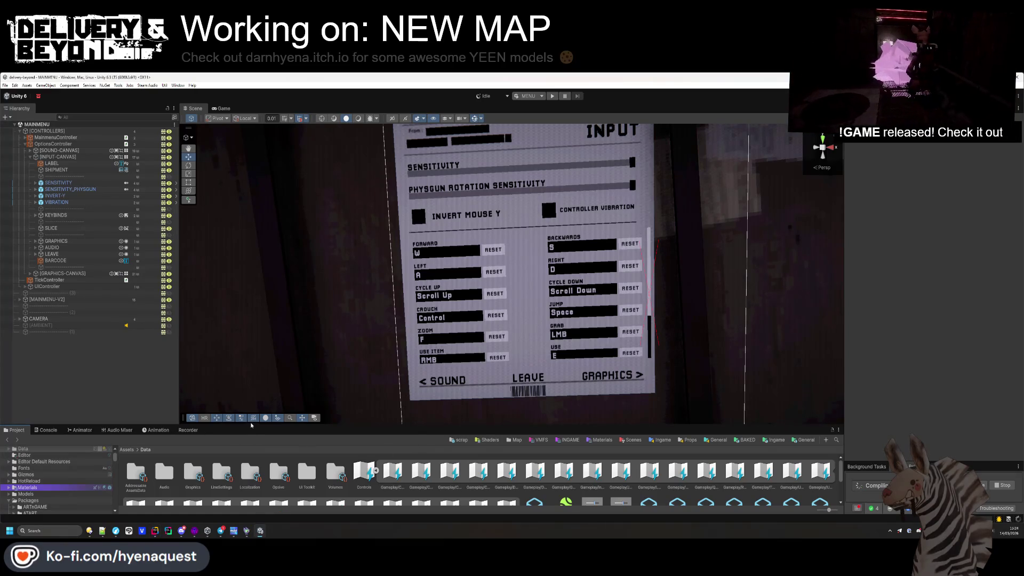
drag(250, 425, 256, 380)
click(156, 531)
- Highlight the usages of mouseScrollUp and mouseDelta in the rotation code, then switch to Unity
click(361, 369)
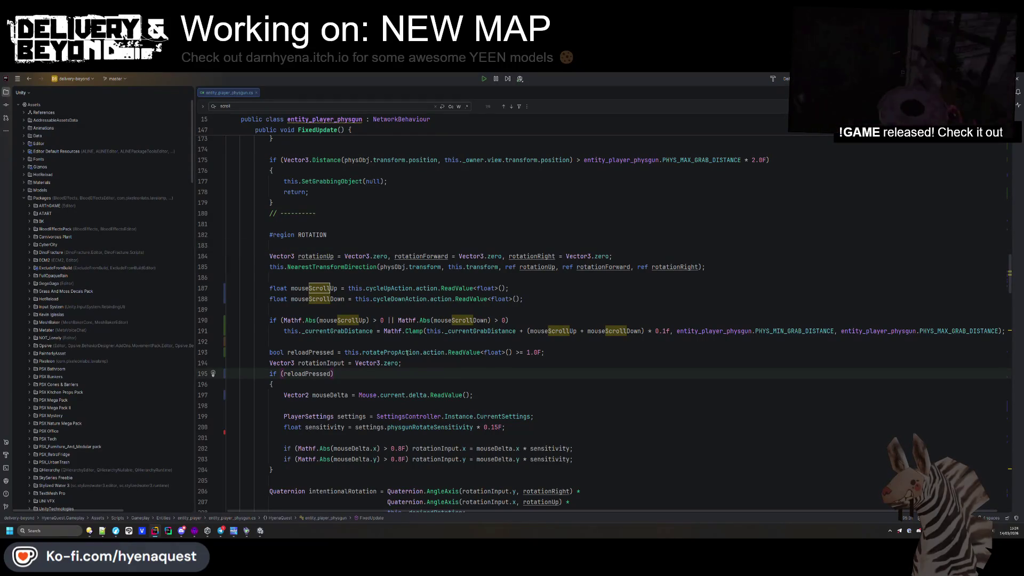
click(412, 352)
double_click(352, 320)
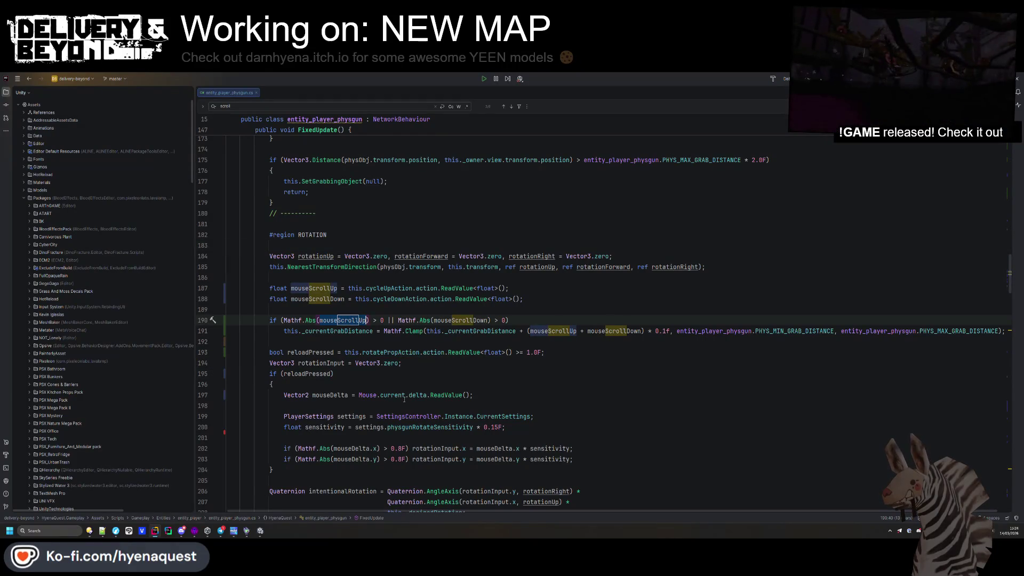
click(427, 395)
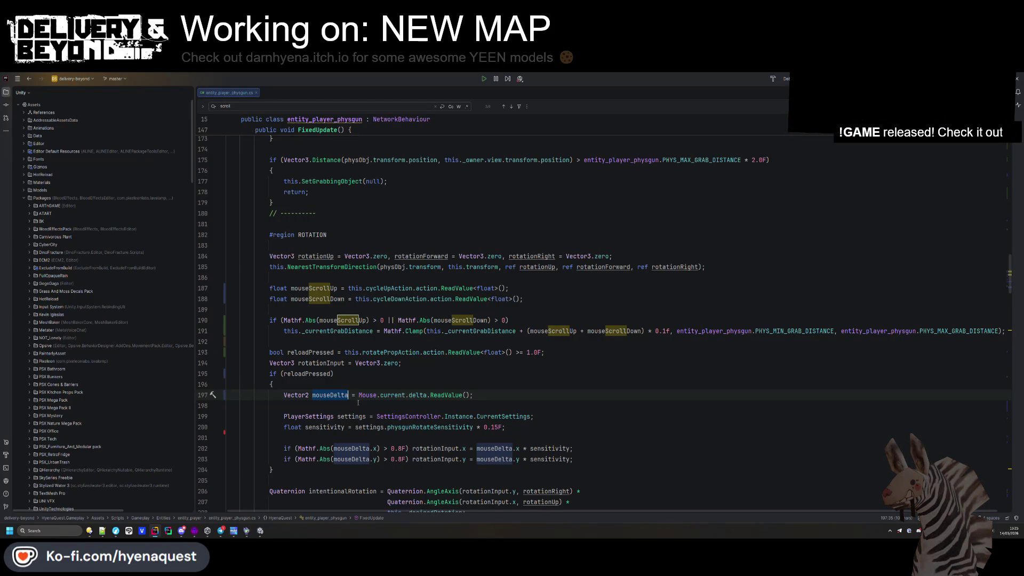
click(365, 408)
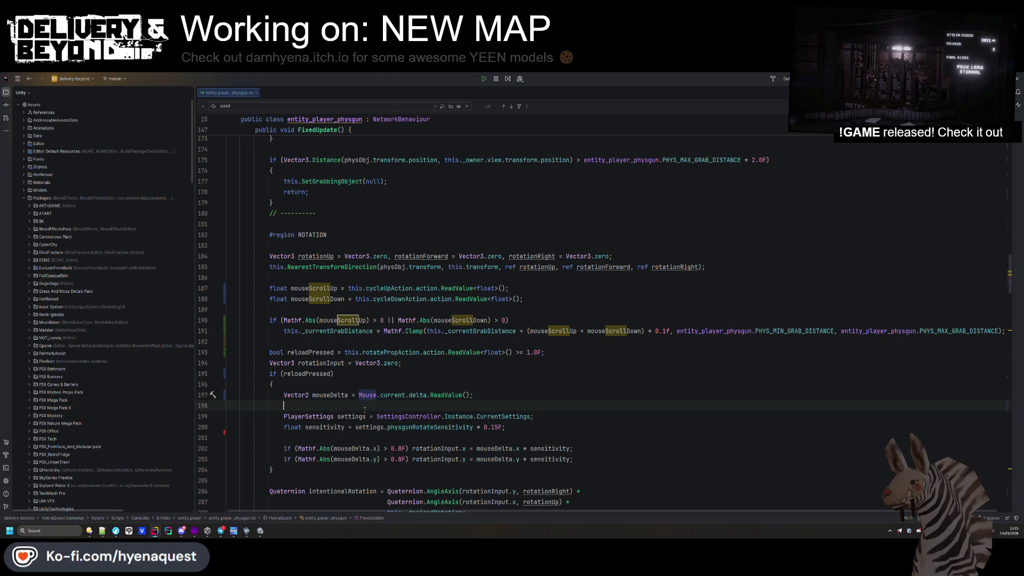
click(260, 530)
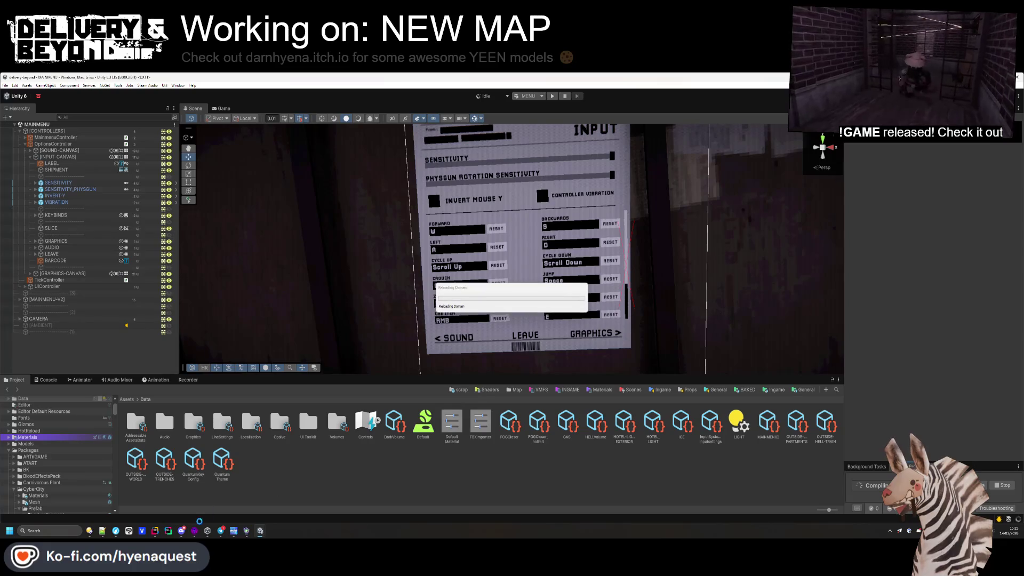
- Search the whole project for 'this.cycle' and open the entity_player_inventory result
click(156, 531)
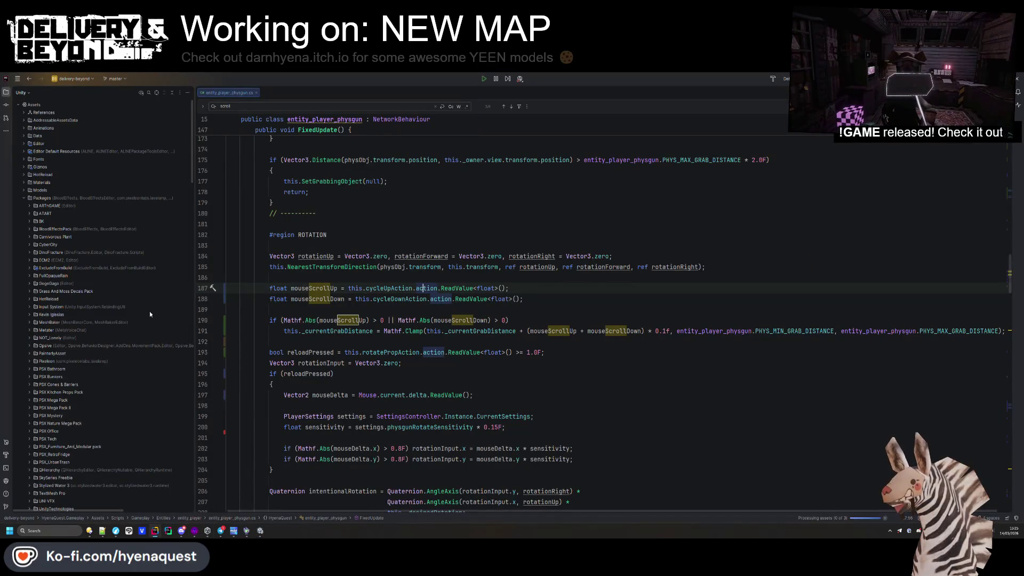
click(389, 339)
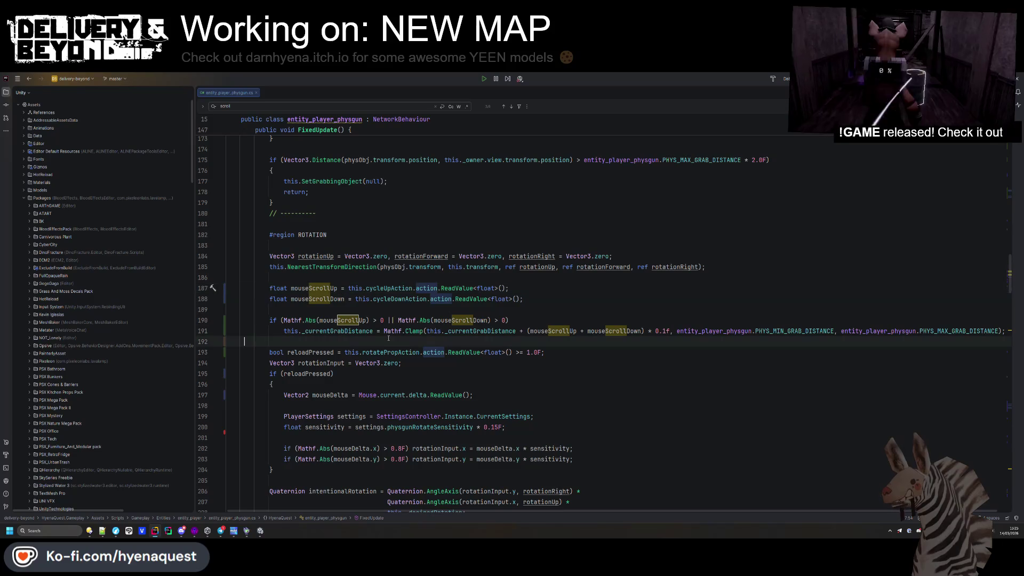
key(F3)
click(366, 308)
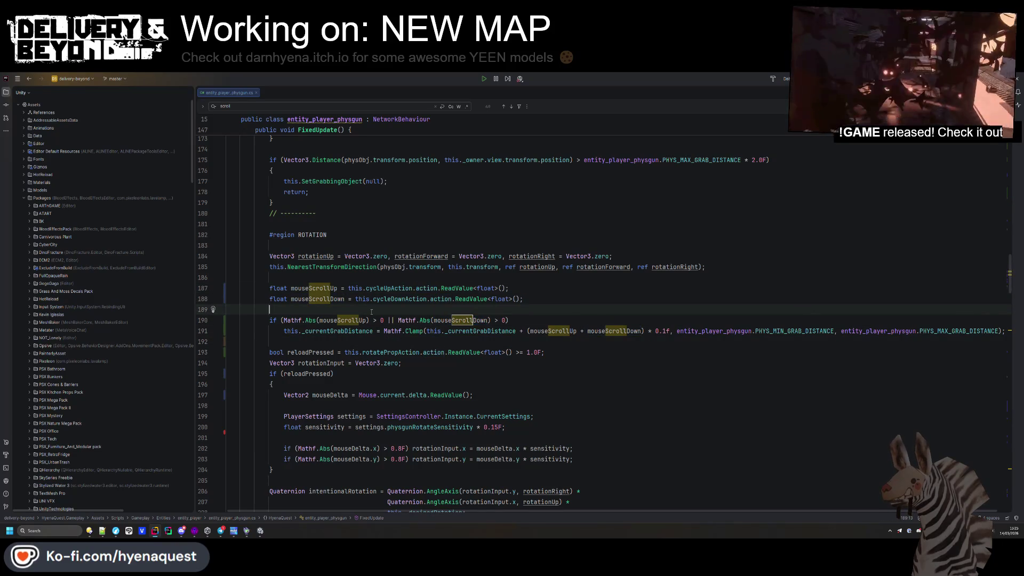
key(ctrl+shift+f)
text(this.c)
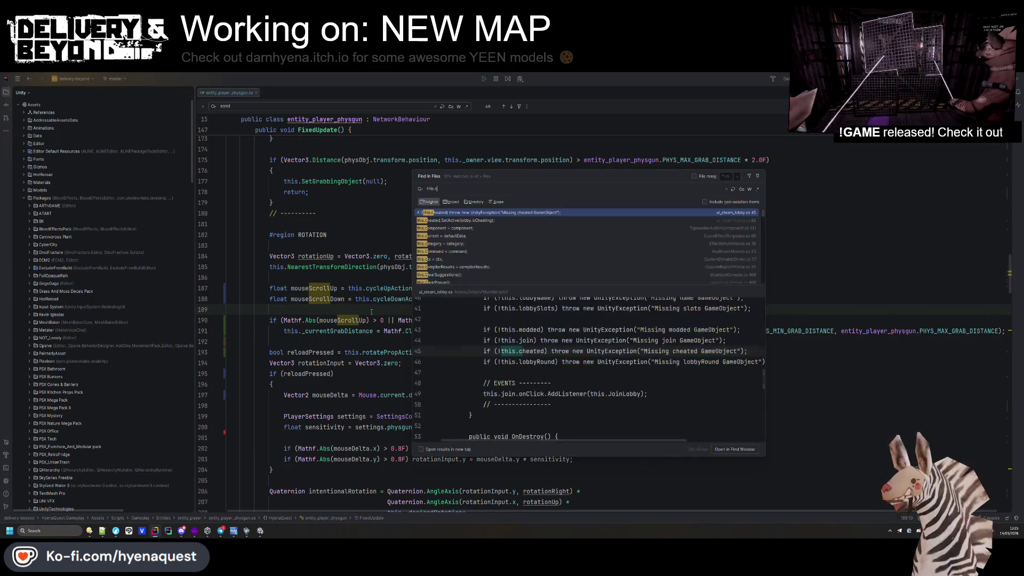
text(ycle)
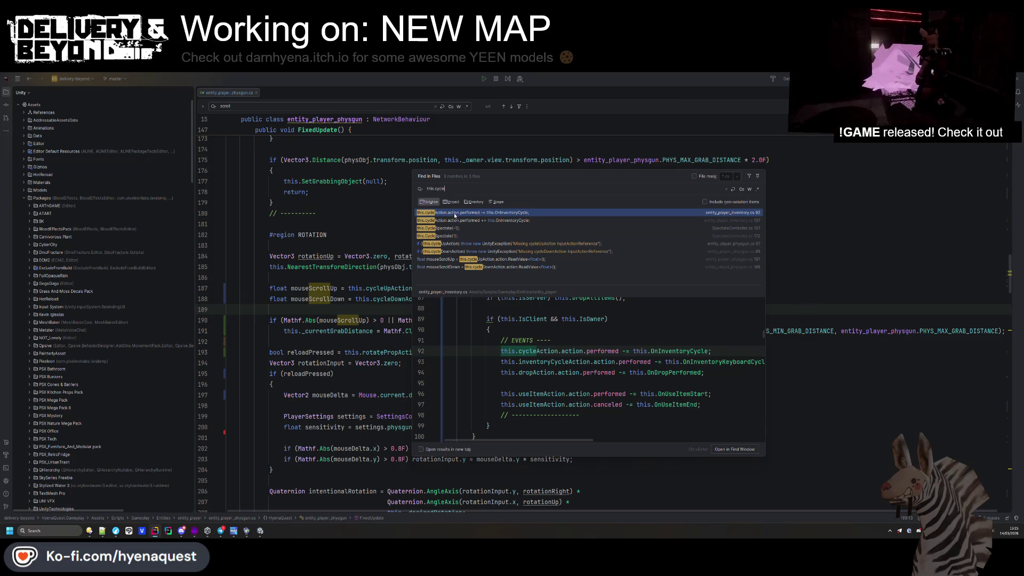
double_click(455, 215)
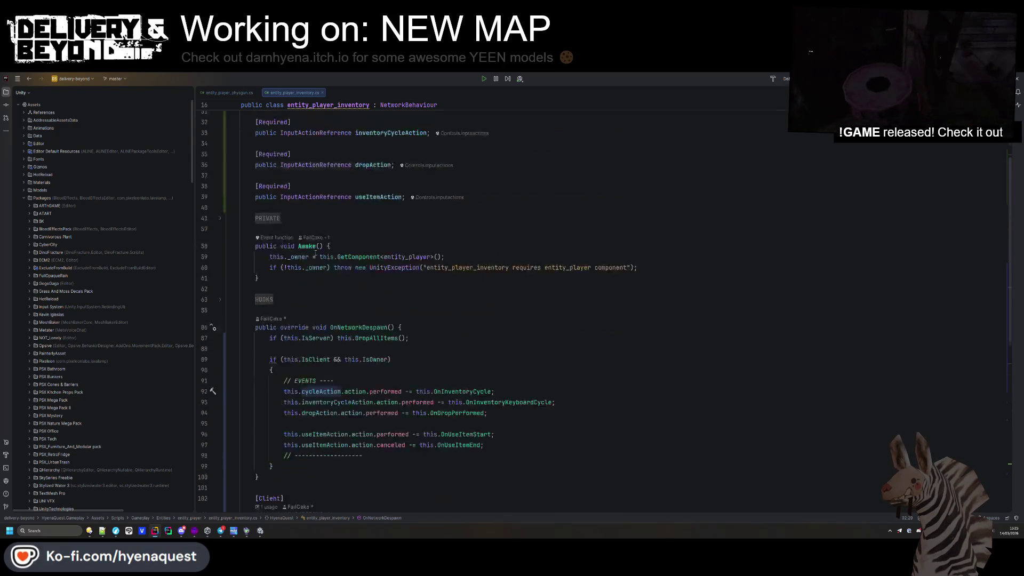
- Turn the cycleAction declaration into Required cycleActionUp and cycleActionDown fields
ctrl+click(314, 250)
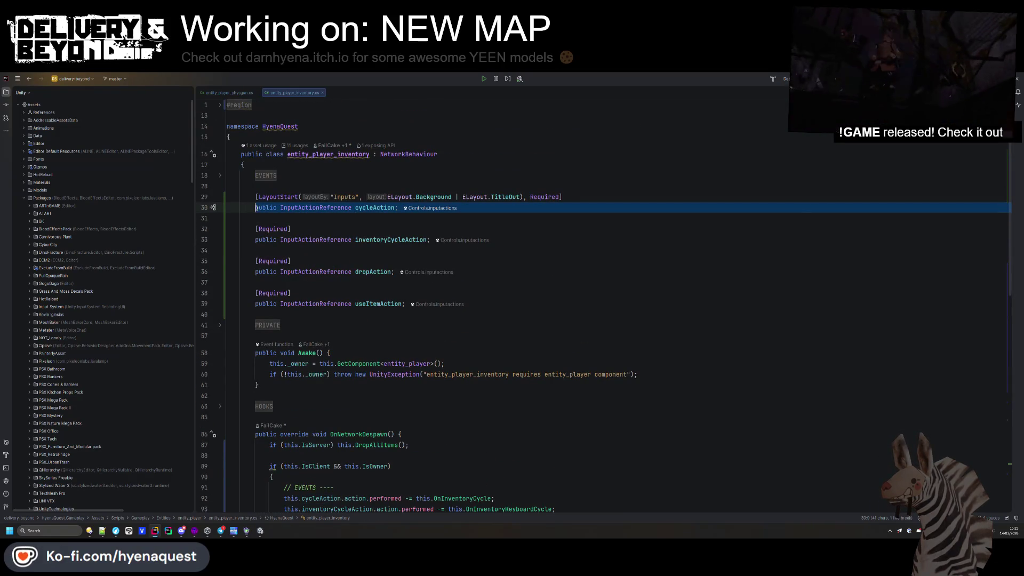
click(263, 216)
text(public InputActionReference cycleAction;)
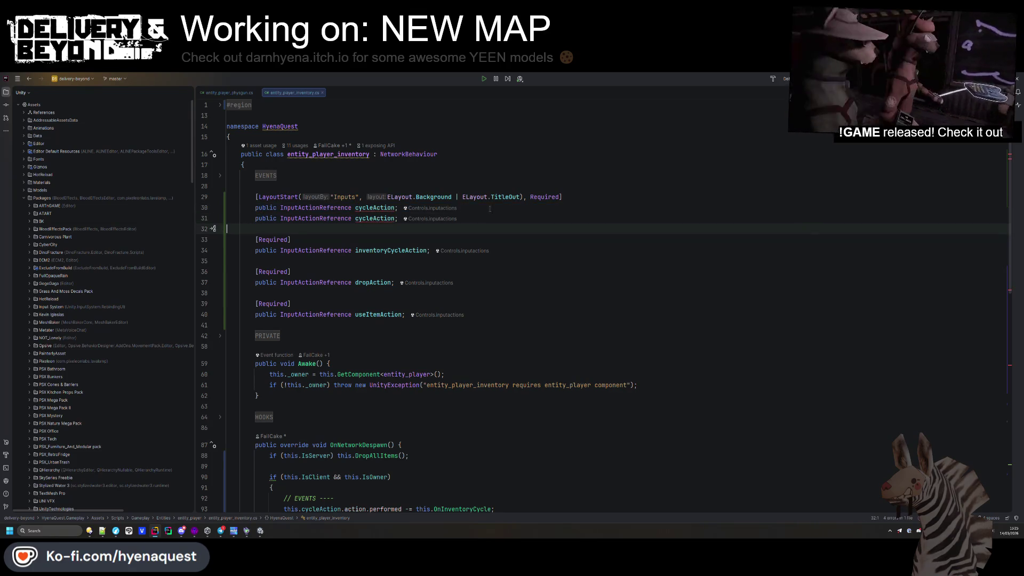
click(486, 208)
key(Return)
text(quired)
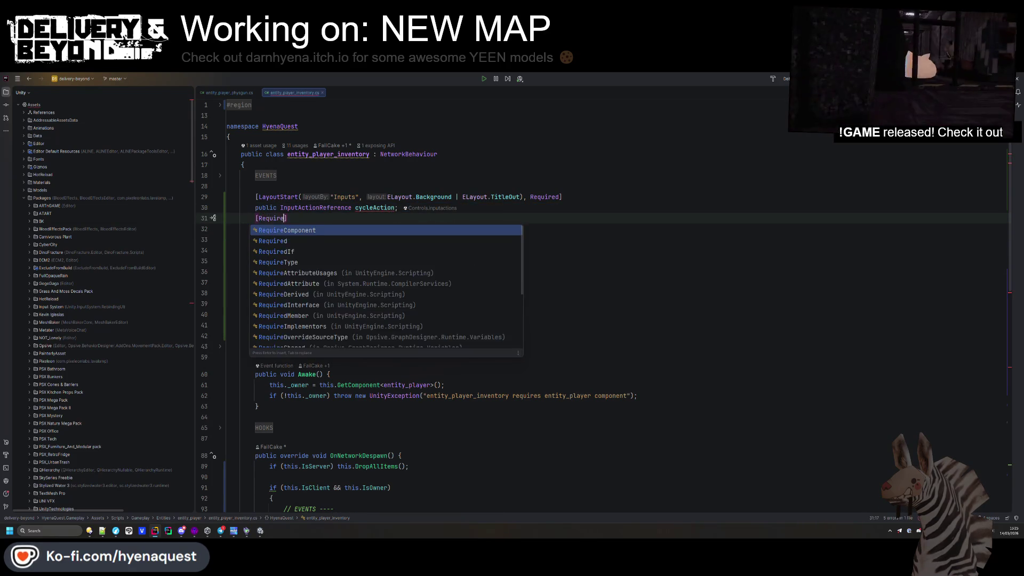
key(Return)
key(ctrl+alt+Return)
click(396, 240)
click(395, 208)
double_click(371, 207)
key(ctrl+c)
scroll(452, 302, down, 7)
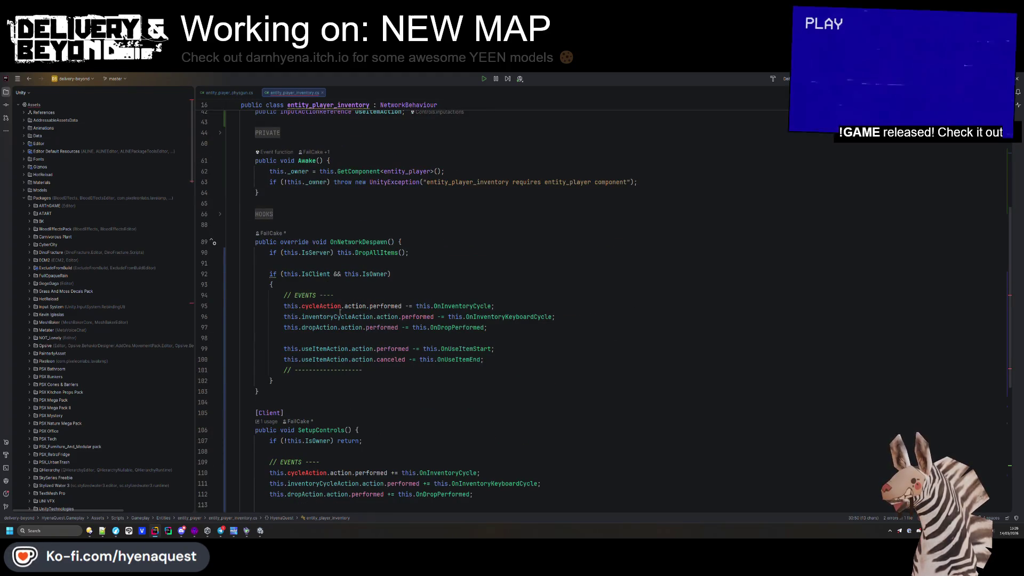
scroll(358, 304, up, 4)
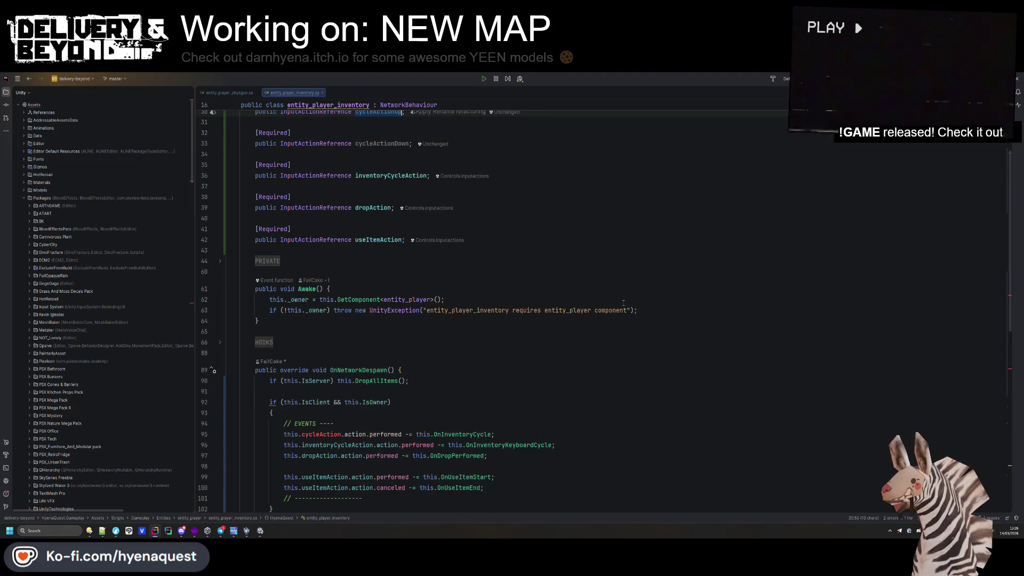
- In Awake, add an if-null check on cycleActionUp that throws a UnityException
click(368, 309)
key(End)
key(Return)
key(Return)
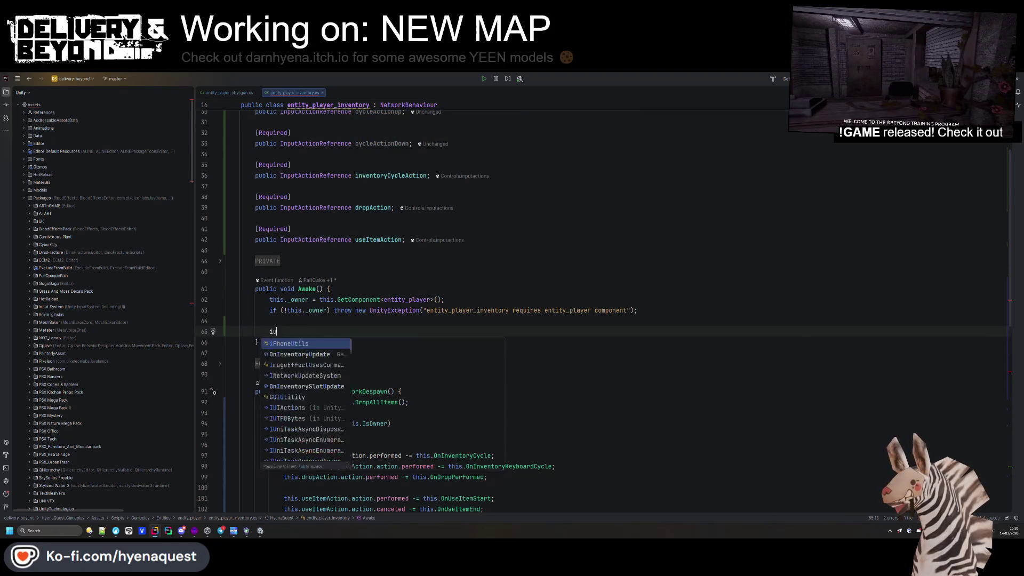
text((this.cycleActionUp)
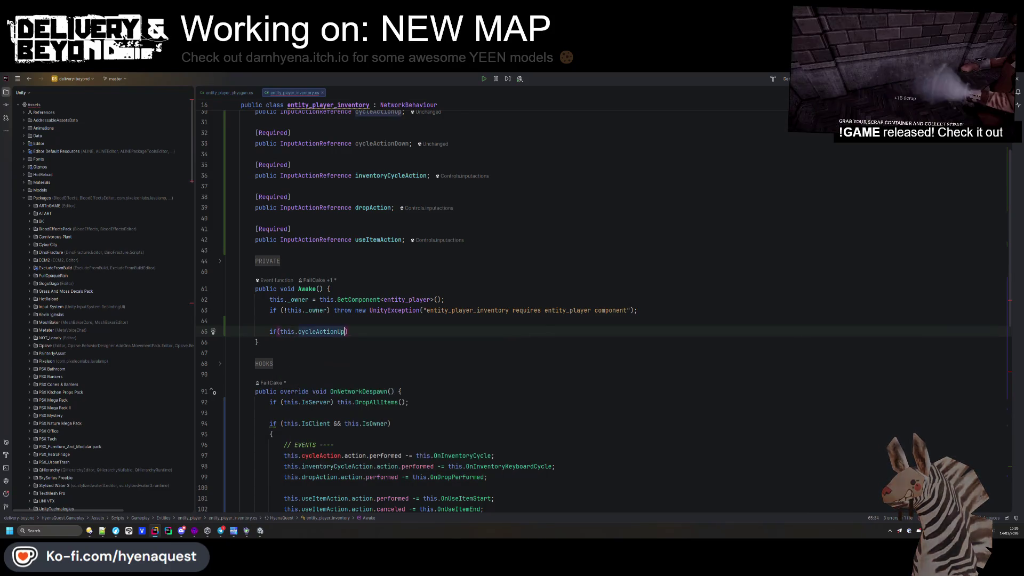
scroll(418, 339, up, 2)
text() t)
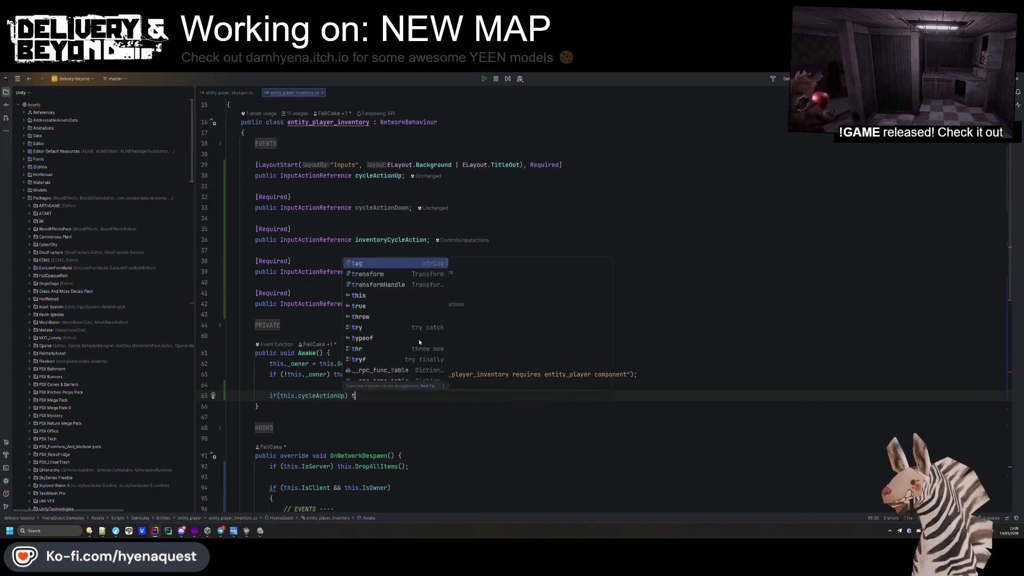
text(hrow unity)
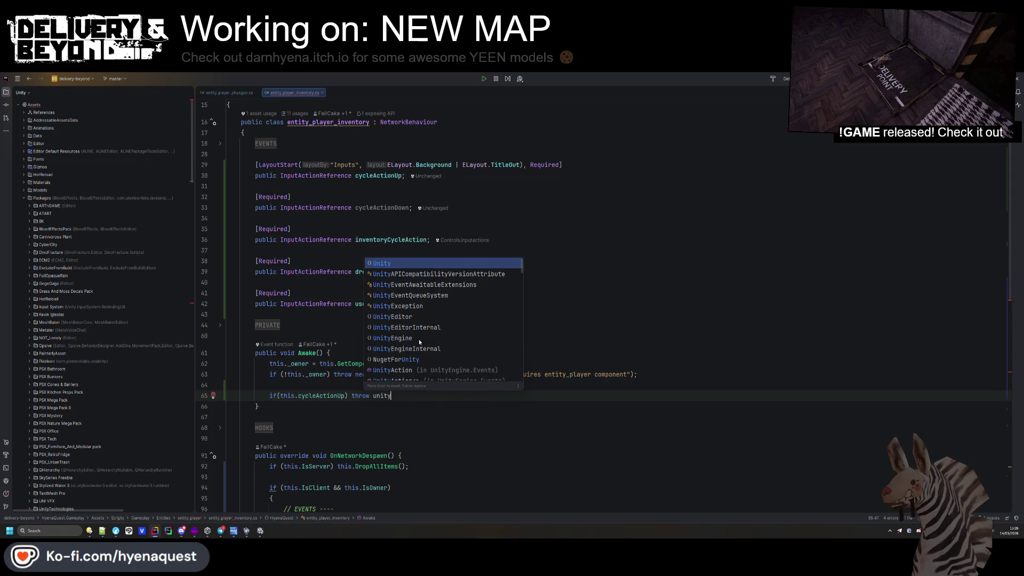
key(Down)
key(Down)
key(Down)
key(Return)
text(")
key(BackSpace)
text(("");)
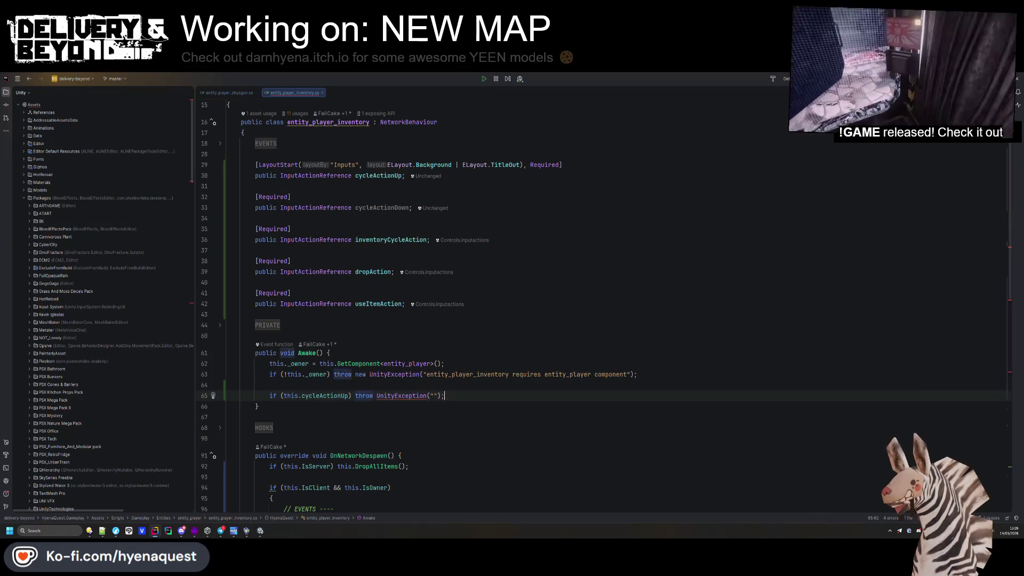
- Throw a new UnityException with the message 'Missing cycleActionUp InputActionReference'
click(377, 395)
text(new)
click(446, 396)
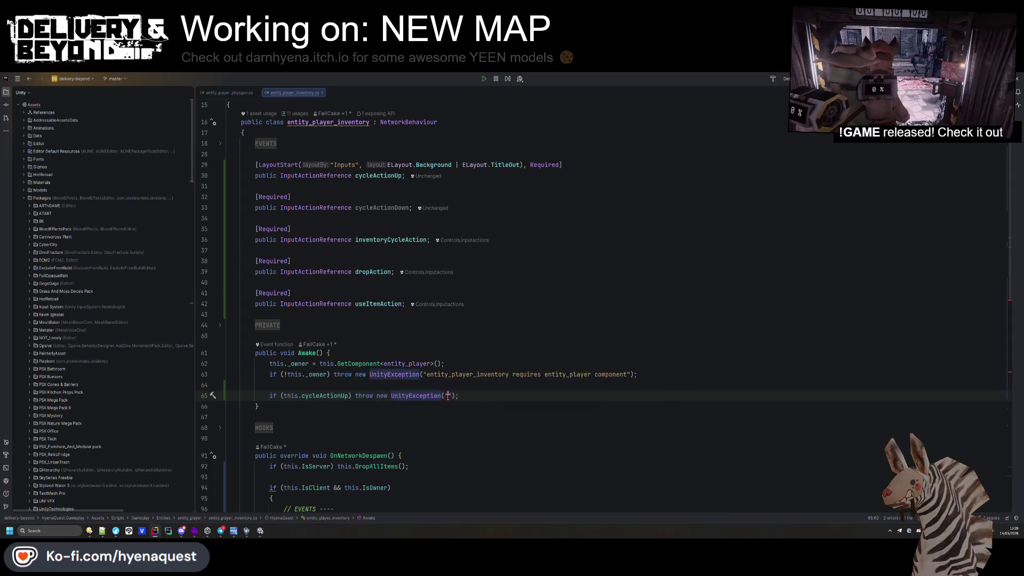
text(Missing)
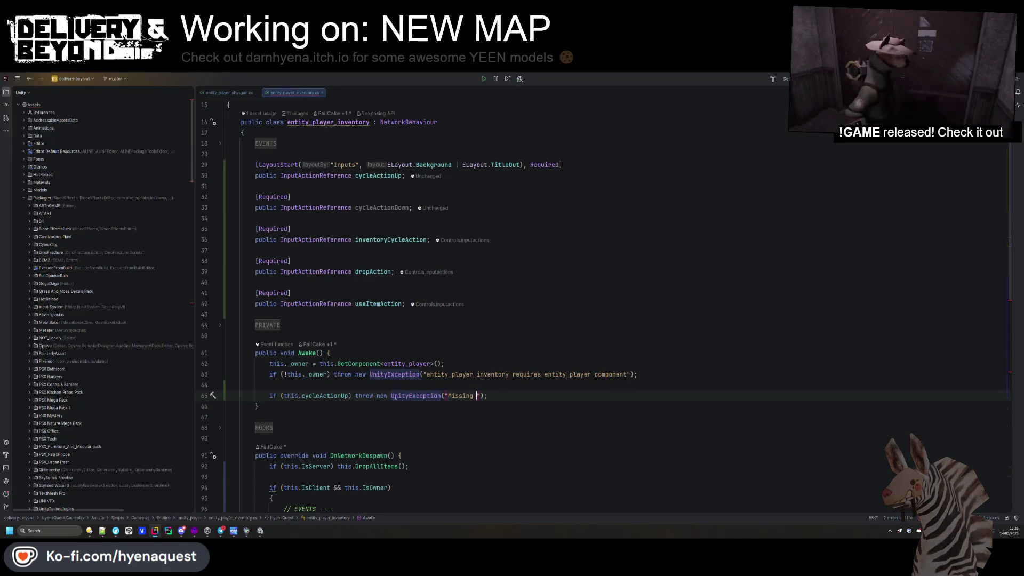
click(478, 396)
key(ctrl+v)
text(InputActionReference)
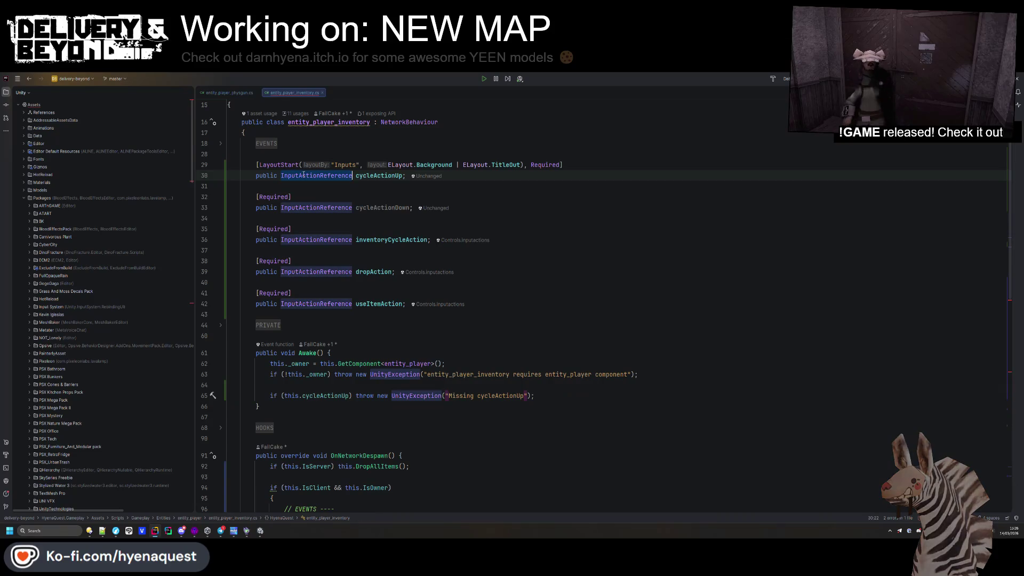
- Duplicate the null check and retarget the copies to cycleActionDown and inventoryCycleAction
key(ctrl+d)
key(ctrl+d)
key(ctrl+d)
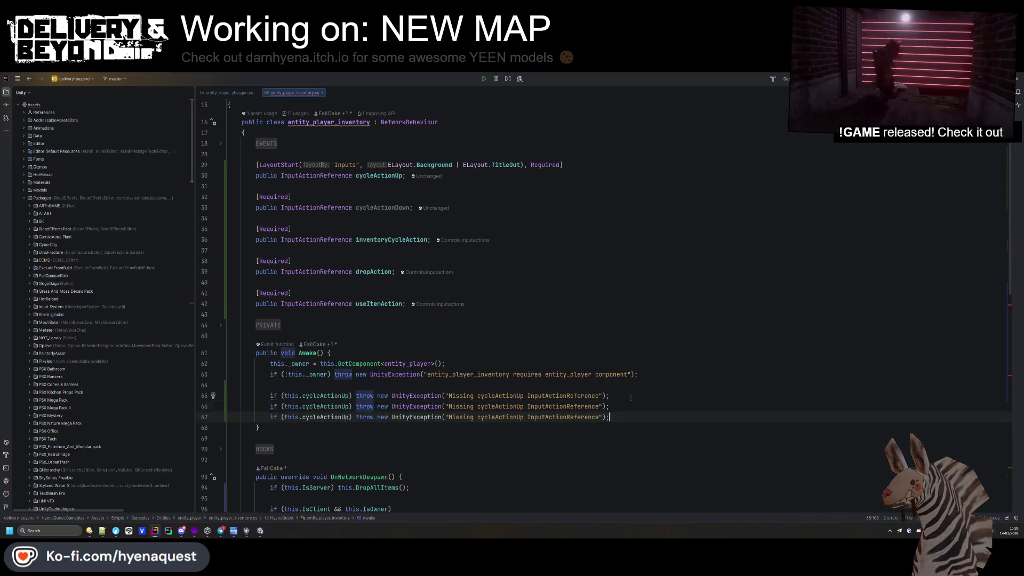
double_click(478, 417)
double_click(335, 408)
key(alt+j)
text(cycleActionDown)
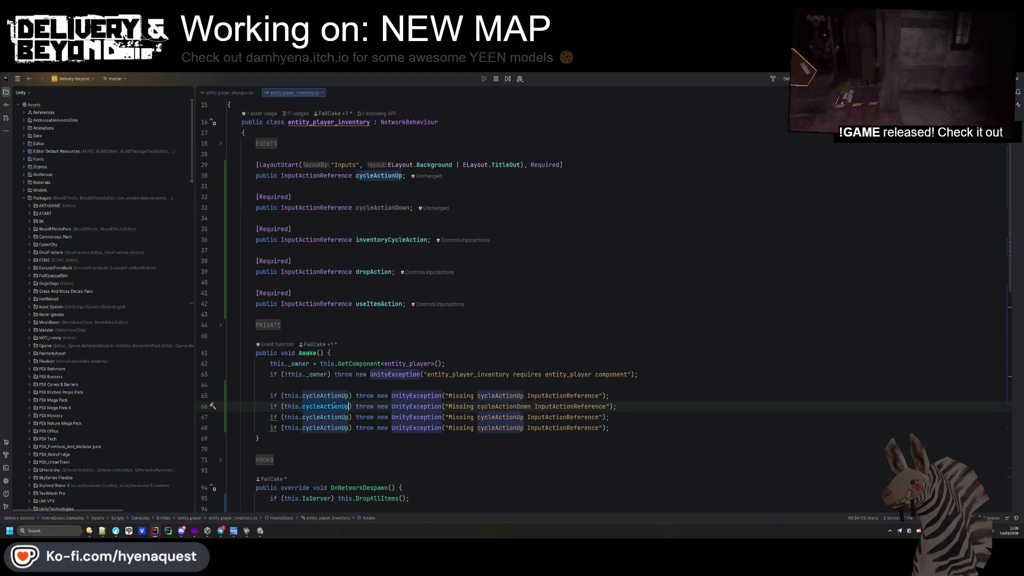
double_click(391, 240)
key(ctrl+c)
double_click(326, 416)
key(alt+j)
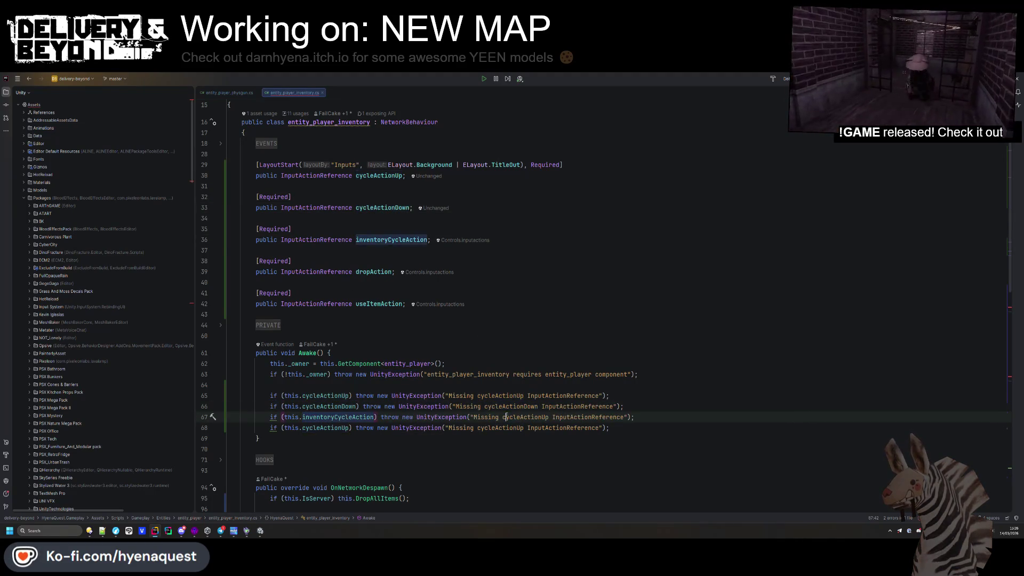
key(ctrl+v)
- Add matching null checks for dropAction and useItemAction
double_click(373, 272)
key(ctrl+c)
double_click(326, 428)
key(alt+j)
key(ctrl+v)
click(691, 423)
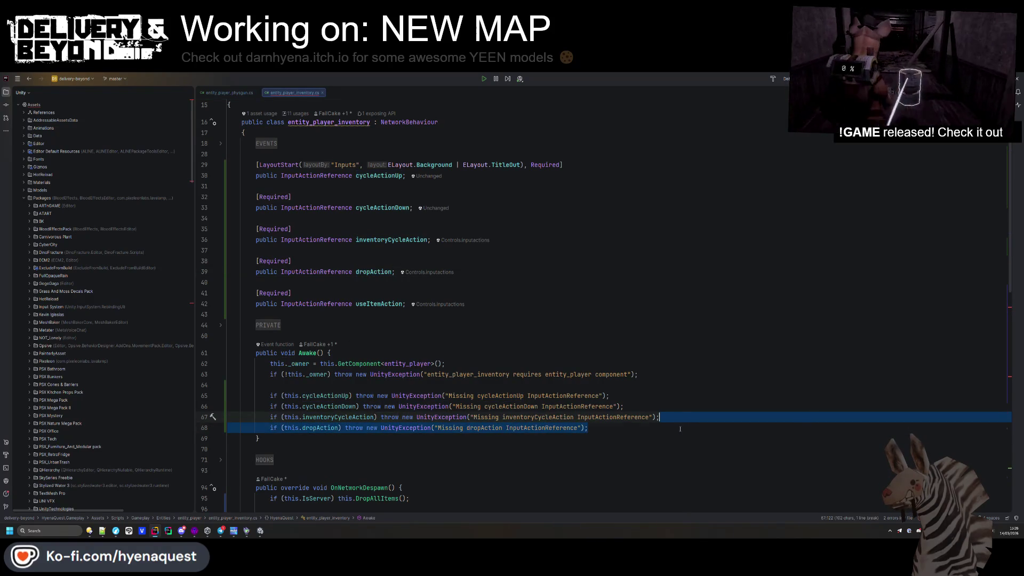
key(ctrl+d)
double_click(379, 303)
key(ctrl+c)
double_click(325, 438)
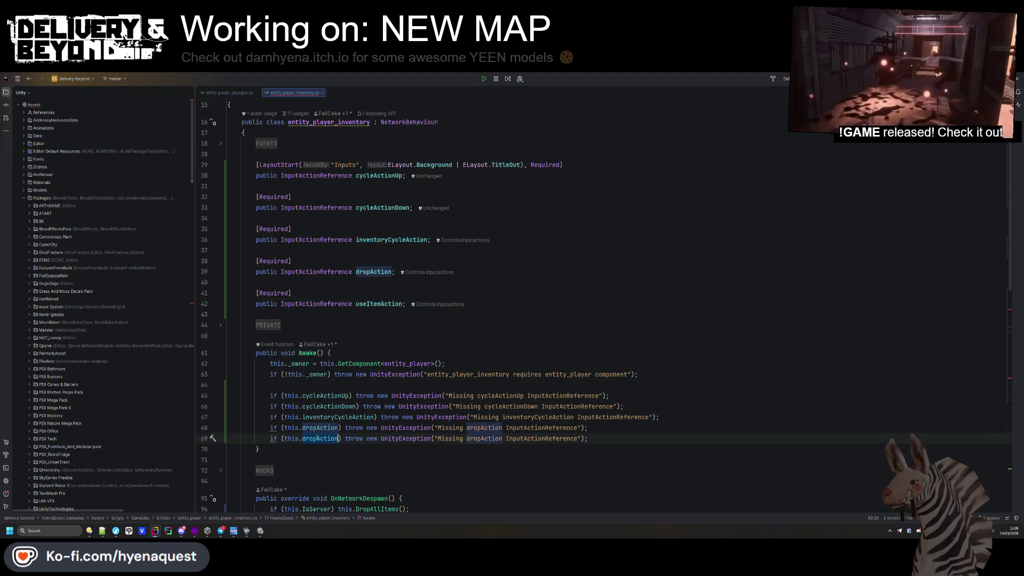
key(alt+j)
key(ctrl+v)
- Change the despawn unsubscribe on line 101 from cycleAction to cycleActionUp
click(416, 282)
scroll(416, 360, down, 4)
click(322, 268)
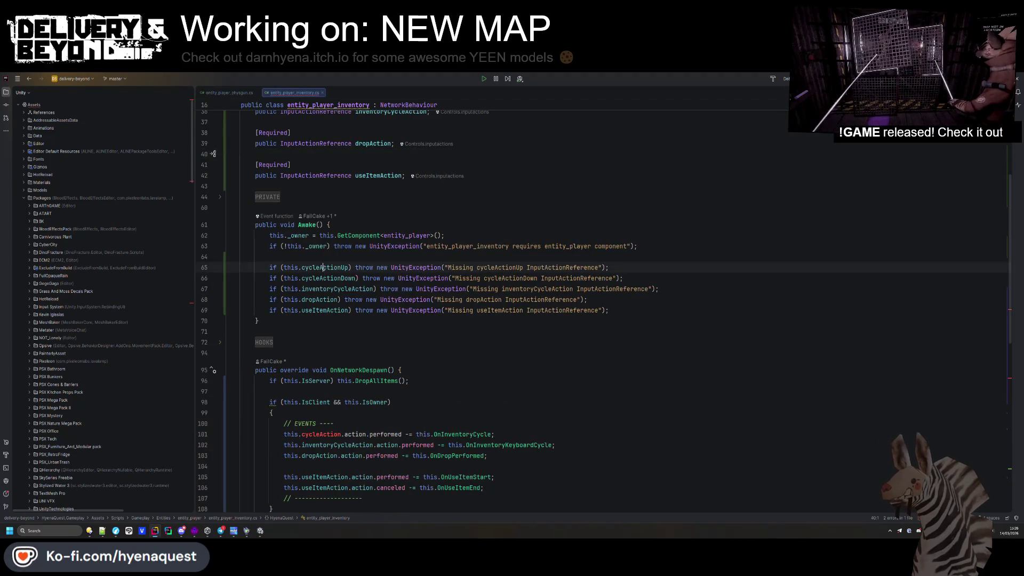
key(ctrl+c)
double_click(319, 434)
key(ctrl+v)
- Duplicate the cycleActionUp unsubscribe line in OnNetworkDespawn
click(512, 437)
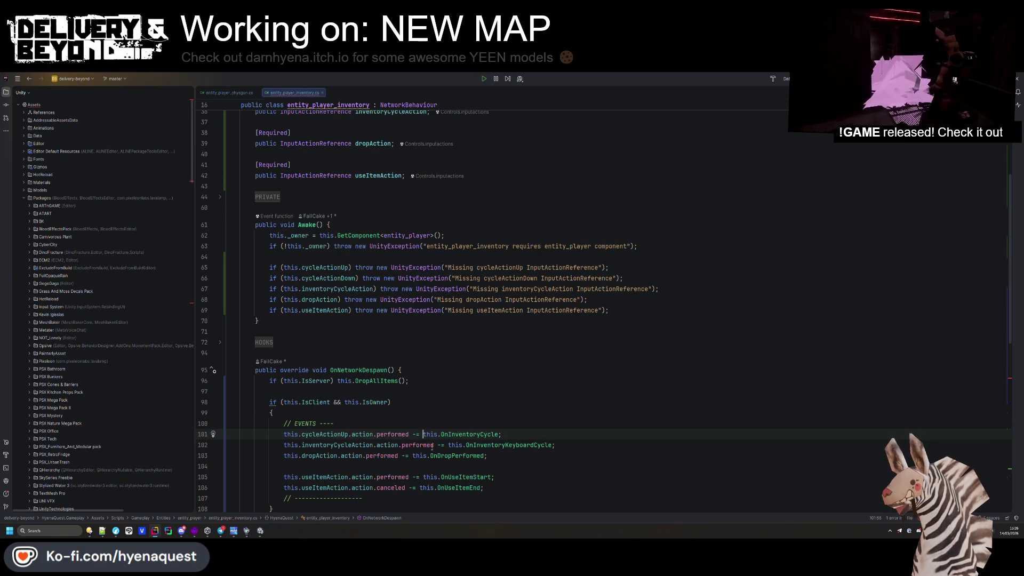
scroll(465, 414, down, 2)
scroll(494, 378, down, 4)
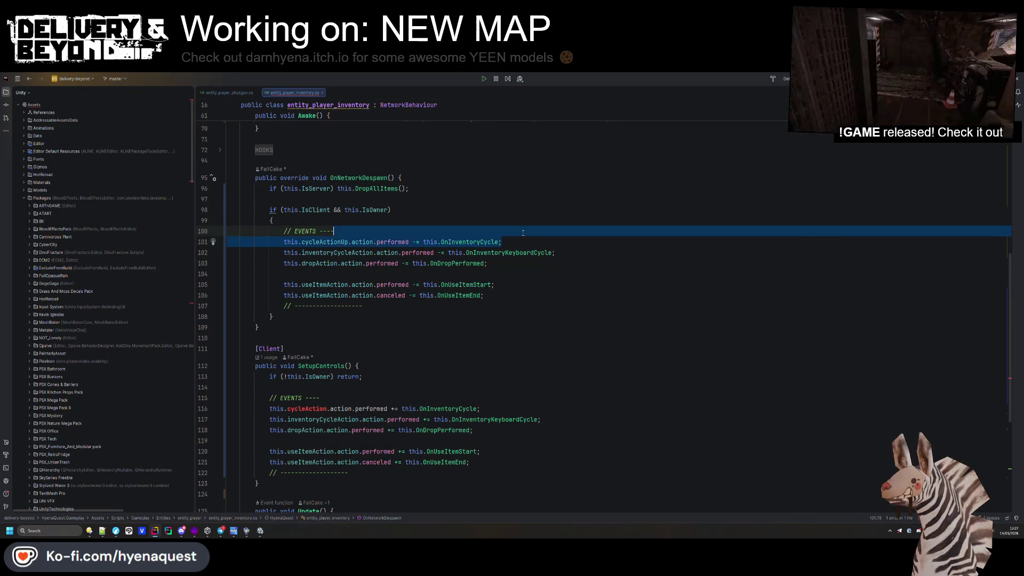
key(ctrl+d)
key(Up)
key(Up)
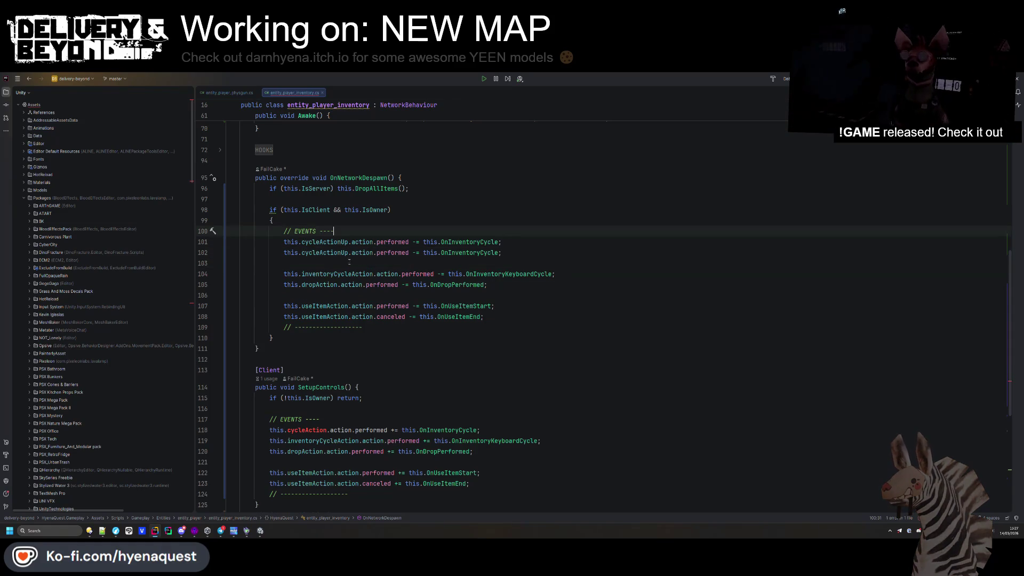
- In SetupControls, duplicate the cycleAction subscription and change the copy to cycleActionDown
click(488, 429)
key(ctrl+d)
drag(302, 242, 334, 242)
double_click(308, 441)
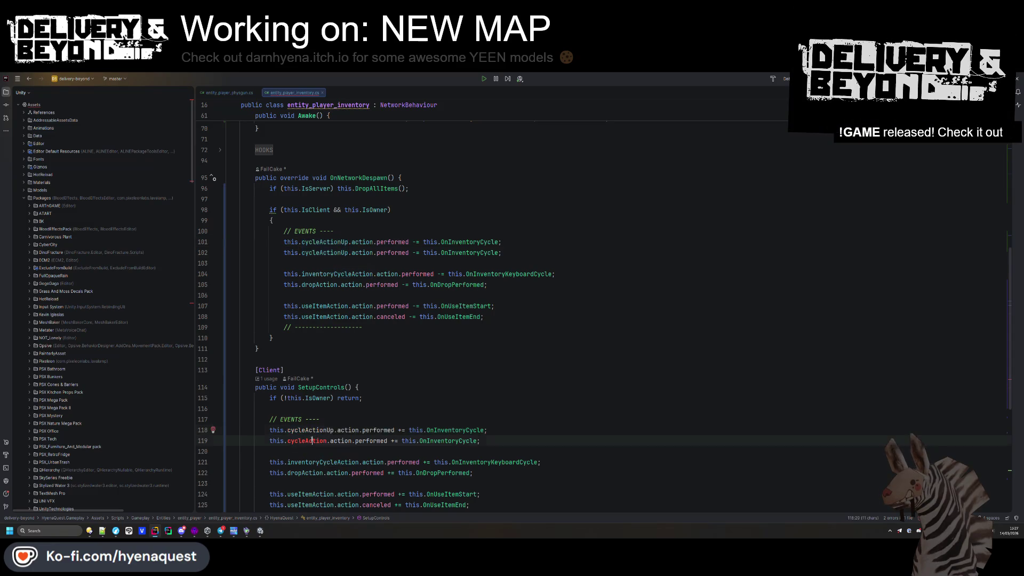
text(cycle)
key(Return)
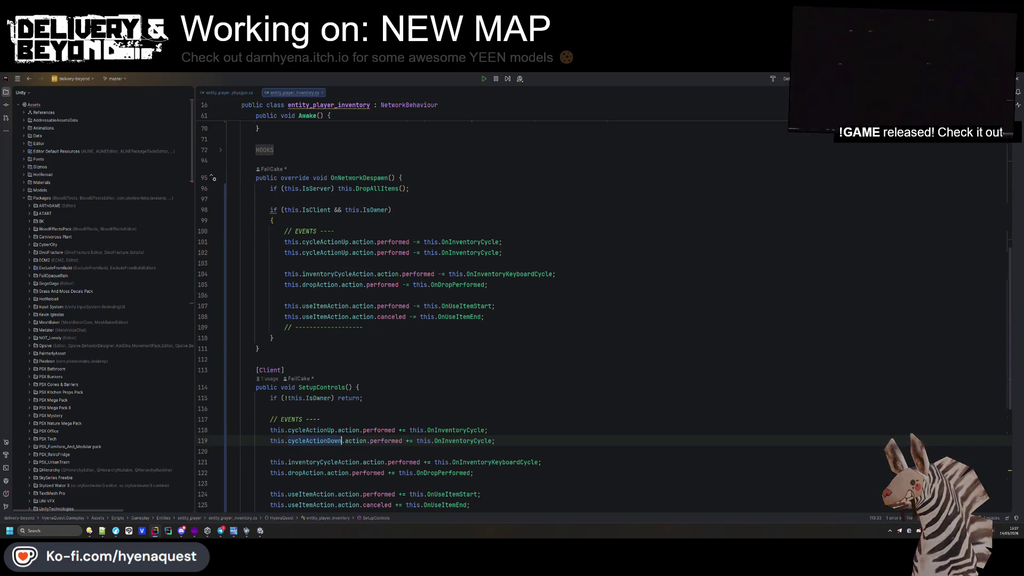
ctrl+click(463, 431)
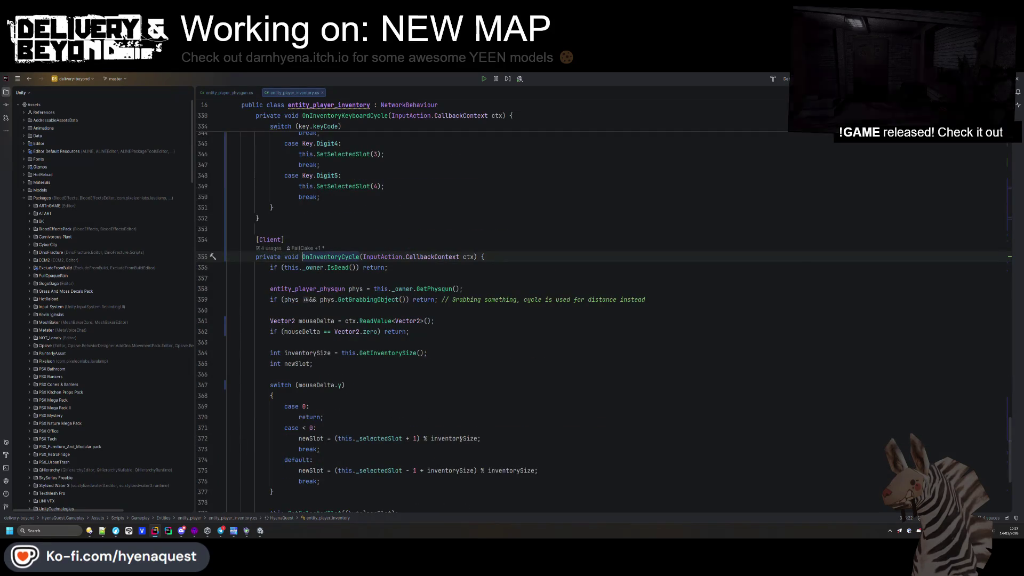
key(ctrl+alt+Left)
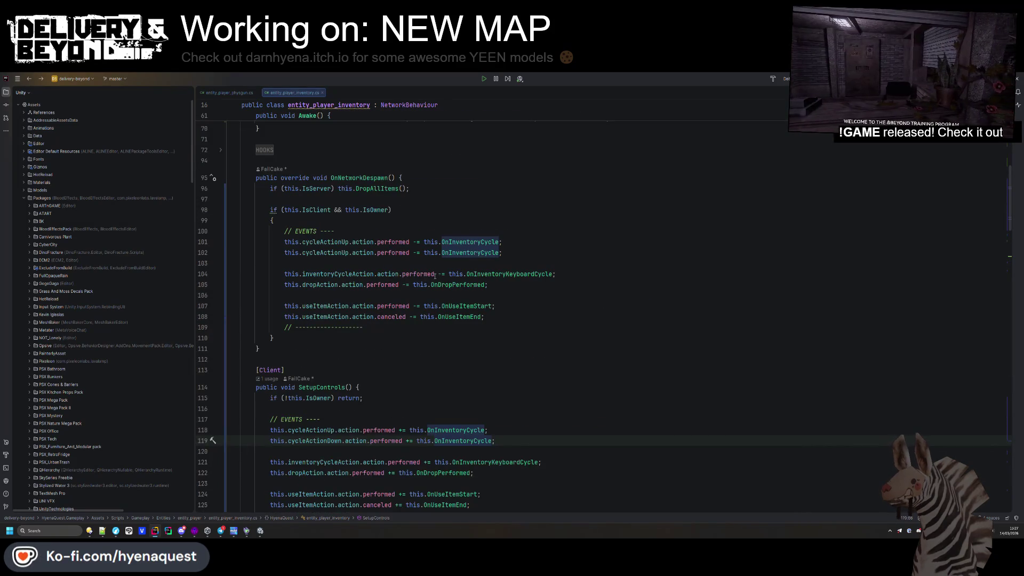
- Make the duplicated despawn line 102 unhook cycleActionDown
double_click(337, 440)
key(ctrl+c)
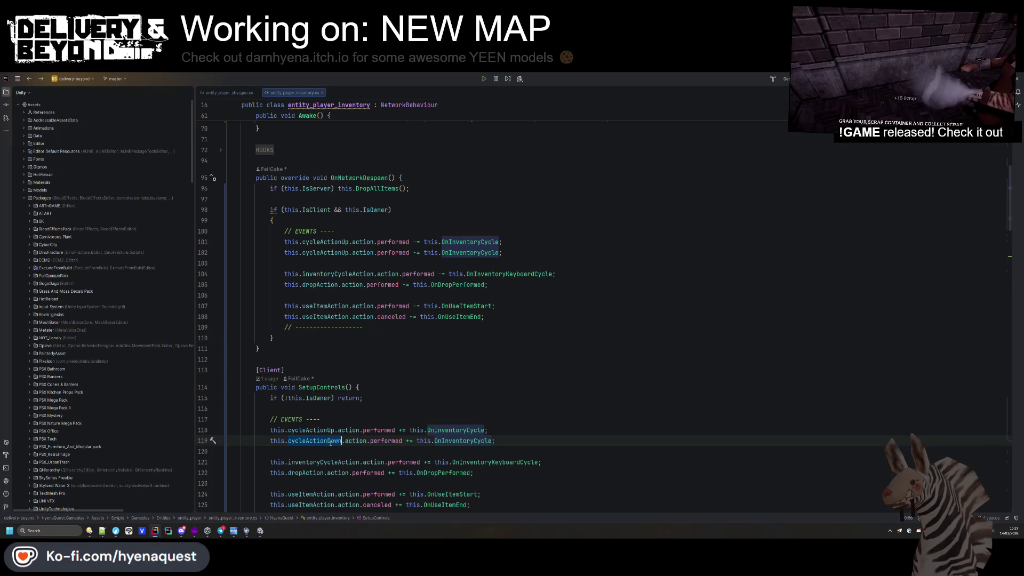
double_click(326, 253)
key(ctrl+v)
click(612, 258)
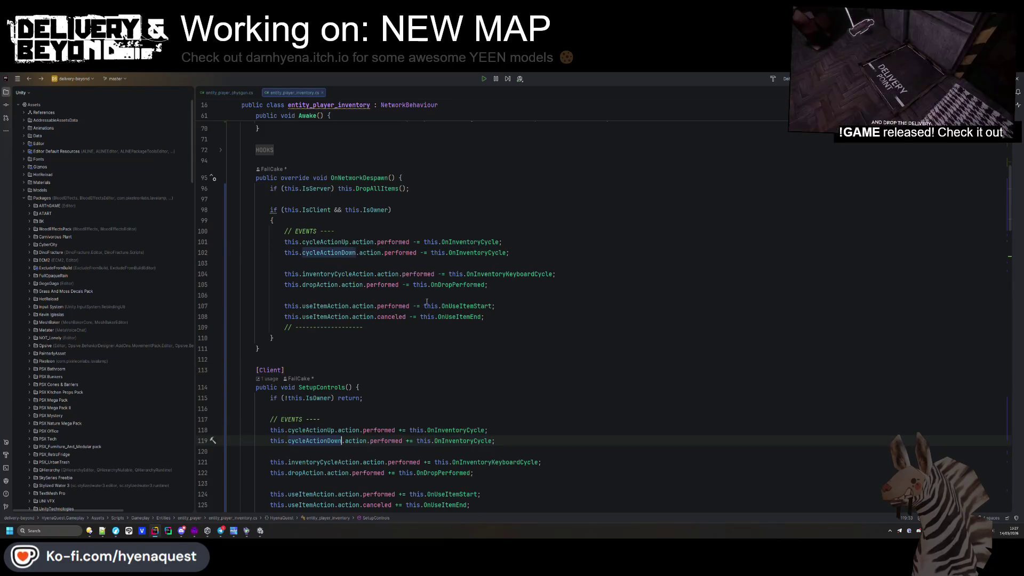
- Step through the file's cycleActionUp matches to verify its usages
scroll(373, 320, down, 3)
double_click(320, 399)
key(ctrl+f)
key(Return)
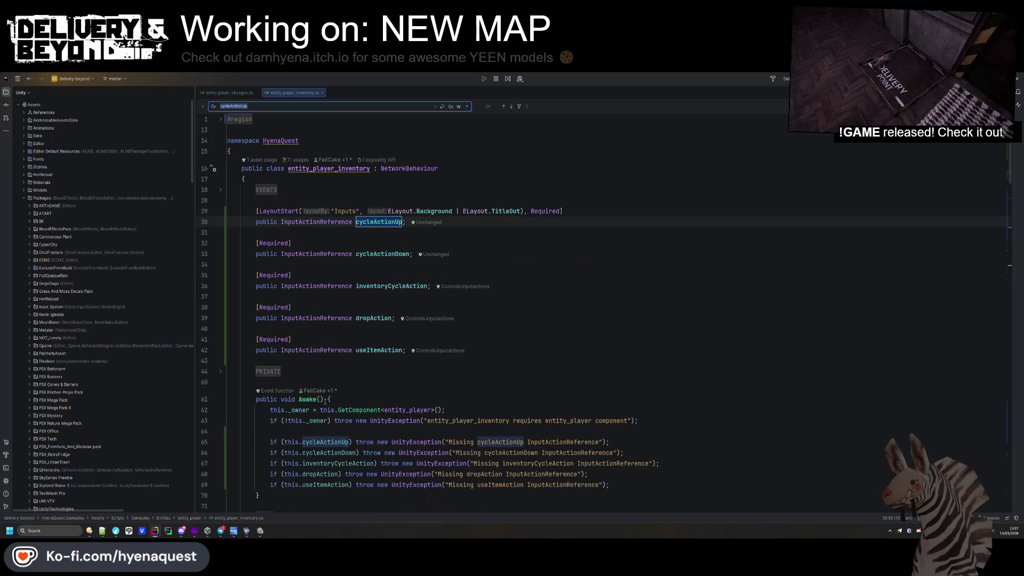
key(Return)
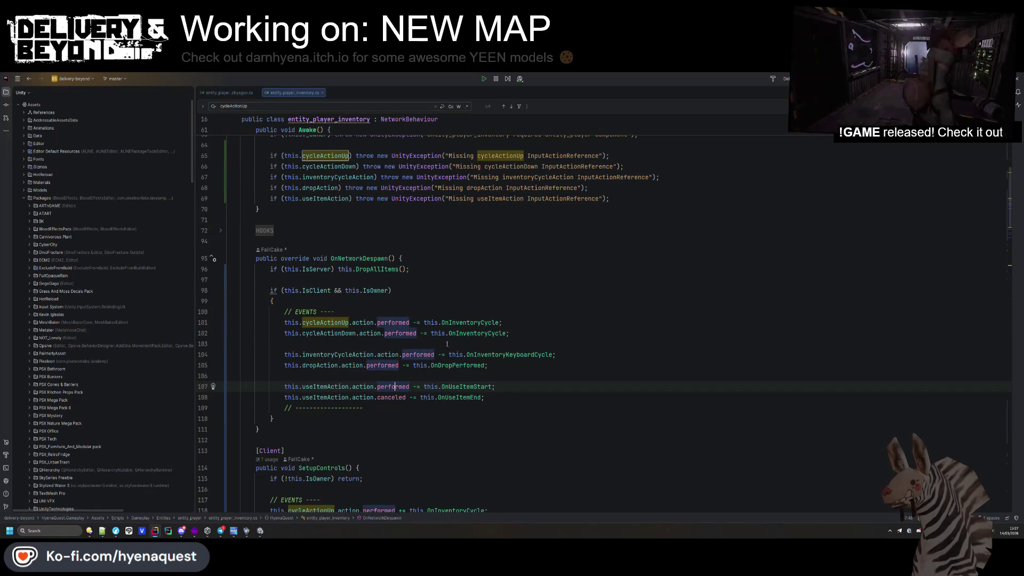
ctrl+click(468, 322)
- Change the cycle input's read type and the mouseDelta variable from Vector2 to float
click(429, 362)
click(421, 330)
key(ctrl+BackSpace)
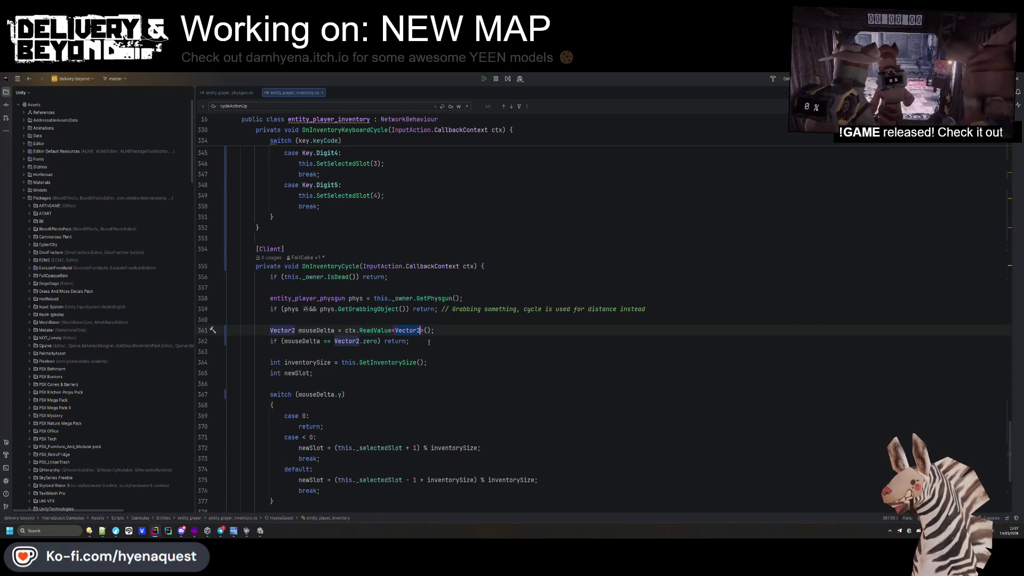
text(float)
click(484, 265)
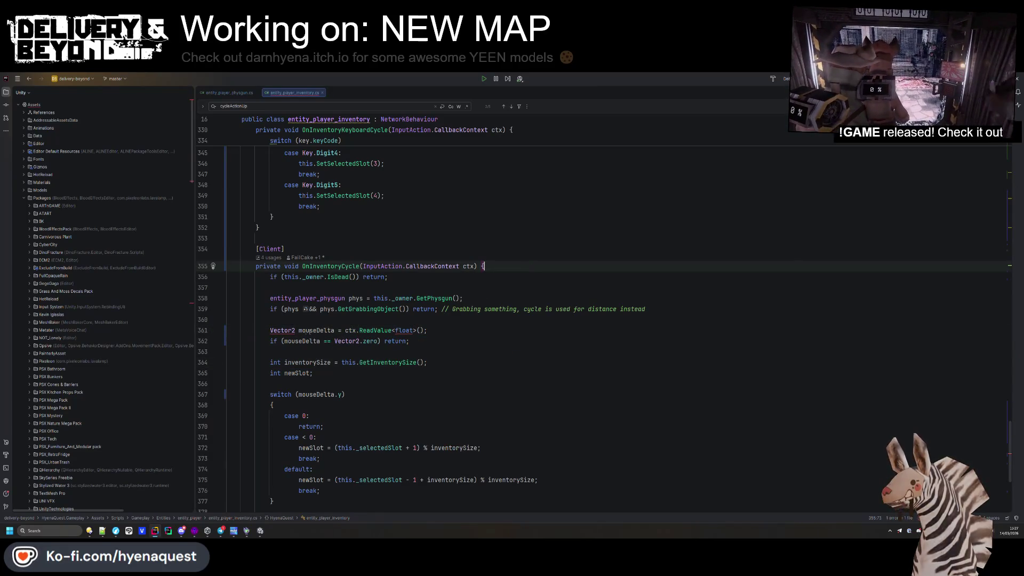
double_click(282, 330)
text(float)
key(Escape)
key(Up)
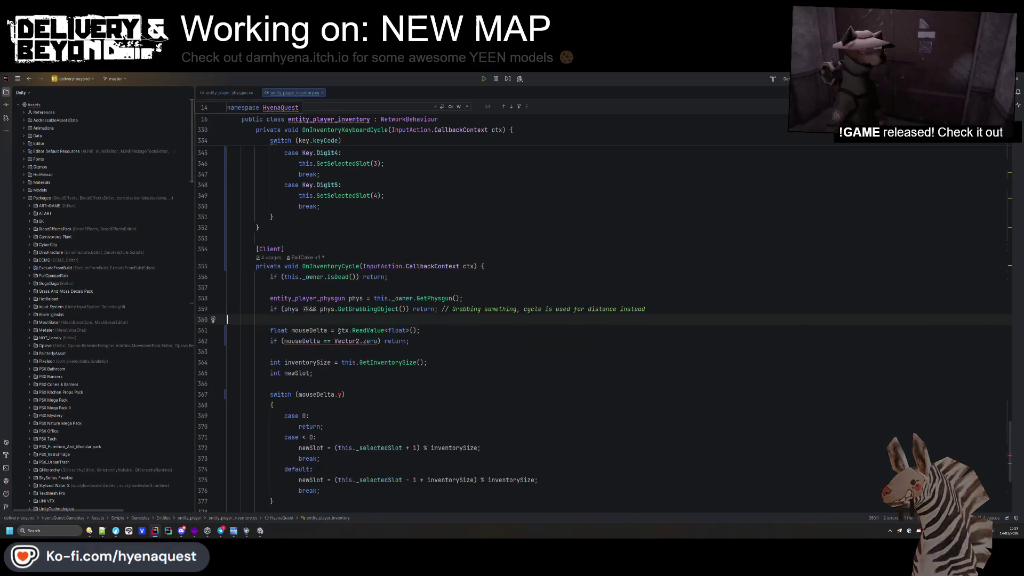
- Make the zero check return for values <= 0 and switch on mouseDelta directly
drag(334, 341, 377, 341)
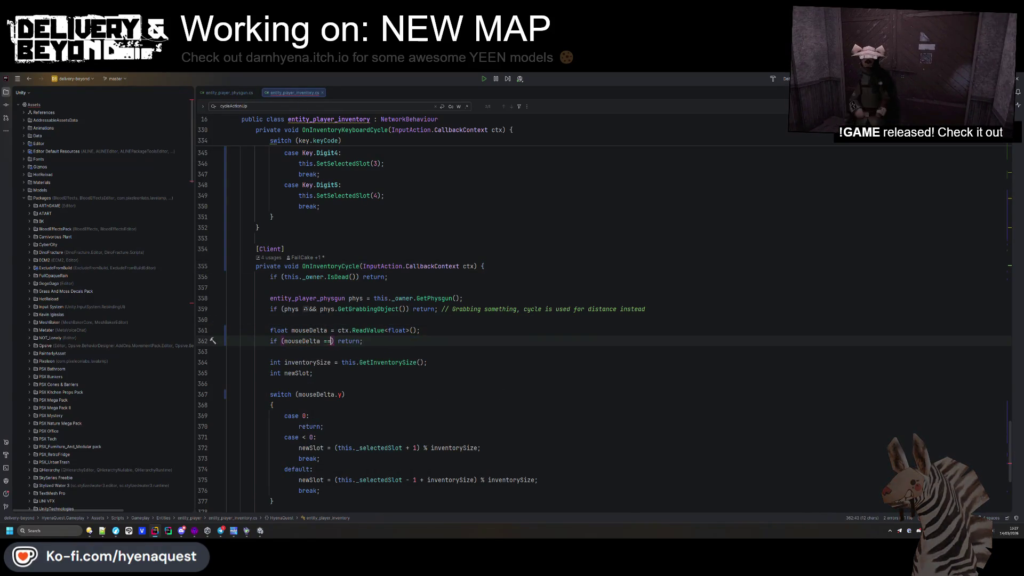
key(BackSpace)
key(BackSpace)
text(<= 0)
key(Escape)
click(301, 362)
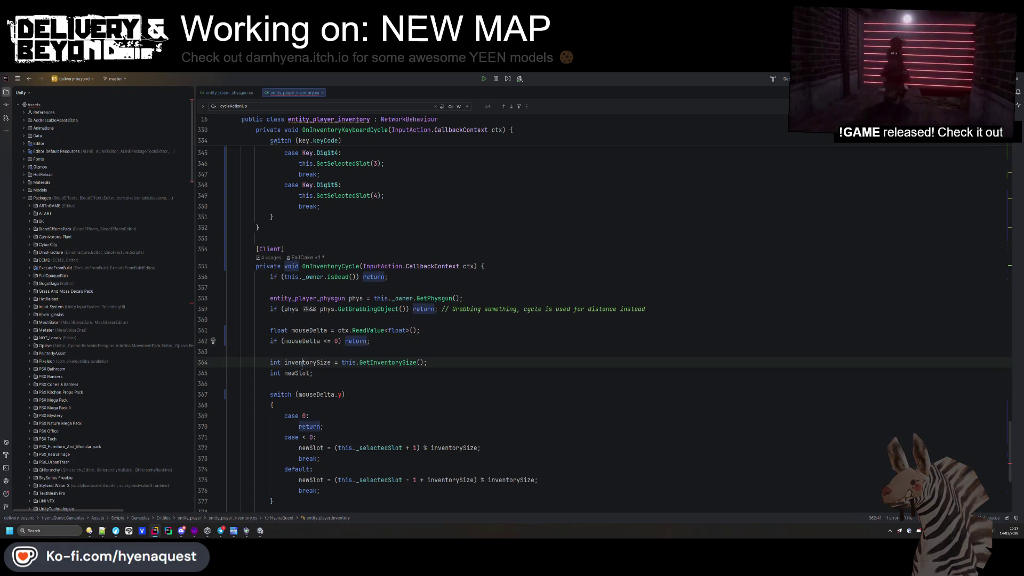
double_click(339, 395)
key(BackSpace)
key(BackSpace)
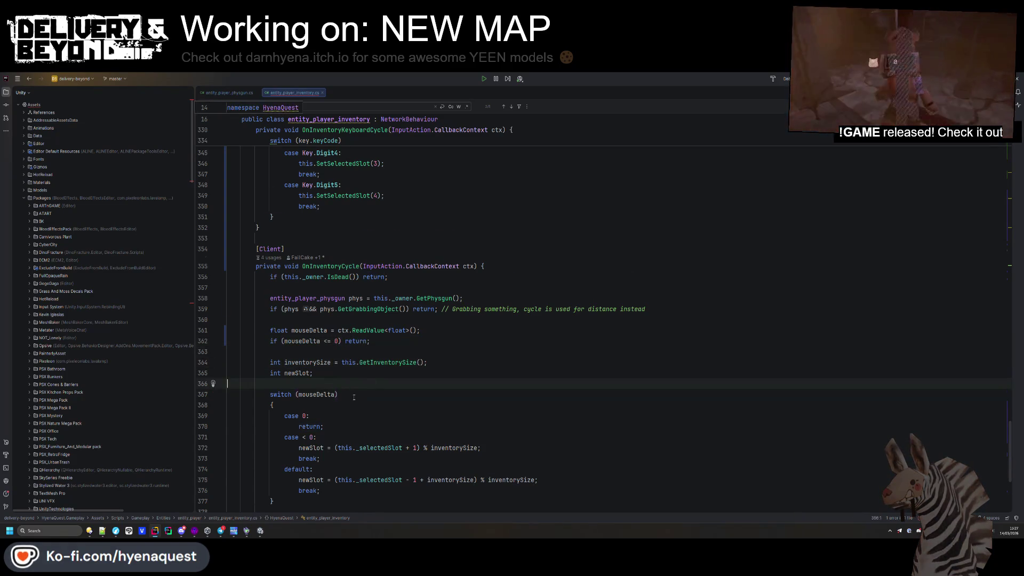
- Delete the early-return check, tidy blank lines around newSlot, and return to the field declarations
scroll(400, 305, down, 3)
click(401, 305)
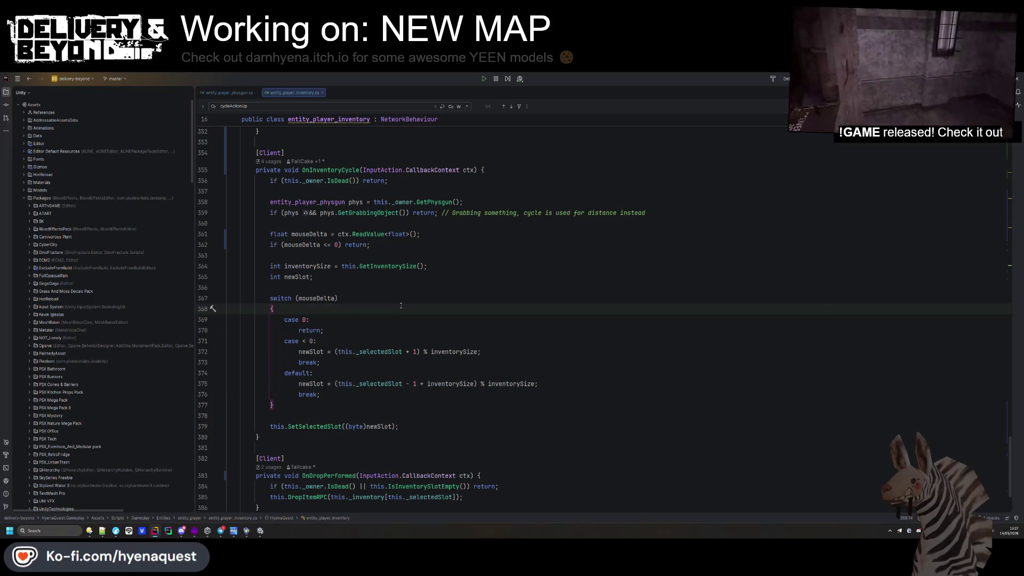
drag(448, 245, 447, 234)
key(BackSpace)
key(Down)
key(Down)
key(Down)
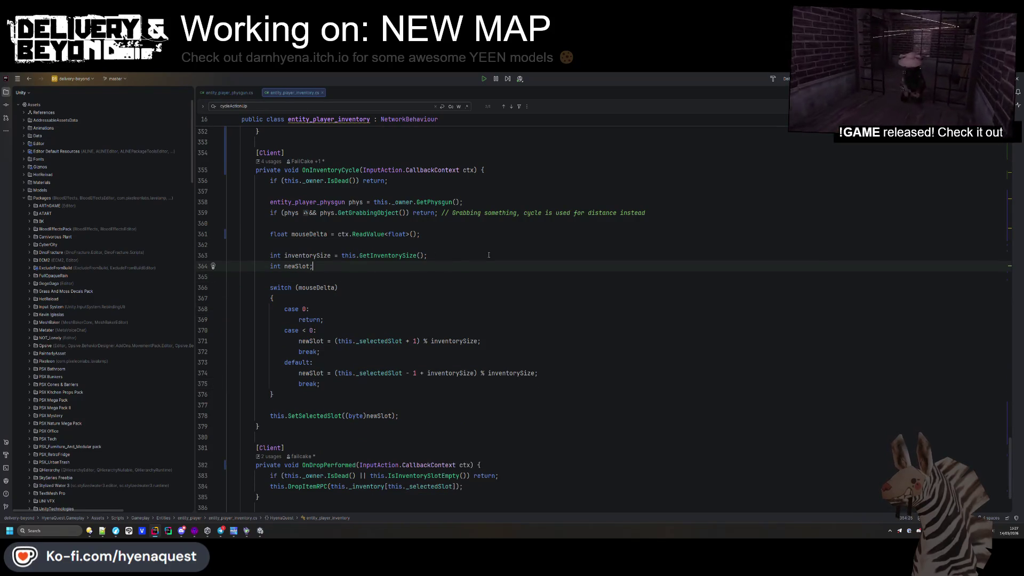
key(BackSpace)
key(Up)
key(Return)
key(Up)
key(Up)
key(BackSpace)
key(Down)
key(Down)
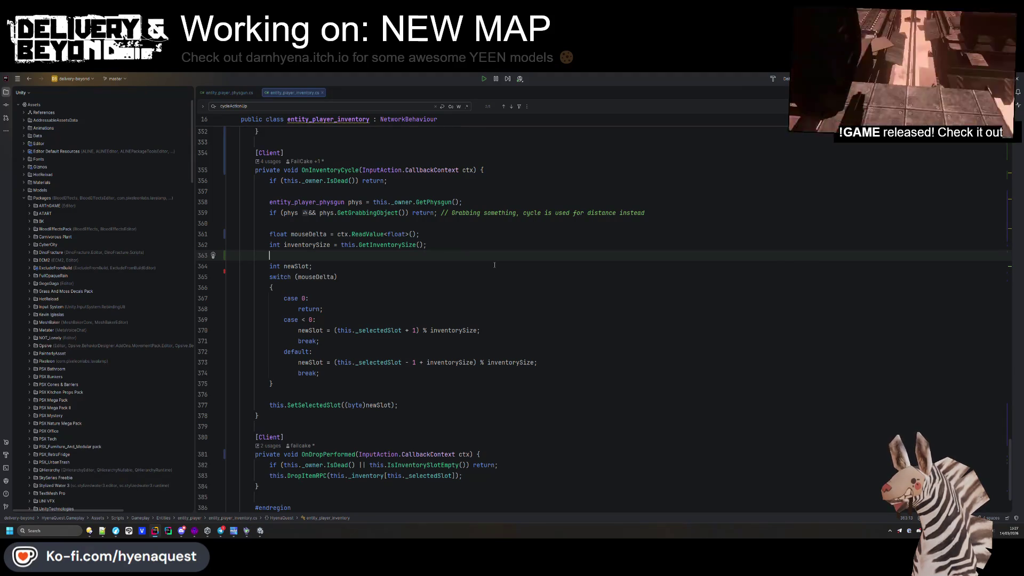
scroll(495, 266, up, 15)
scroll(495, 326, up, 20)
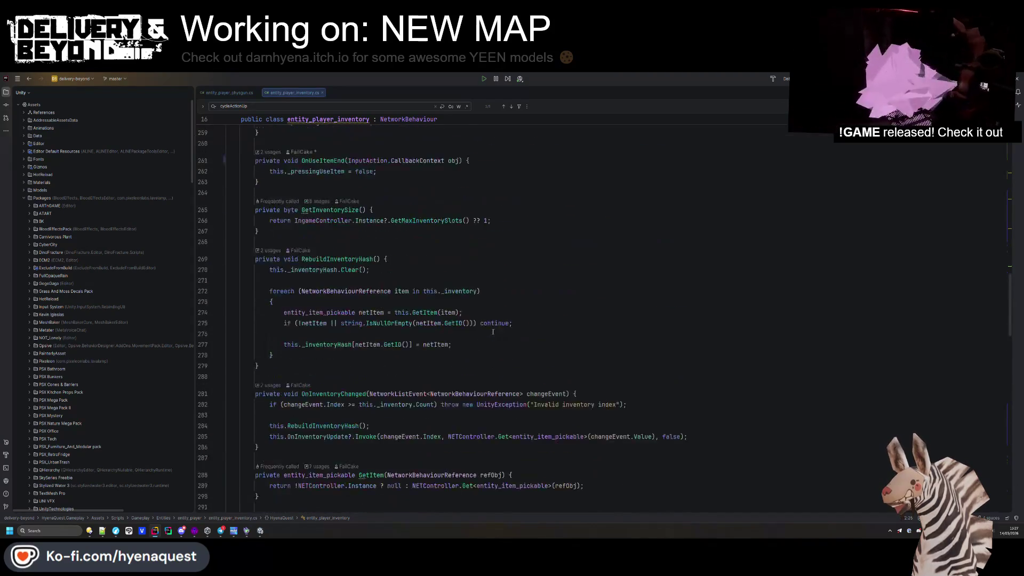
click(498, 340)
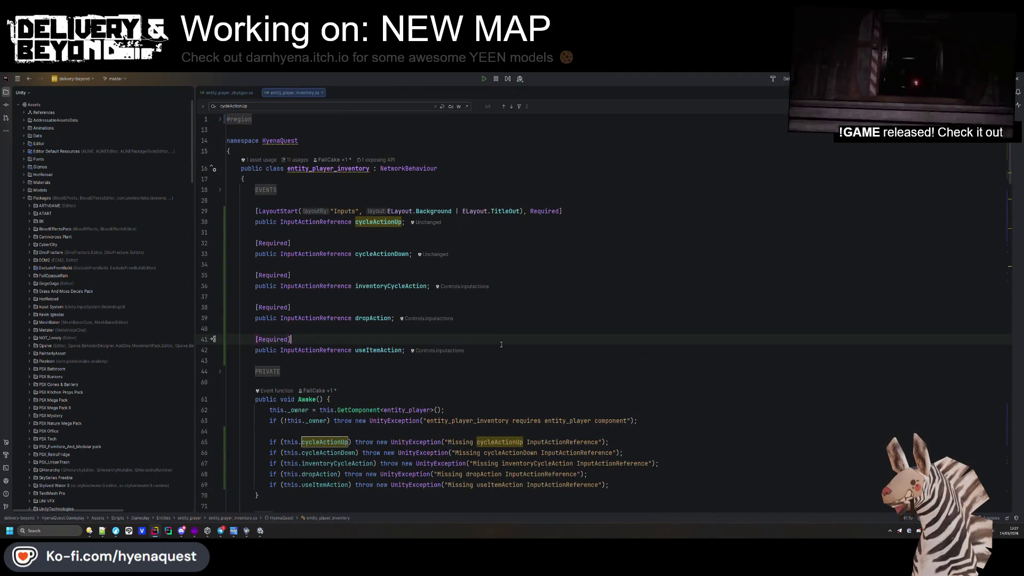
- Switch to Unity to view the MAINMENU input card showing Scroll Up and Scroll Down
click(499, 361)
key(alt+Tab)
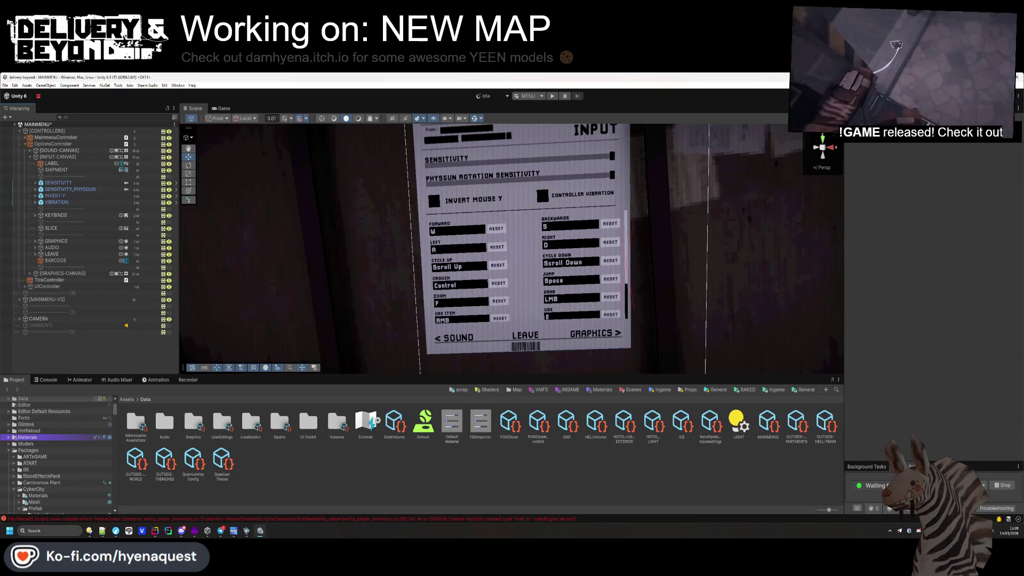
- Check the SENSITIVITY and SENSITIVITY_PHYSGUN sliders on the options menu settings card
click(59, 183)
click(75, 190)
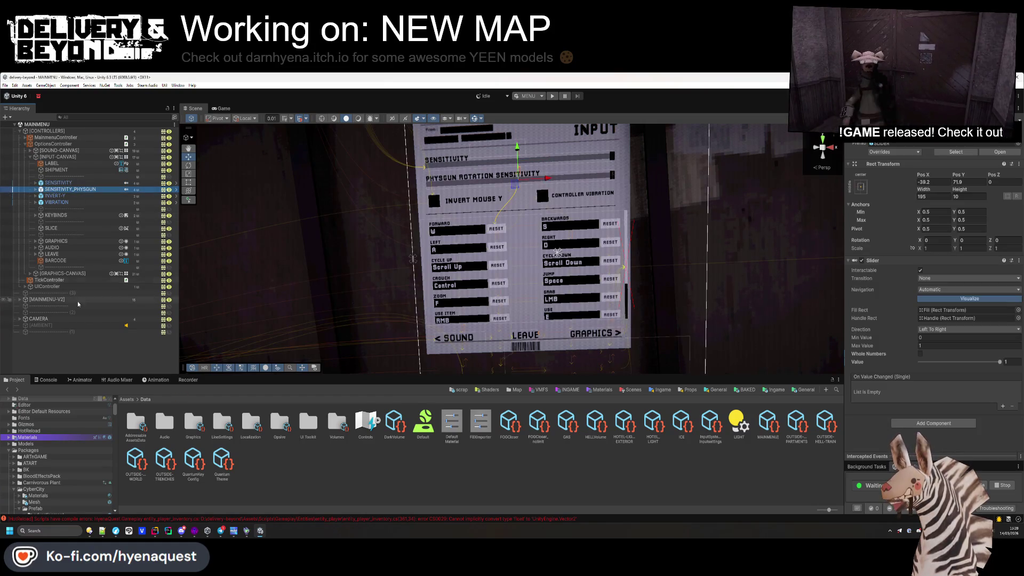
click(57, 348)
drag(482, 275, 495, 290)
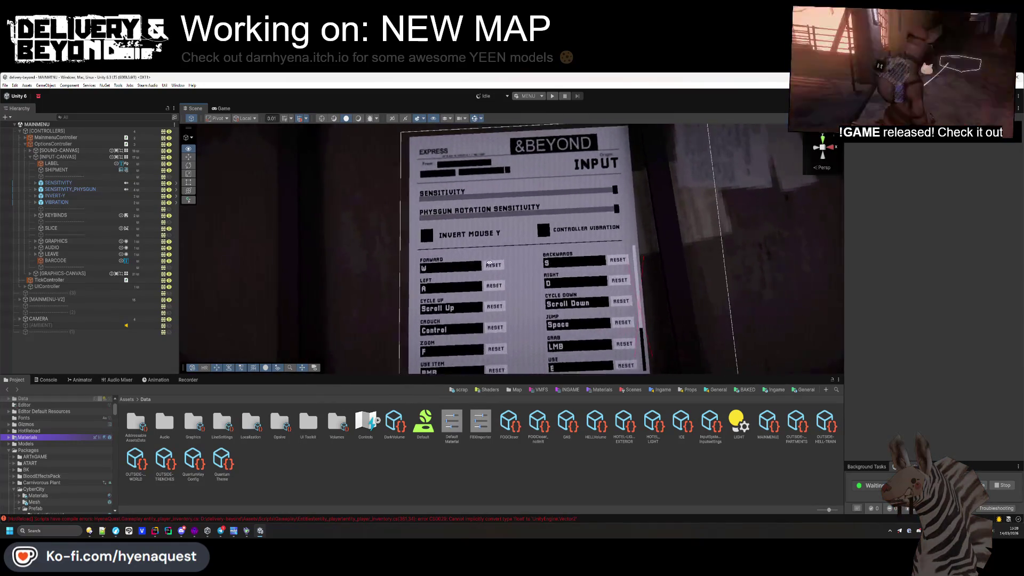
scroll(496, 298, up, 5)
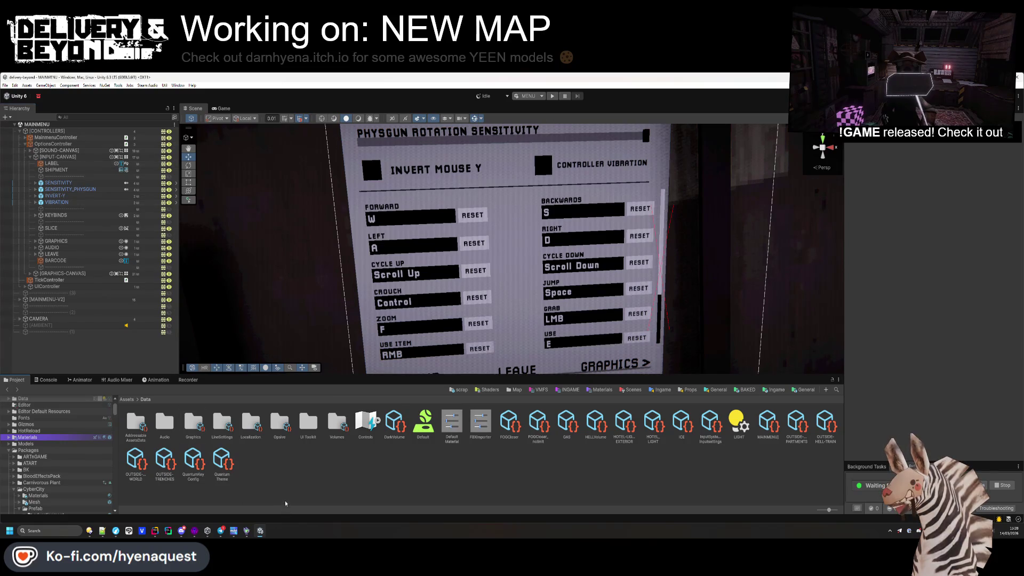
- Open the entity_player prefab from Templates/Ingame/Entities/Player
click(774, 389)
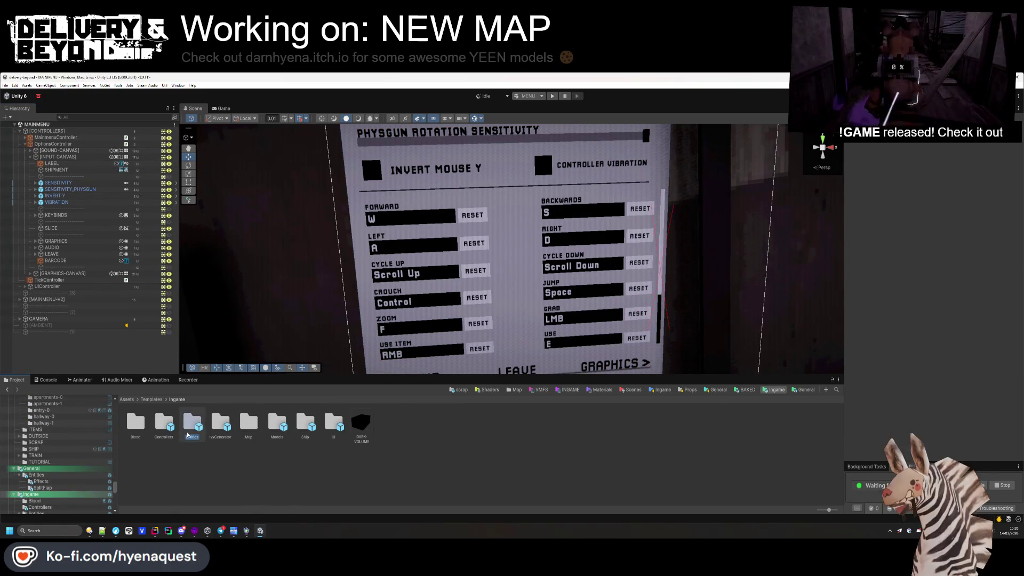
double_click(193, 424)
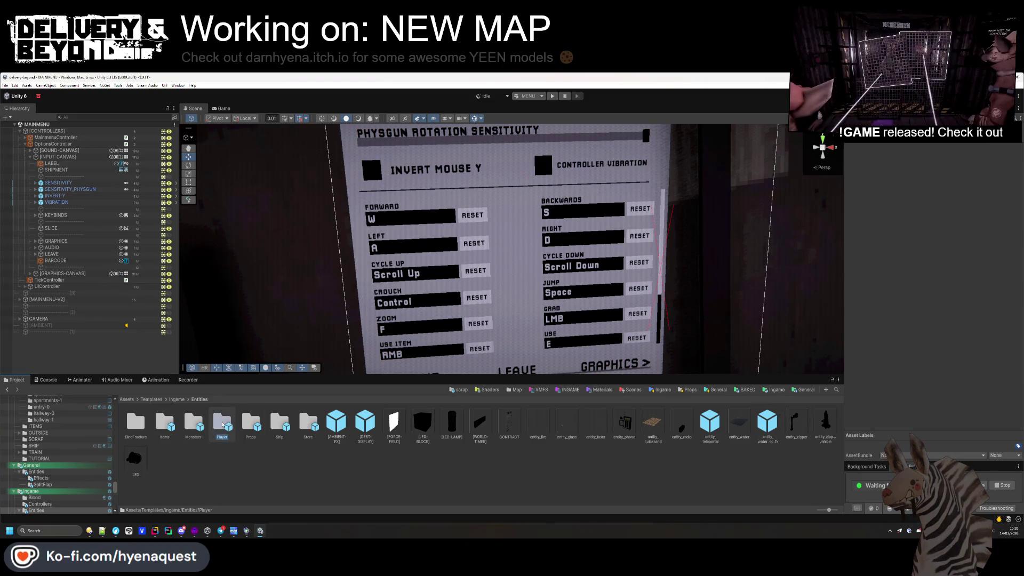
double_click(223, 424)
double_click(135, 421)
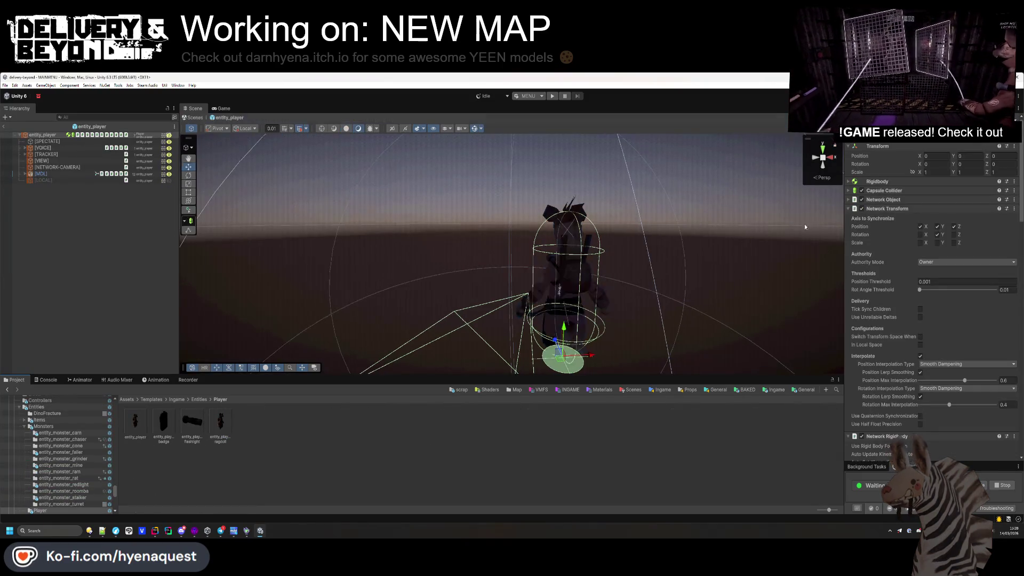
scroll(874, 209, down, 10)
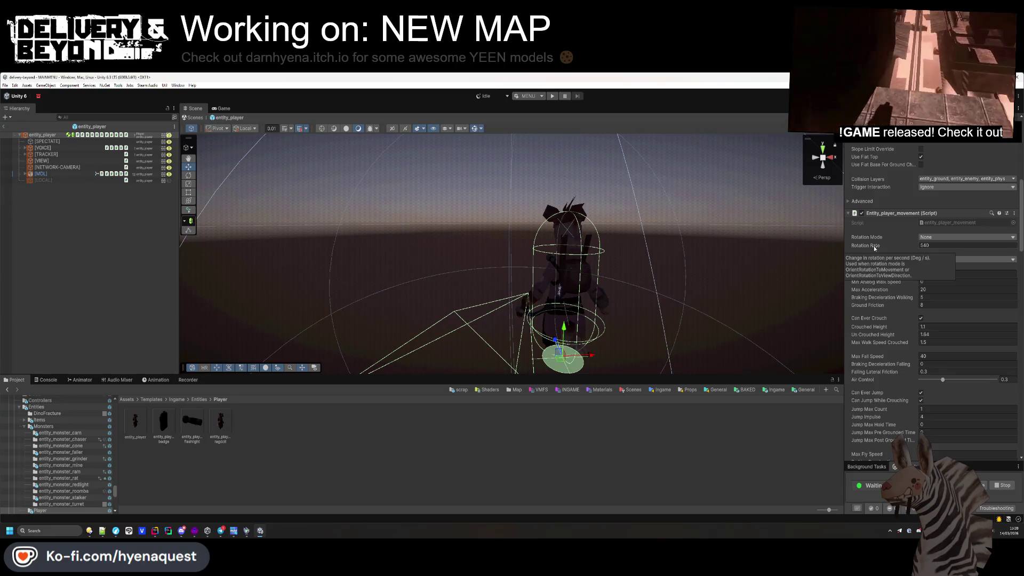
scroll(874, 247, up, 5)
scroll(901, 252, down, 10)
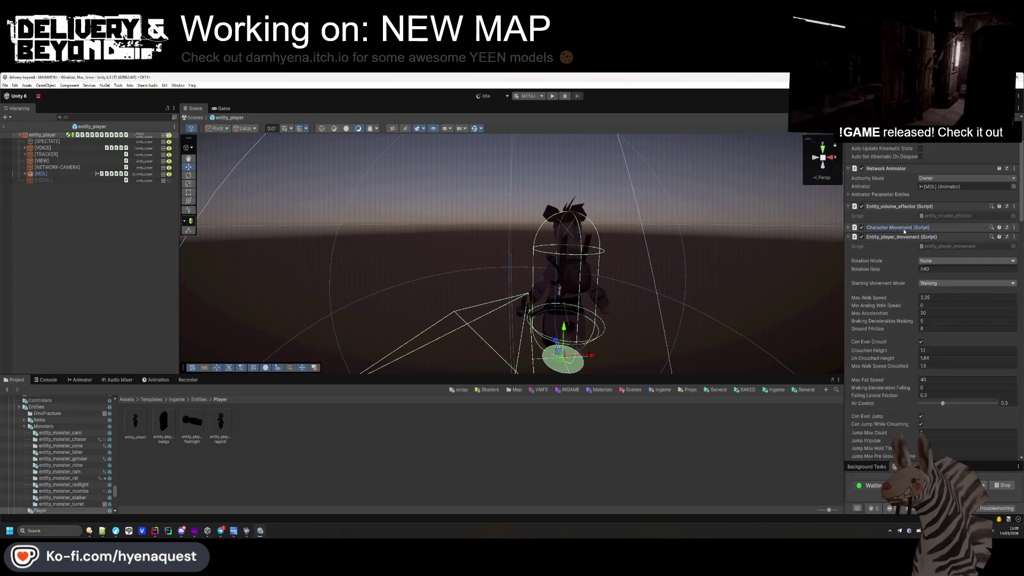
scroll(983, 409, down, 2)
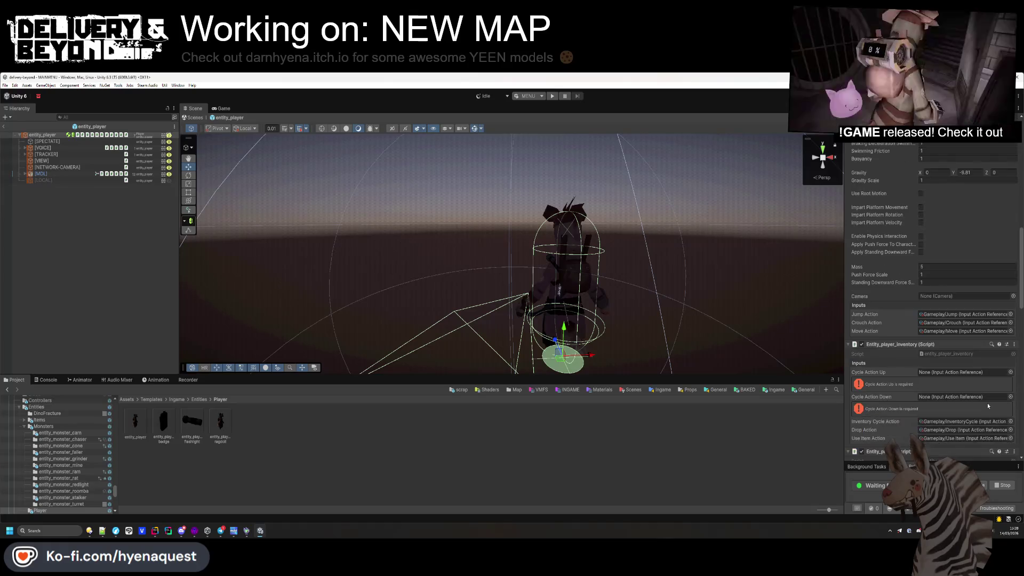
- Assign Gameplay/CycleUp and Gameplay/CycleDown to the inventory's Cycle Action Up and Down
click(1011, 372)
text(cyckl)
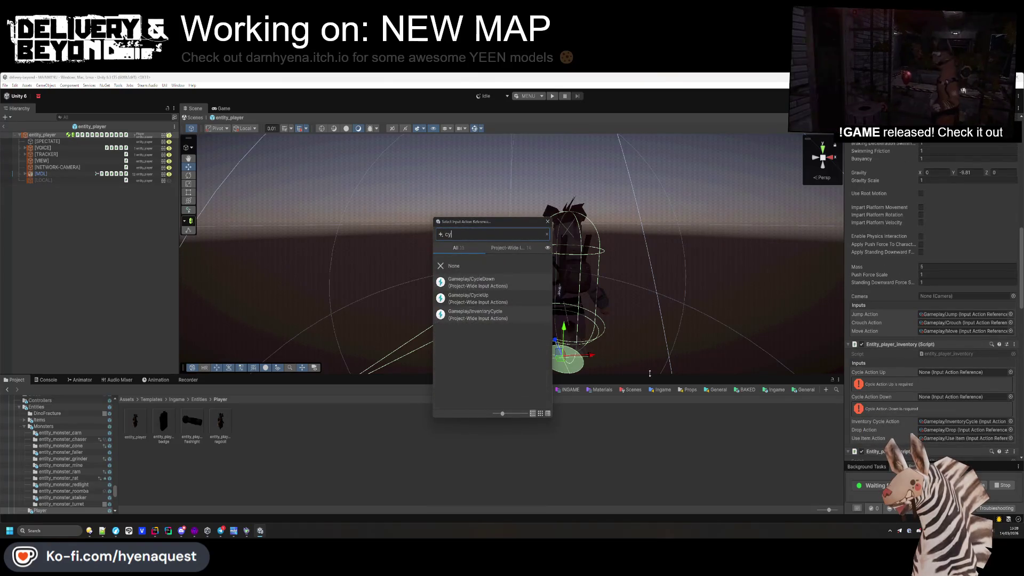
key(BackSpace)
key(BackSpace)
double_click(492, 297)
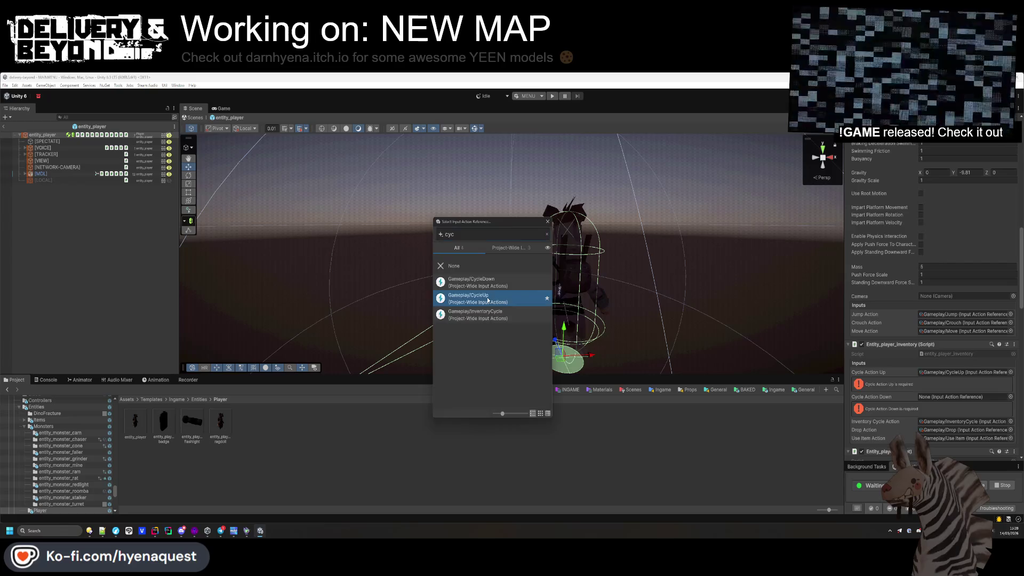
click(1010, 381)
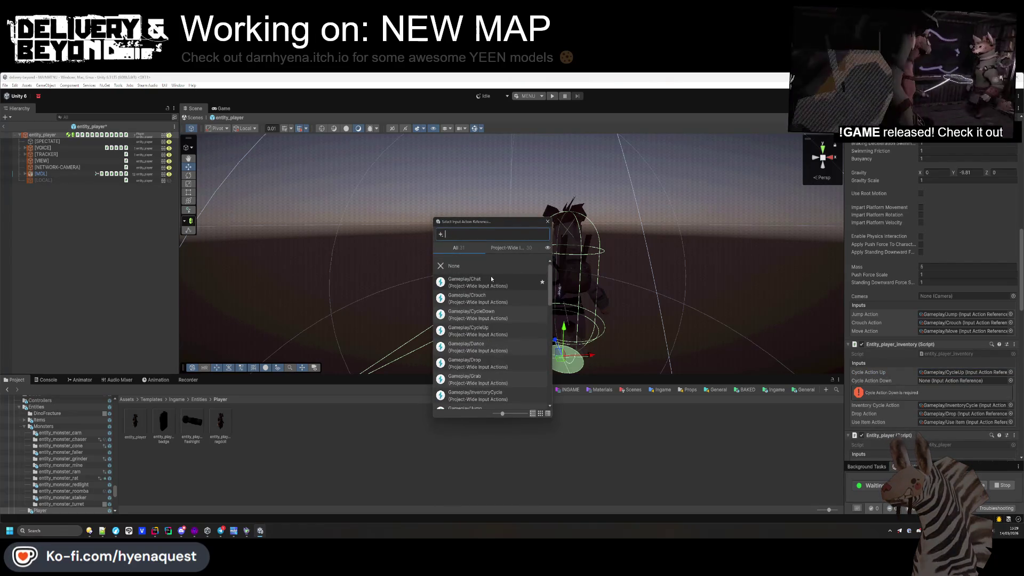
text(cy)
double_click(492, 279)
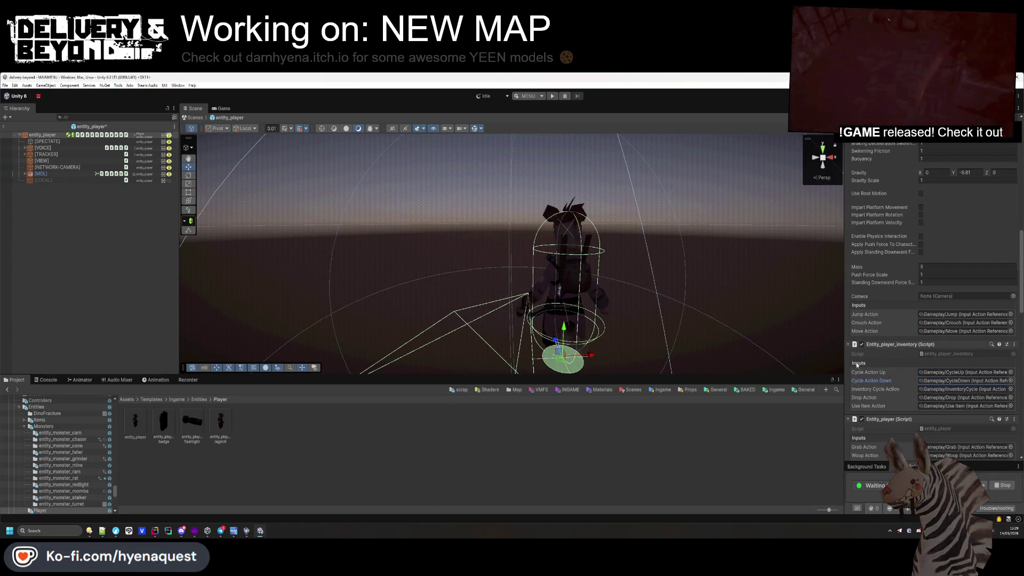
- Assign Gameplay/CycleUp and Gameplay/CycleDown to the physgun's Cycle Up and Down Actions
scroll(959, 361, down, 5)
scroll(967, 354, up, 5)
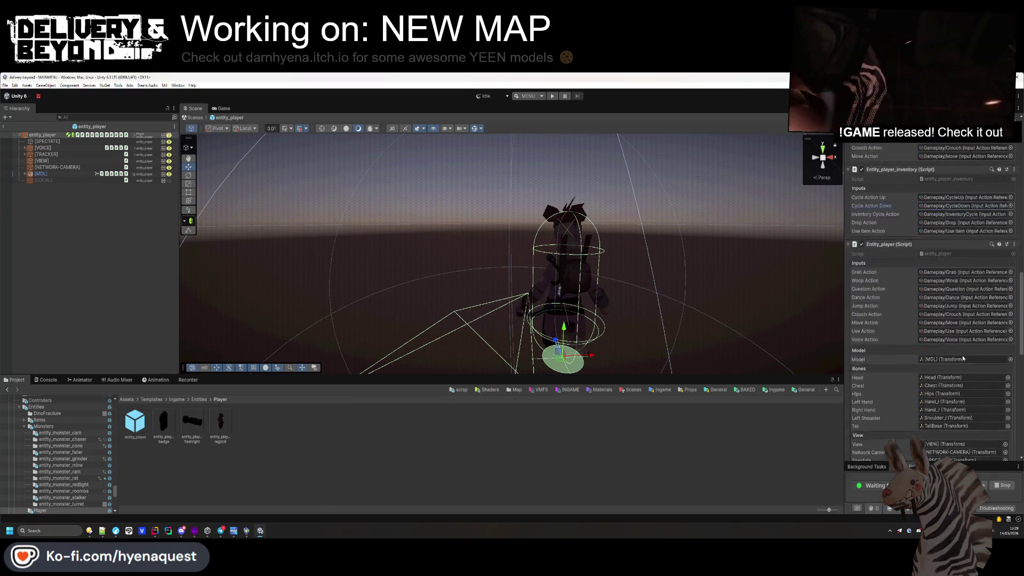
scroll(894, 285, down, 10)
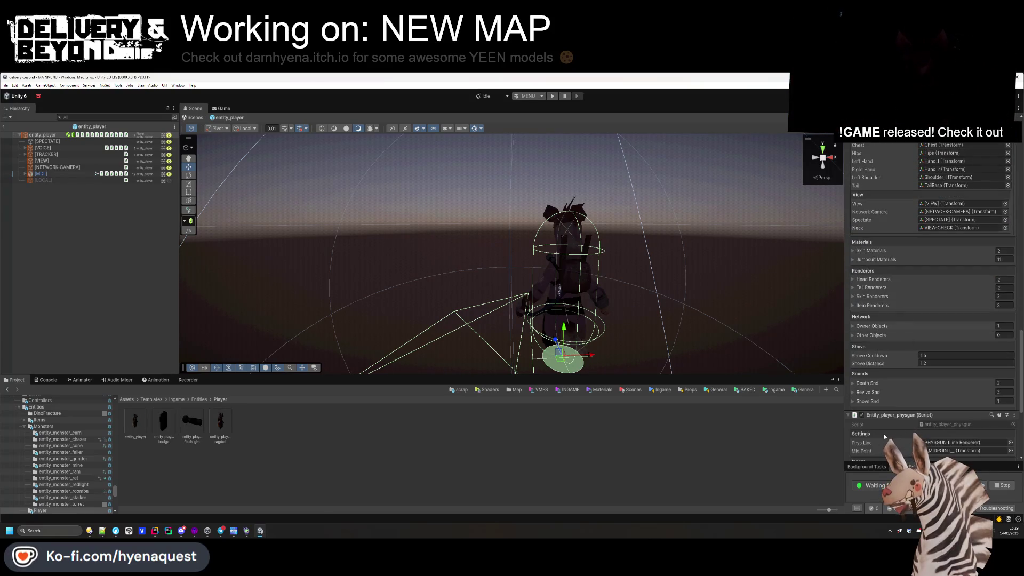
click(1011, 334)
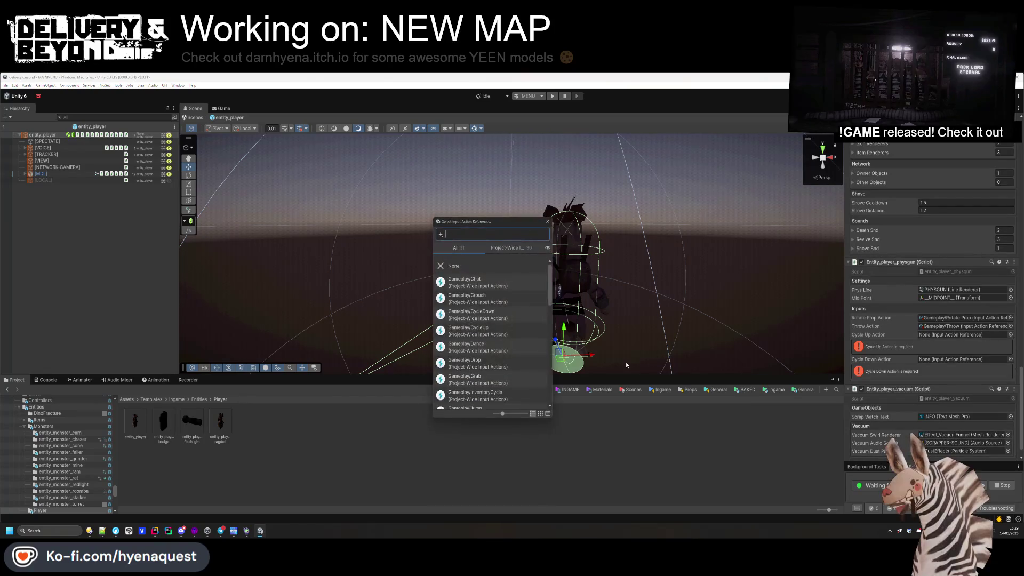
text(cycle)
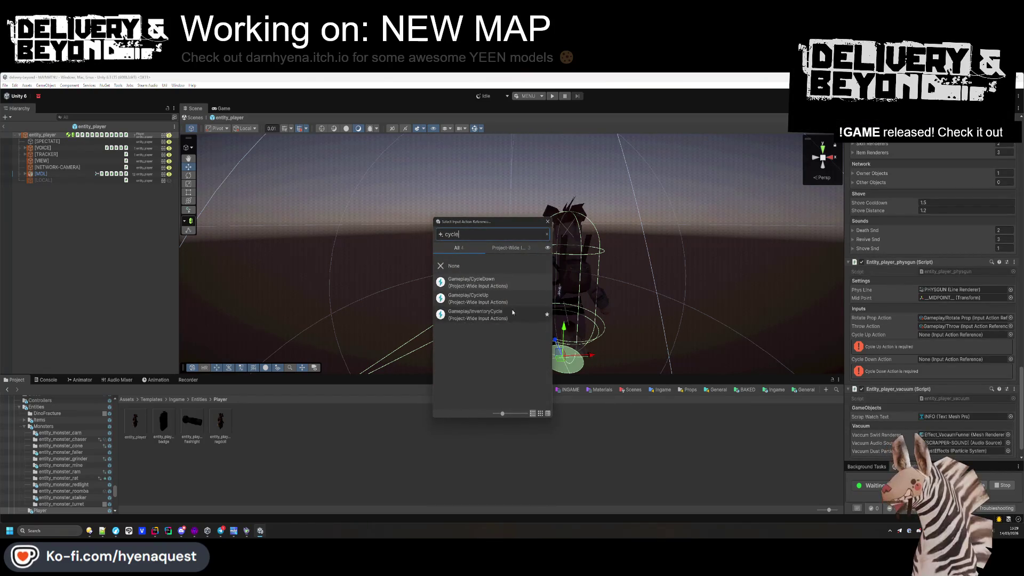
double_click(511, 299)
click(1010, 343)
text(cy)
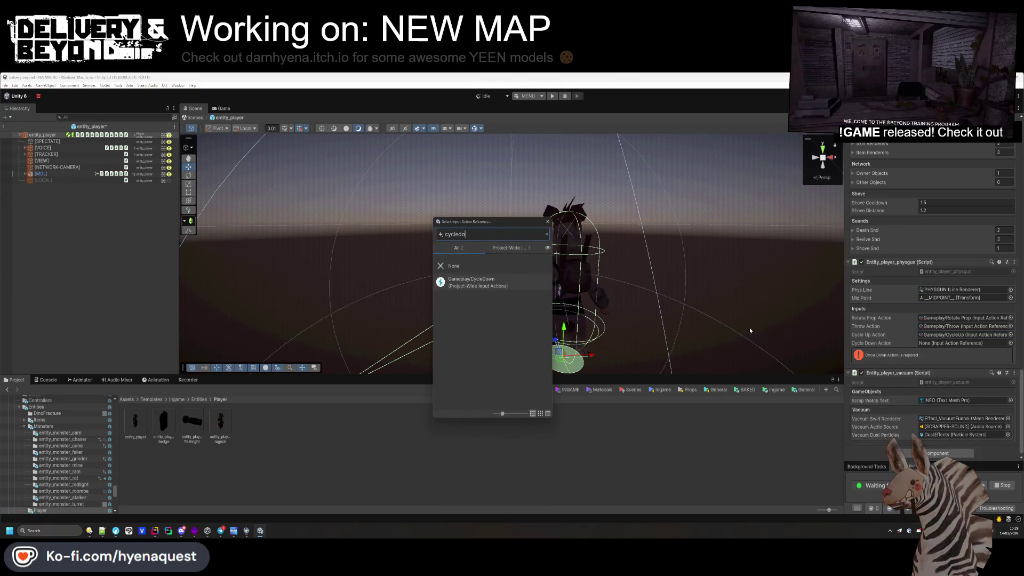
double_click(495, 288)
click(723, 408)
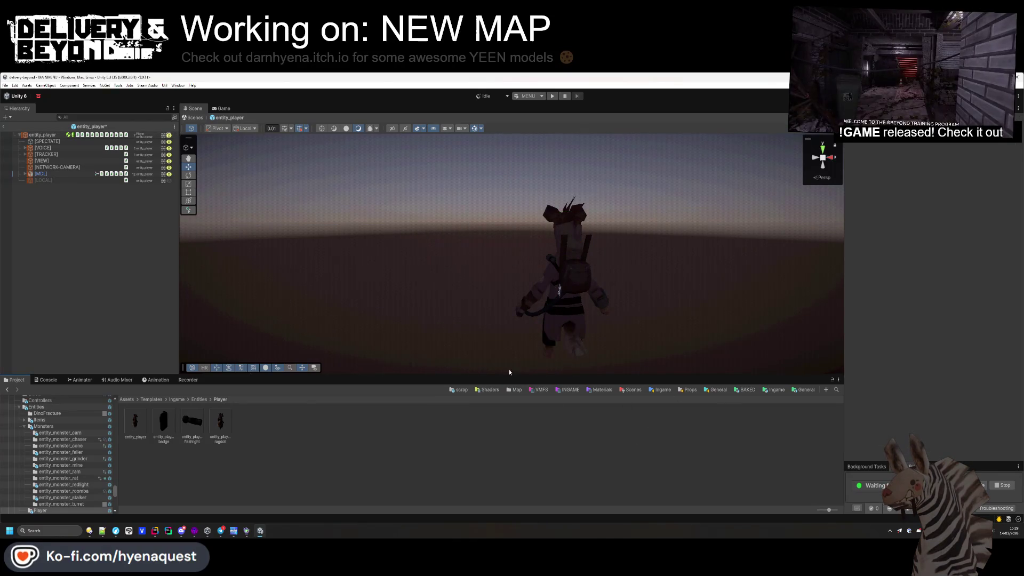
scroll(890, 359, down, 15)
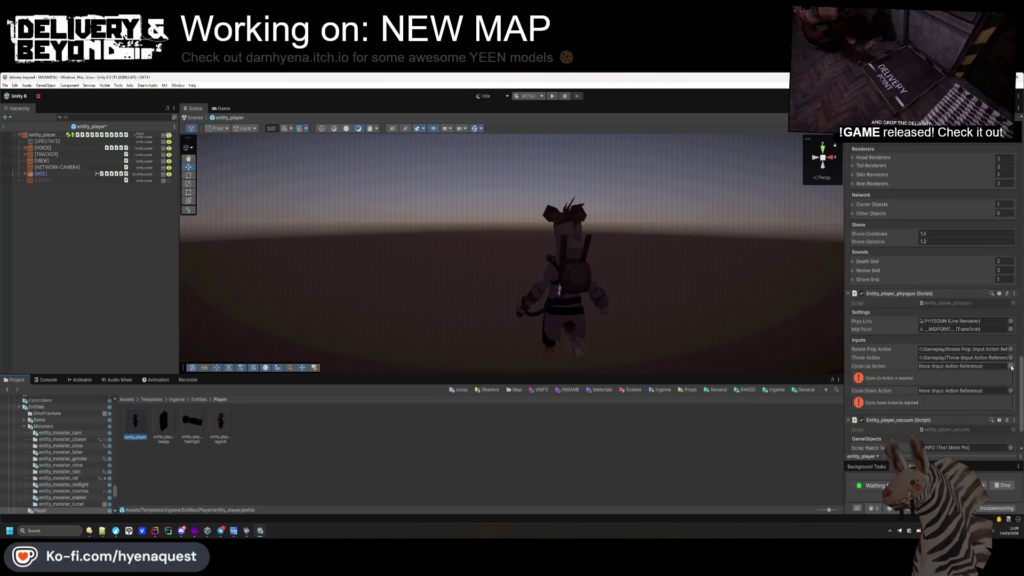
click(1010, 366)
text(cycleup)
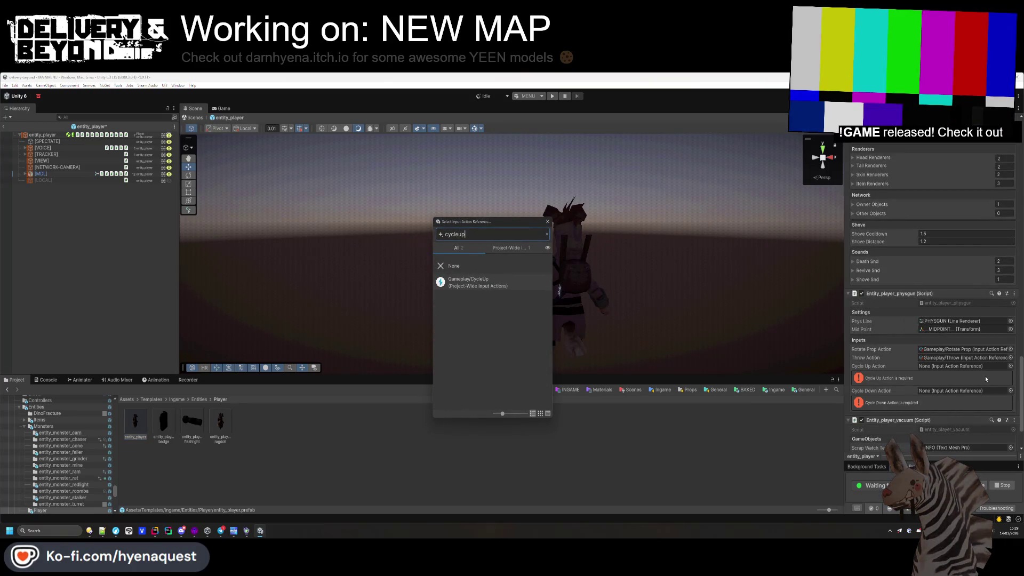
key(Down)
key(Return)
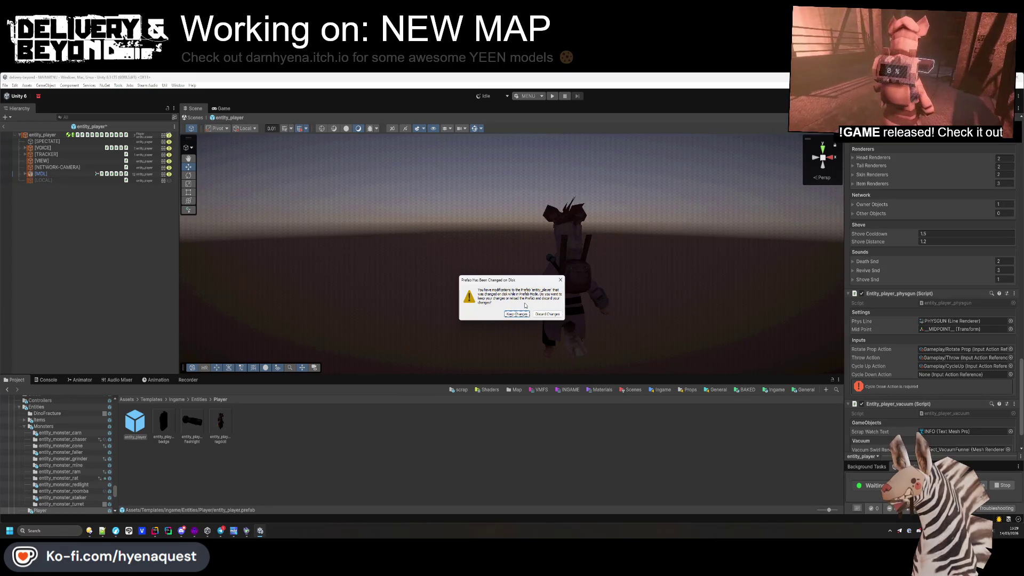
key(Return)
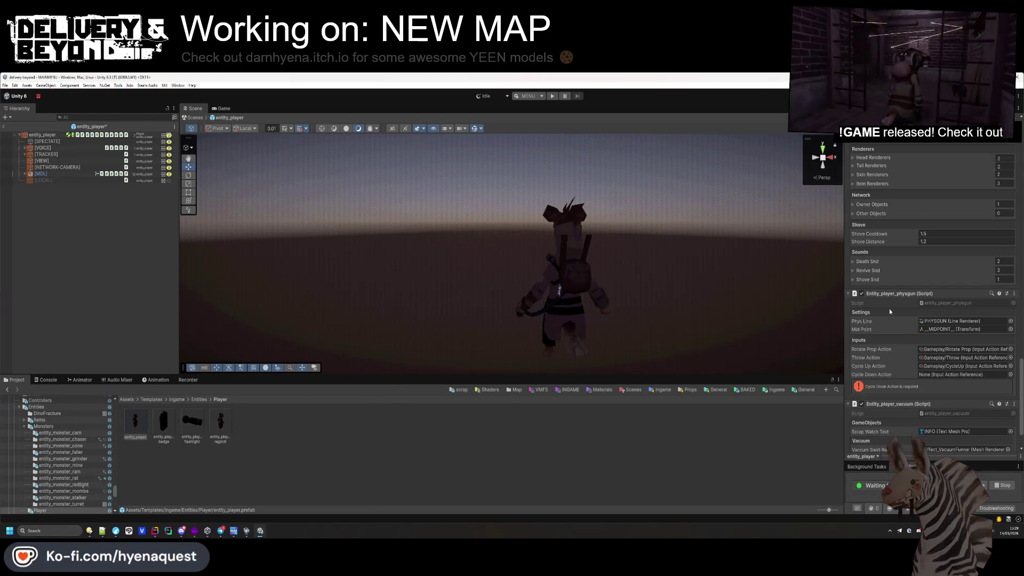
click(1010, 375)
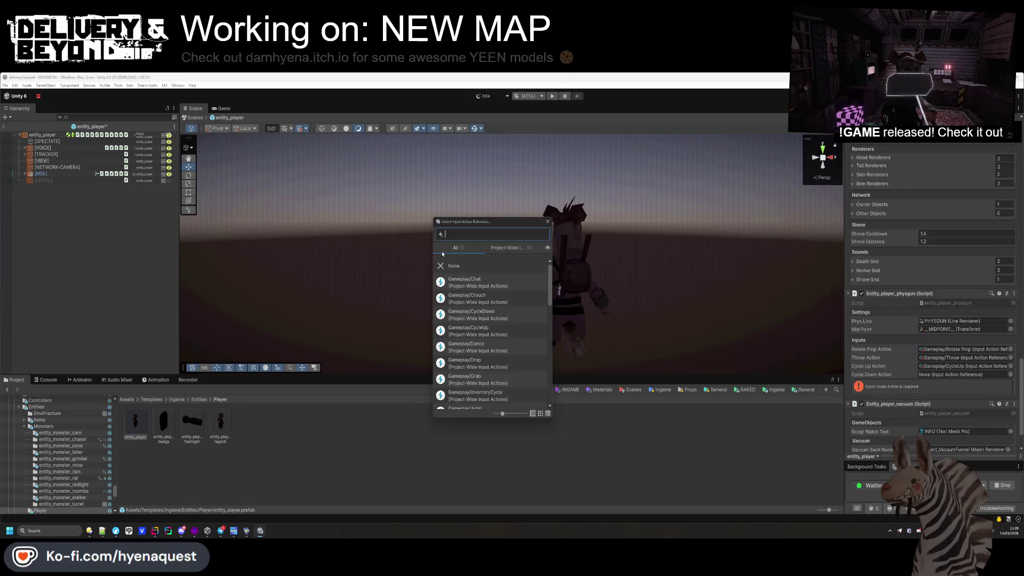
text(cycle)
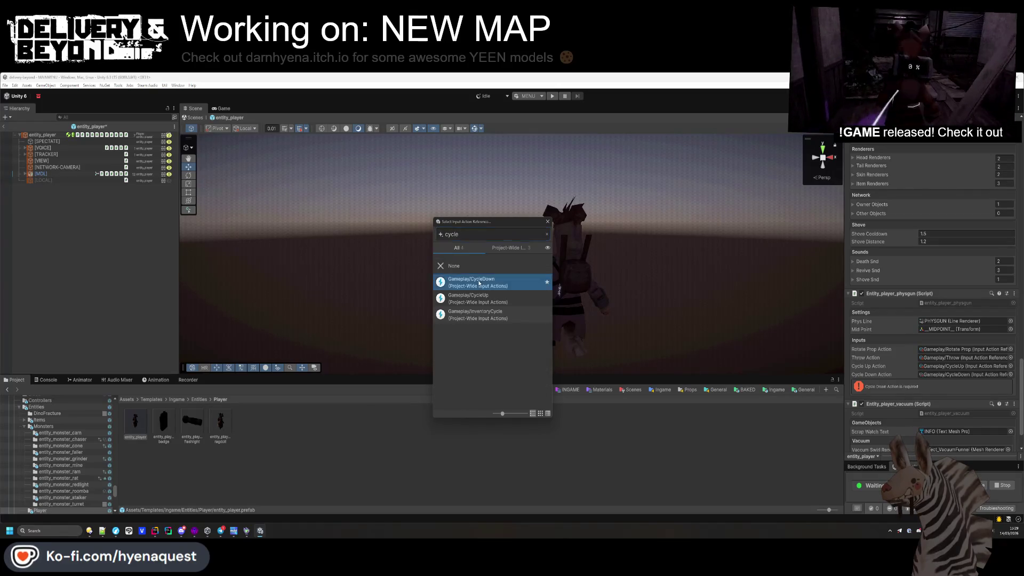
double_click(472, 282)
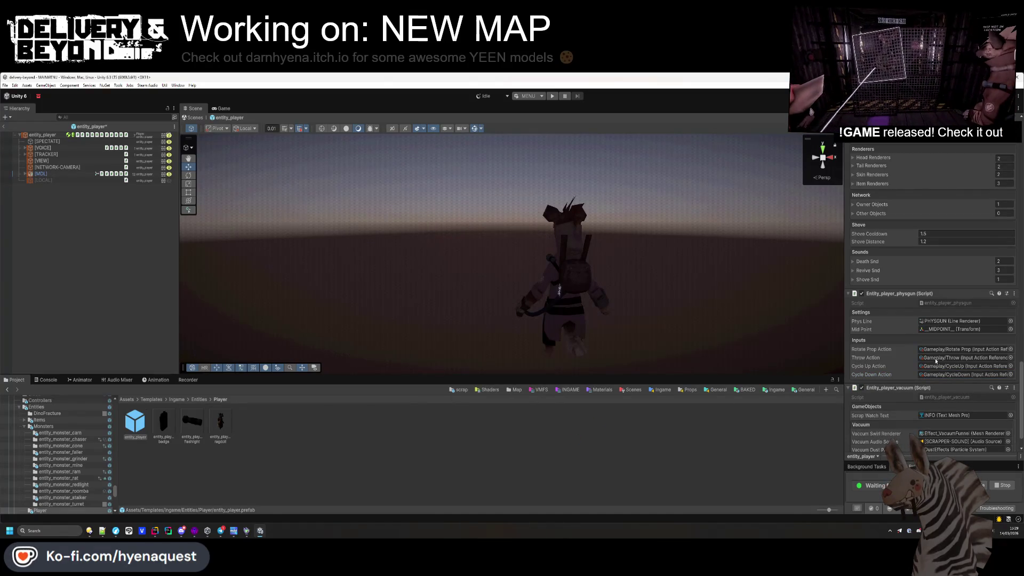
key(ctrl+s)
click(346, 461)
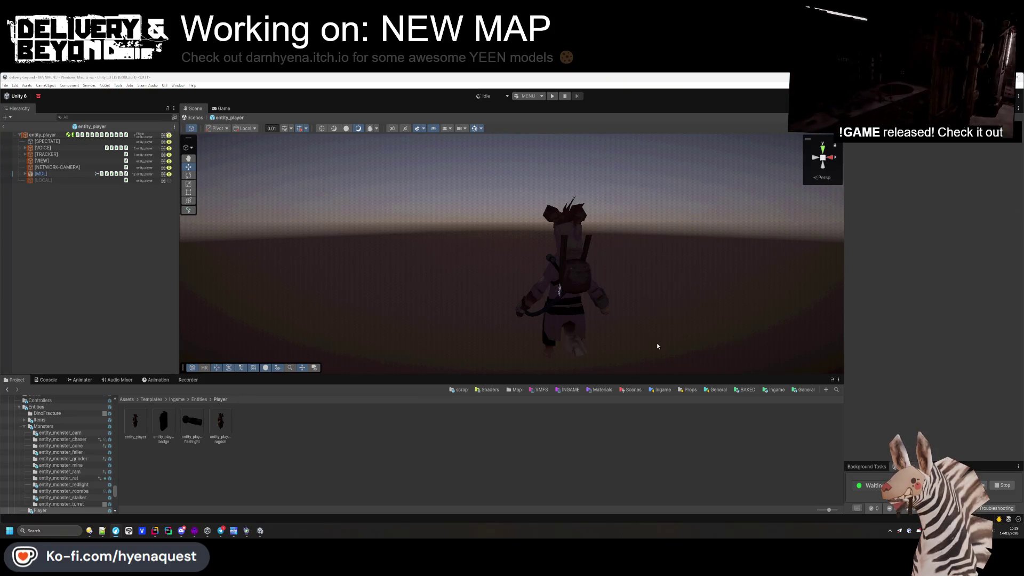
click(398, 422)
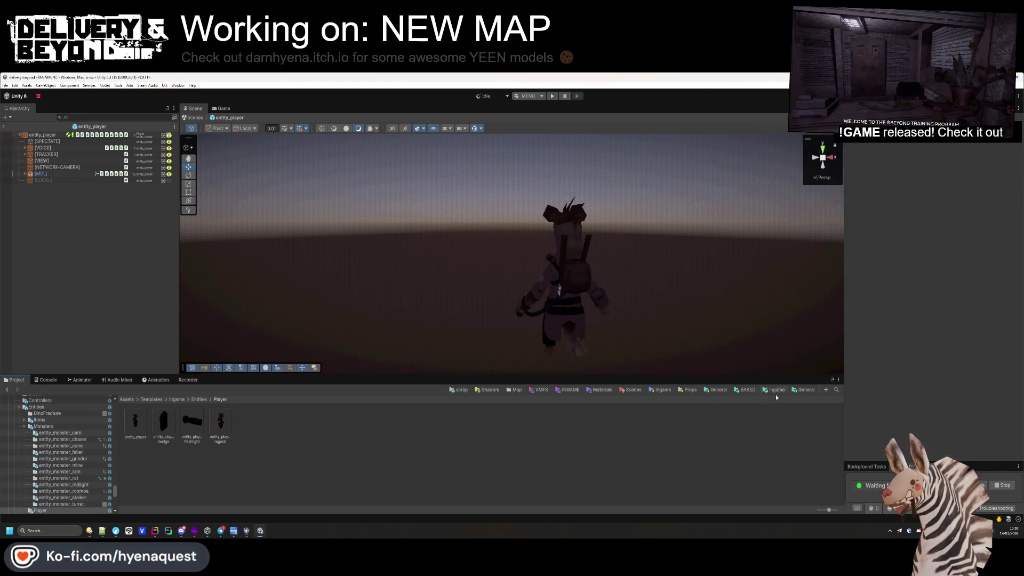
- Select entity_player at the top of the prefab's Hierarchy
click(45, 135)
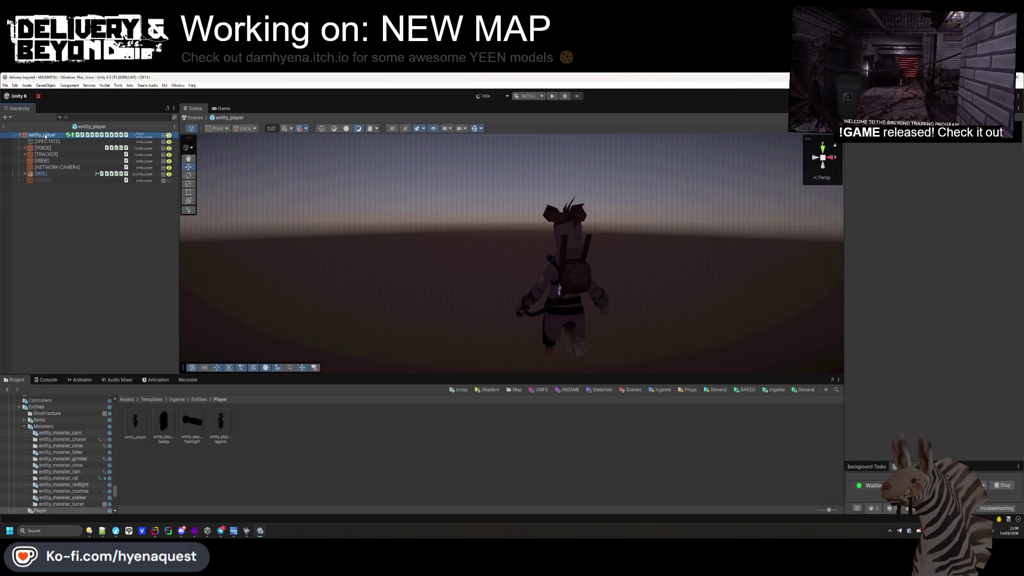
- Set the physgun's Cycle Down Action to Gameplay/CycleDown and save the entity_player prefab
scroll(965, 321, down, 10)
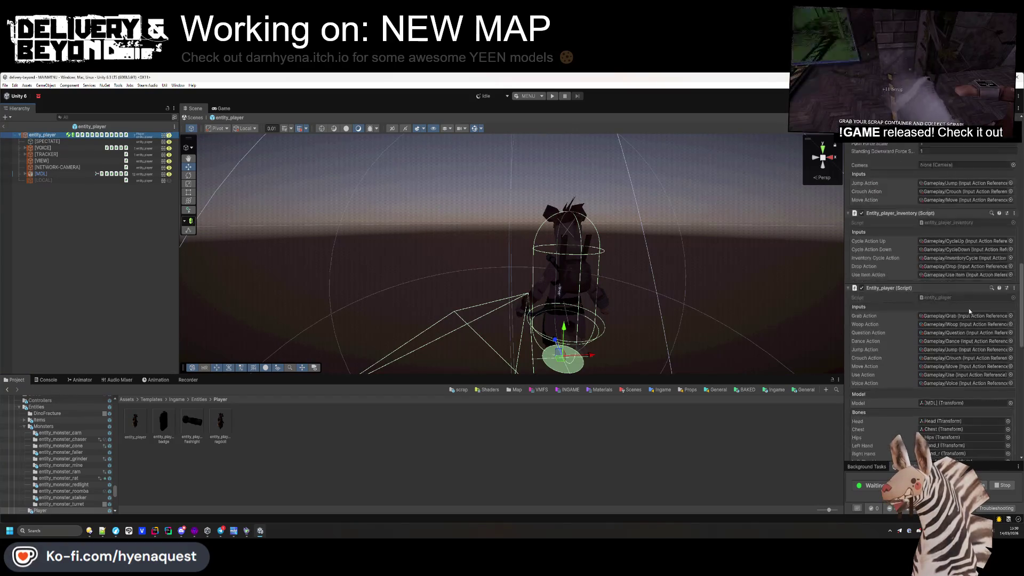
scroll(964, 305, down, 10)
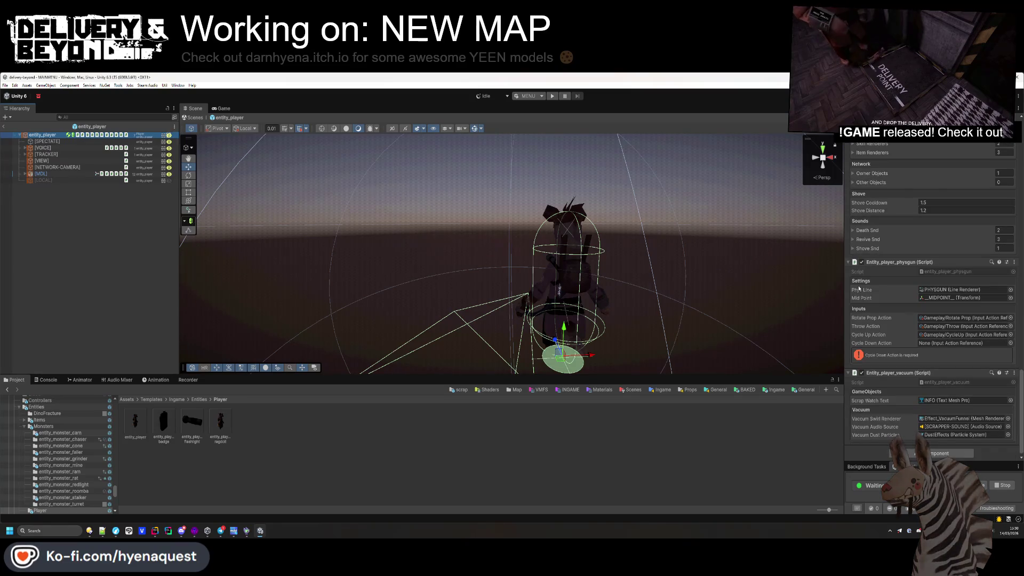
click(1009, 343)
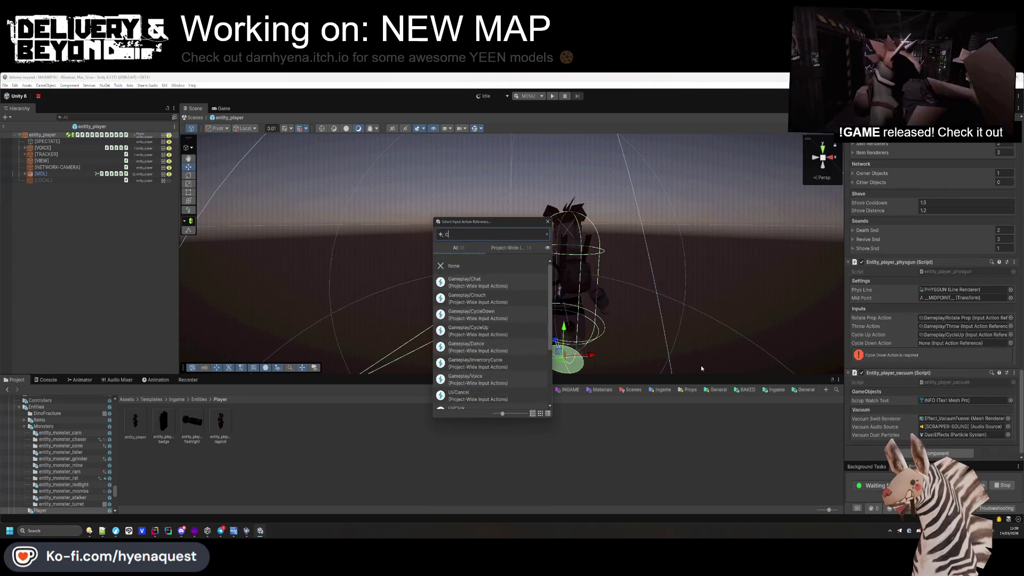
text(cyc)
double_click(475, 282)
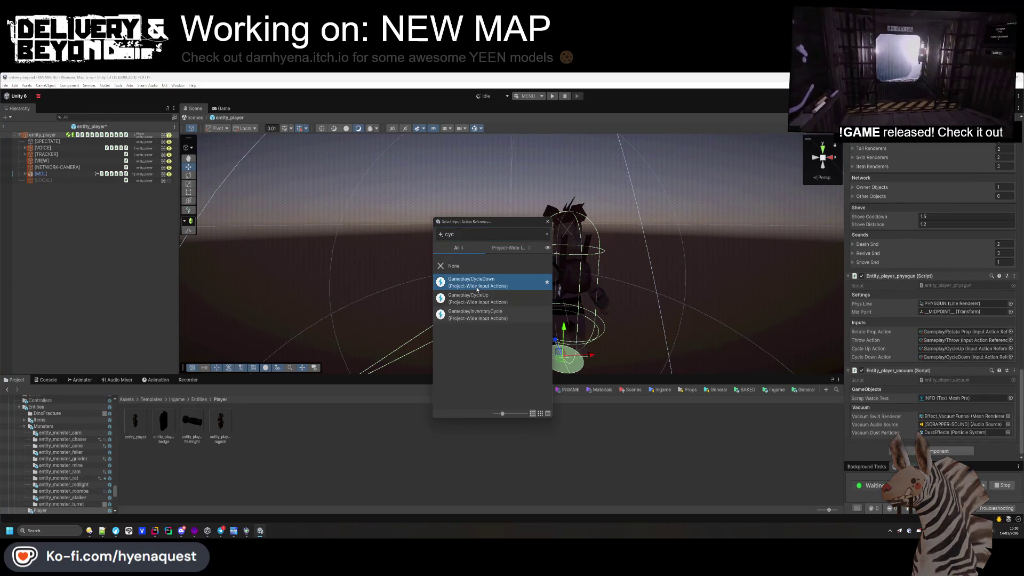
key(ctrl+s)
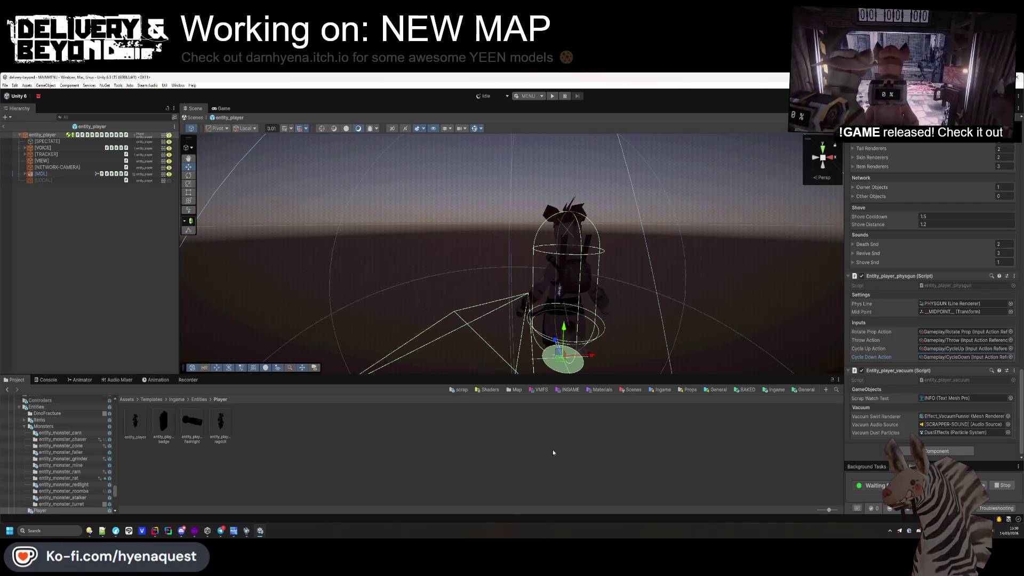
- Recheck entity_player's input assignments, then exit prefab mode back to the main menu scene
click(310, 458)
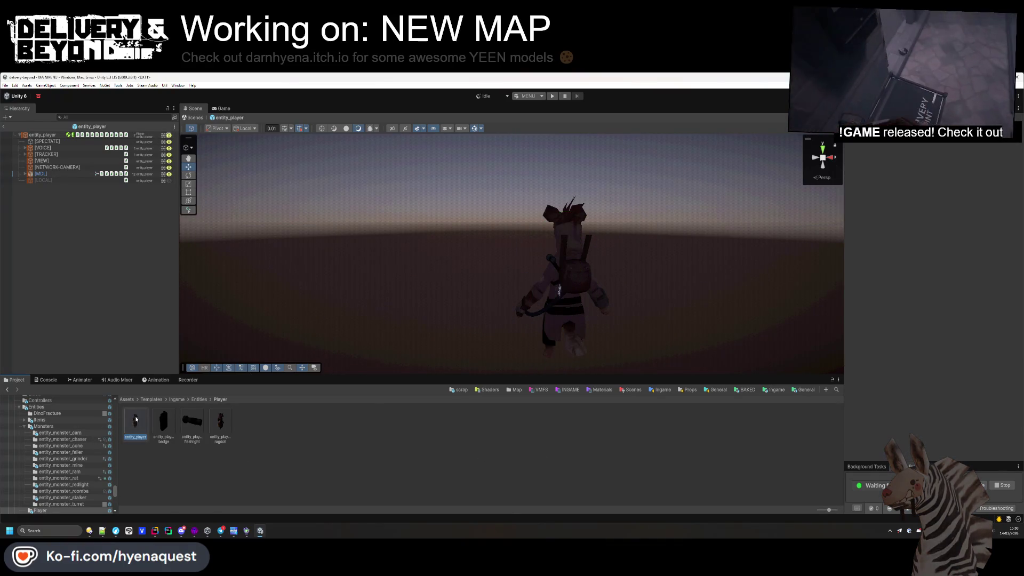
click(136, 419)
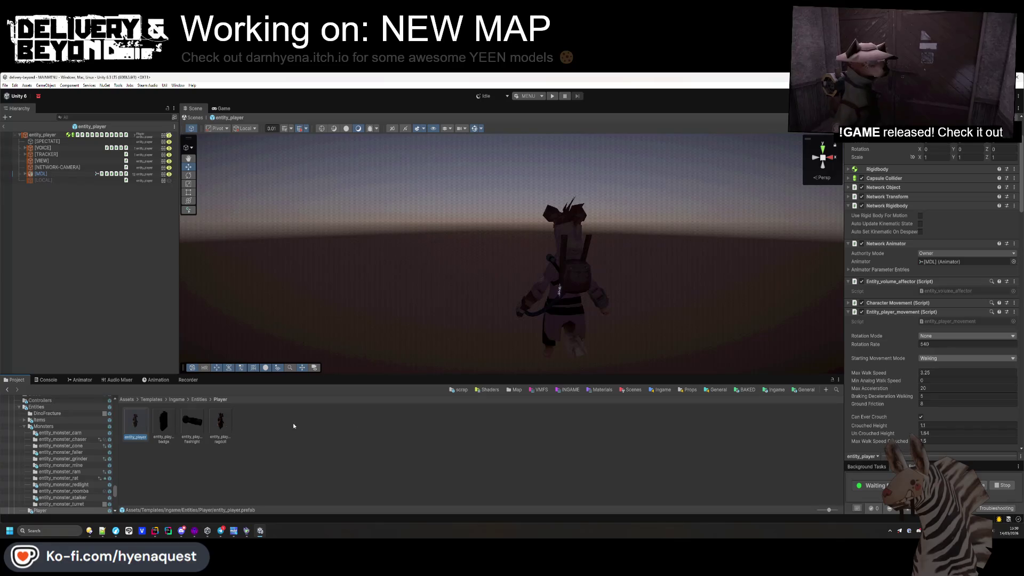
click(43, 135)
scroll(938, 316, down, 10)
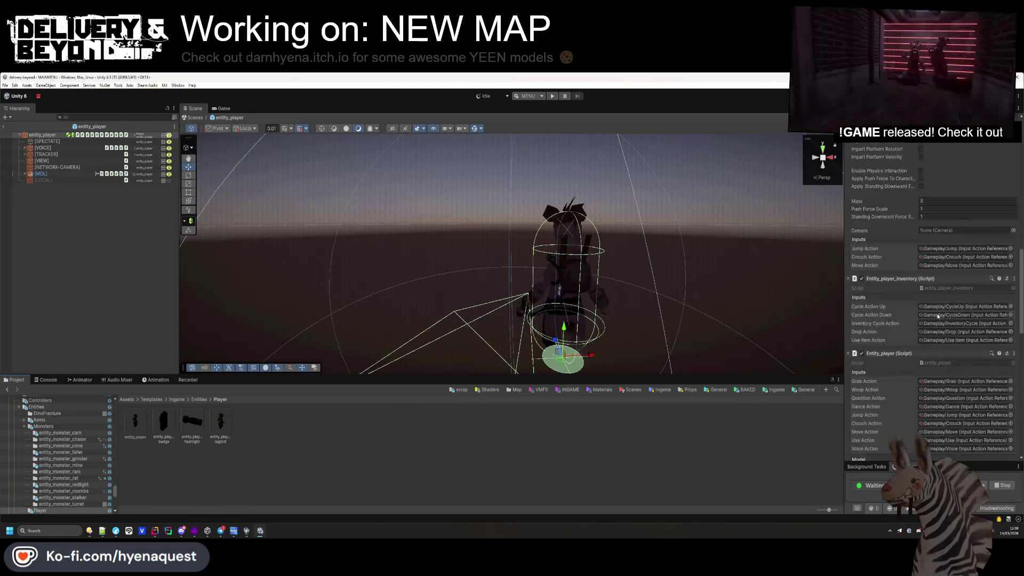
scroll(938, 316, down, 10)
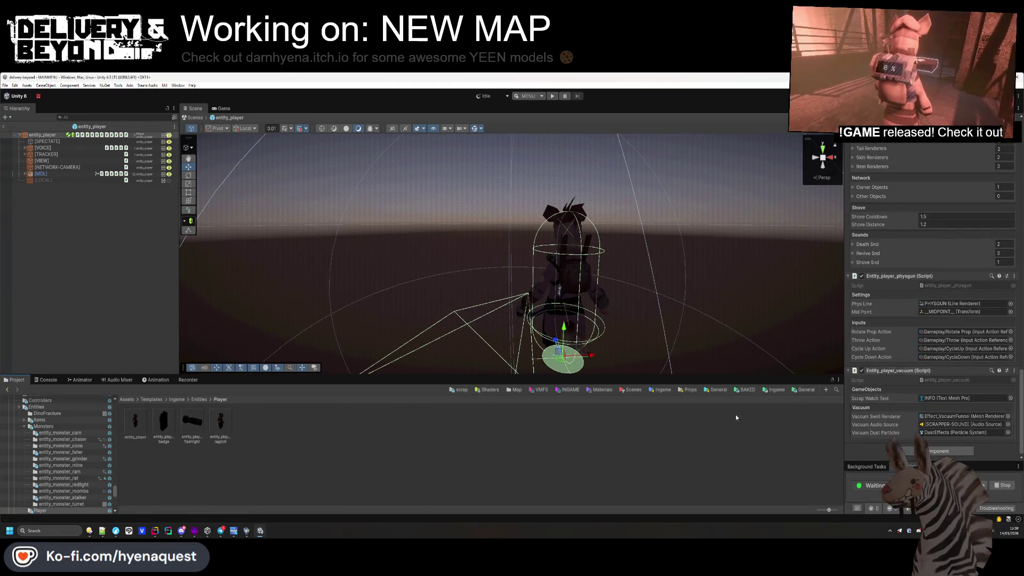
click(481, 411)
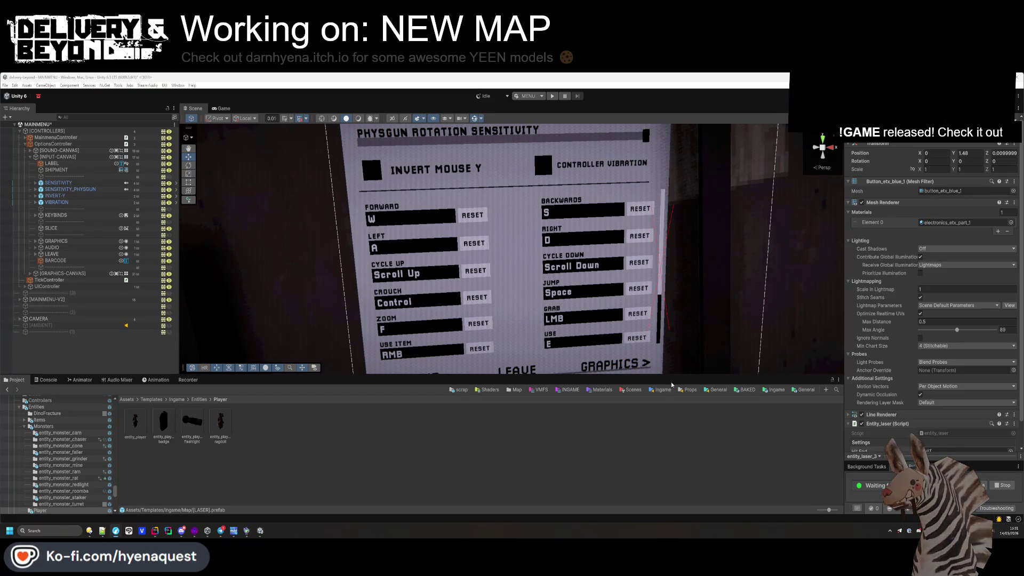
- Deselect everything and enter Play mode with Ctrl+P on the MAINMENU scene
click(772, 481)
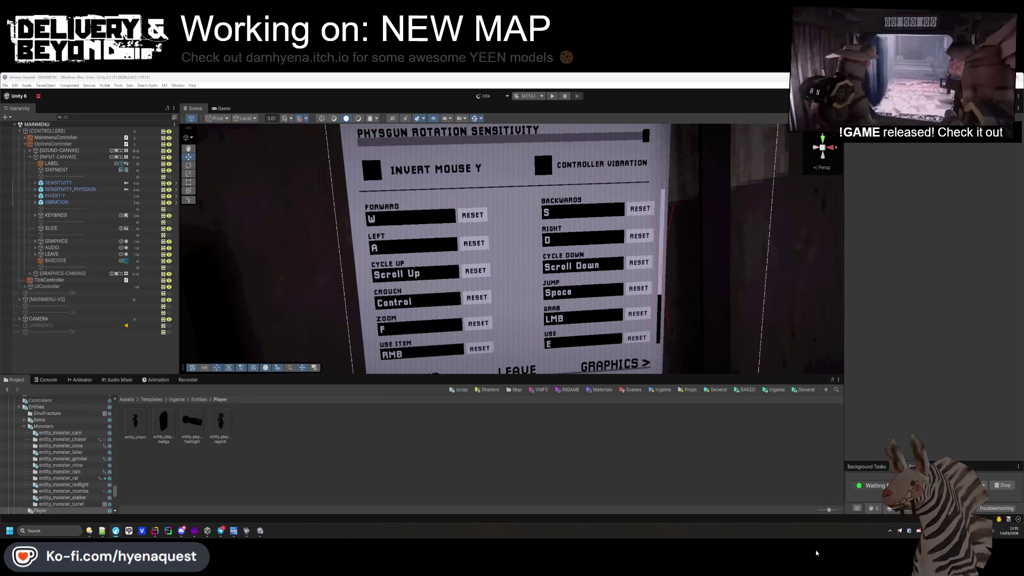
key(ctrl+p)
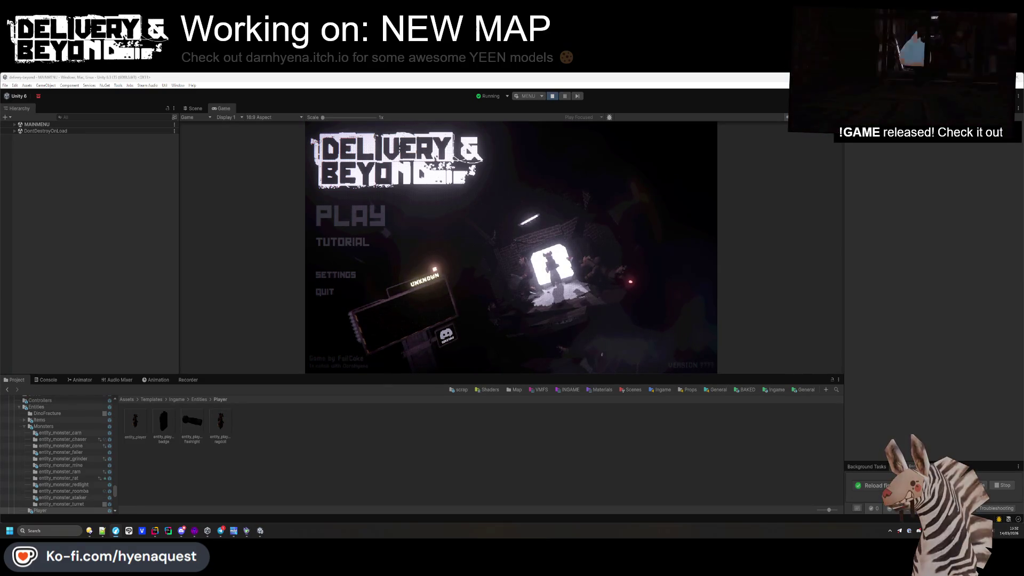
- Start the game from its main menu and go to the Input settings sheet, then switch to the browser
click(350, 216)
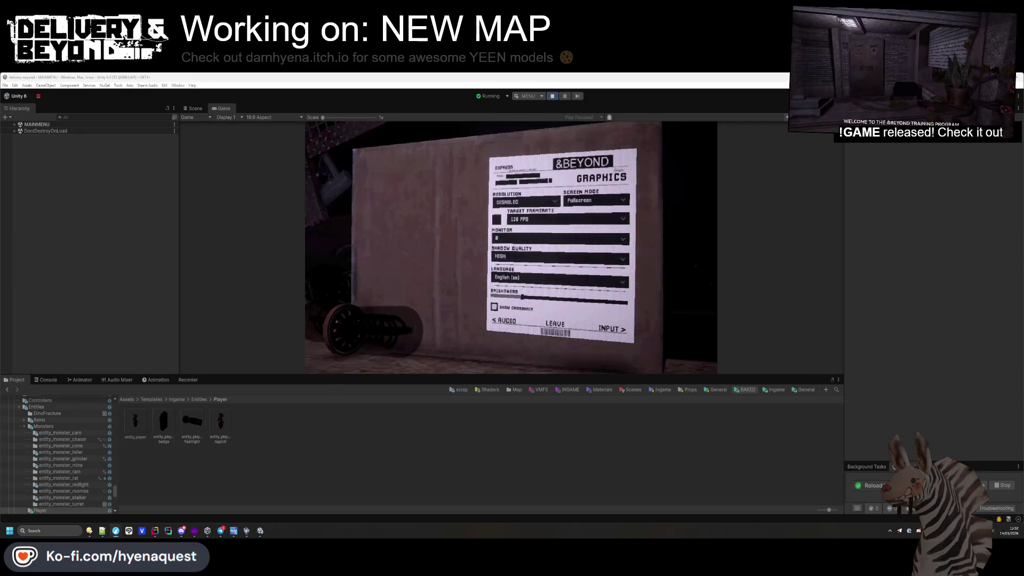
click(613, 329)
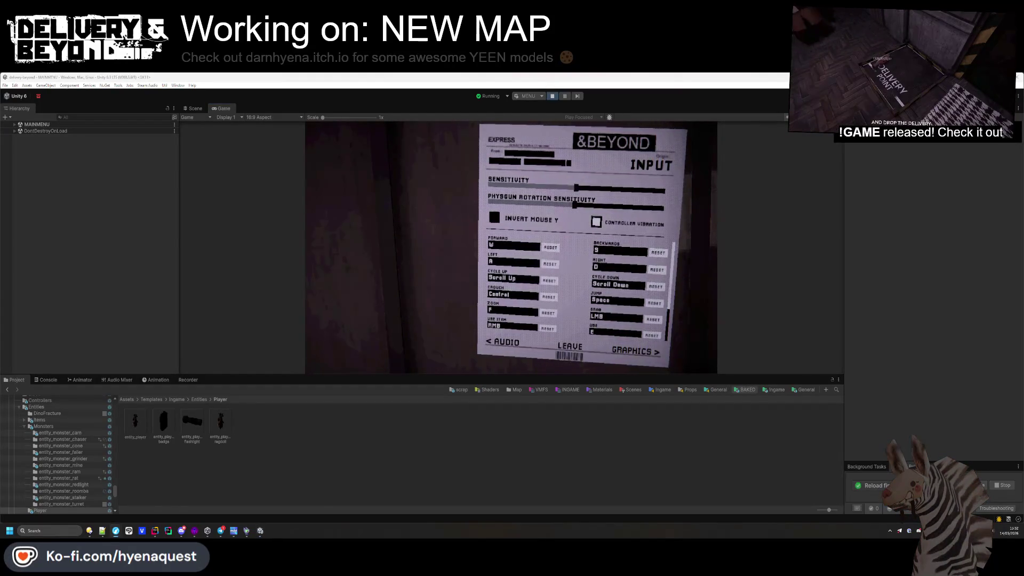
key(alt+Tab)
drag(714, 203, 560, 154)
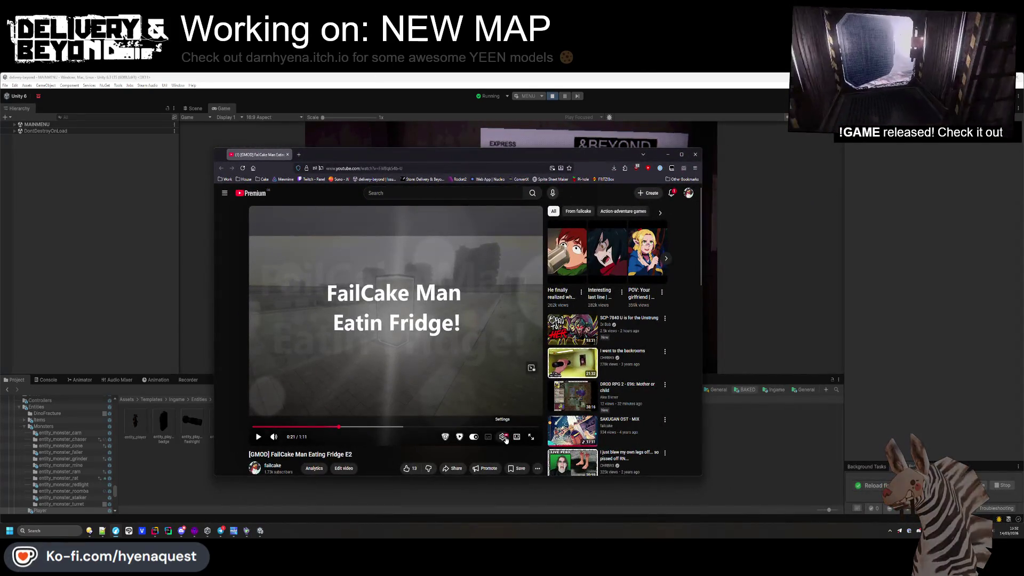
click(503, 437)
click(496, 408)
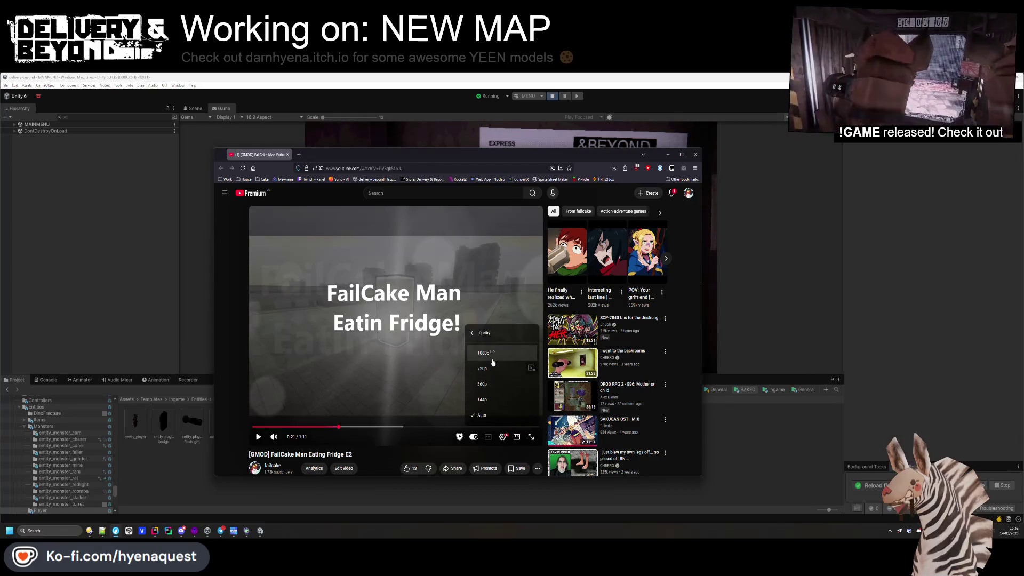
scroll(378, 453, down, 3)
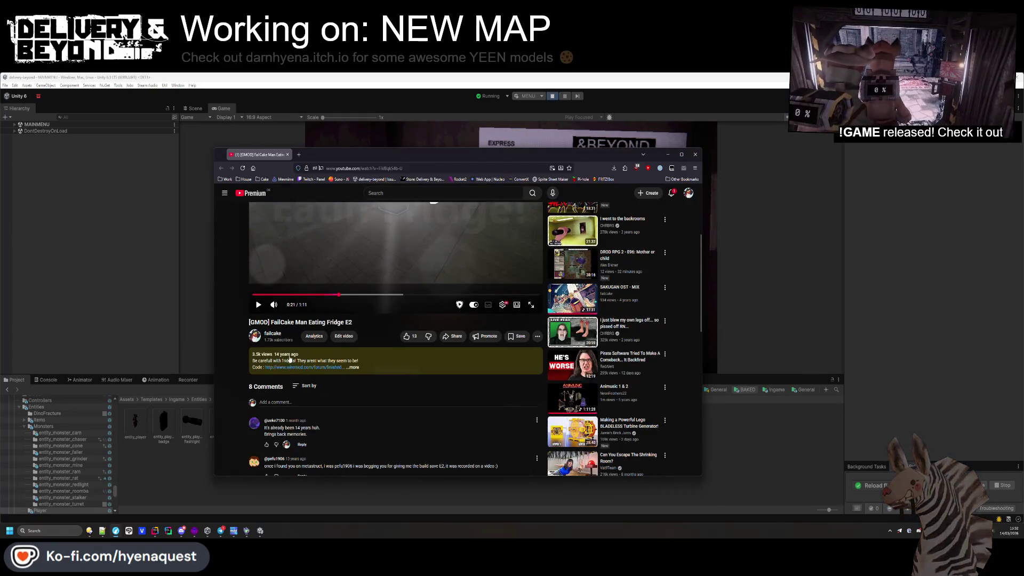
scroll(411, 424, up, 3)
key(space)
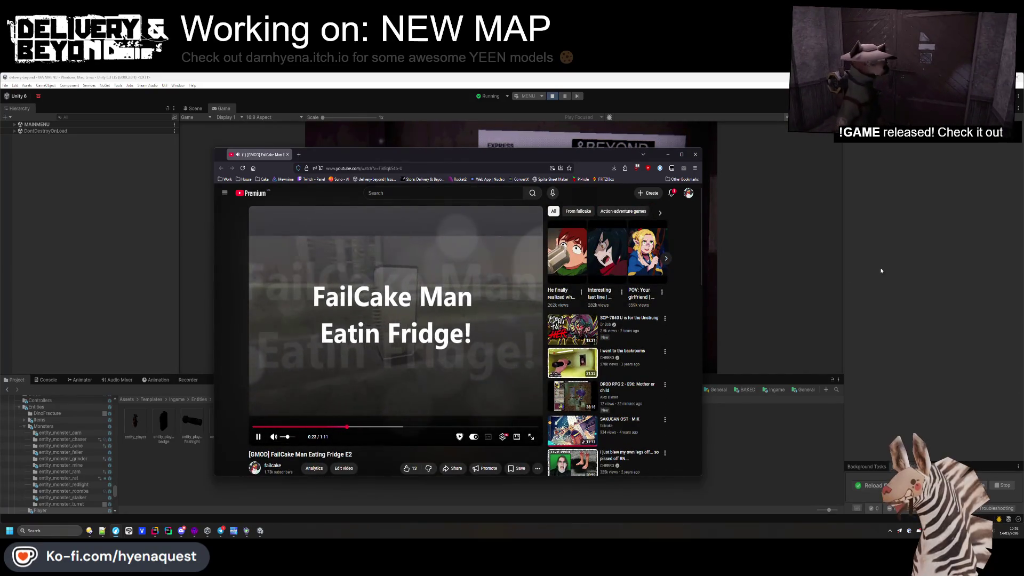
click(530, 439)
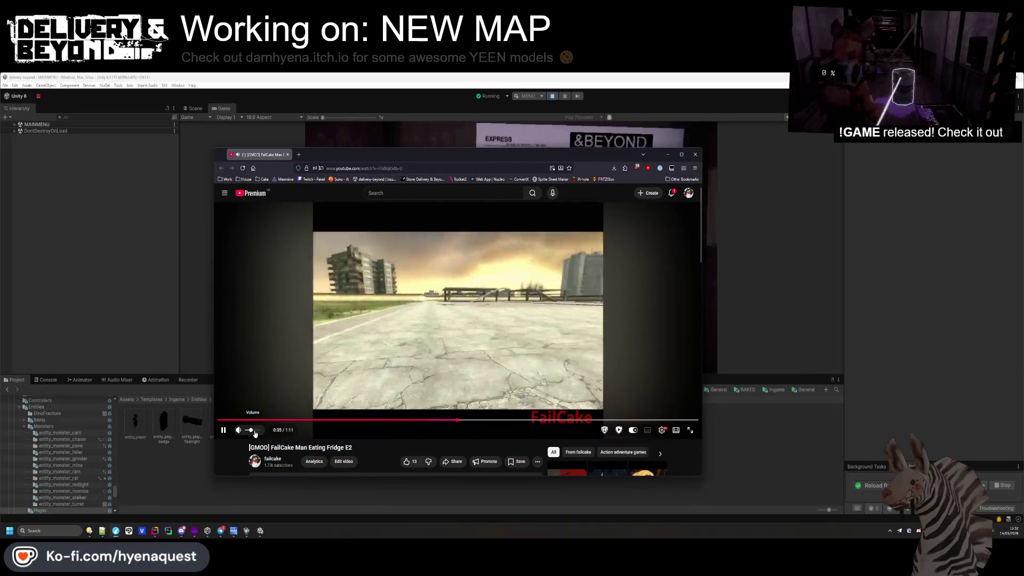
click(480, 307)
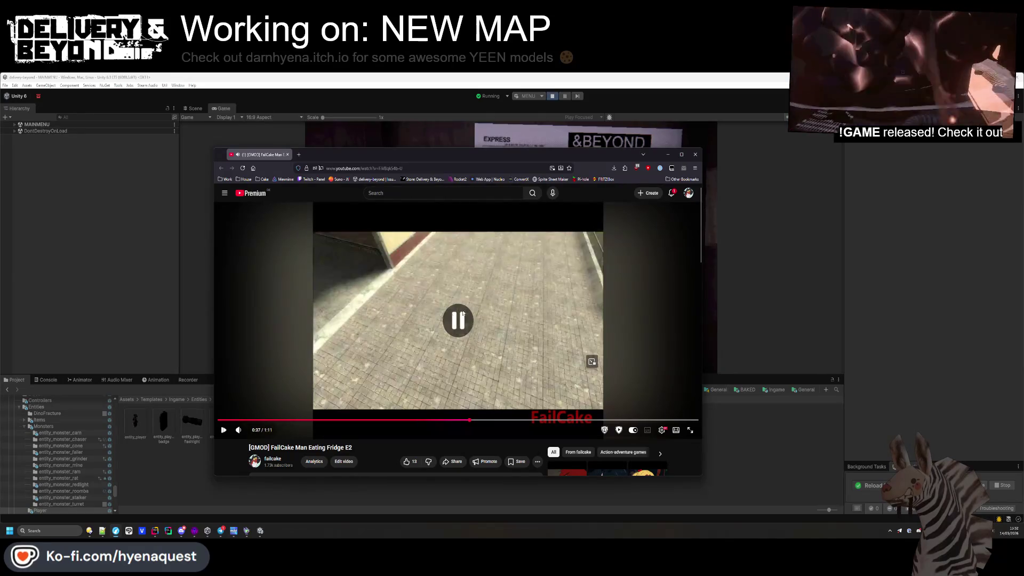
click(454, 313)
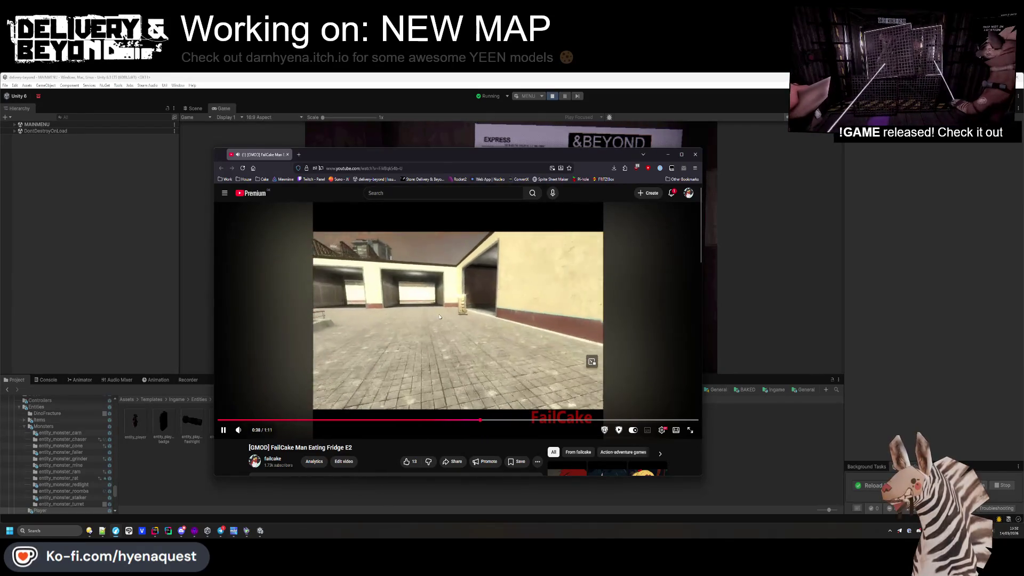
click(571, 319)
key(alt+Tab)
click(512, 276)
- Retry rebinding Cycle Up in the running game, reset it to default Scroll Up, and stop Play mode
scroll(514, 276, up, 1)
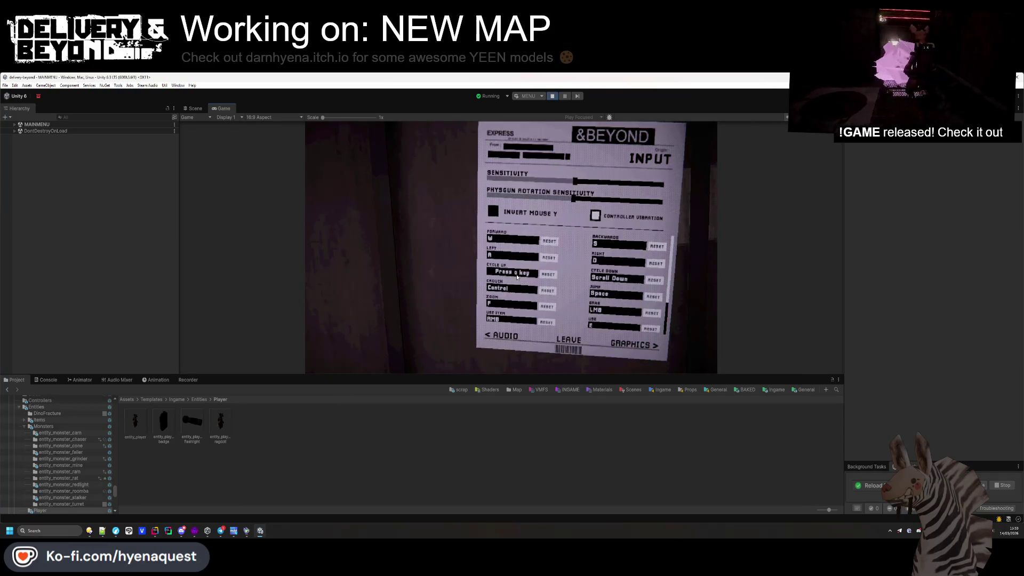
click(518, 277)
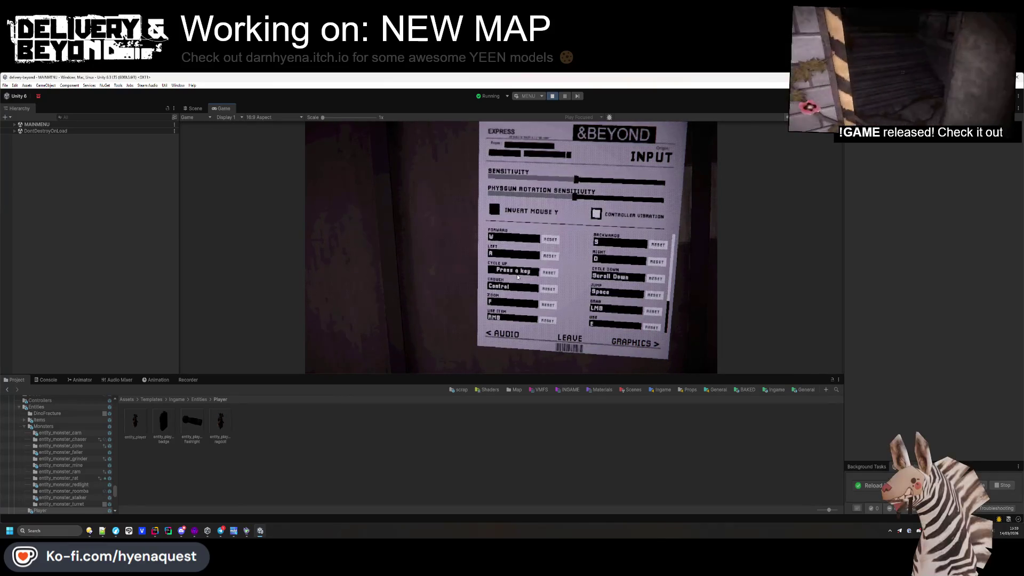
click(521, 271)
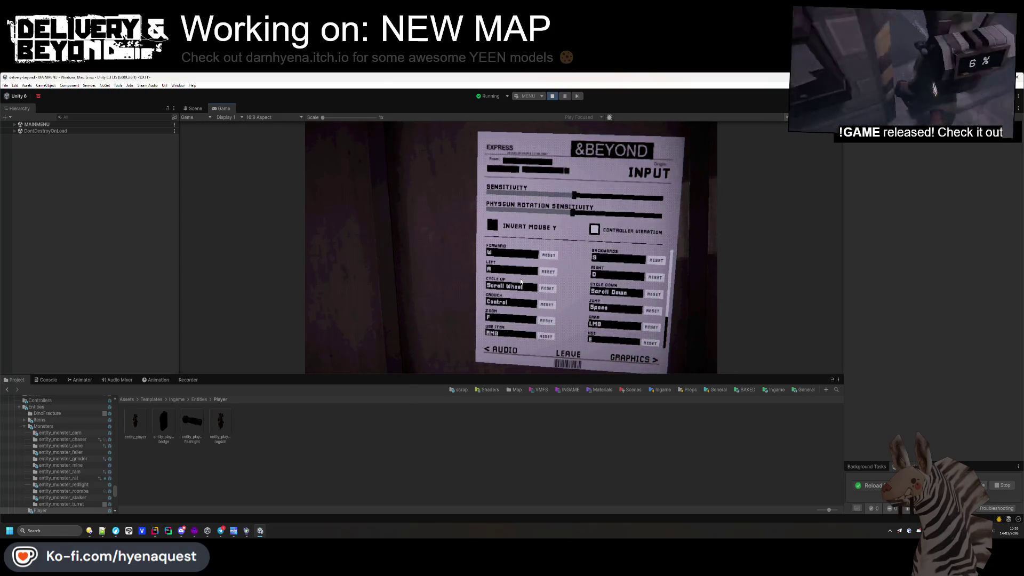
click(549, 290)
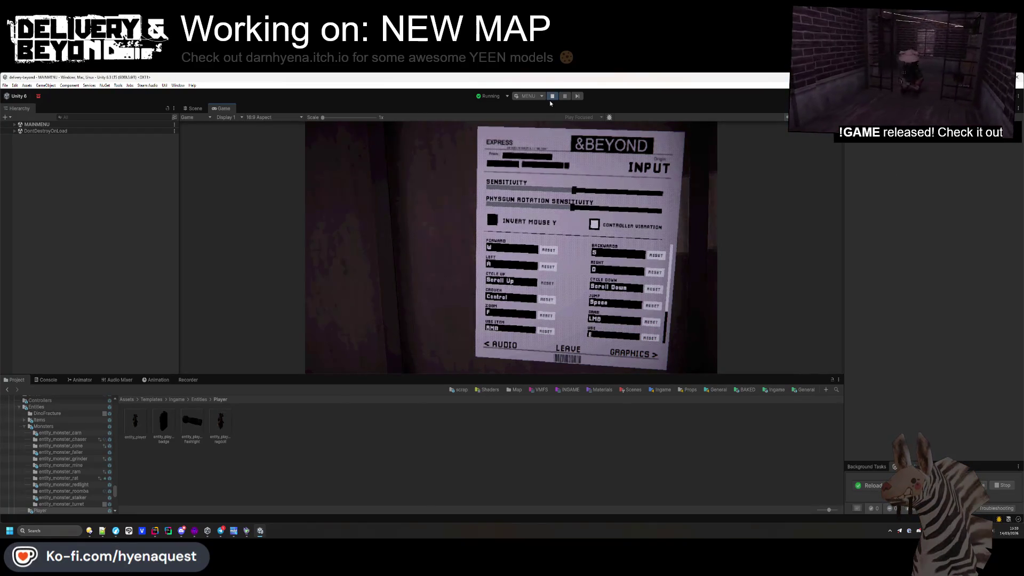
click(552, 97)
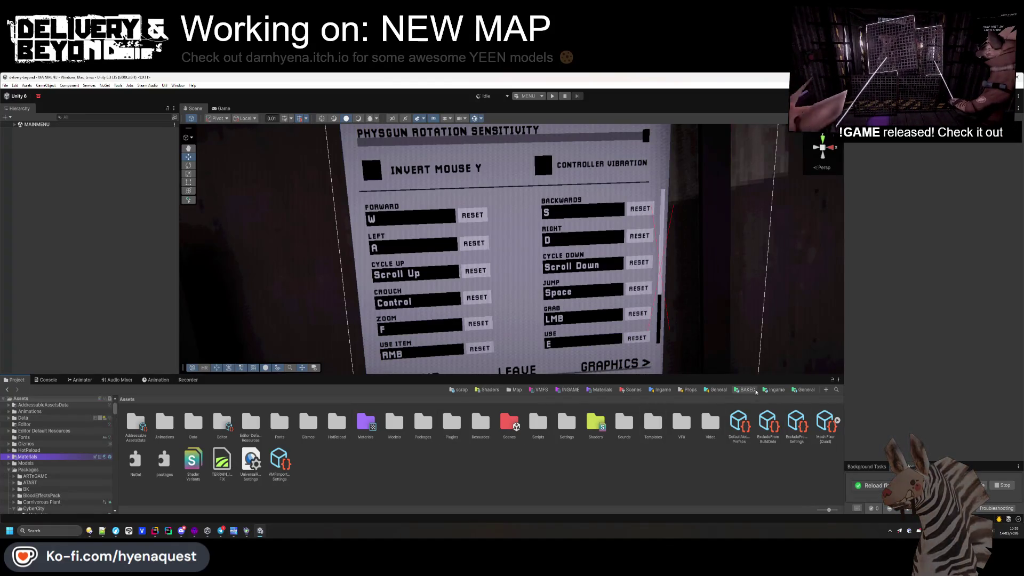
- Play-test the game once more from the Ingame templates folder, then stop it with Ctrl+P
click(773, 389)
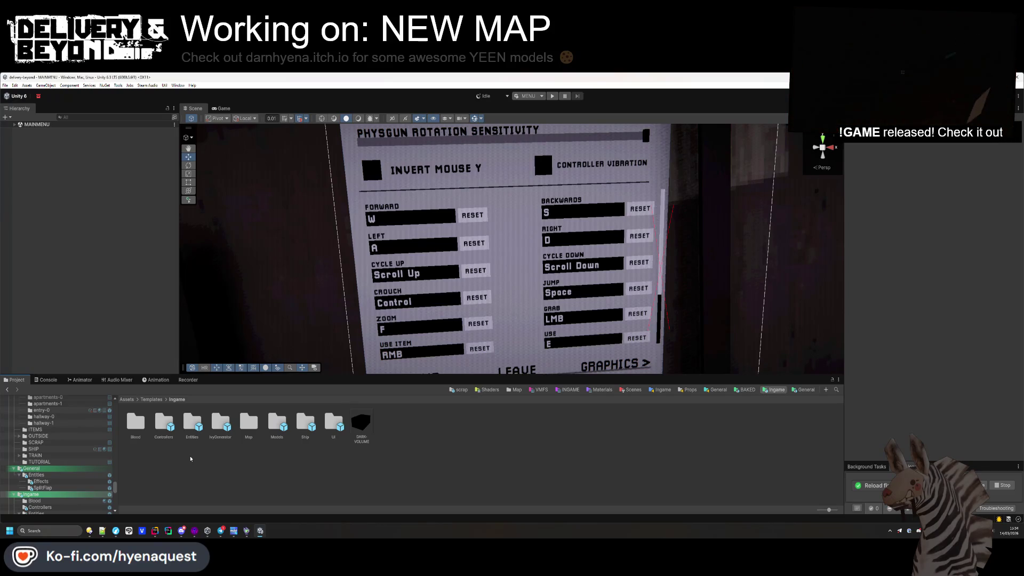
click(552, 96)
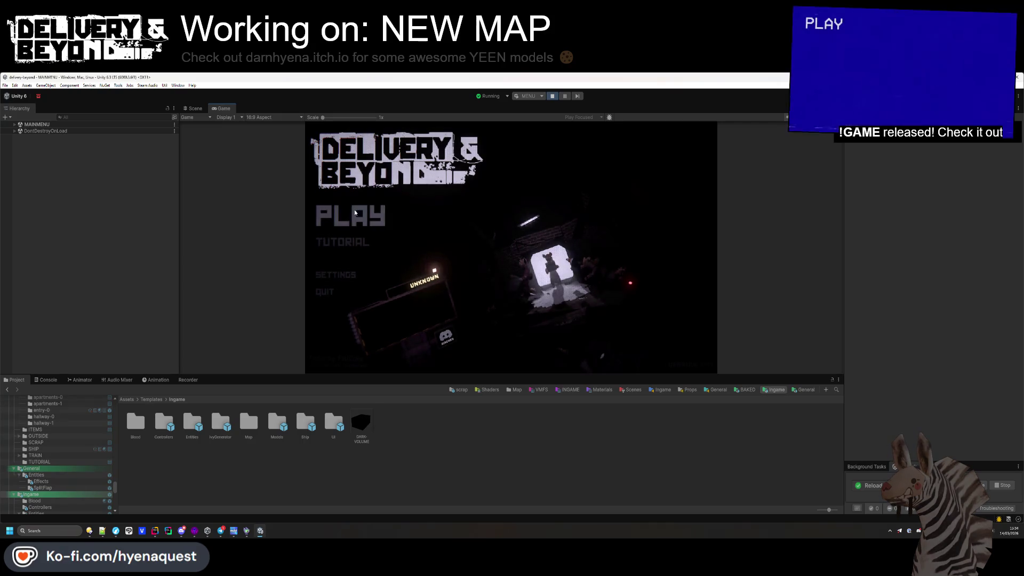
key(ctrl+p)
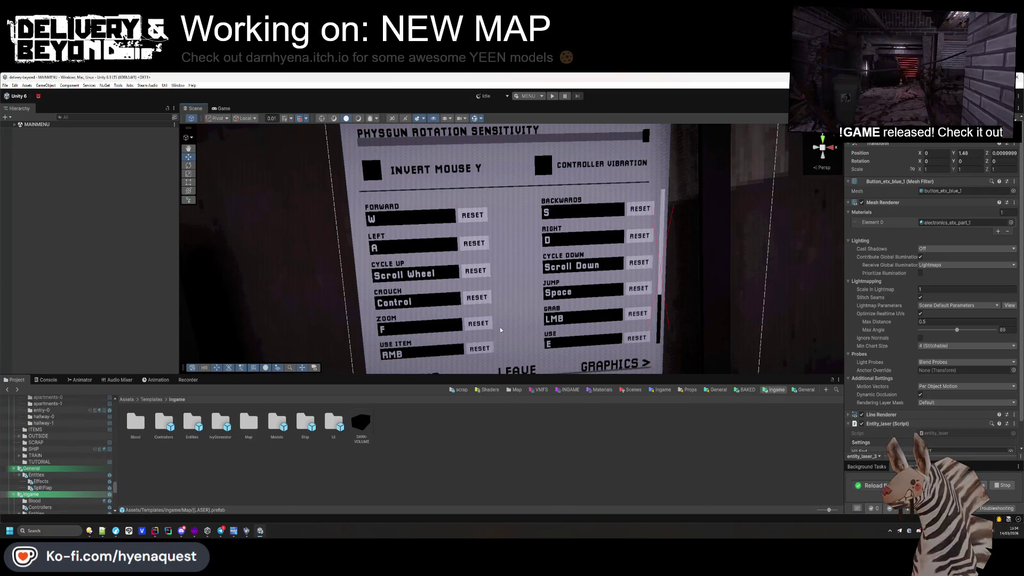
- From the REBIND-CYCLE-UP entry, open the Controls input actions asset in the editor
click(391, 275)
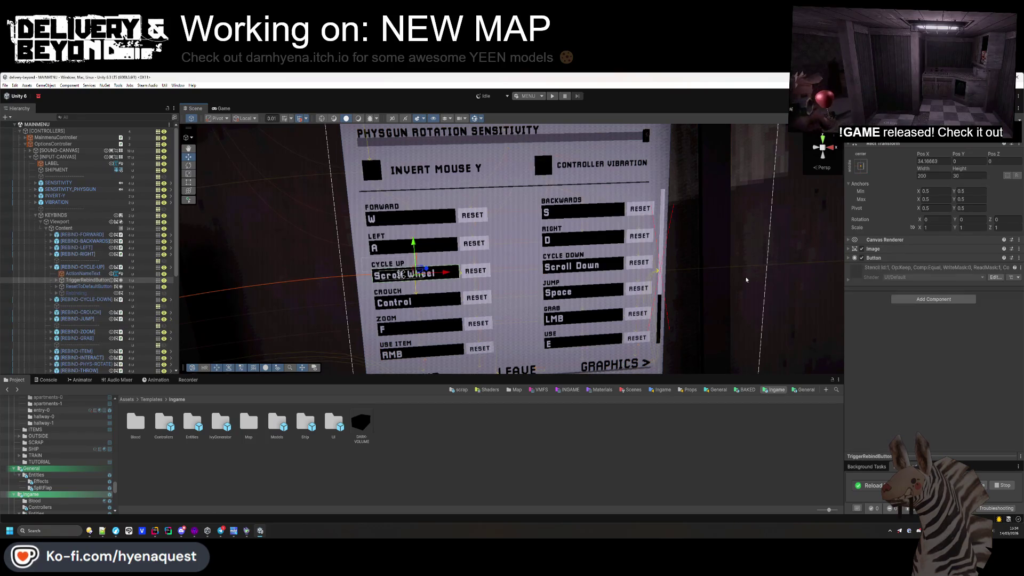
click(85, 267)
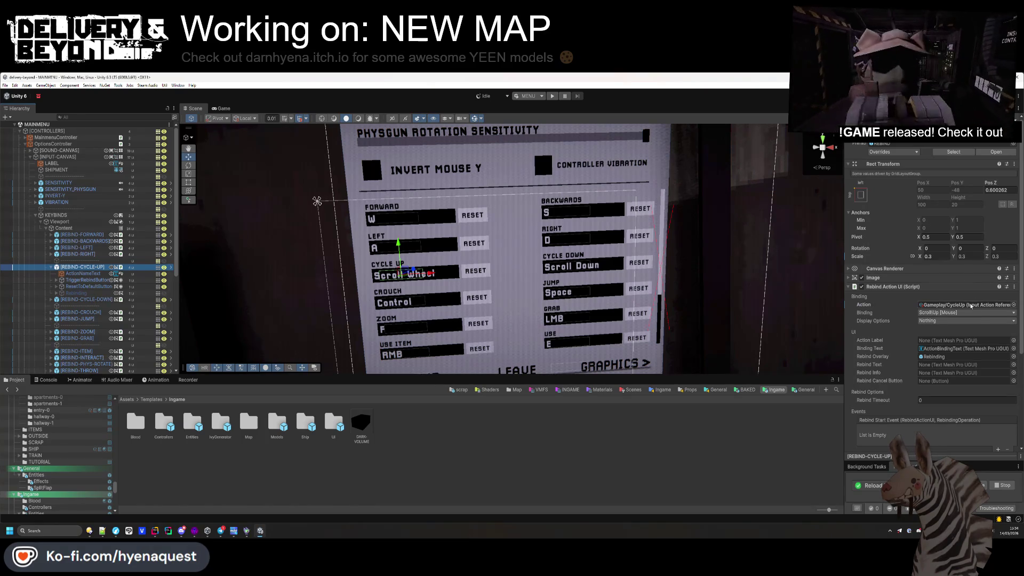
click(970, 305)
double_click(367, 423)
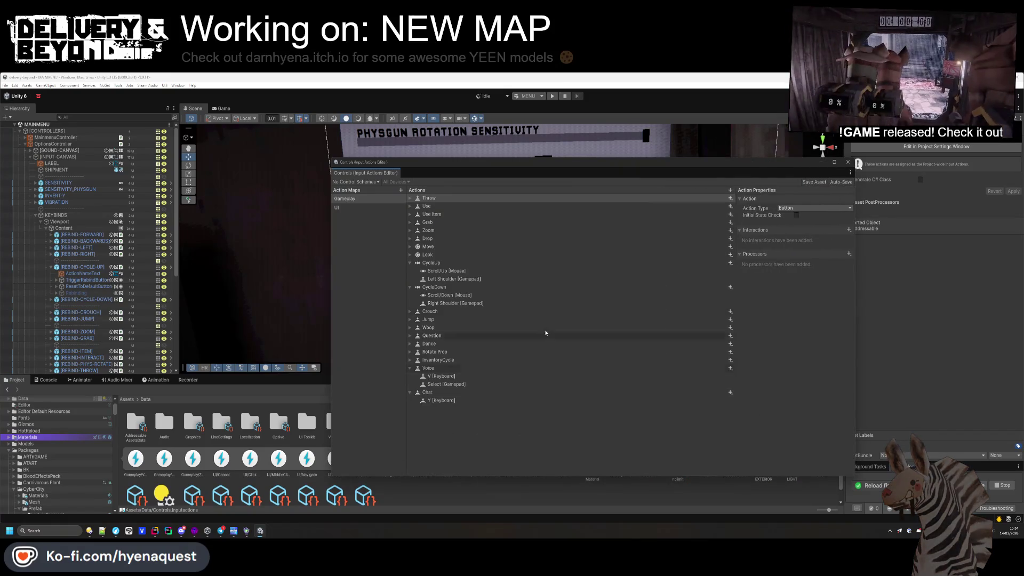
- Delete the CycleDown action and the Scroll/Up mouse binding, trimming CycleUp's name toward Cycle
click(425, 266)
click(430, 287)
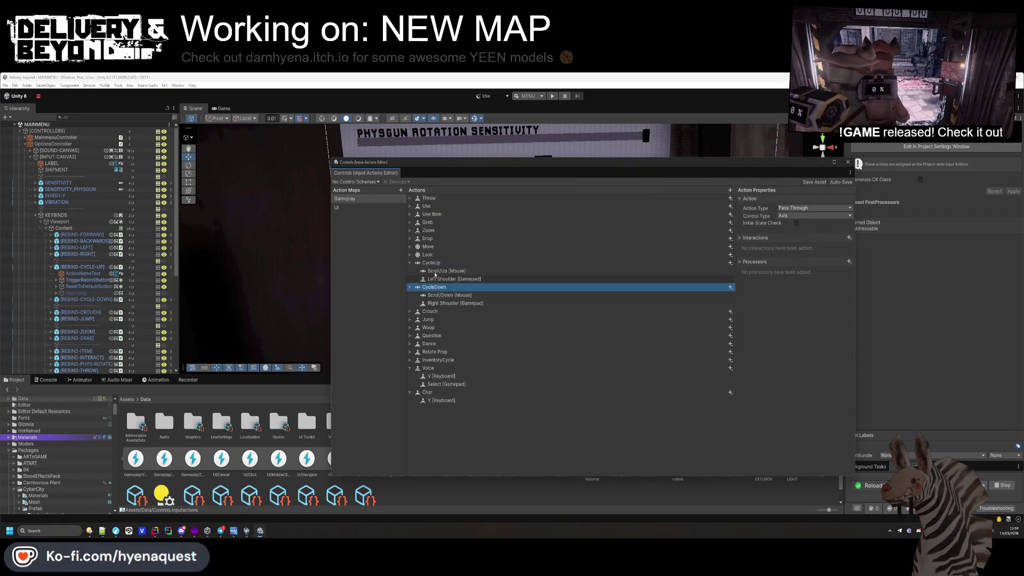
key(Delete)
key(BackSpace)
key(BackSpace)
key(BackSpace)
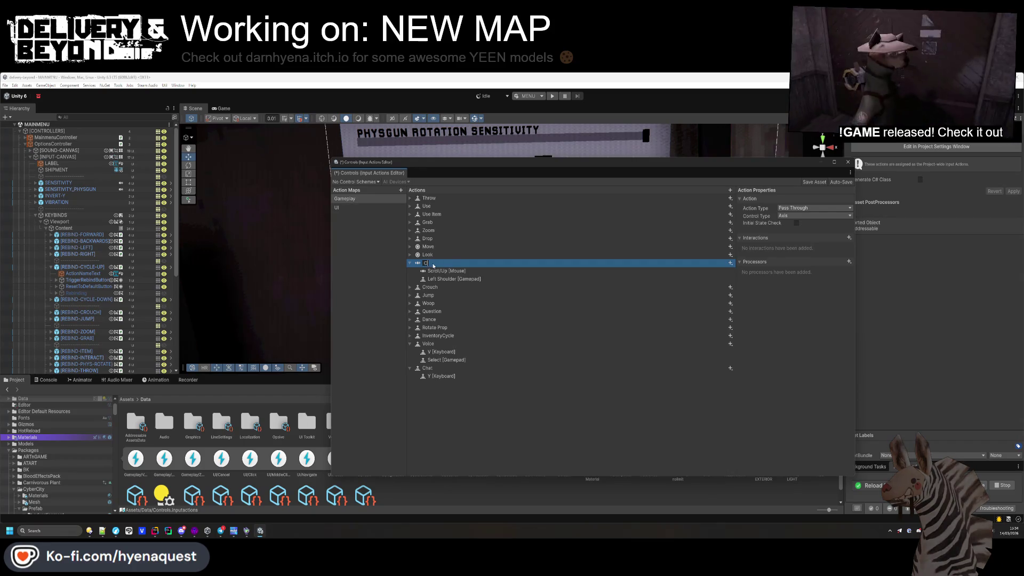
click(436, 270)
key(Delete)
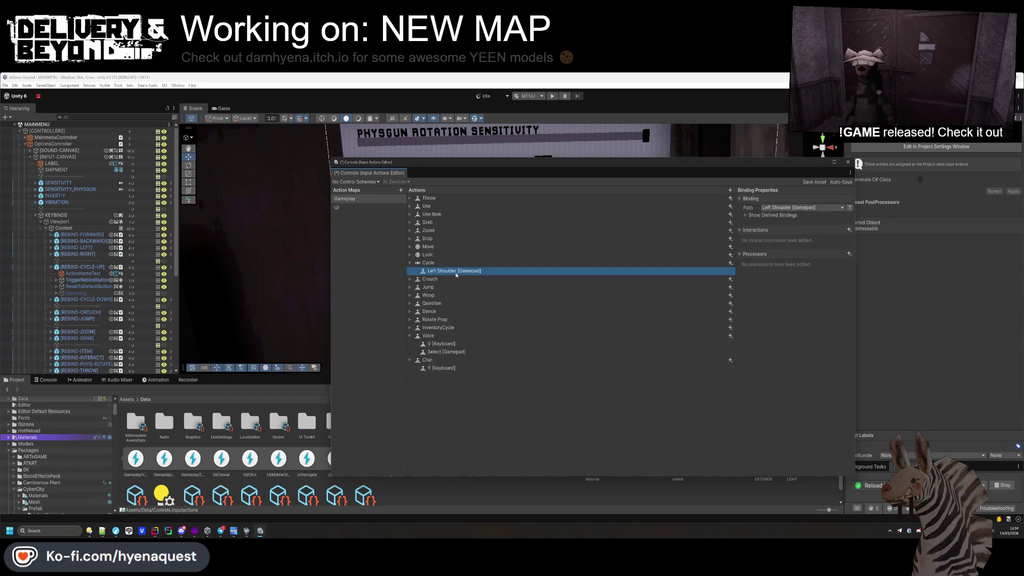
- Make Cycle a Vector 2 action and add an Up/Down/Left/Right composite to it
click(560, 262)
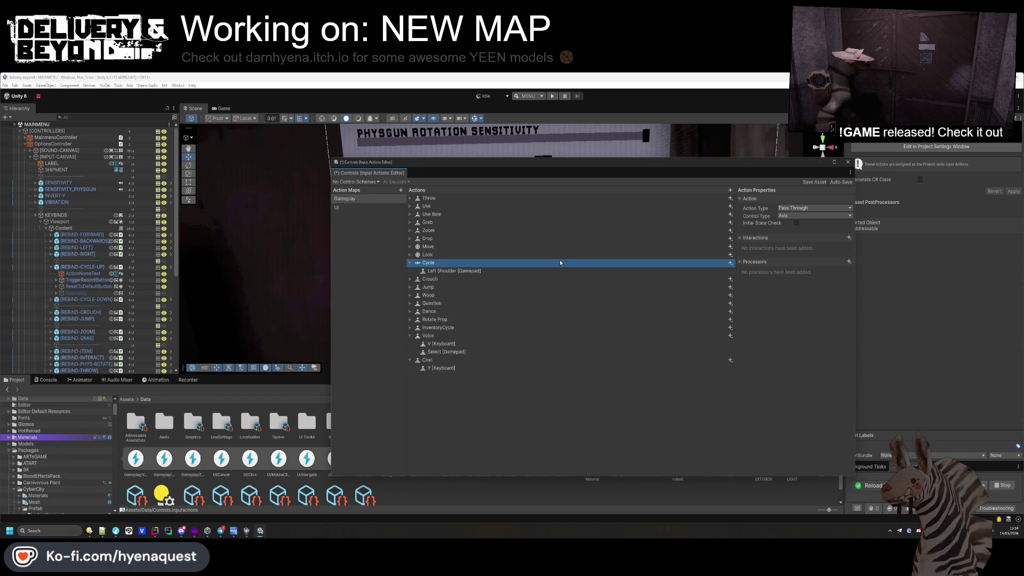
click(812, 208)
click(838, 216)
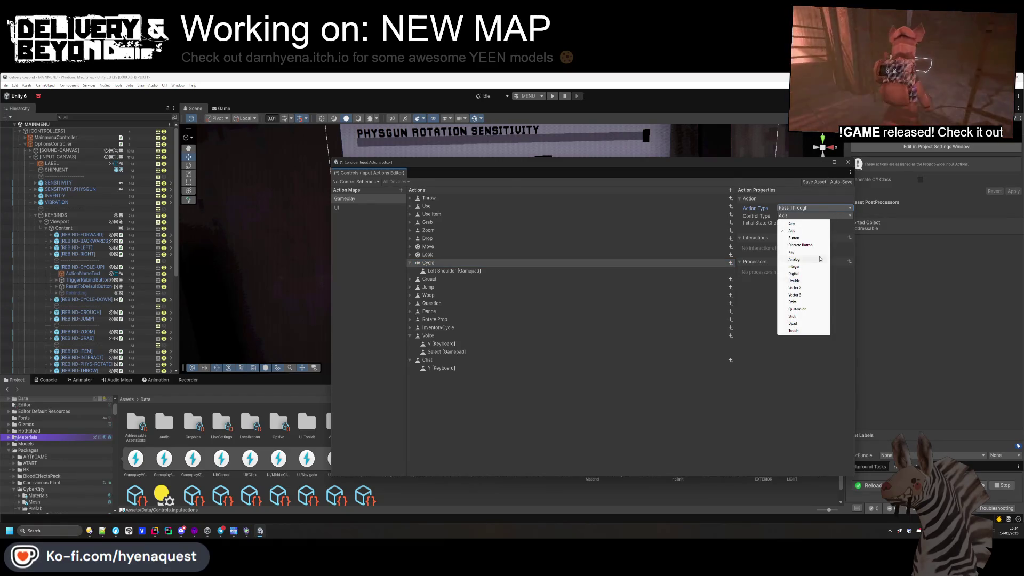
click(810, 288)
click(730, 263)
click(749, 275)
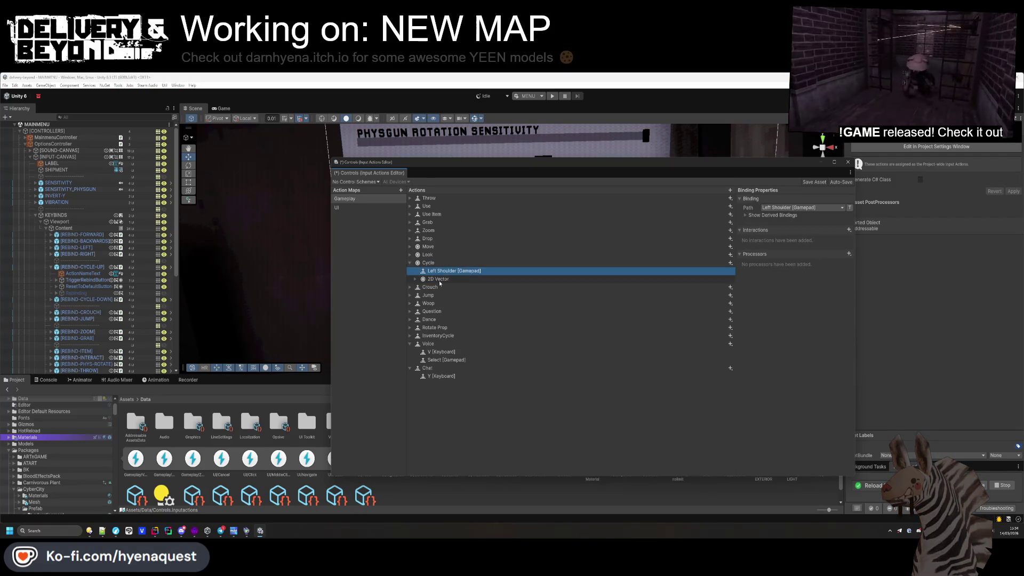
- Abandon the composite, undo back to the Scroll/Up mouse binding, and delete the CycleUp action
click(441, 279)
click(772, 207)
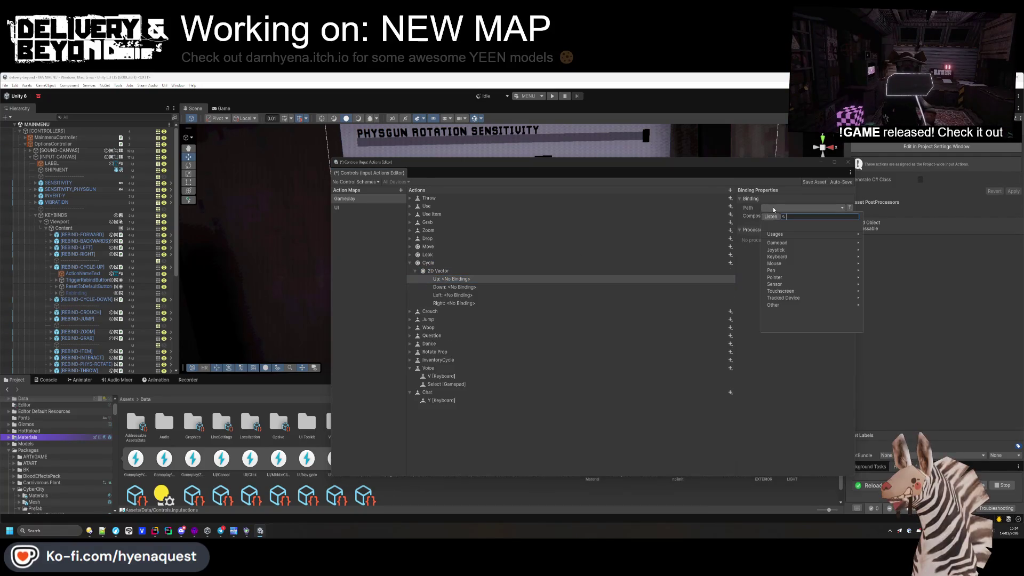
text(righ)
key(BackSpace)
key(BackSpace)
key(BackSpace)
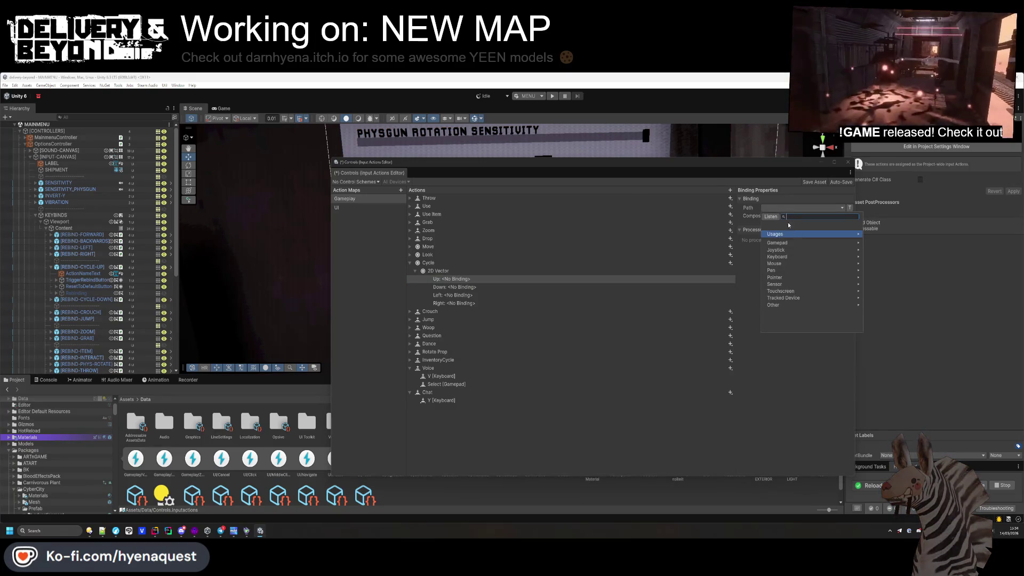
key(Escape)
key(ctrl+z)
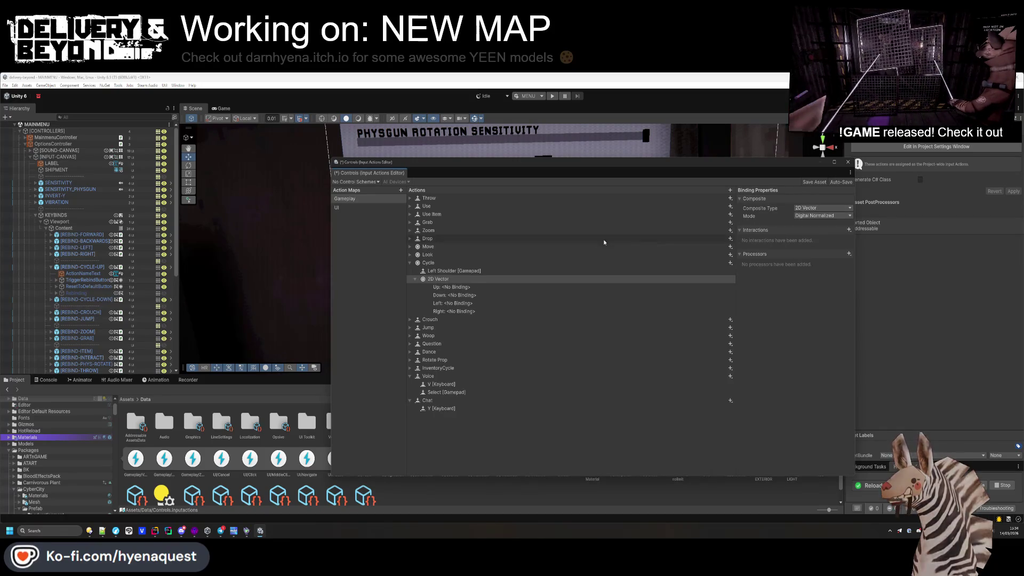
key(ctrl+z)
click(436, 271)
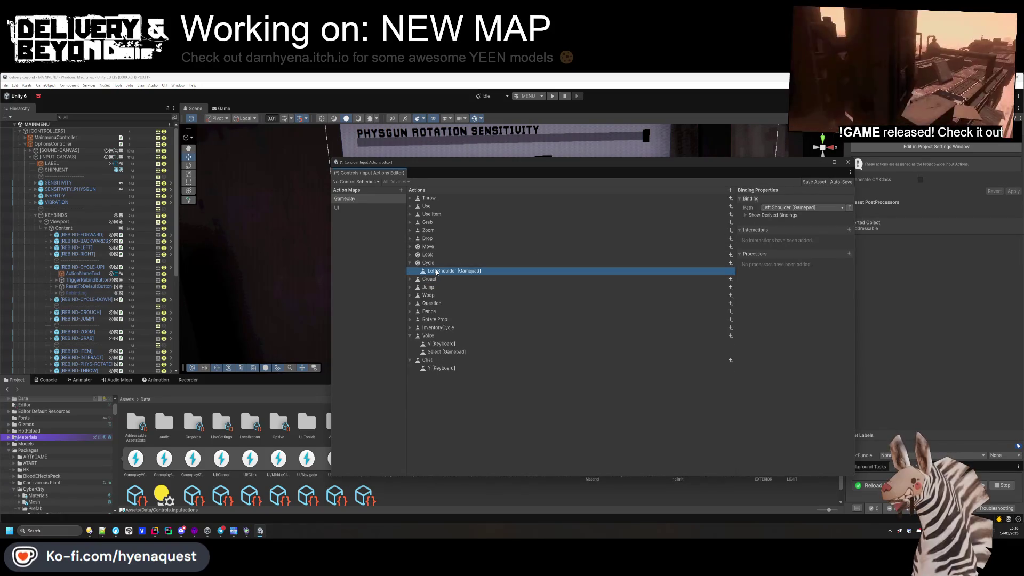
key(ctrl+z)
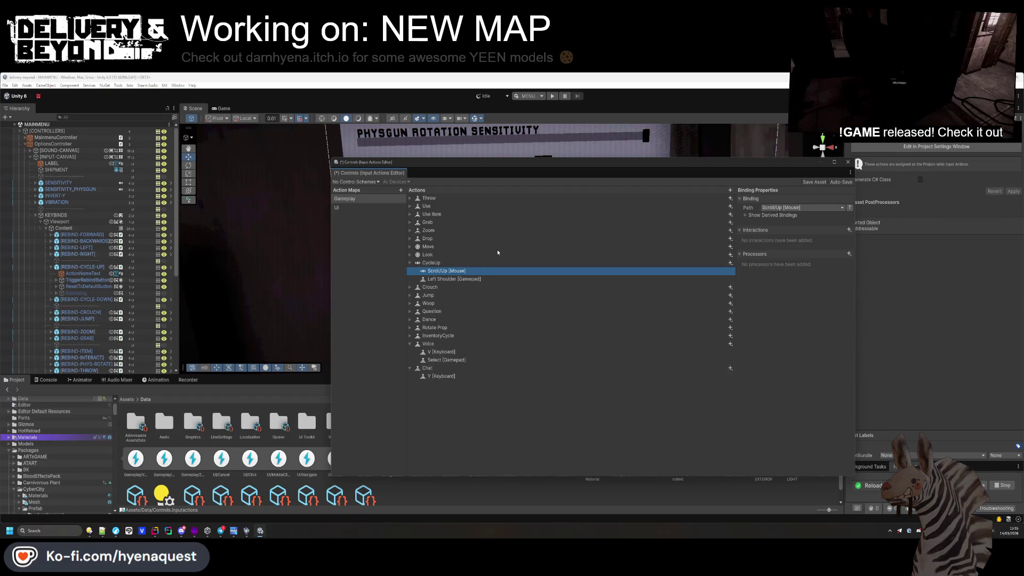
click(622, 263)
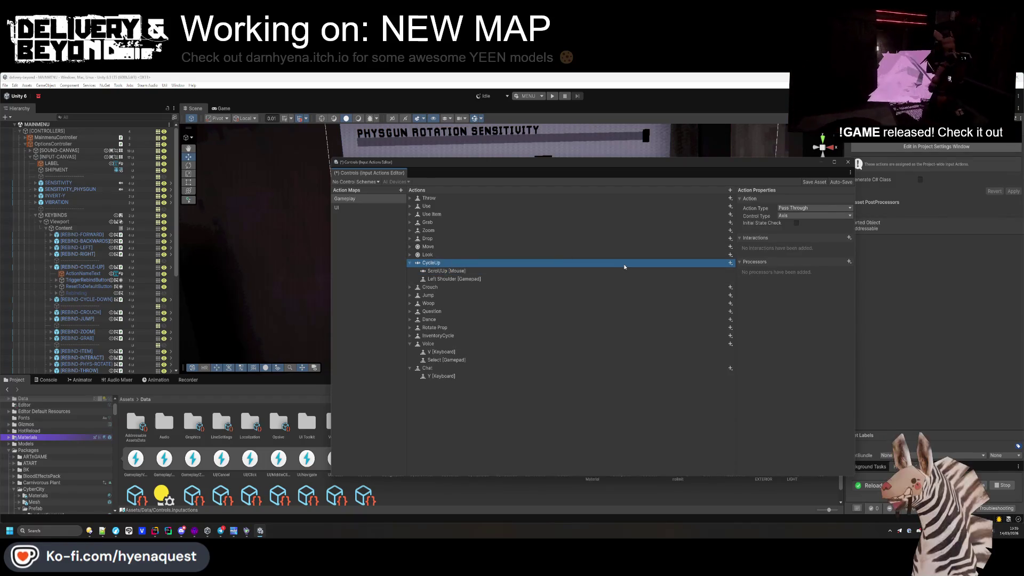
key(Delete)
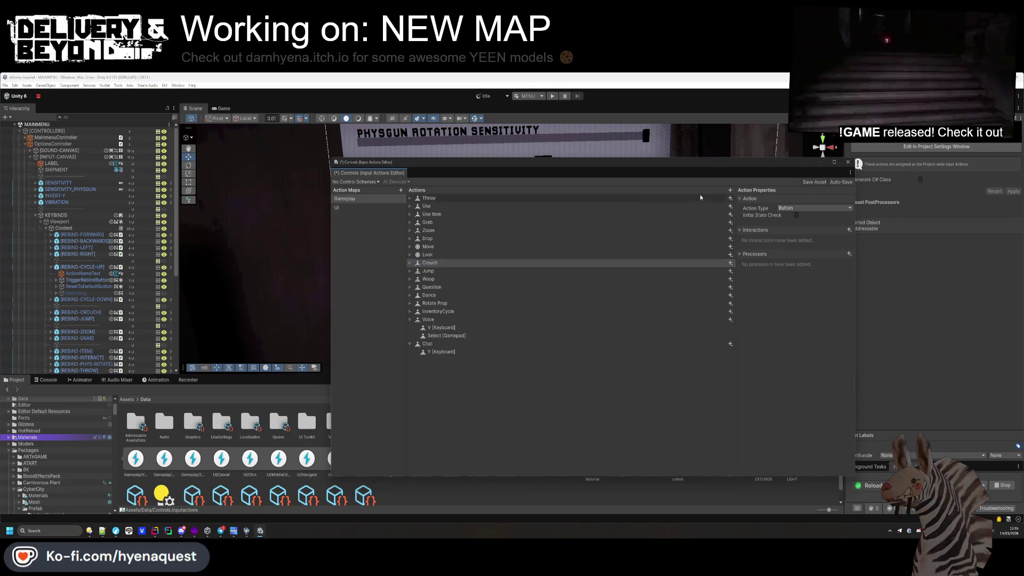
- Add a Cycle action after Look with Pass Through action type and Vector 2 control type
click(730, 190)
text(ycle)
key(Return)
drag(429, 360, 427, 262)
click(796, 209)
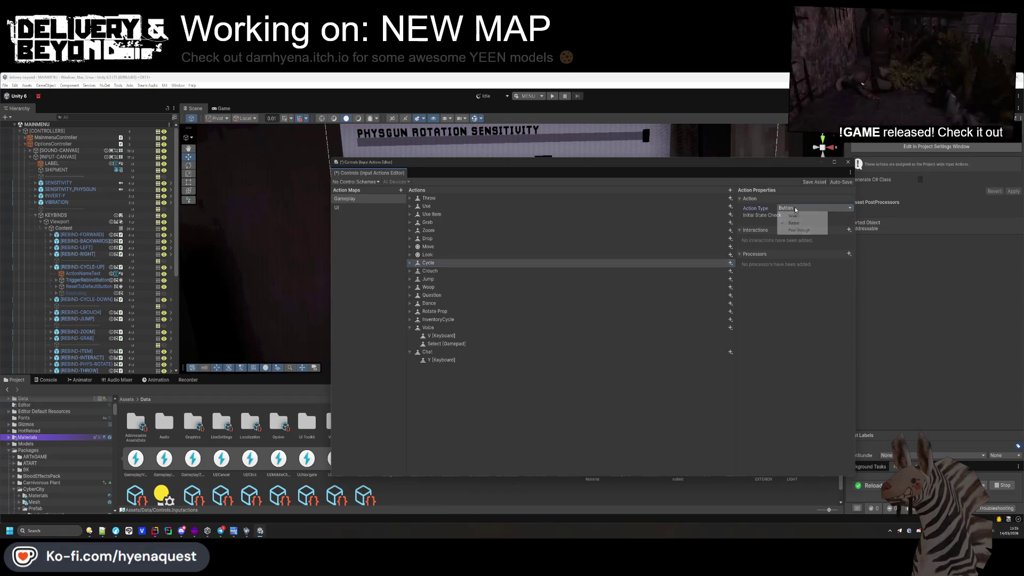
click(797, 229)
click(797, 215)
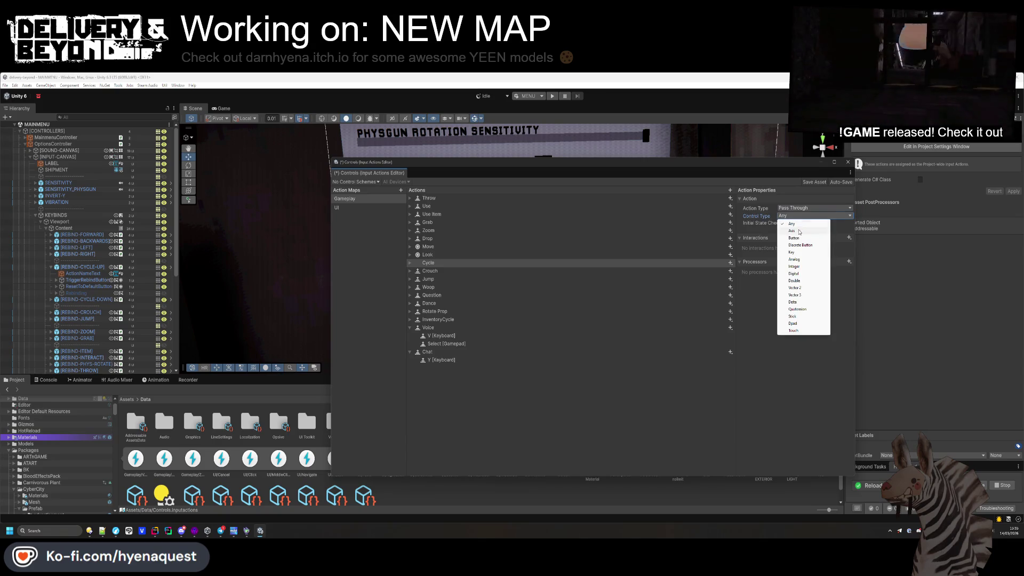
click(795, 288)
click(423, 264)
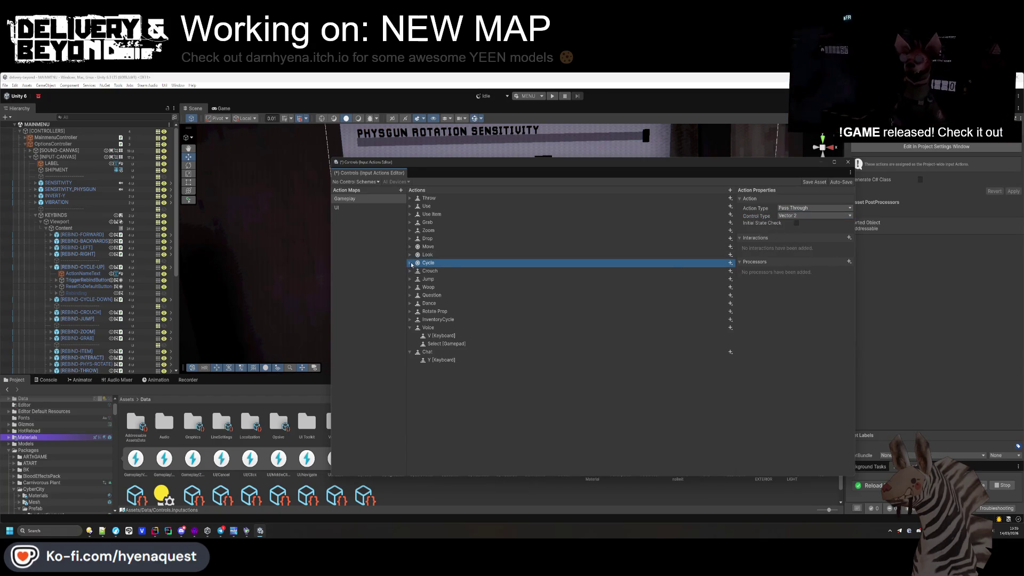
- Add an Up/Down/Left/Right composite to Cycle bound to the left and right gamepad shoulders
click(730, 263)
click(505, 279)
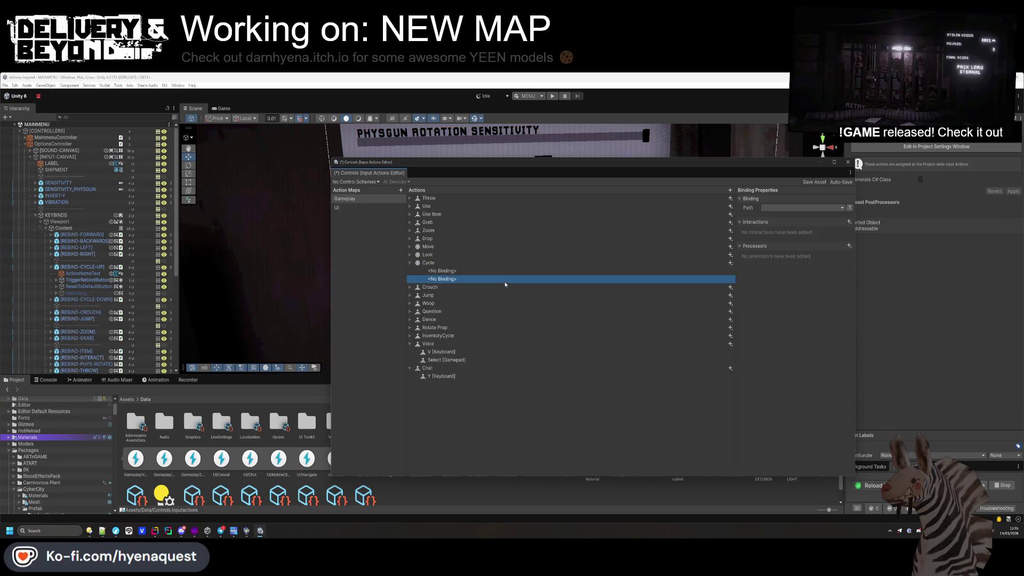
click(730, 263)
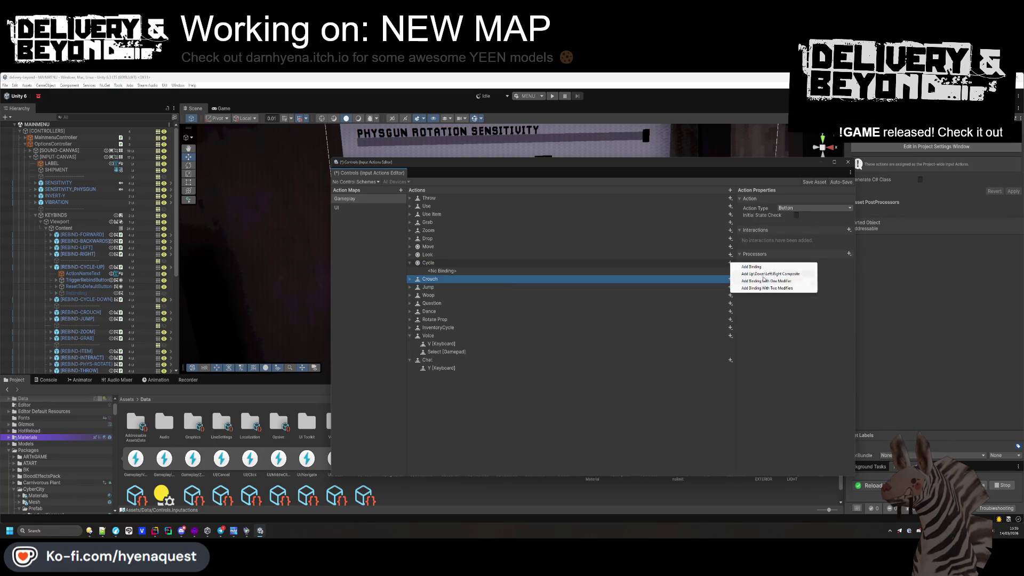
click(770, 274)
click(415, 272)
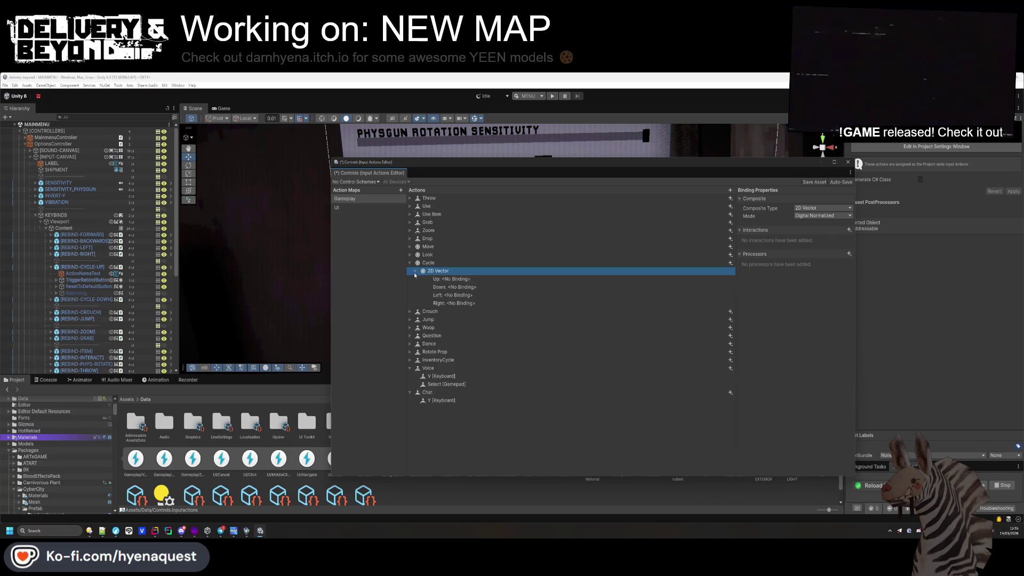
click(444, 279)
click(811, 207)
text(left shou)
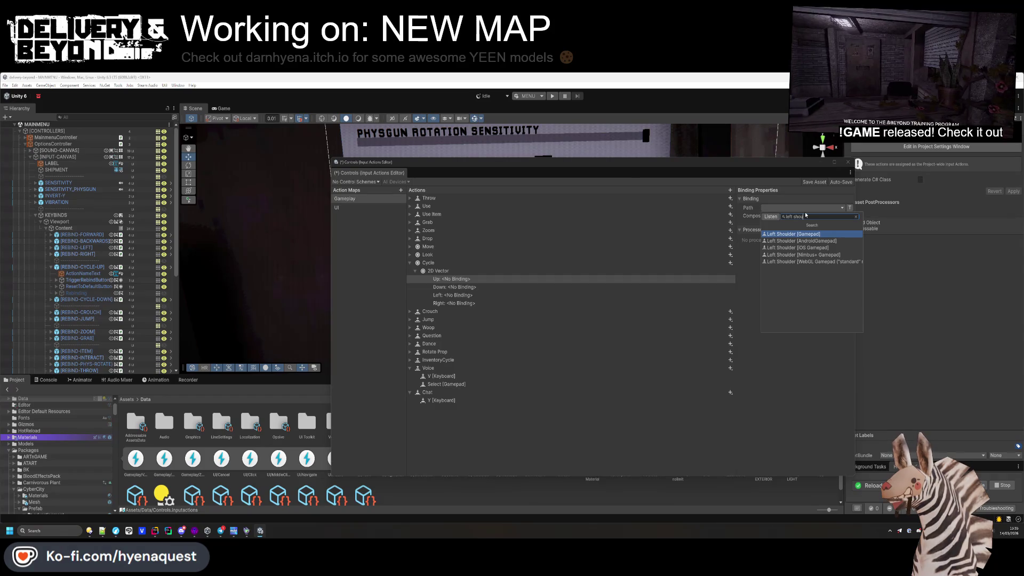
click(794, 234)
click(485, 288)
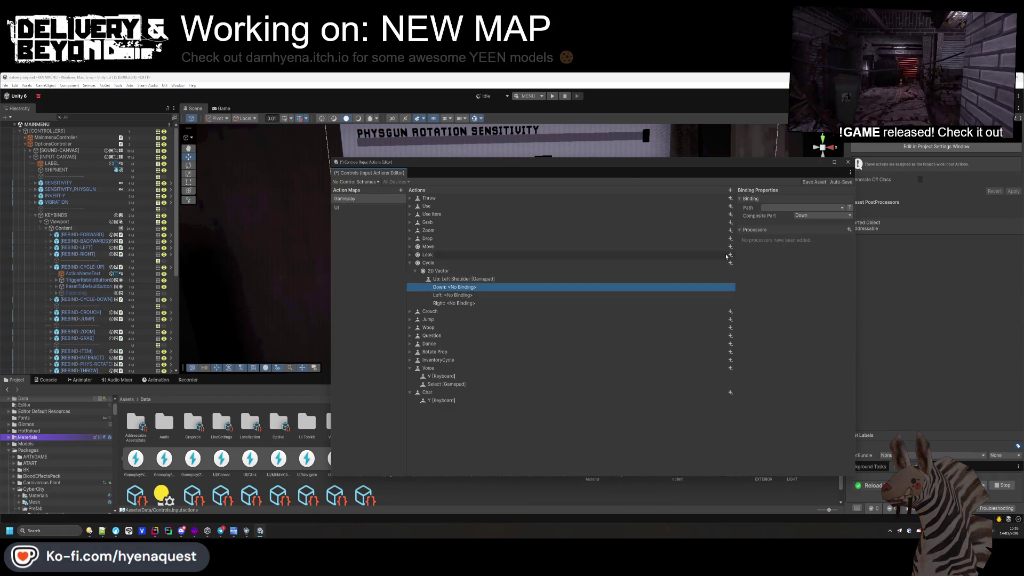
click(772, 207)
text(right should)
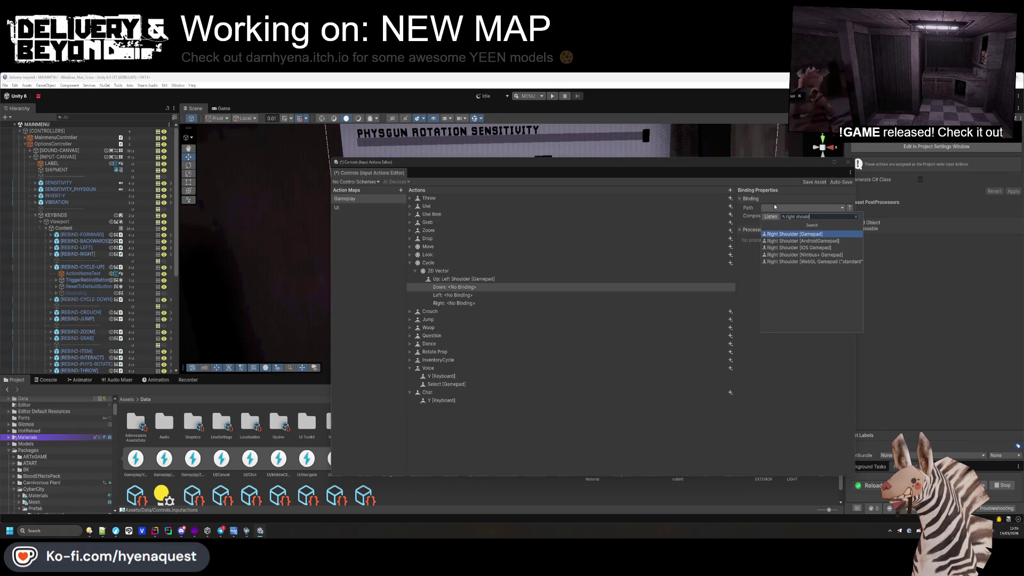
click(795, 234)
- Add another 2D Vector composite with Up on Scroll/Up [Mouse] and Down on Scroll/Down [Mouse]
click(436, 263)
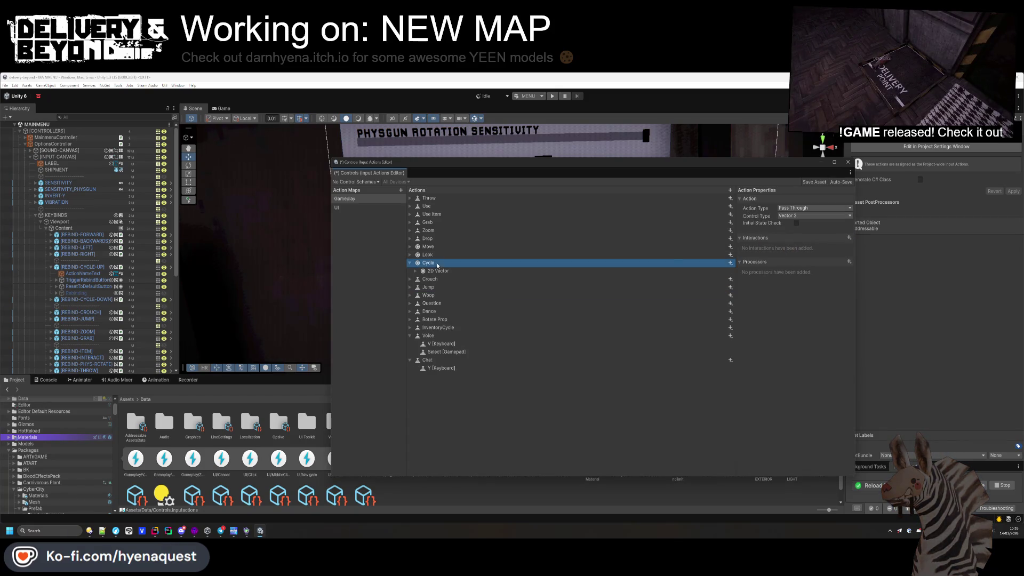
click(730, 263)
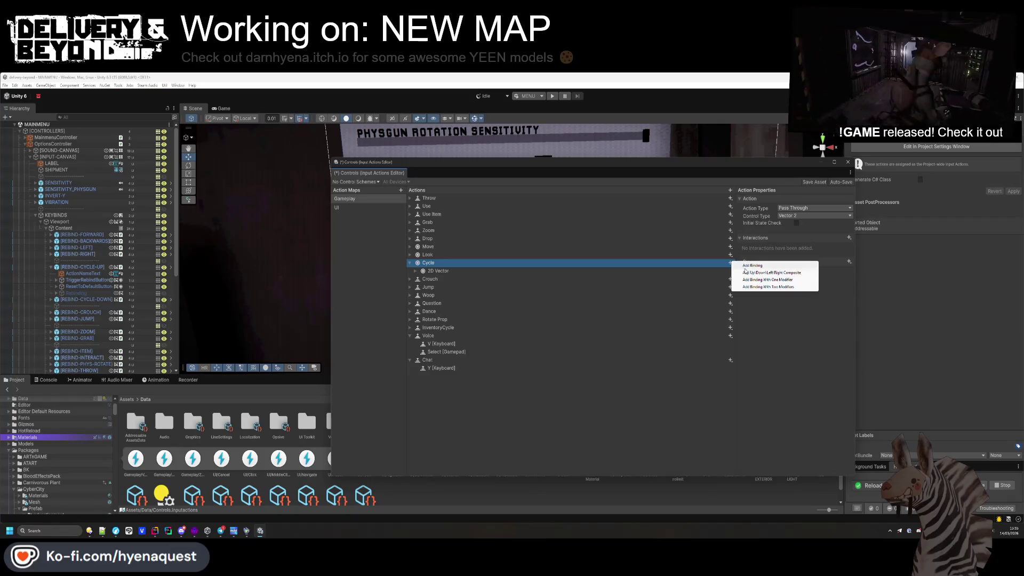
click(747, 272)
click(416, 280)
click(451, 287)
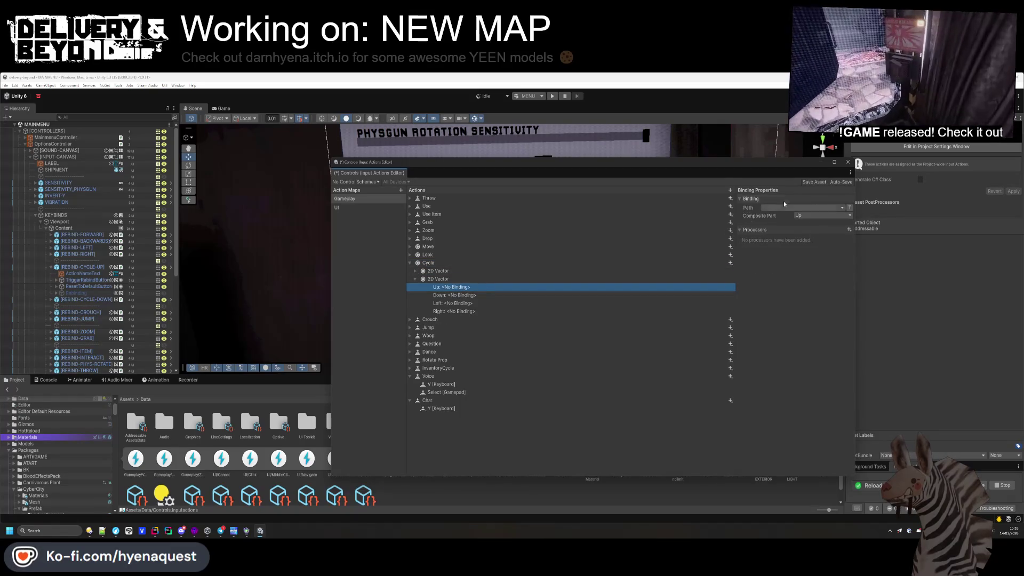
click(800, 208)
text(scroll up)
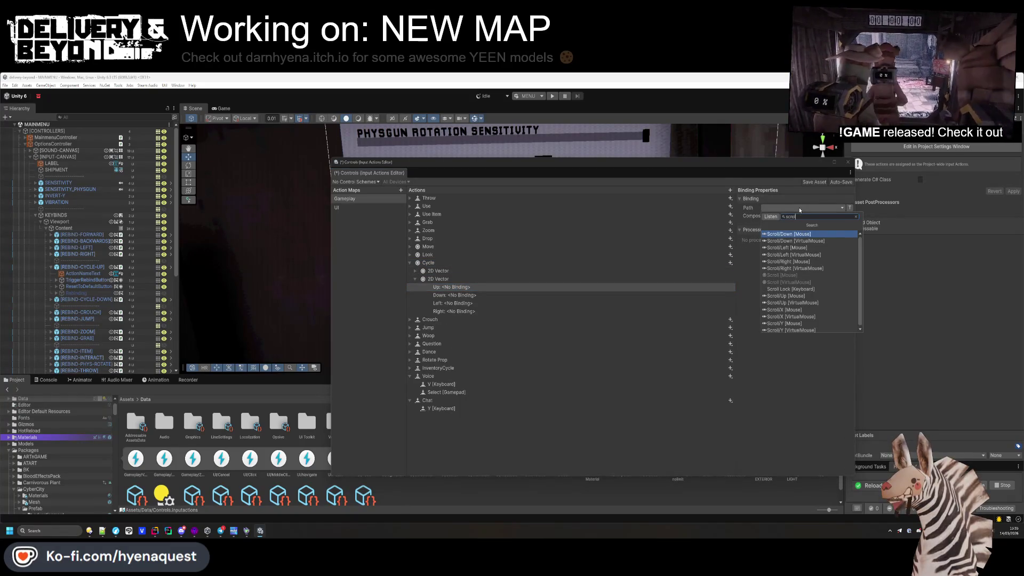
click(787, 233)
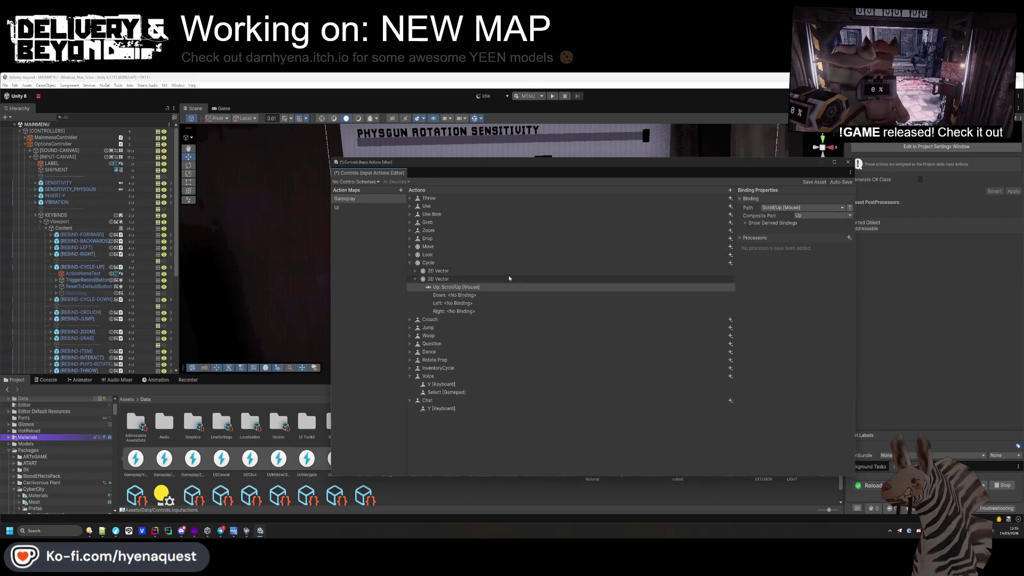
click(454, 295)
click(807, 208)
text(scroll down)
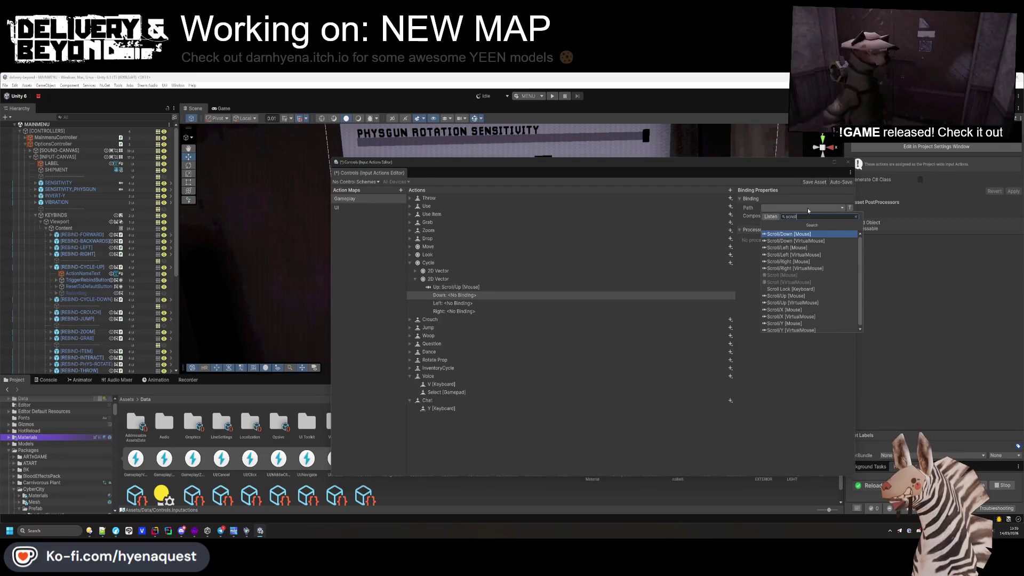
click(788, 234)
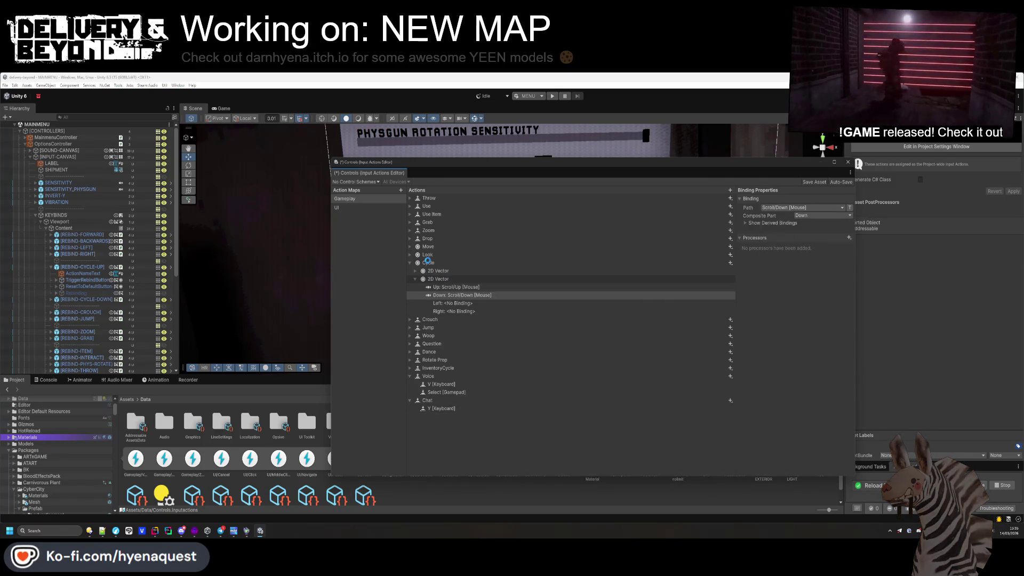
key(alt+Tab)
- In entity_player_inventory.cs, delete the cycleActionDown field and rename cycleActionUp to cycleAction
key(Tab)
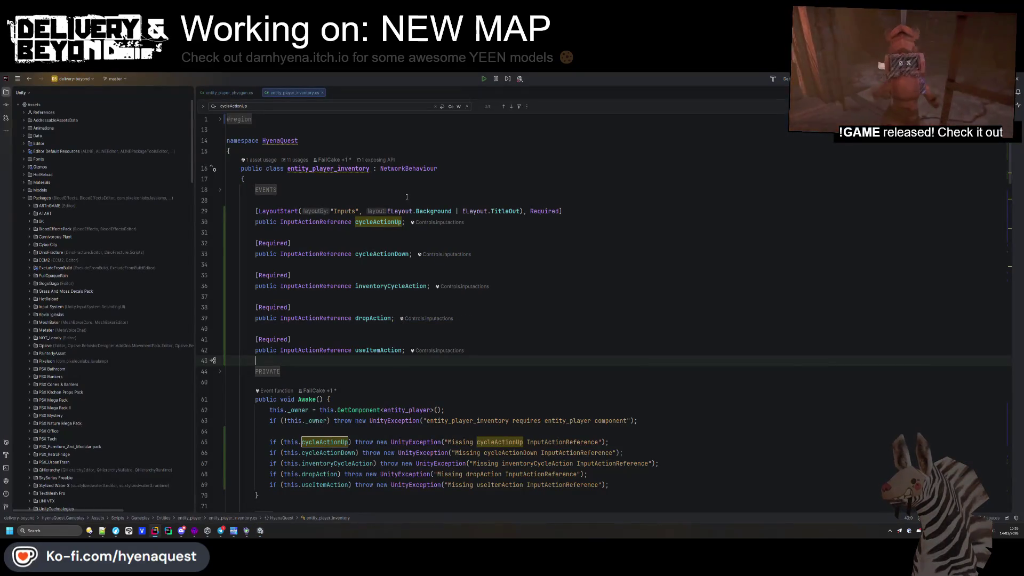
drag(255, 233, 253, 222)
drag(298, 265, 312, 231)
key(Delete)
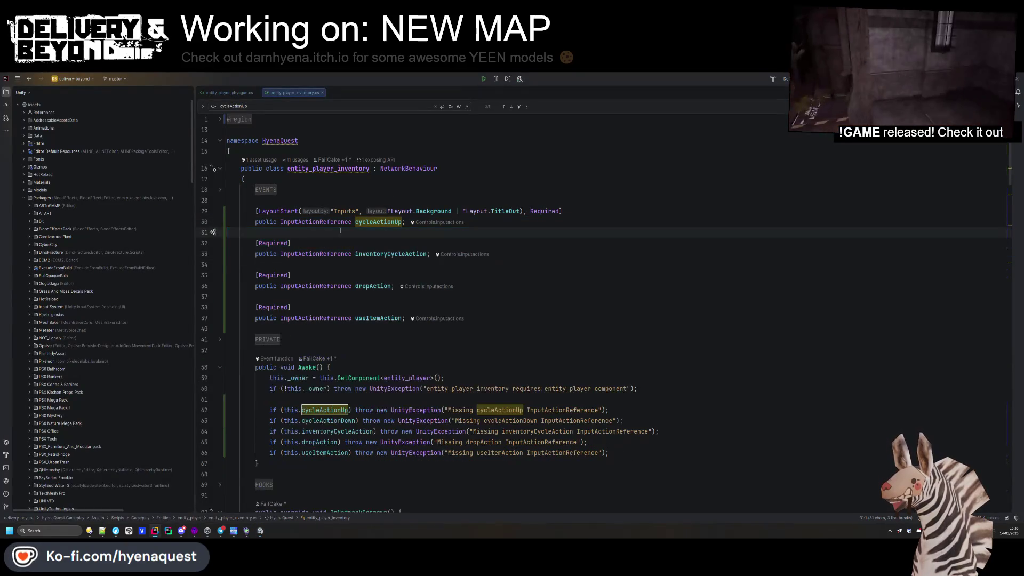
double_click(376, 222)
key(ctrl+c)
key(BackSpace)
key(BackSpace)
key(BackSpace)
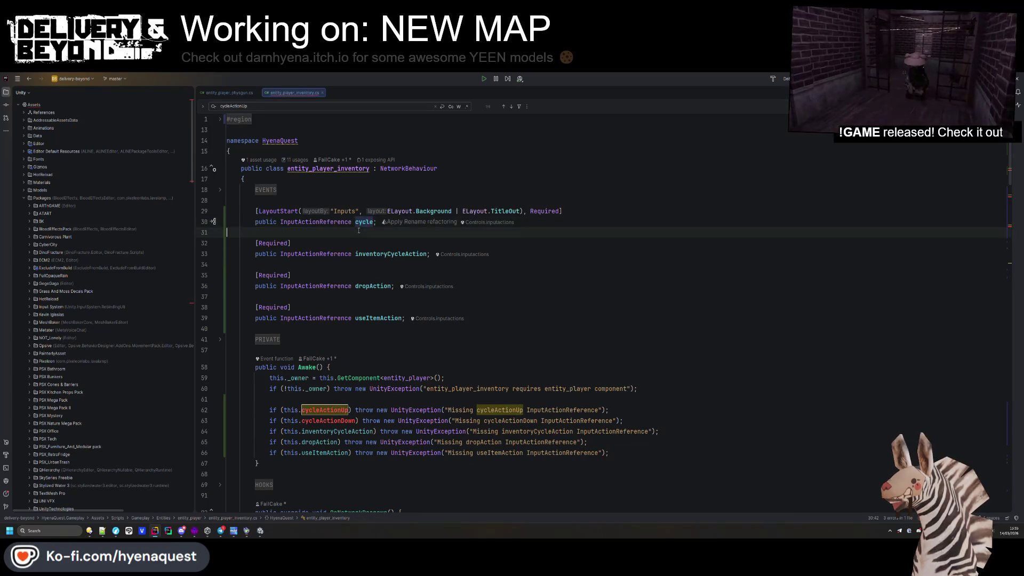
text(ac)
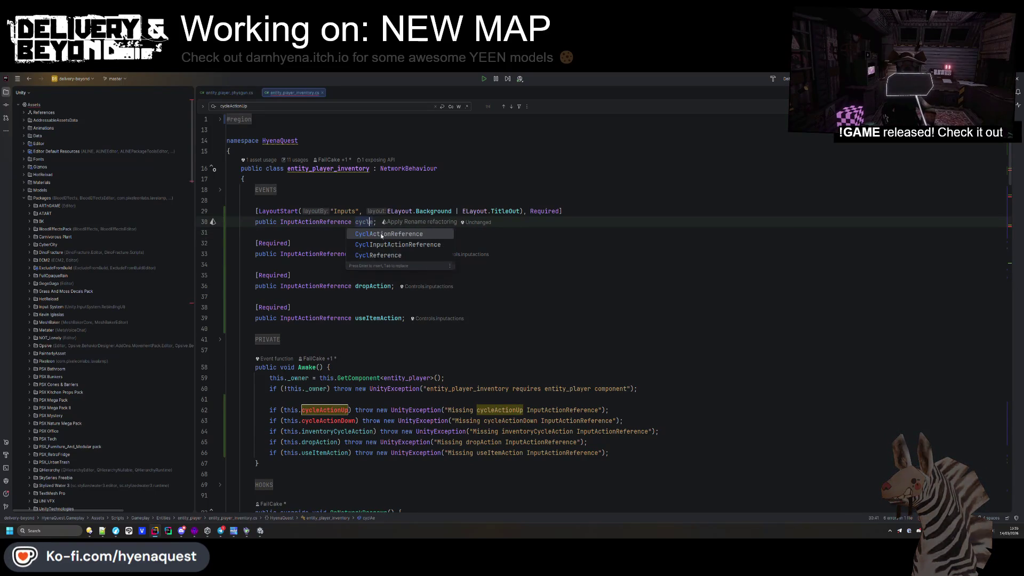
key(BackSpace)
text(Action)
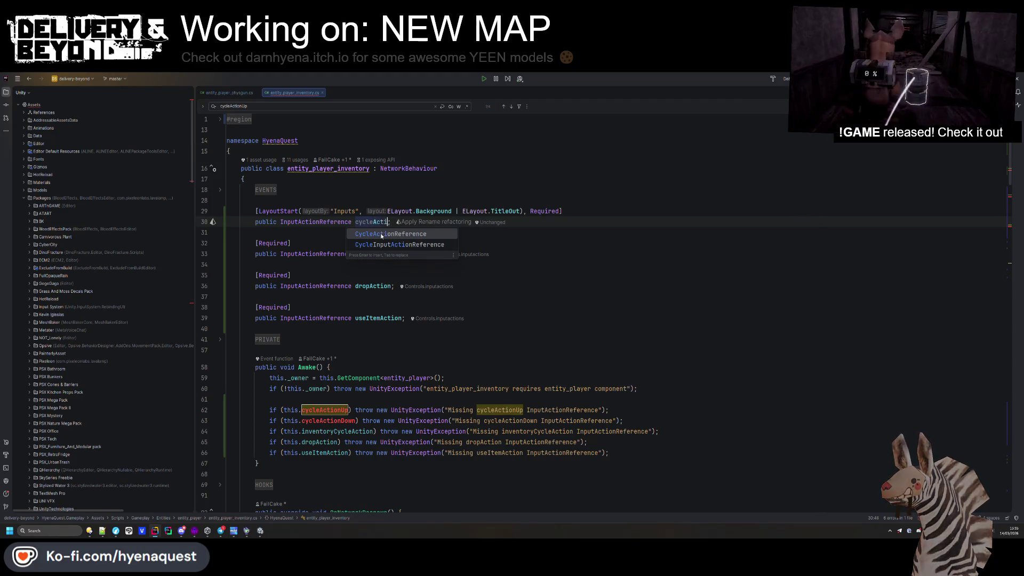
key(alt+Return)
key(Return)
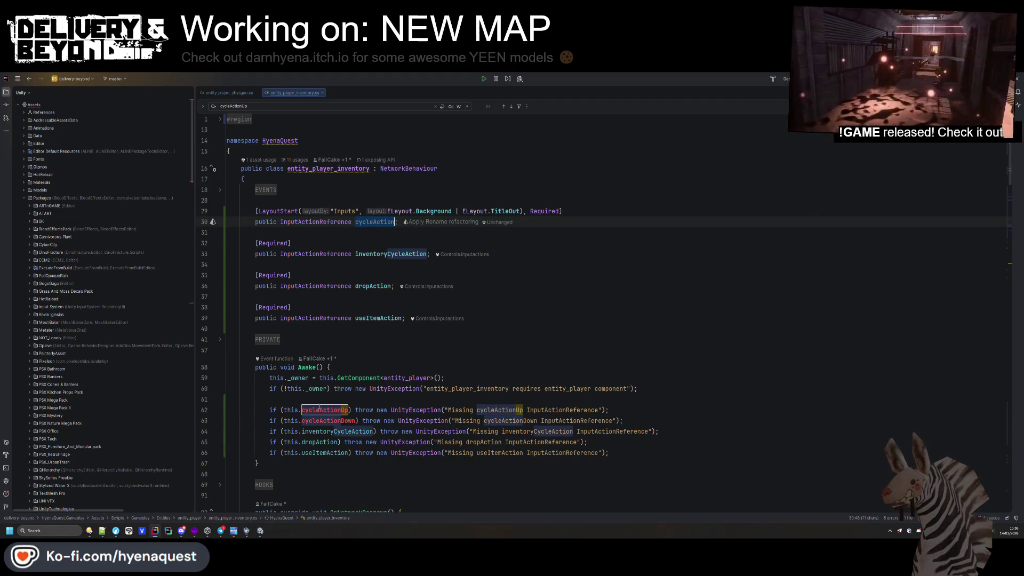
- Remove cycleActionDown's null check and subscribe/unsubscribe lines, and point remaining references to cycleAction
click(658, 416)
triple_click(658, 417)
key(Delete)
scroll(480, 346, down, 8)
triple_click(337, 320)
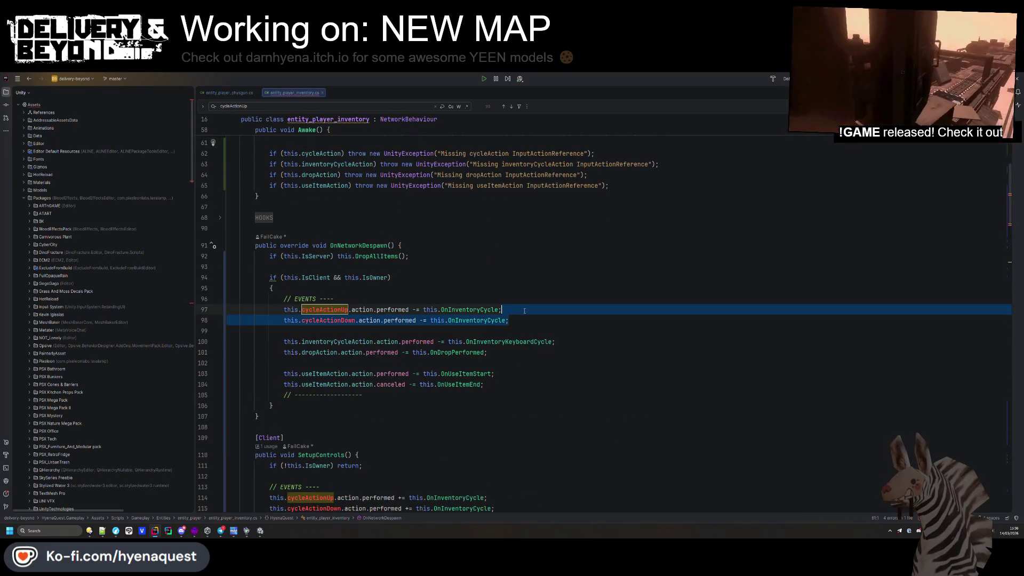
key(Delete)
triple_click(321, 498)
key(Delete)
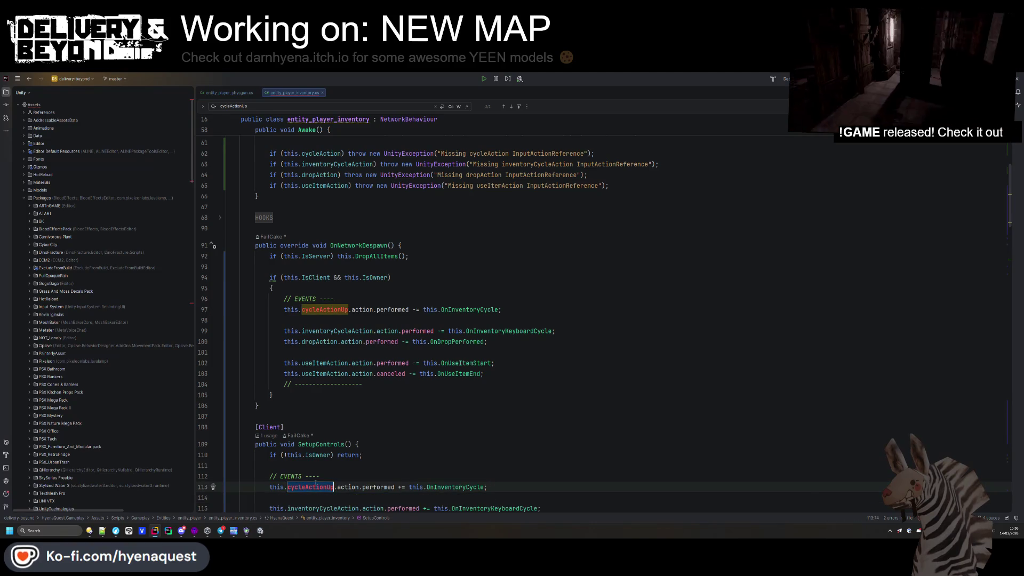
text(cycleAction)
key(shift+F3)
text(cycleAction)
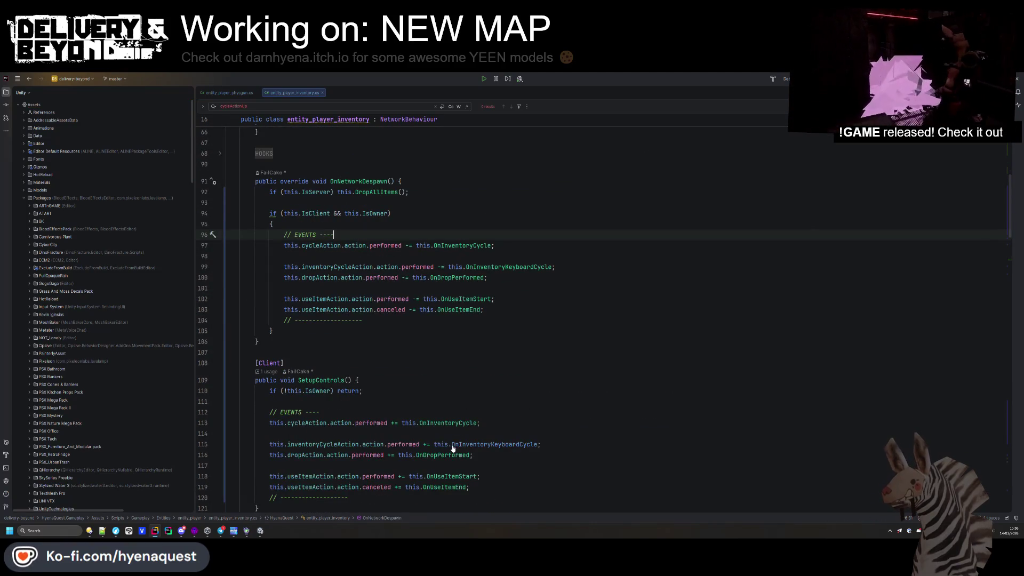
- Make OnInventoryCycle read mouseDelta as ReadValue<Vector2>() and switch on mouseDelta.y
click(448, 423)
key(ctrl+b)
scroll(374, 320, down, 1)
click(315, 378)
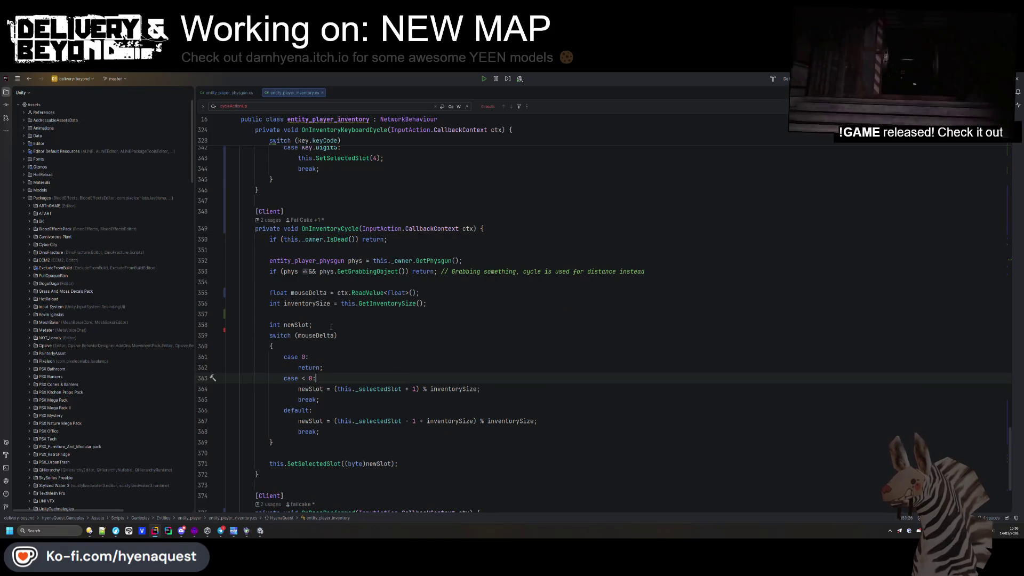
double_click(398, 293)
text(vecto)
key(Return)
double_click(279, 293)
text(vec)
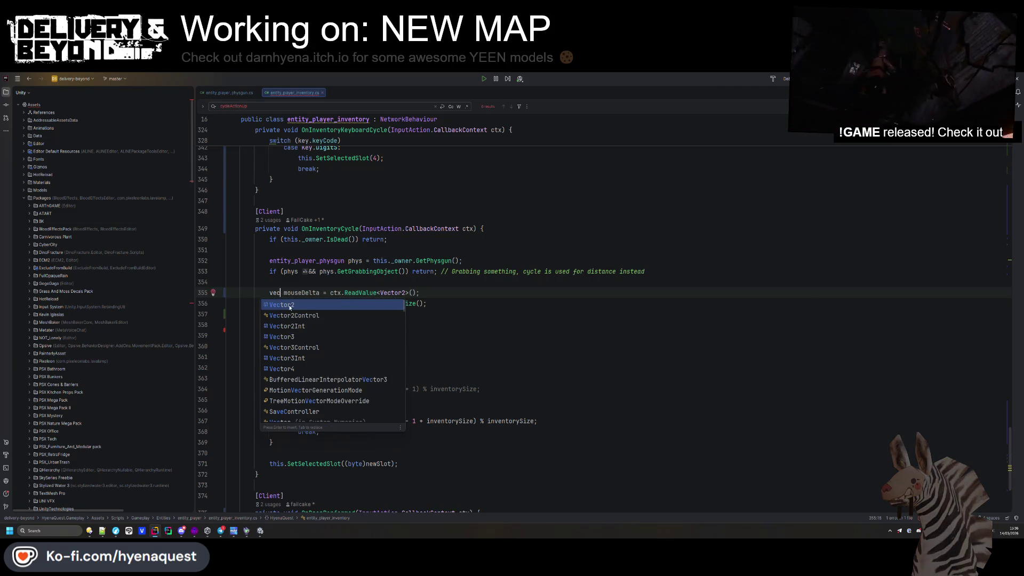
key(Return)
click(335, 335)
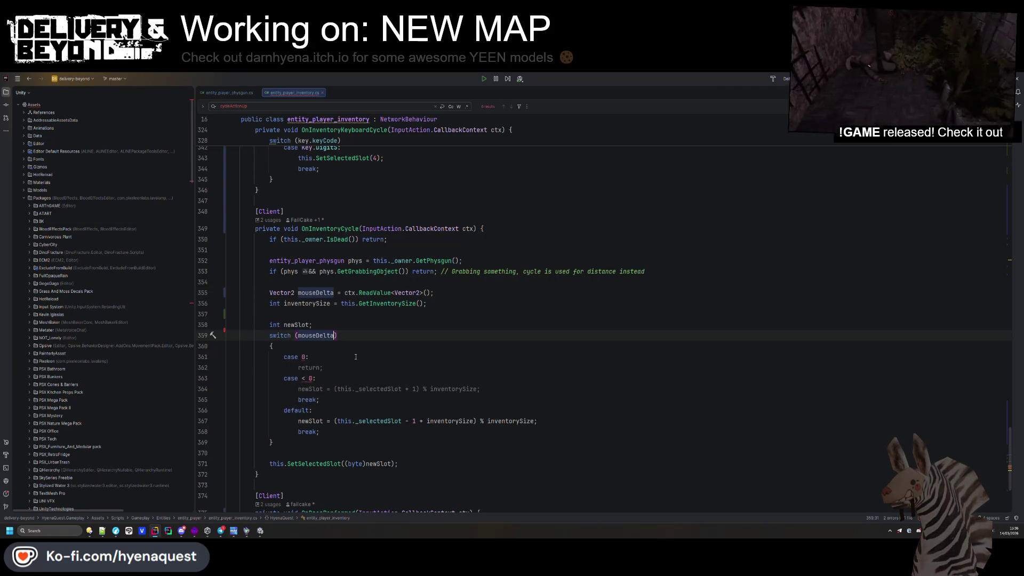
text(.y)
click(529, 321)
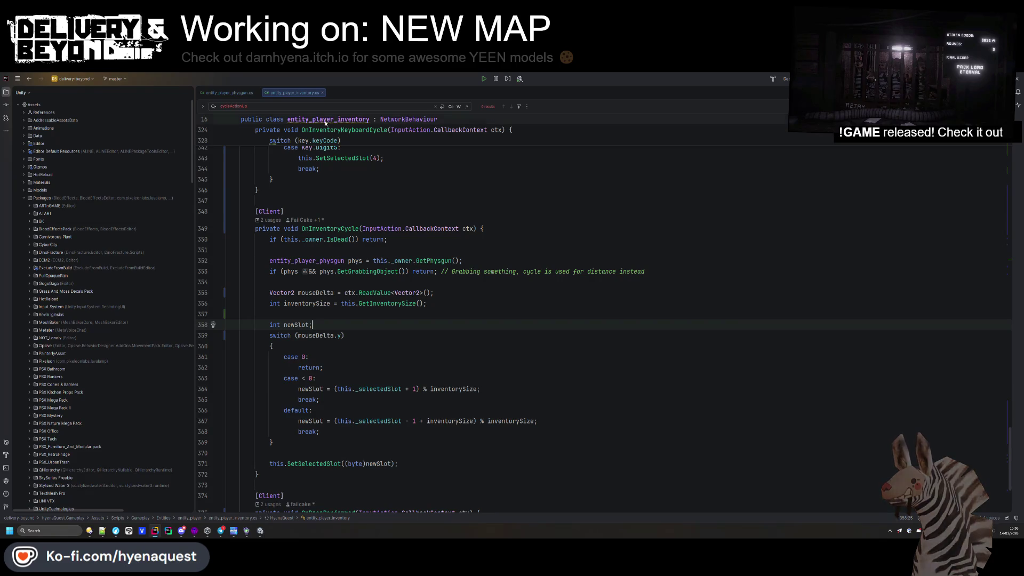
click(241, 91)
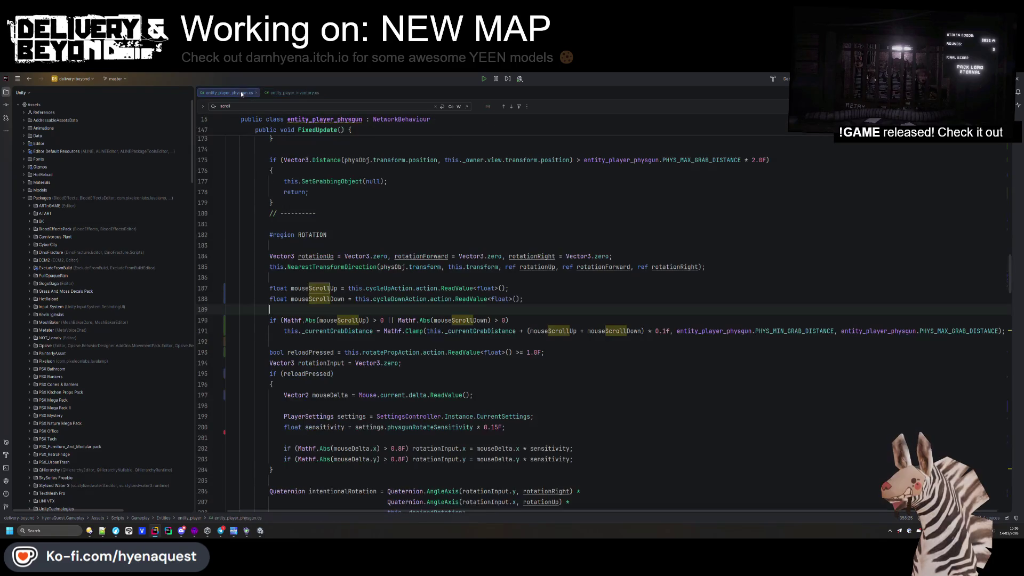
- Delete the cycleDownAction field and rename cycleUpAction to cycleAction in entity_player_physgun.cs
ctrl+click(397, 299)
drag(537, 276, 537, 250)
key(Delete)
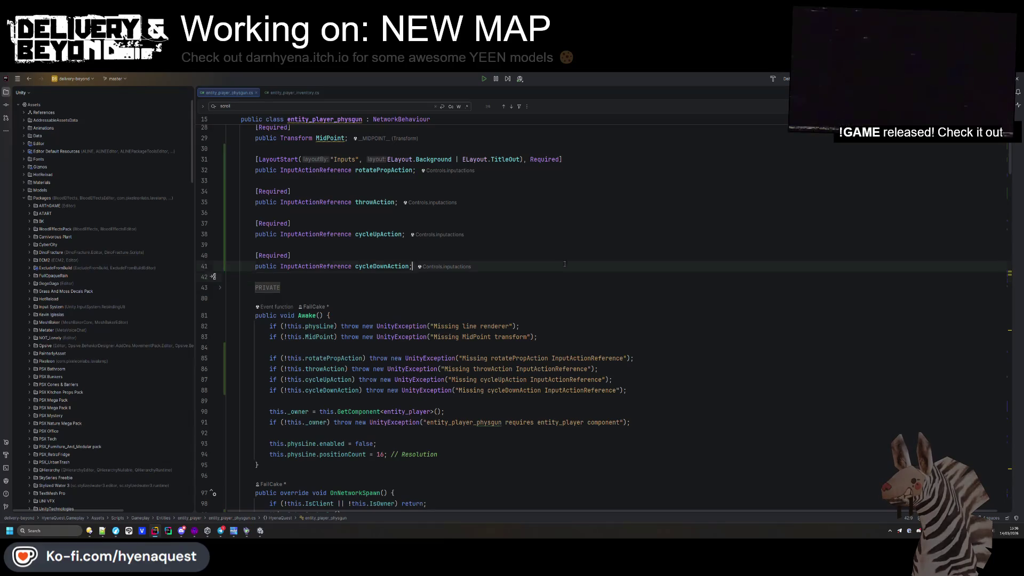
key(ctrl+y)
click(377, 234)
key(BackSpace)
key(Delete)
- Remove the cycleDownAction Awake check, fix the error message name, save, and search for cycleAction
triple_click(267, 359)
key(Delete)
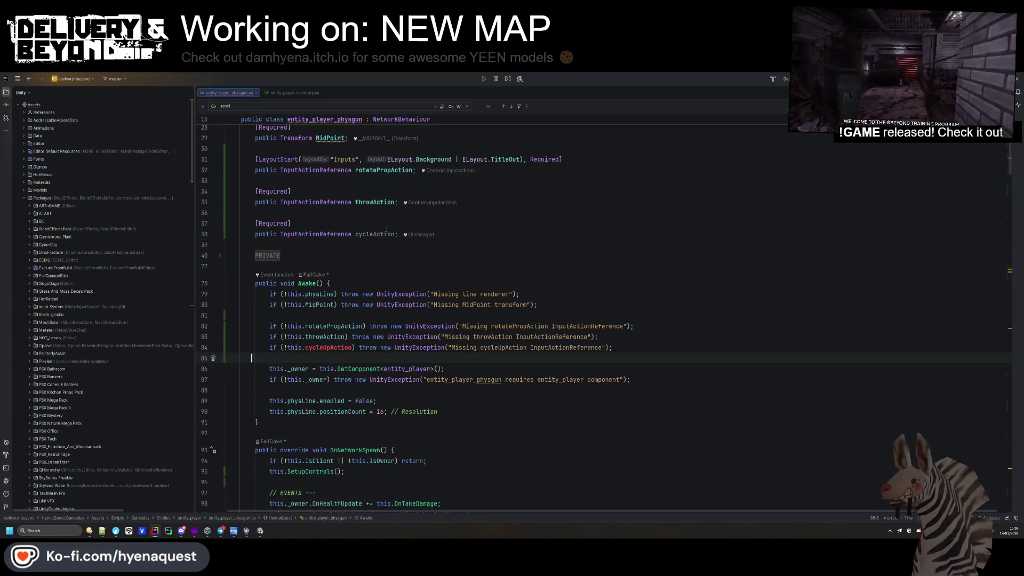
click(443, 234)
click(523, 347)
click(395, 234)
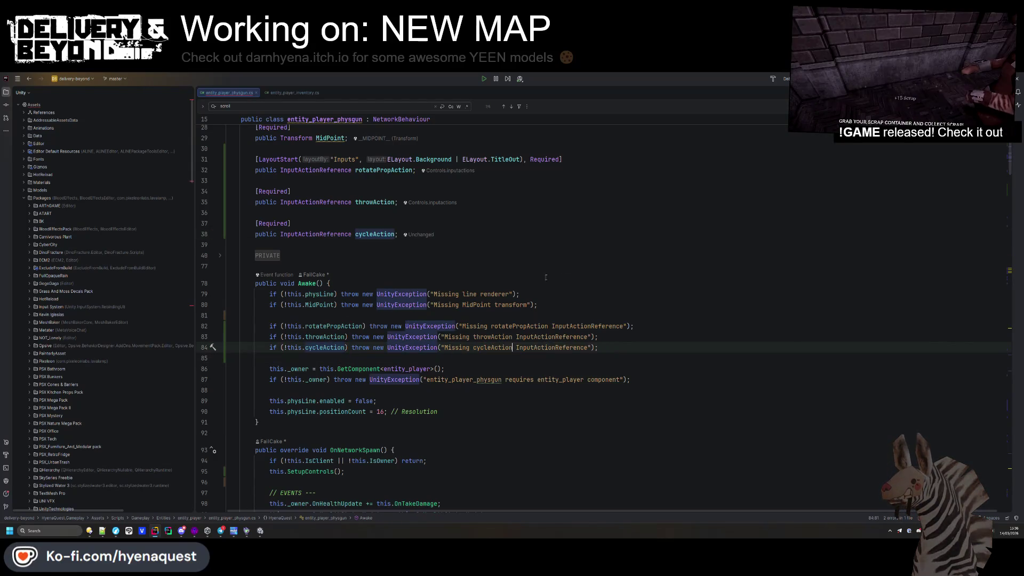
key(ctrl+s)
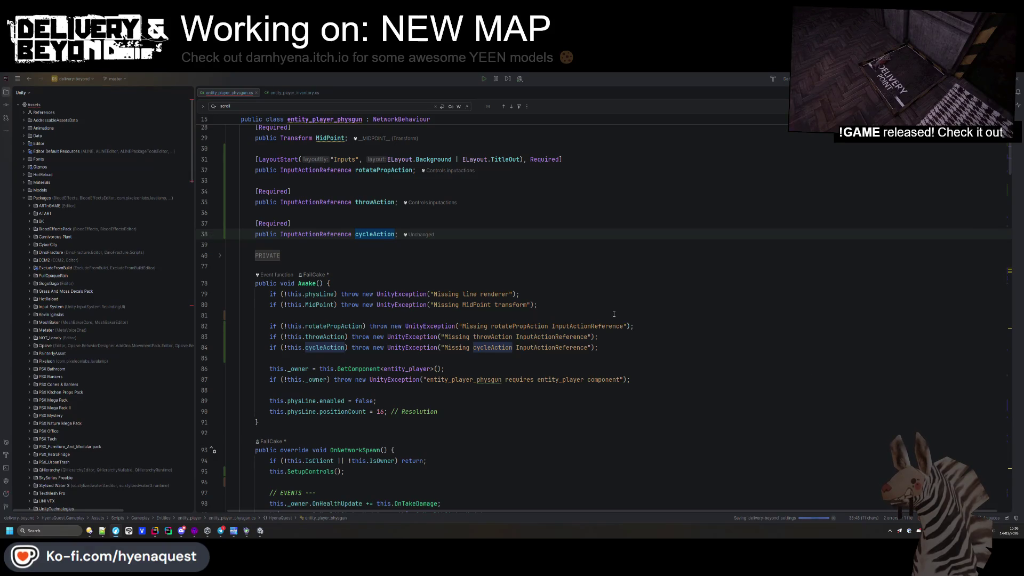
click(374, 234)
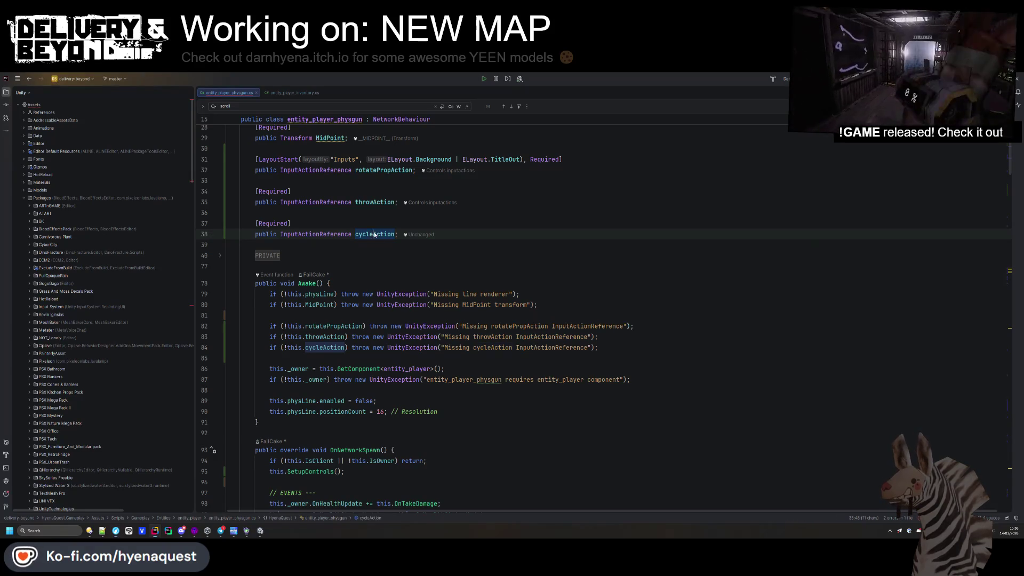
key(ctrl+f)
key(Return)
key(Return)
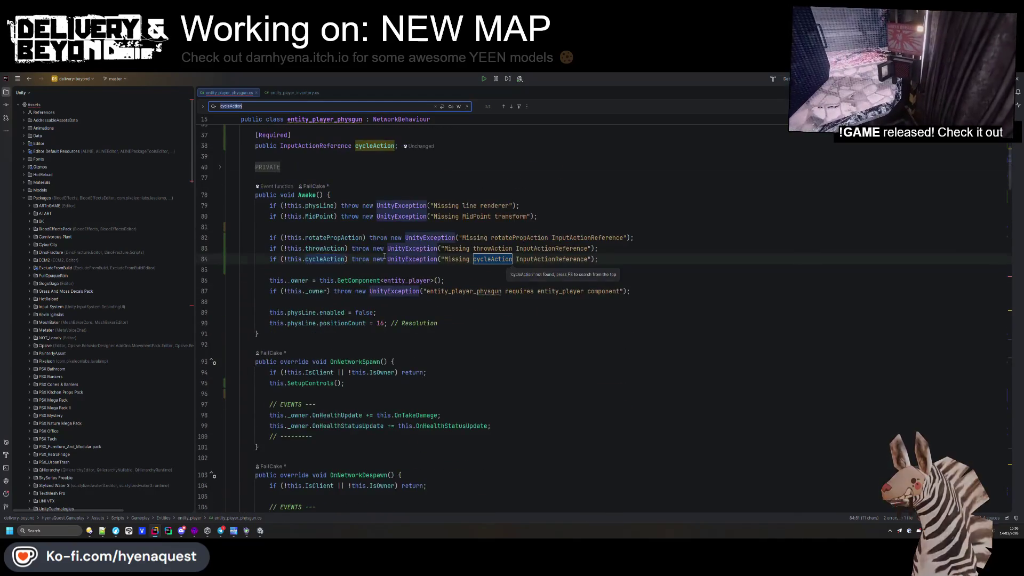
- Read cycleAction as a Vector2 into a single mouseScroll variable, dropping the mouseScrollDown line
scroll(348, 278, down, 10)
scroll(349, 278, down, 5)
click(283, 302)
click(398, 356)
key(ctrl+v)
double_click(484, 356)
text(Vector2)
key(End)
key(shift+Down)
key(shift+End)
key(Delete)
double_click(321, 356)
text(mouseScroll)
key(Home)
key(shift+ctrl+Right)
text(vector2)
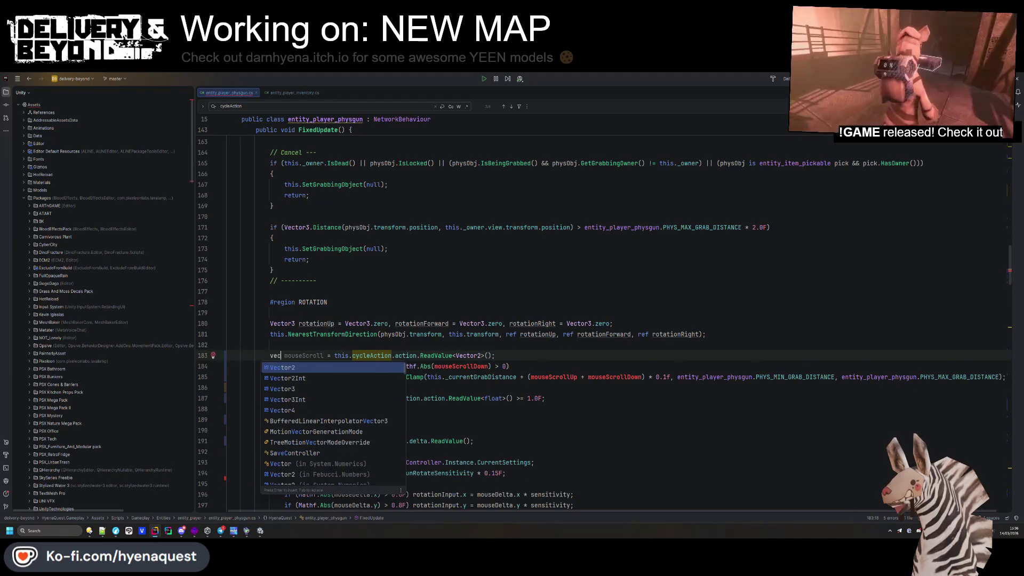
- Change the grab-distance condition to if (mouseScroll.y != 0)
double_click(341, 366)
text(mouseScroll.y)
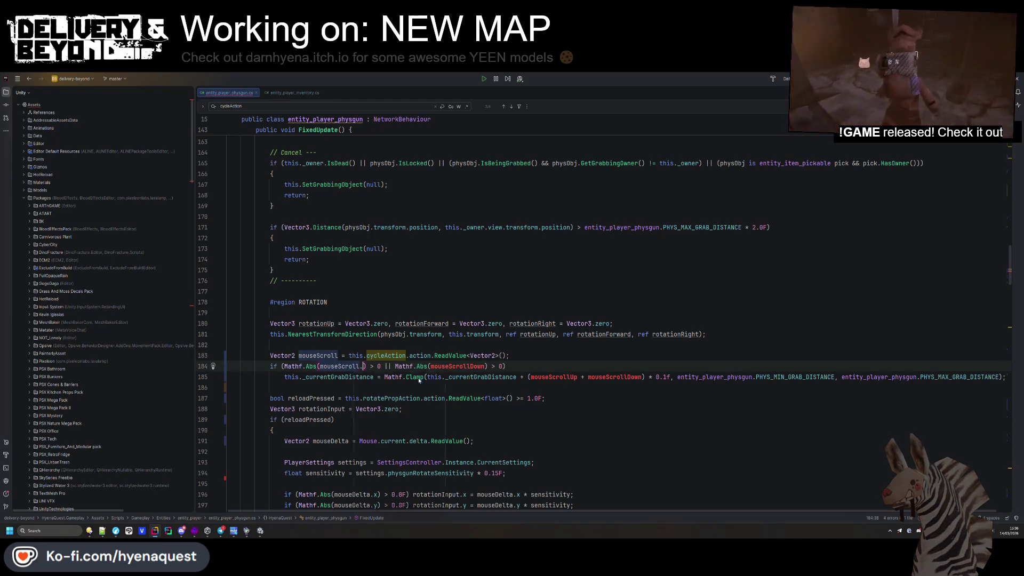
key(Up)
key(Up)
key(Up)
drag(449, 393, 245, 387)
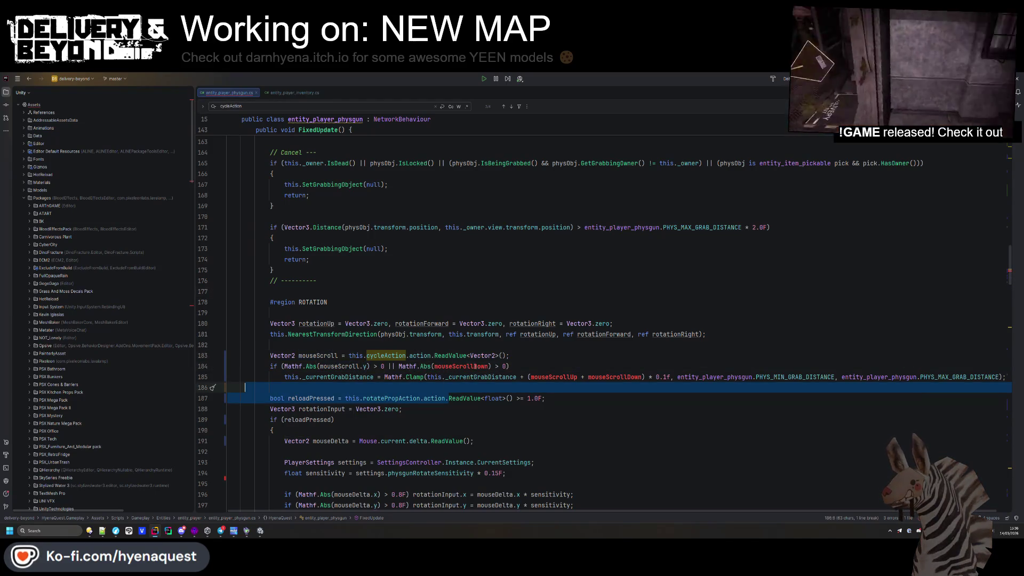
drag(506, 366, 284, 366)
key(BackSpace)
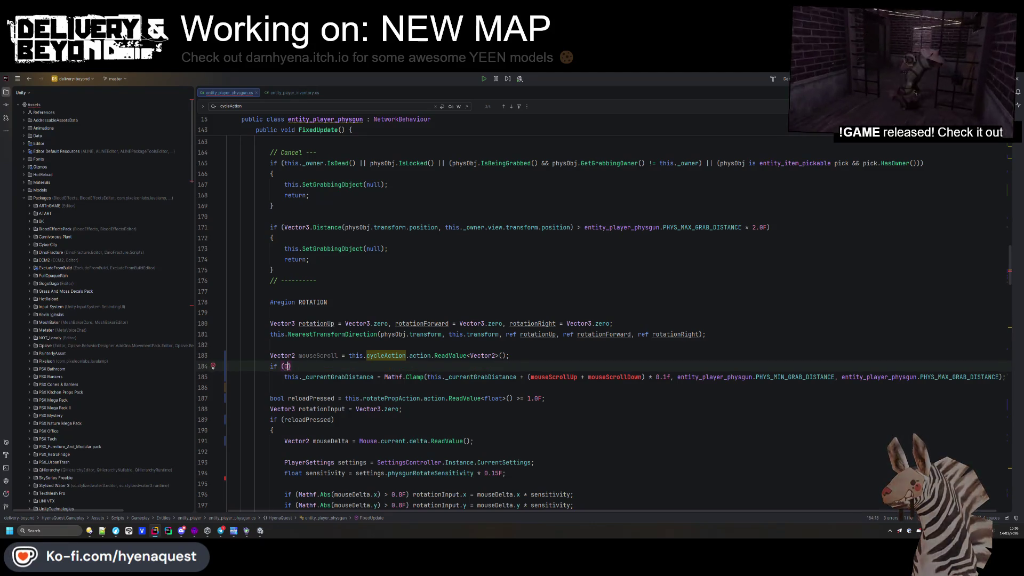
text(mouseScroll.y )
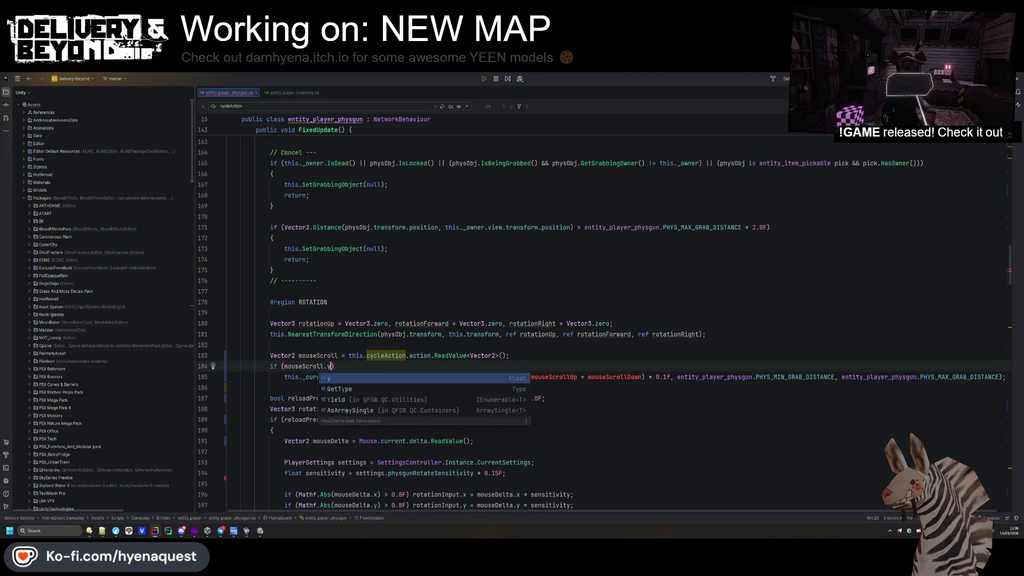
text(!= 0)
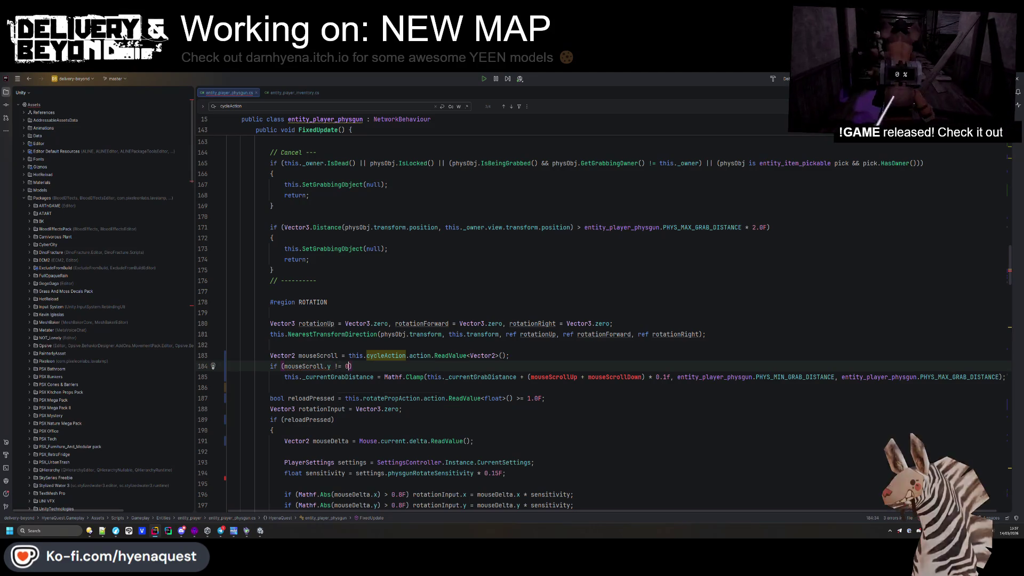
click(497, 285)
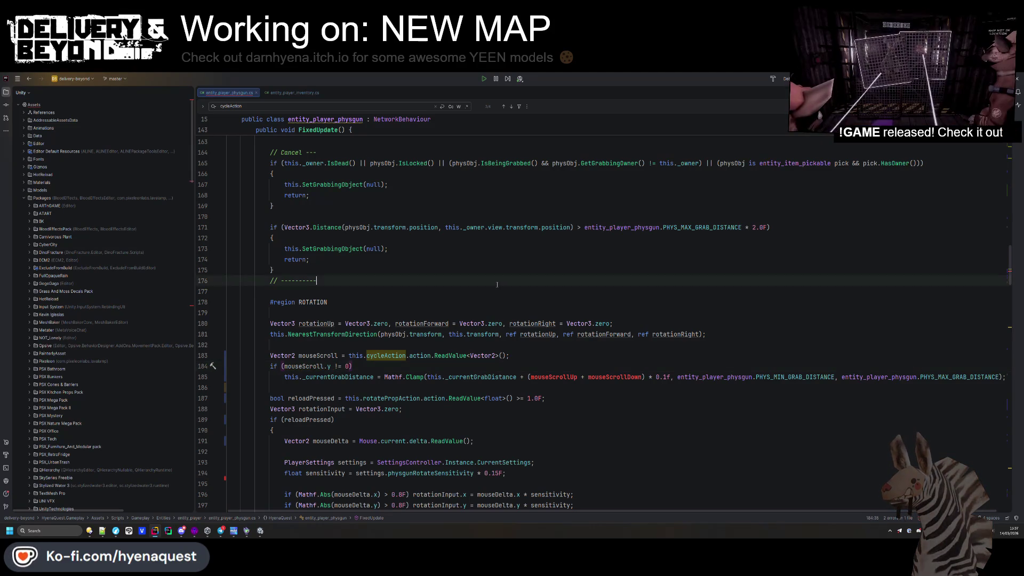
- Replace the old up-plus-down scroll sum on line 185 with mouseScroll.y
drag(333, 366, 280, 366)
key(ctrl+c)
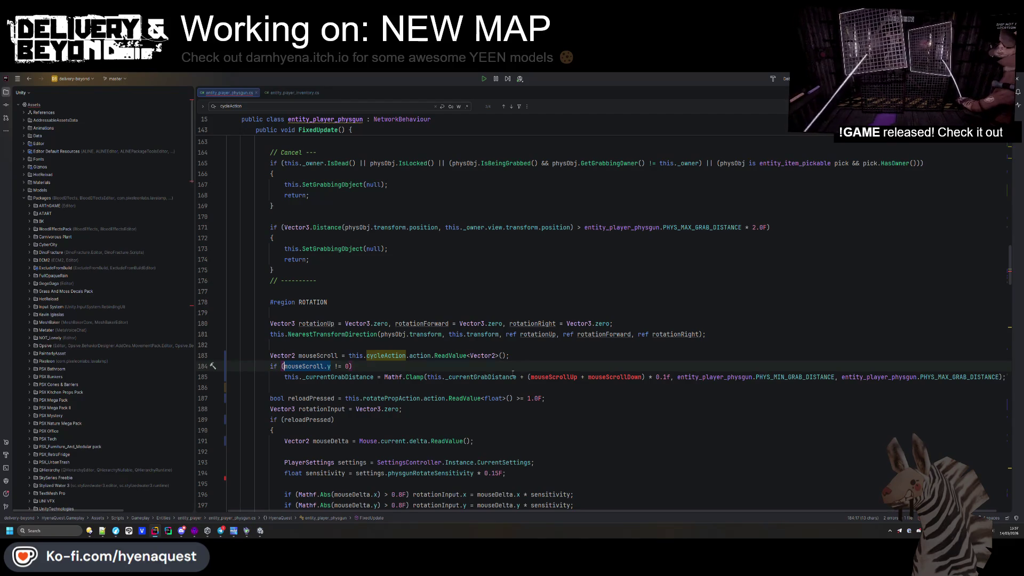
drag(645, 376, 529, 377)
key(ctrl+v)
click(540, 364)
double_click(331, 376)
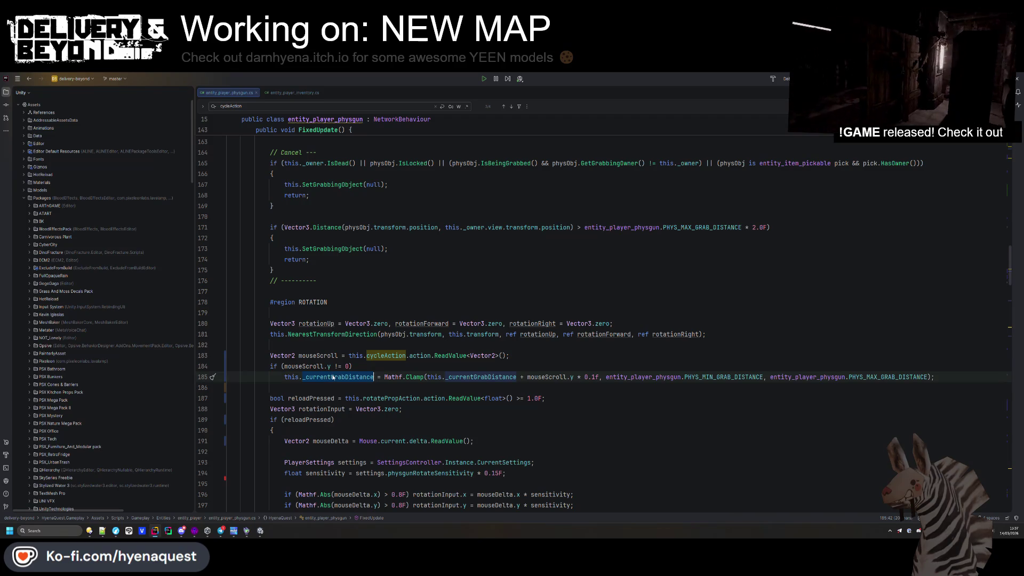
click(345, 388)
- Join the grab-distance statement onto the if line and switch back to Unity
scroll(345, 388, down, 1)
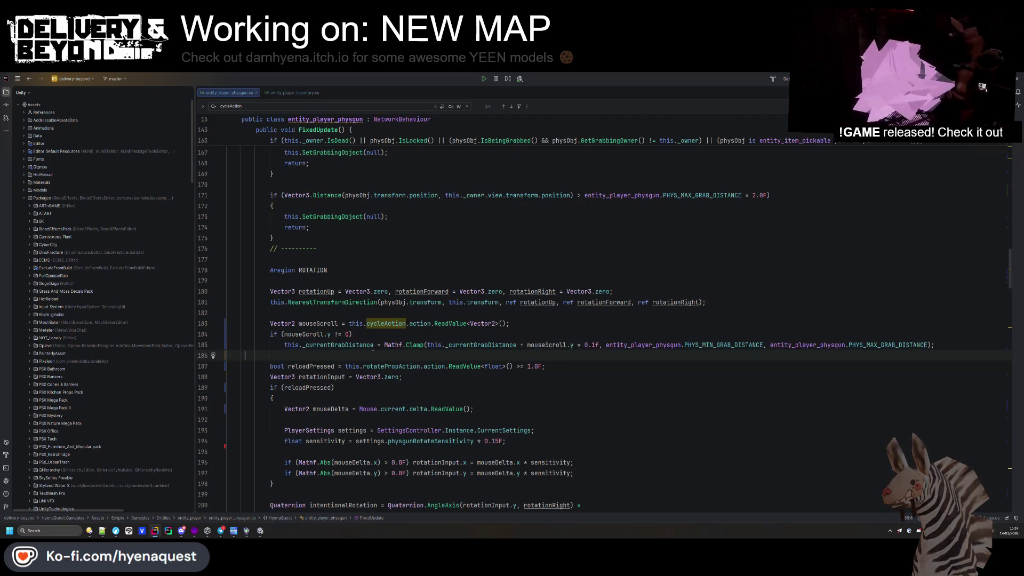
click(374, 345)
key(Home)
key(BackSpace)
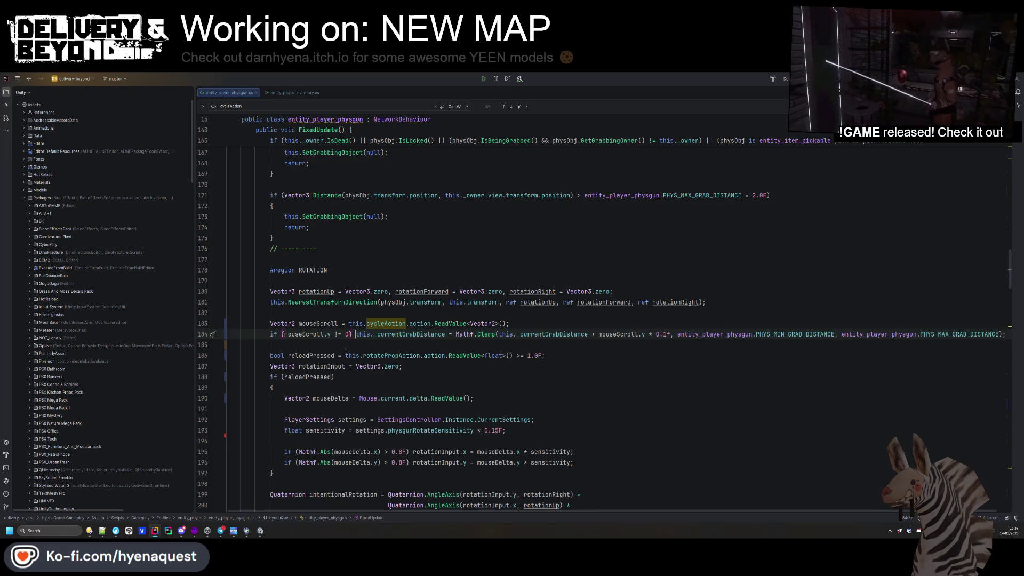
click(601, 302)
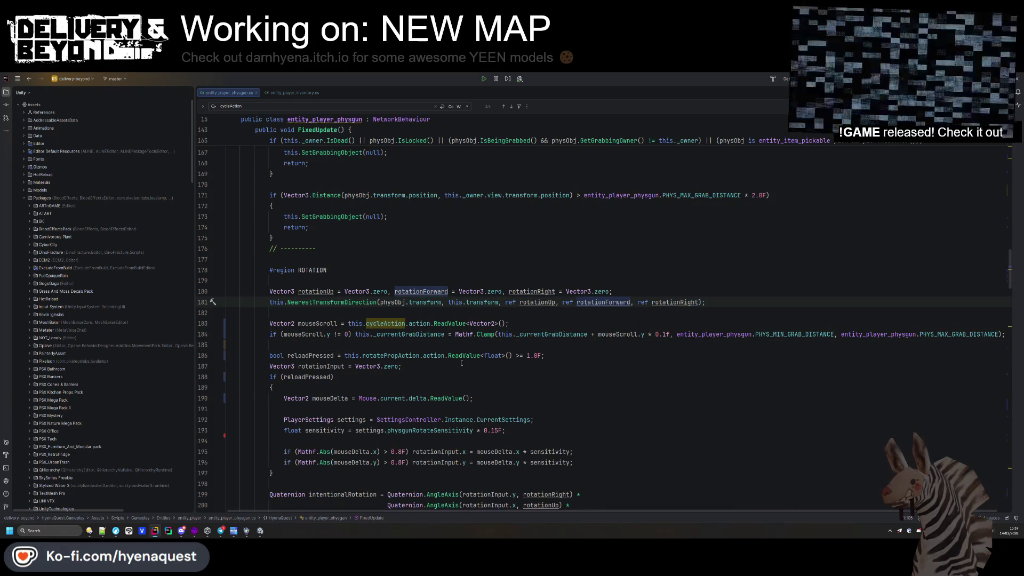
key(alt+Tab)
click(474, 288)
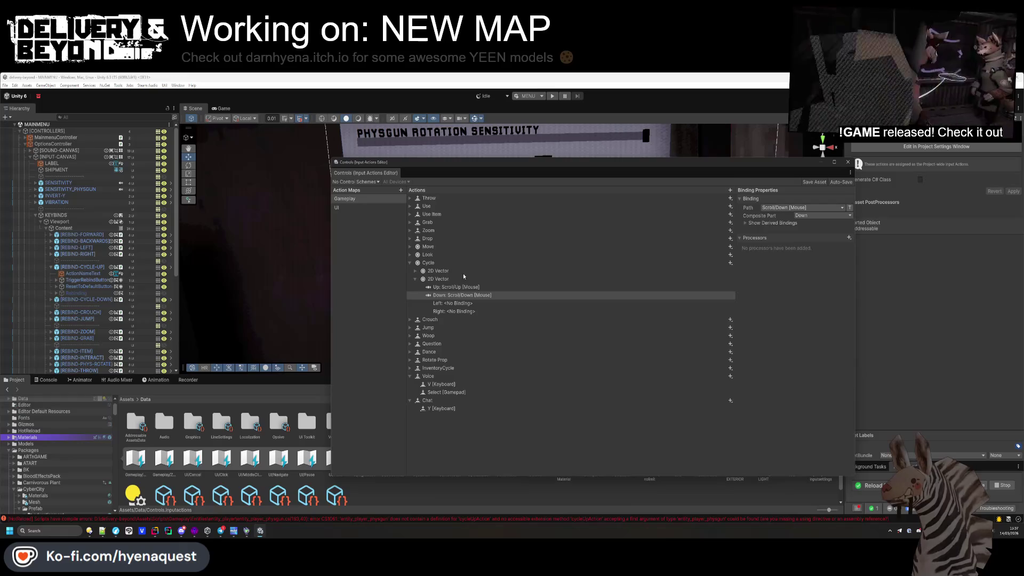
- Expand Cycle's 2D Vector composite and save the Controls input actions asset
click(809, 183)
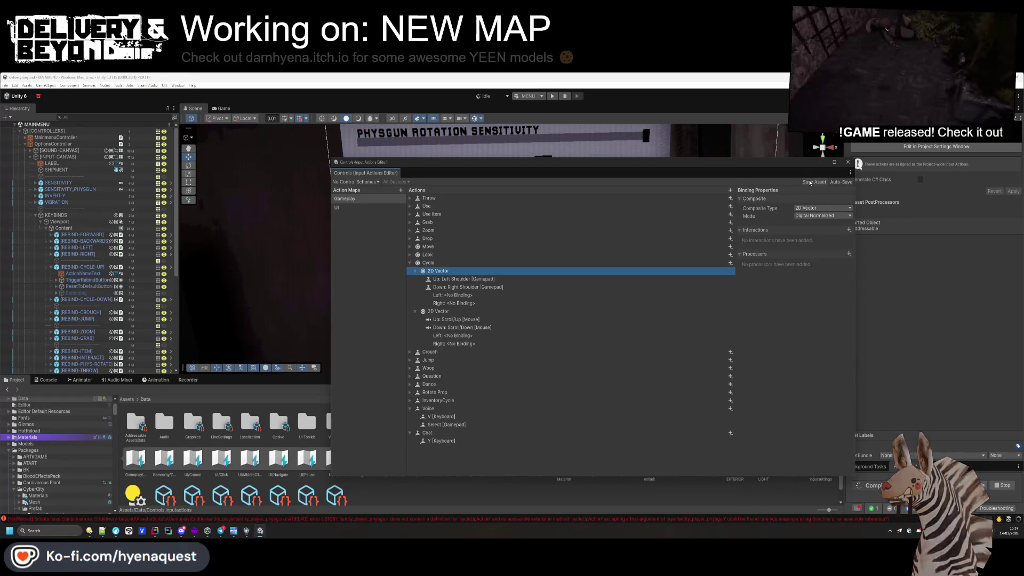
click(810, 183)
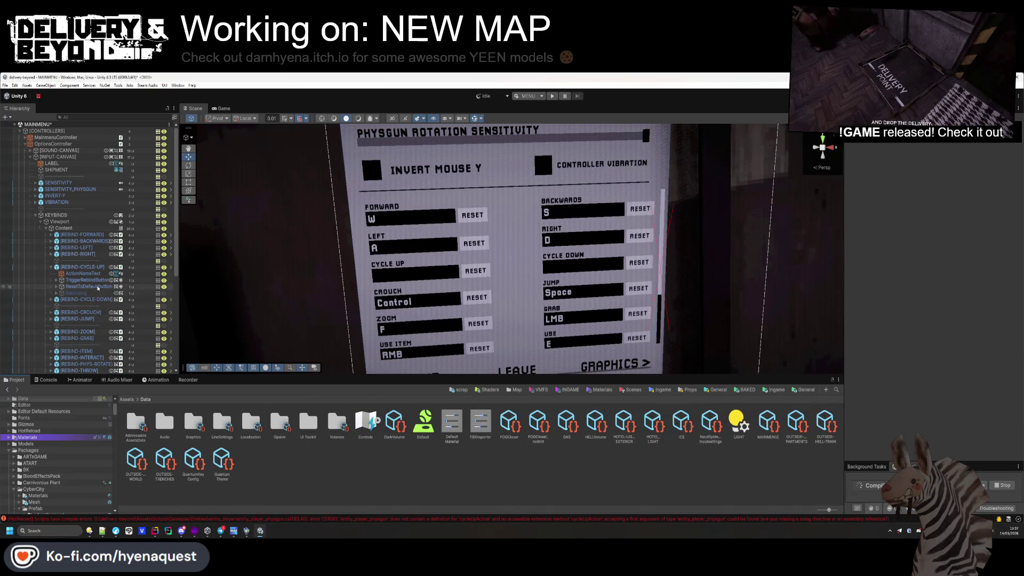
- Set the Cycle Up rebind entry's action to Gameplay/Cycle with binding Up: Scroll Up
click(80, 267)
click(989, 308)
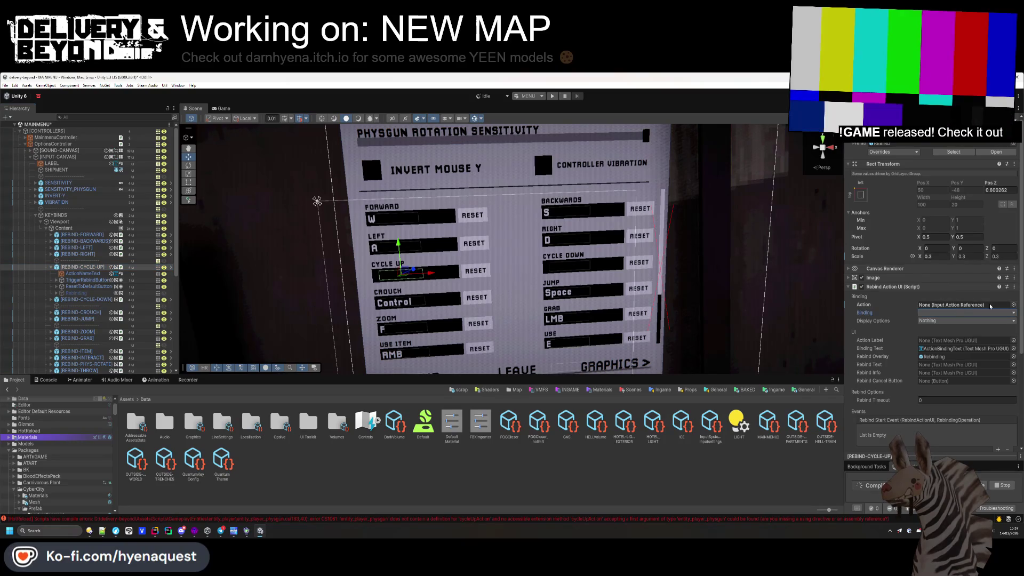
click(1014, 305)
text(cycle)
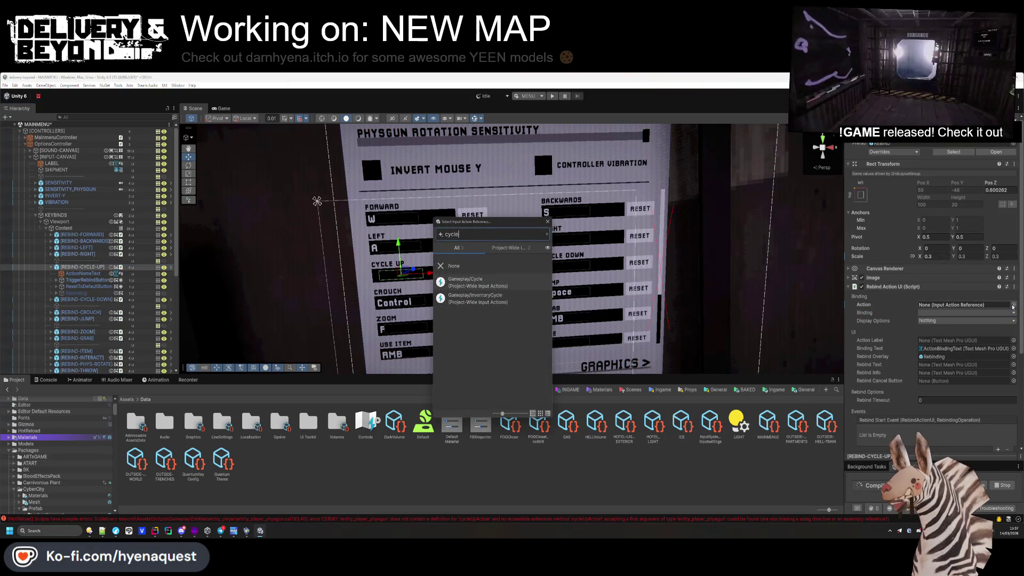
key(Down)
key(Return)
click(964, 314)
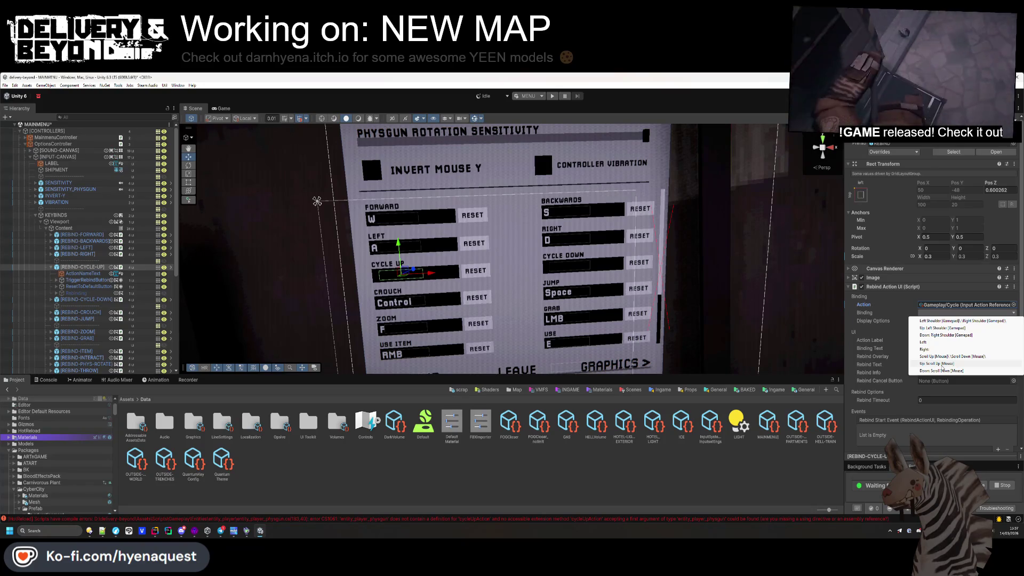
click(942, 365)
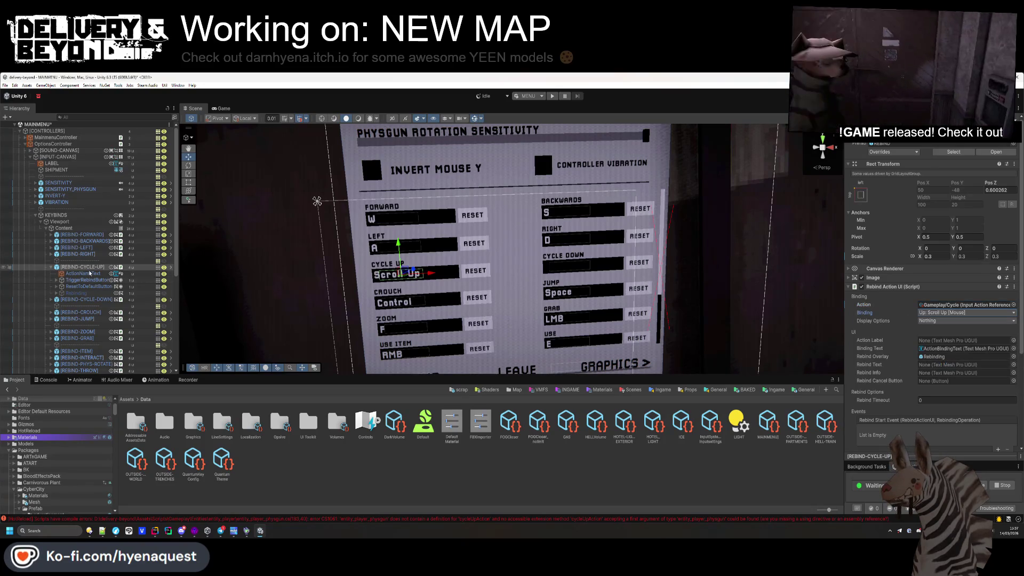
- Set the Cycle Down rebind entry's action to Gameplay/Cycle with binding Down: Scroll Down
click(81, 300)
click(1014, 305)
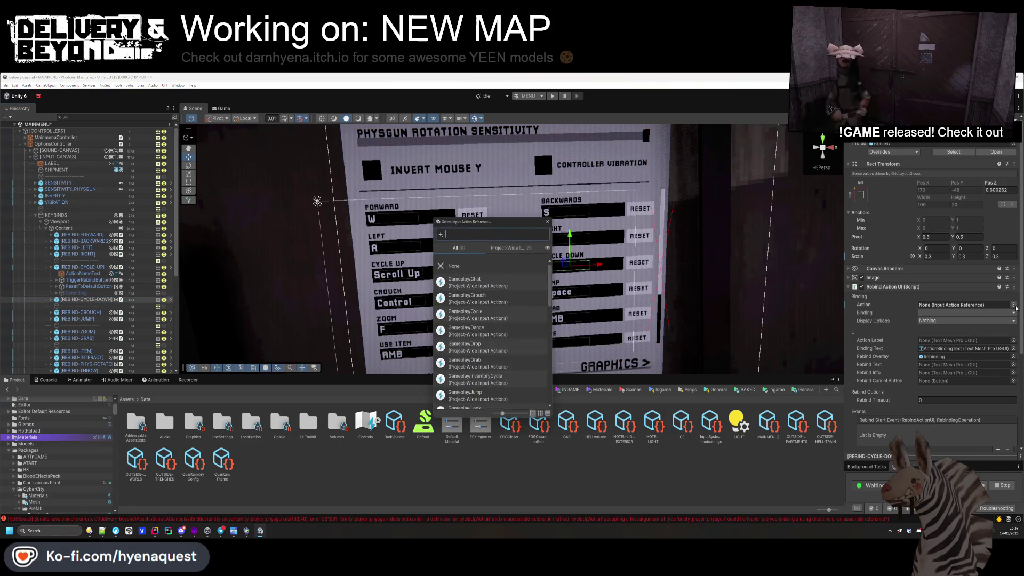
text(cycle)
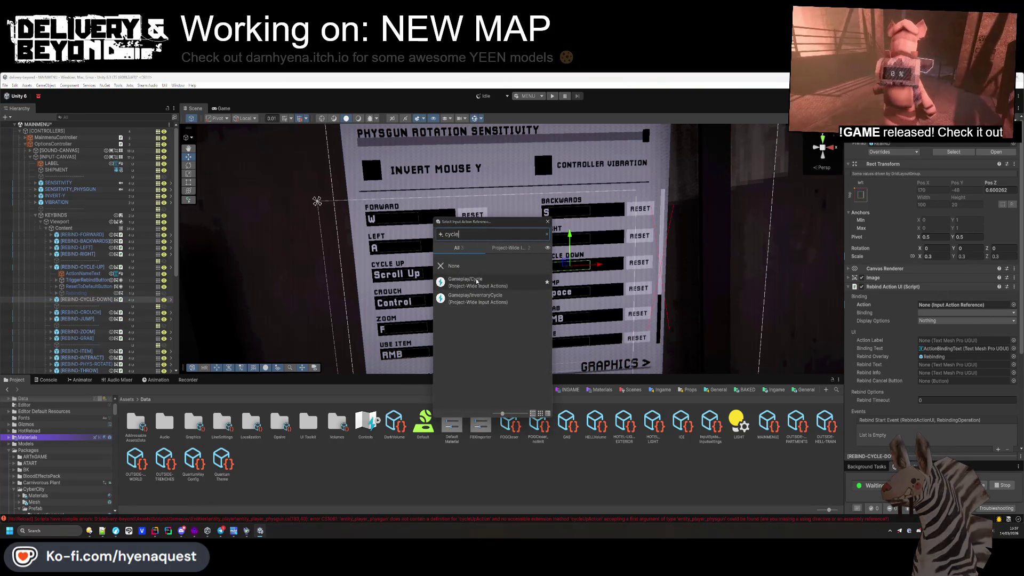
click(484, 282)
click(932, 313)
click(943, 357)
click(484, 304)
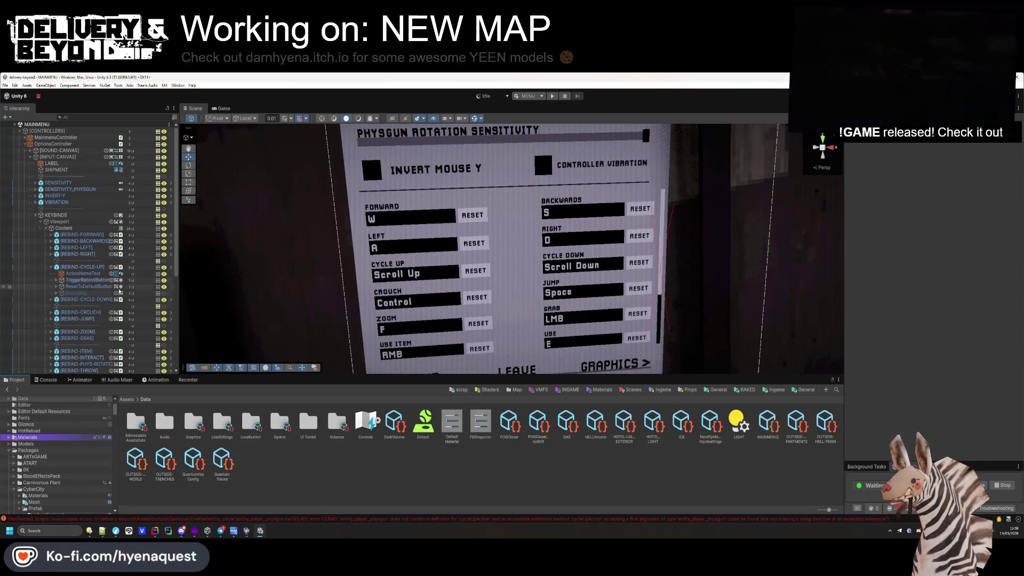
- Check that the Cycle Up and Cycle Down entries show Scroll Up and Scroll Down
click(50, 267)
click(70, 273)
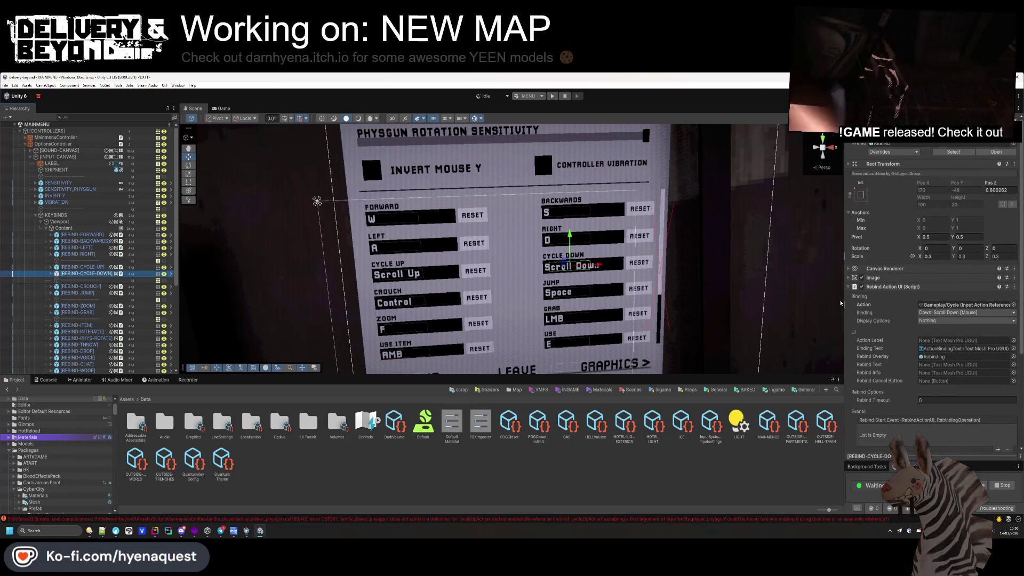
click(542, 299)
scroll(542, 299, down, 2)
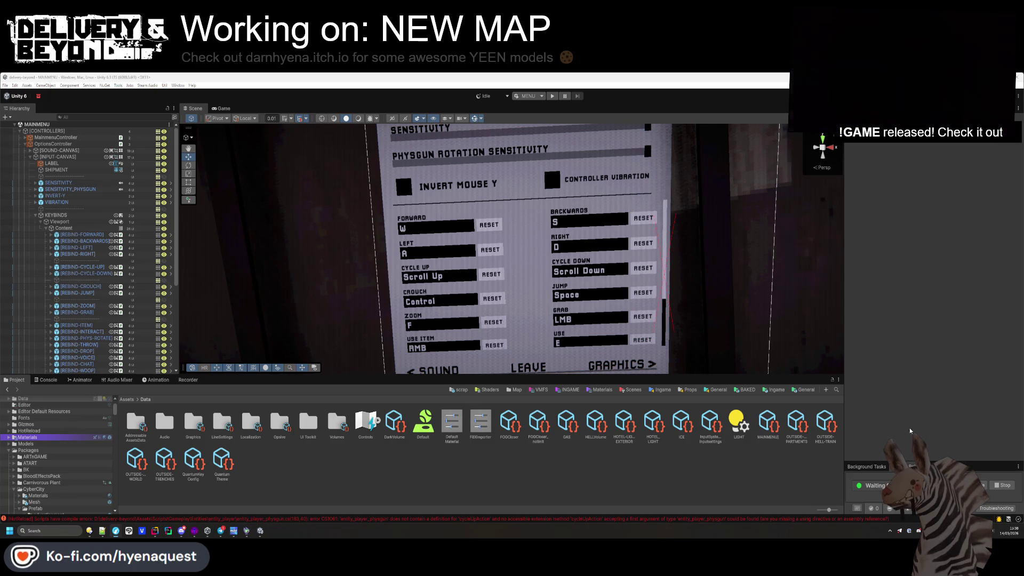
scroll(89, 232, down, 3)
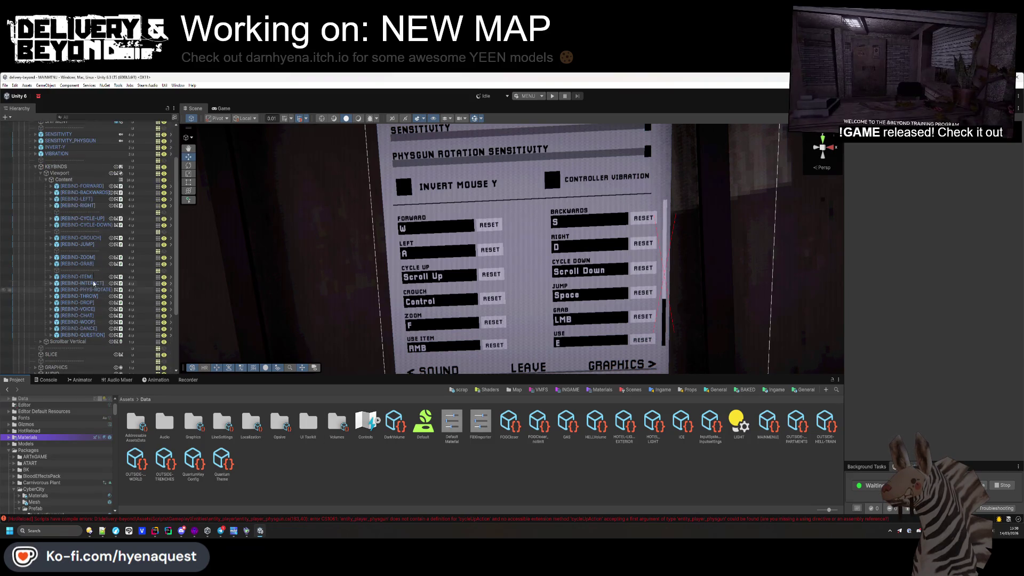
click(86, 219)
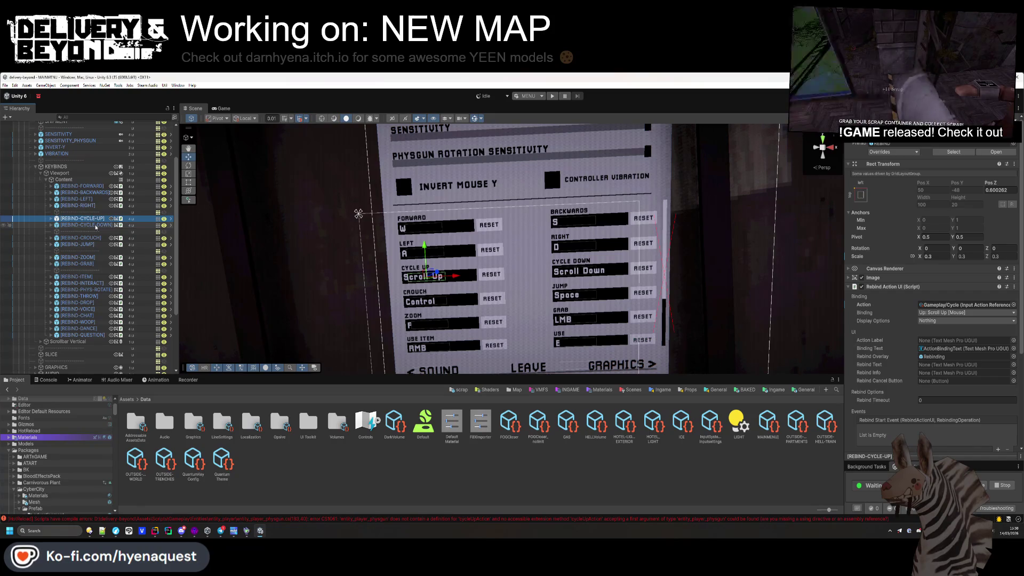
click(96, 226)
key(Up)
key(Down)
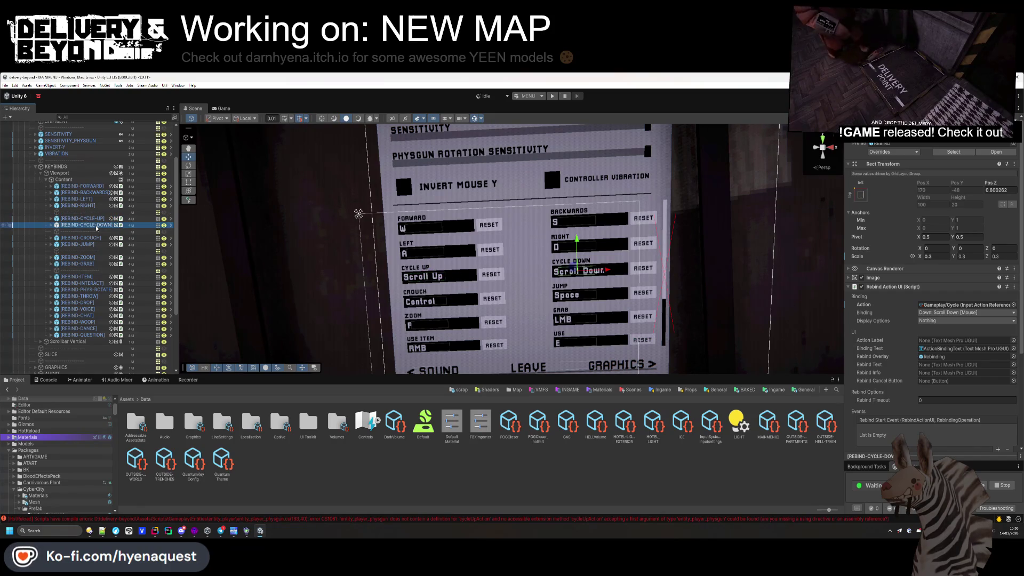
click(175, 384)
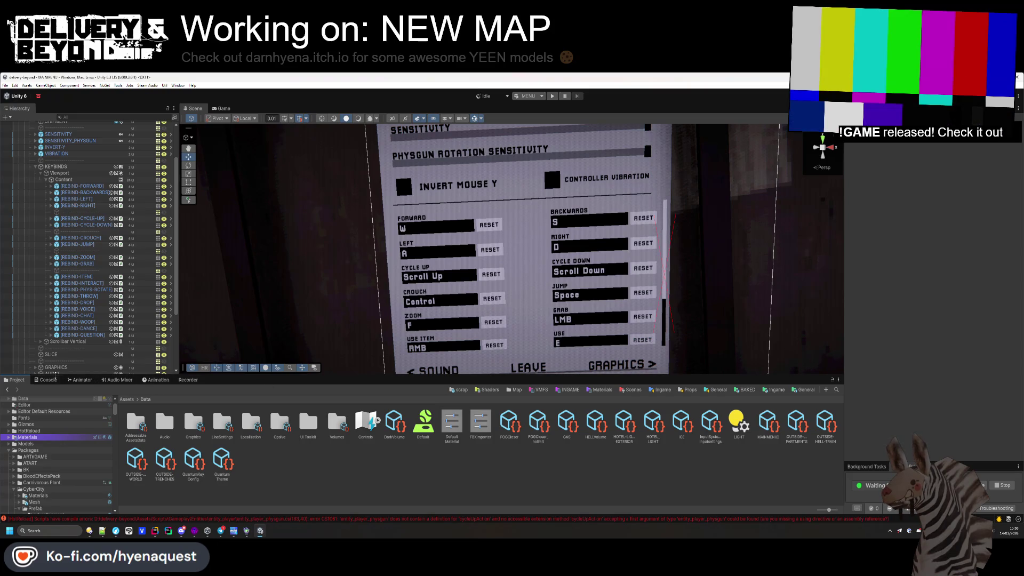
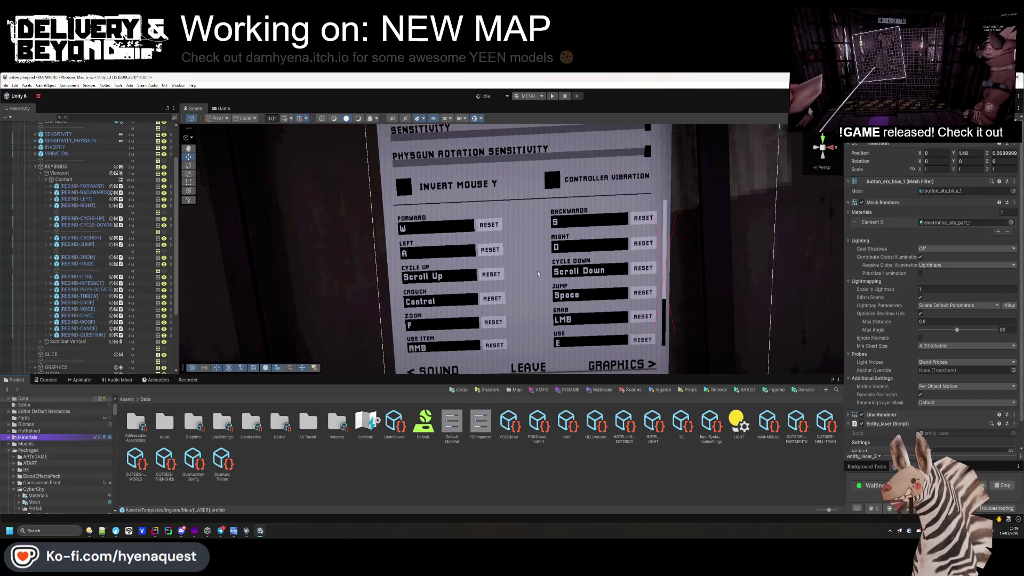
- Inspect the REBIND-VOICE button's rebind settings, then collapse the rebind buttons under Content
click(909, 202)
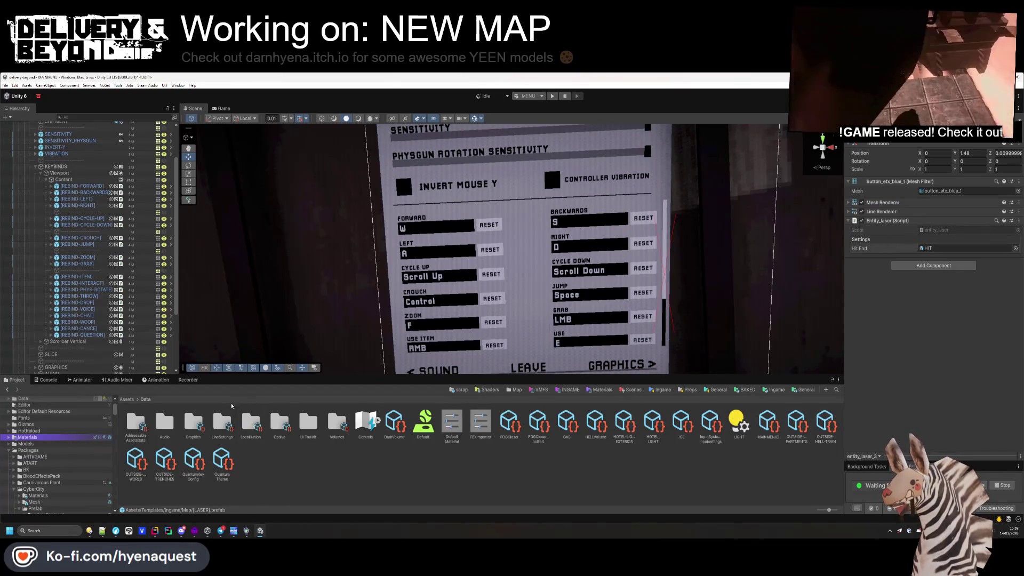
click(77, 309)
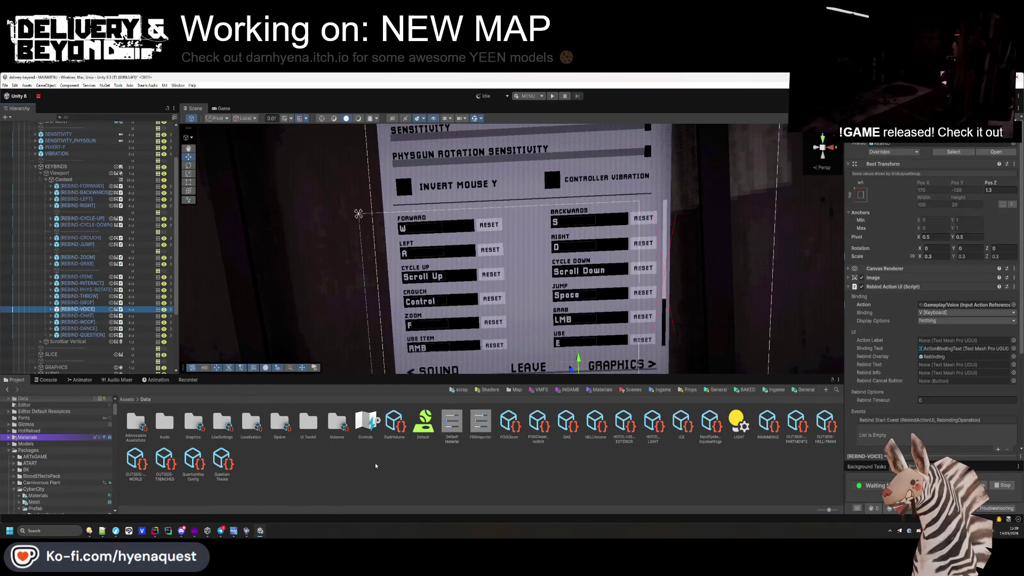
click(395, 473)
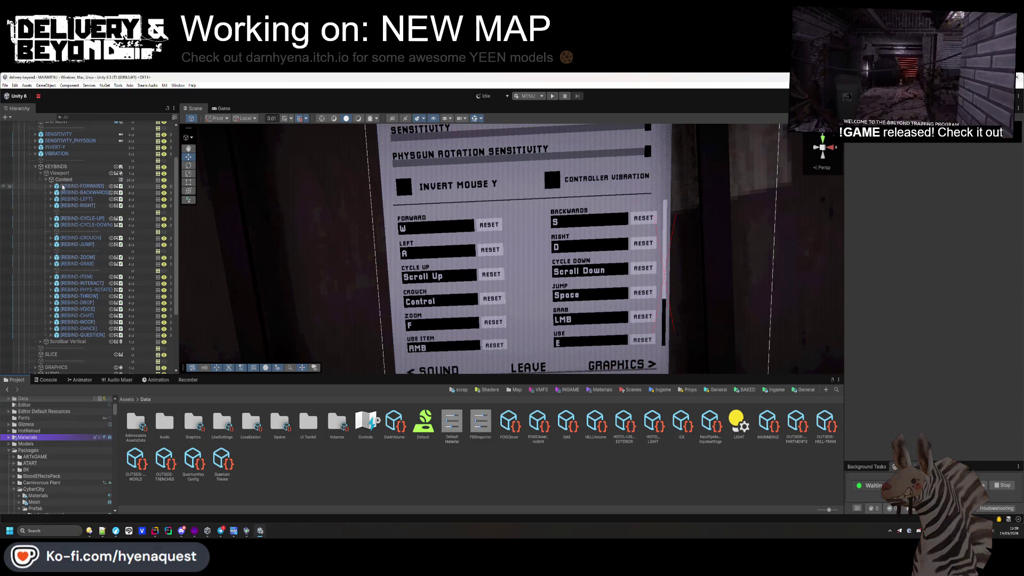
click(47, 180)
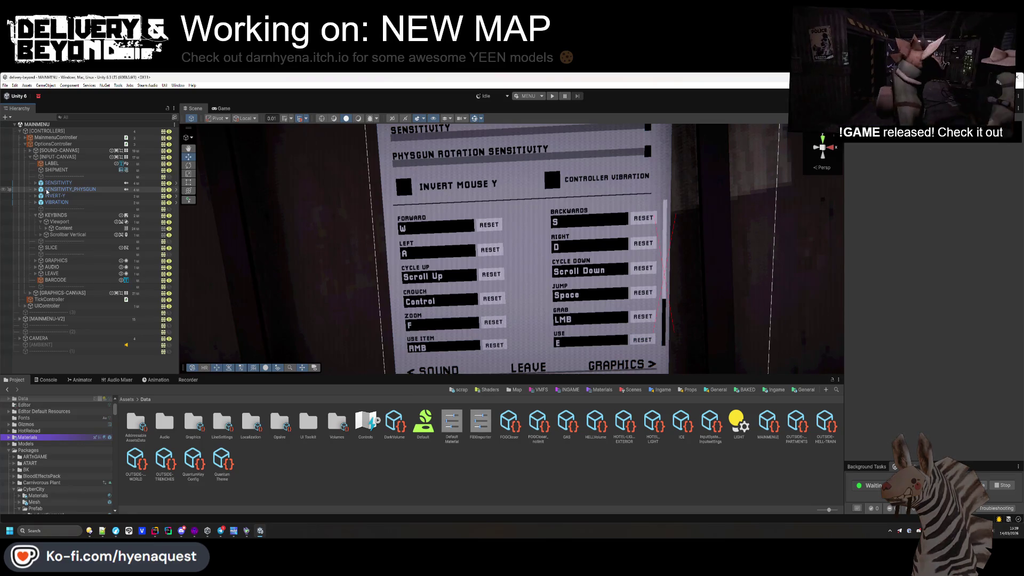
scroll(292, 226, down, 8)
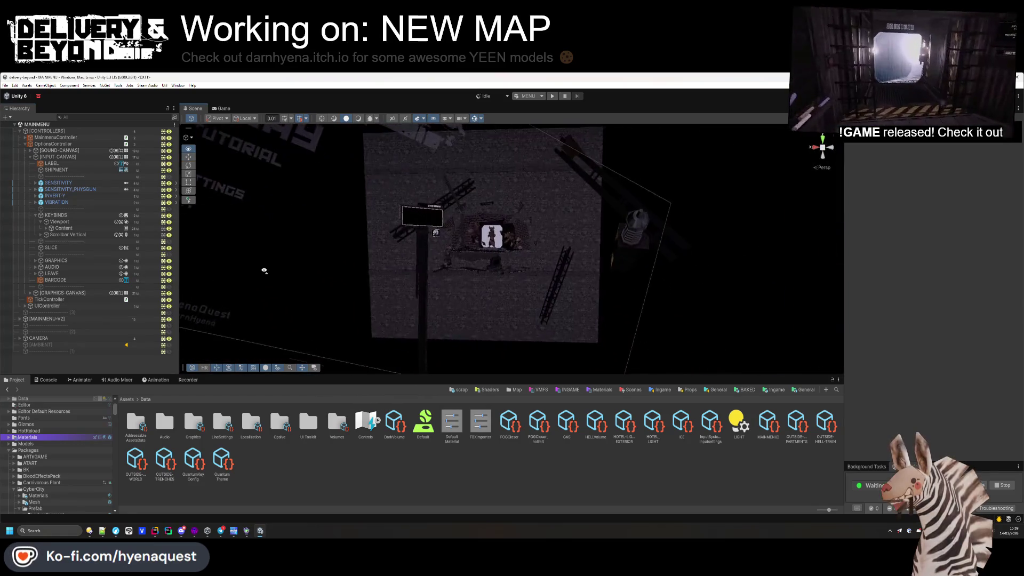
mouse_move(315, 215)
mouse_down()
mouse_move(636, 291)
mouse_move(622, 290)
mouse_move(626, 304)
mouse_up()
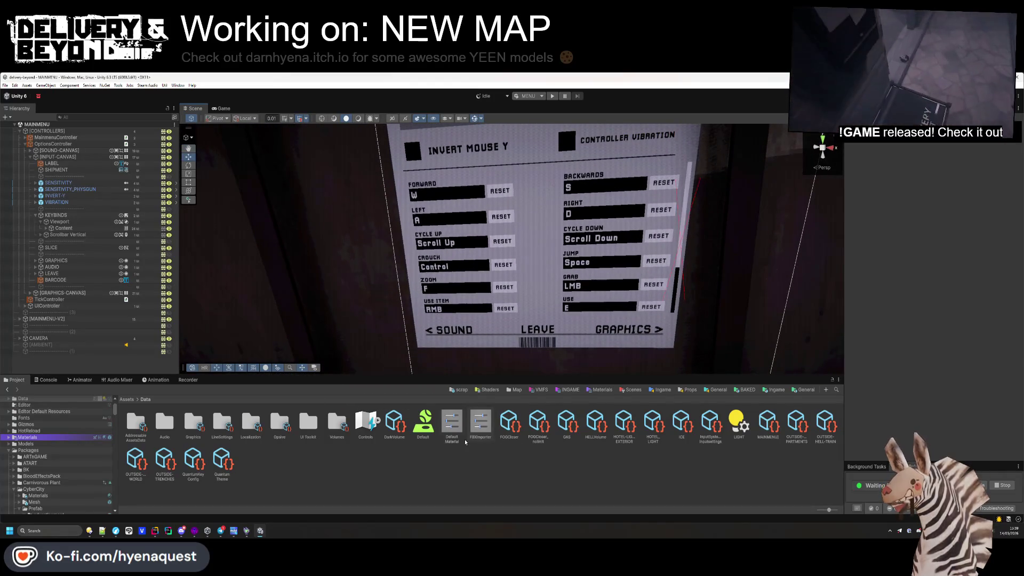
- Collapse INPUT-CANVAS and show the Scenes folder with the TRAINING scene
click(30, 157)
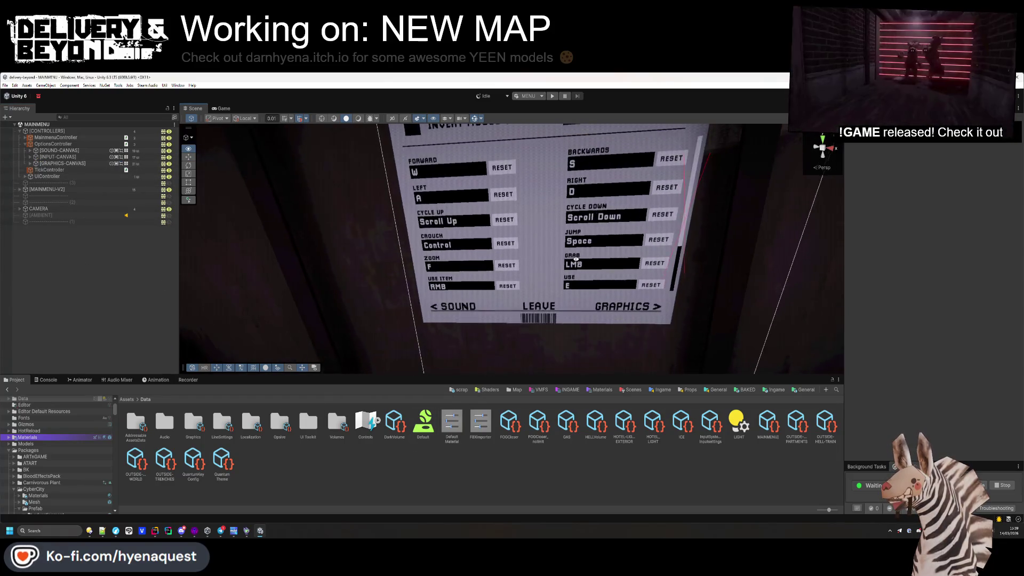
scroll(507, 352, up, 3)
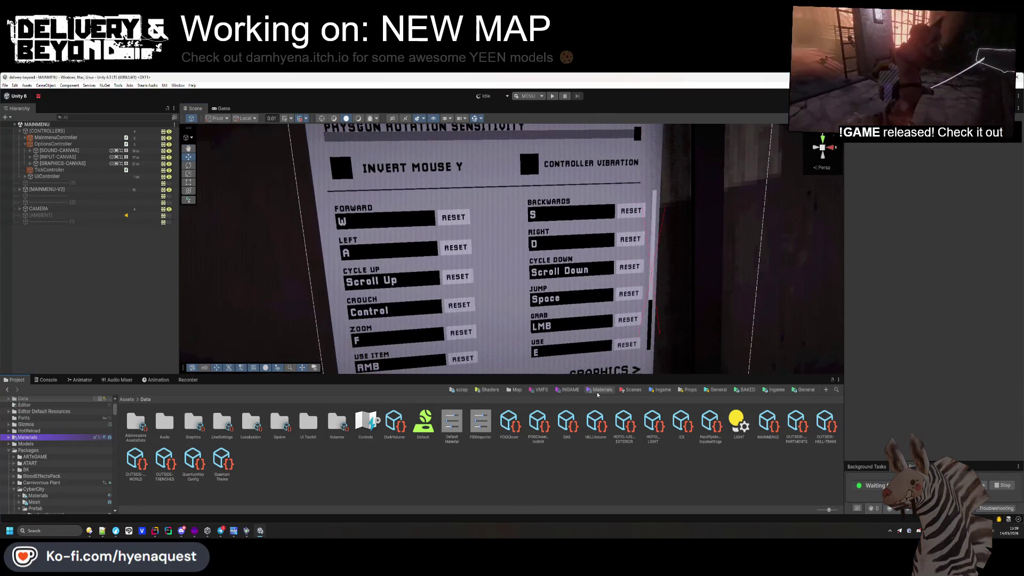
click(631, 390)
click(277, 424)
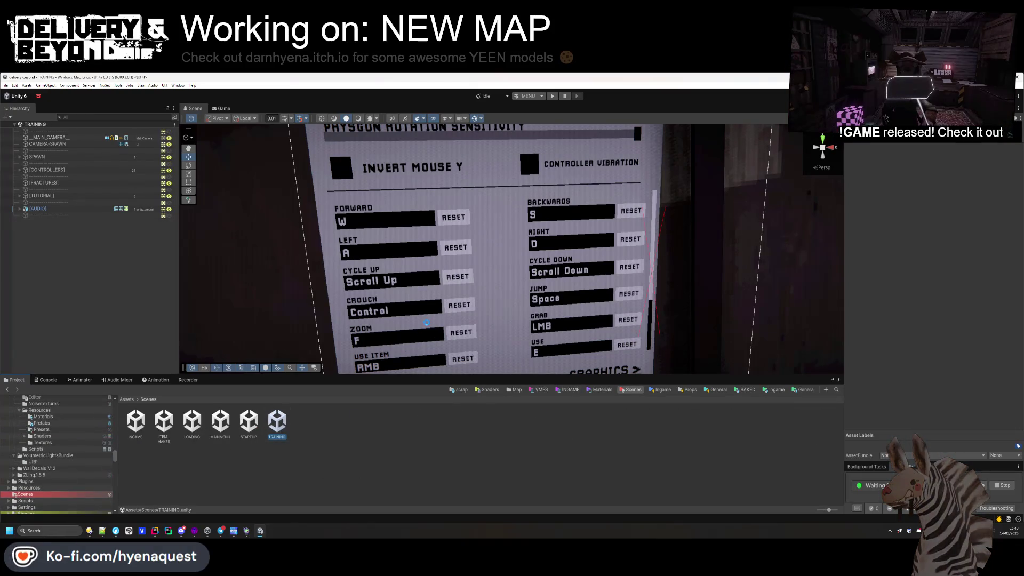
- Fly into the TRAINING level and select the USE entry on the controls sign
scroll(616, 255, down, 1)
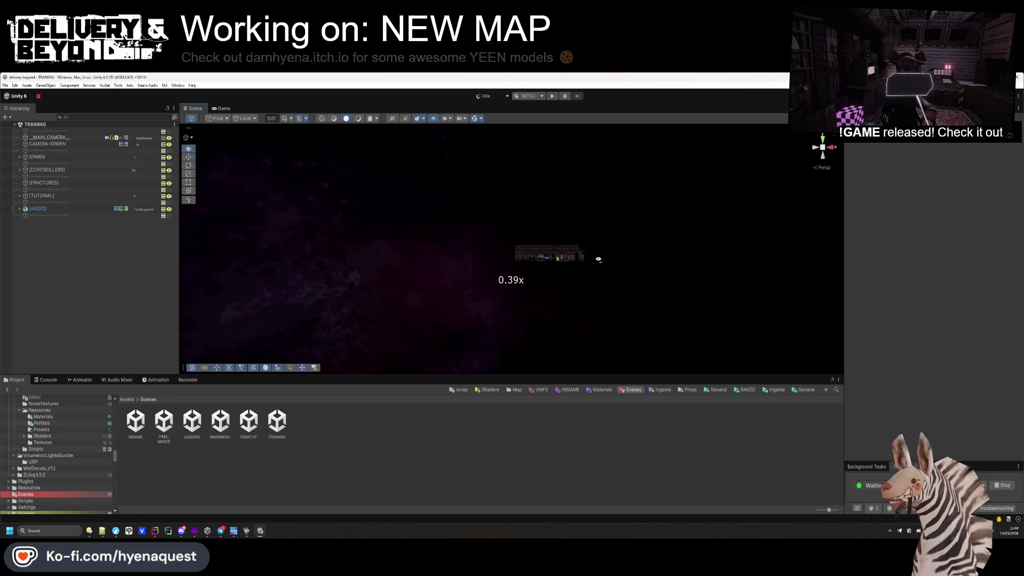
key(w)
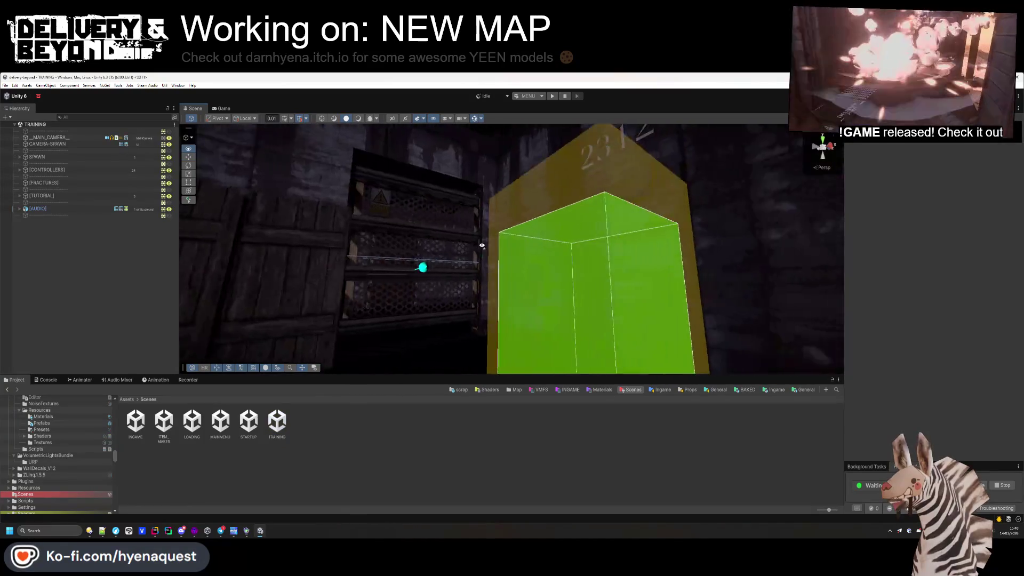
mouse_move(437, 292)
mouse_down()
mouse_move(406, 272)
mouse_move(854, 278)
mouse_move(843, 257)
mouse_move(792, 293)
mouse_up()
click(527, 274)
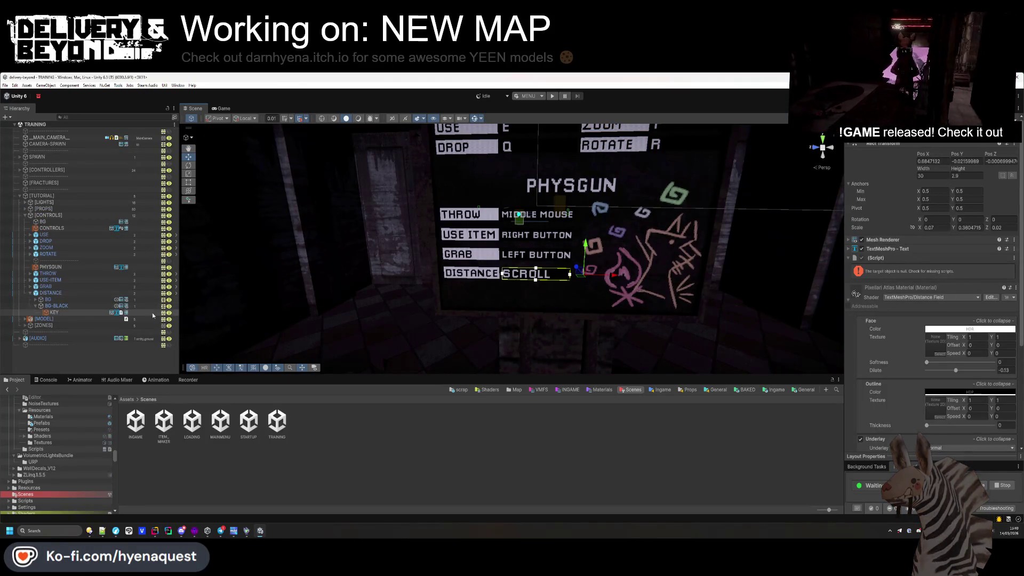
click(31, 286)
click(55, 307)
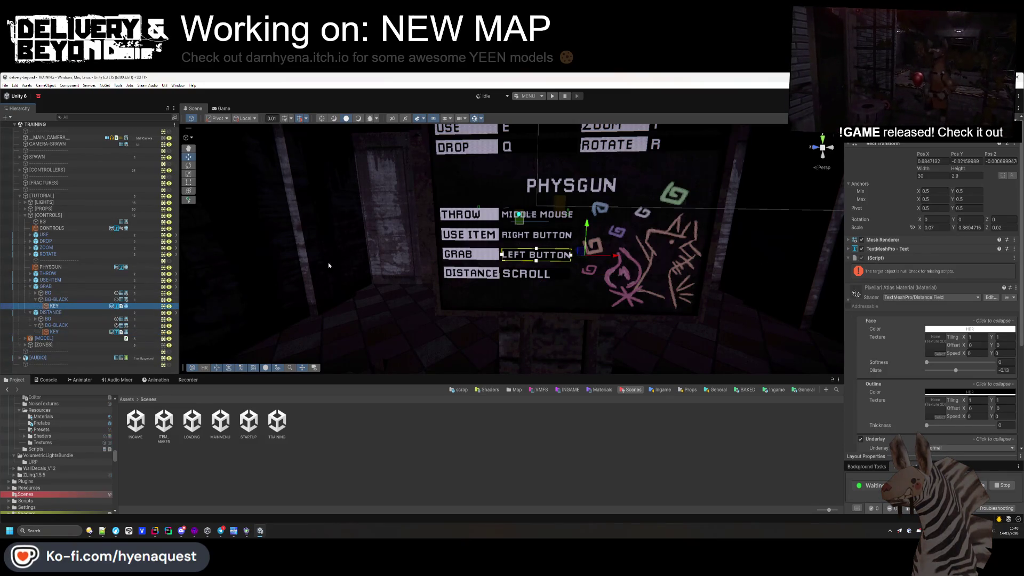
click(78, 235)
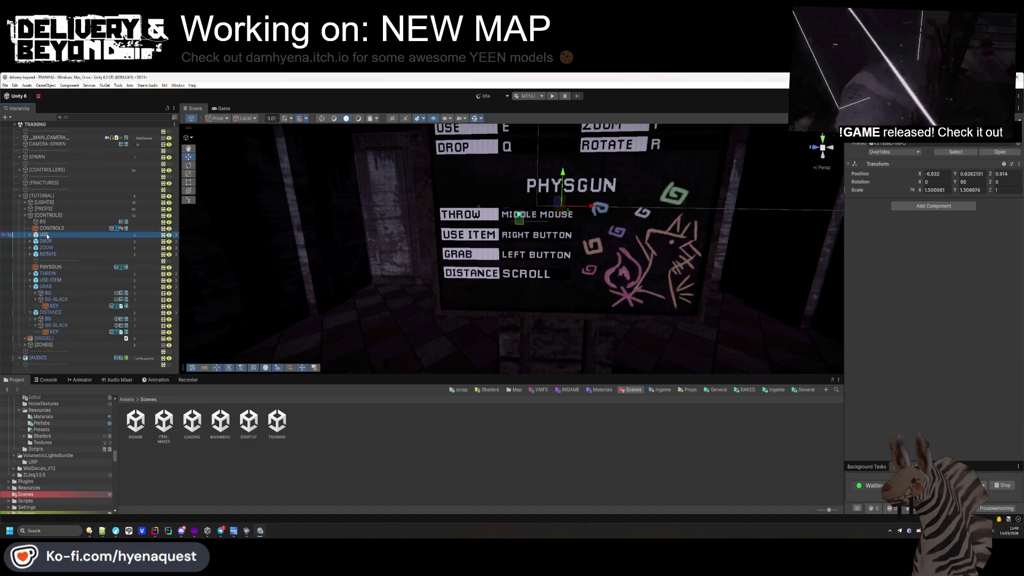
- Open the KEYBIND-INFO prefab and select its KEY text showing E
click(995, 154)
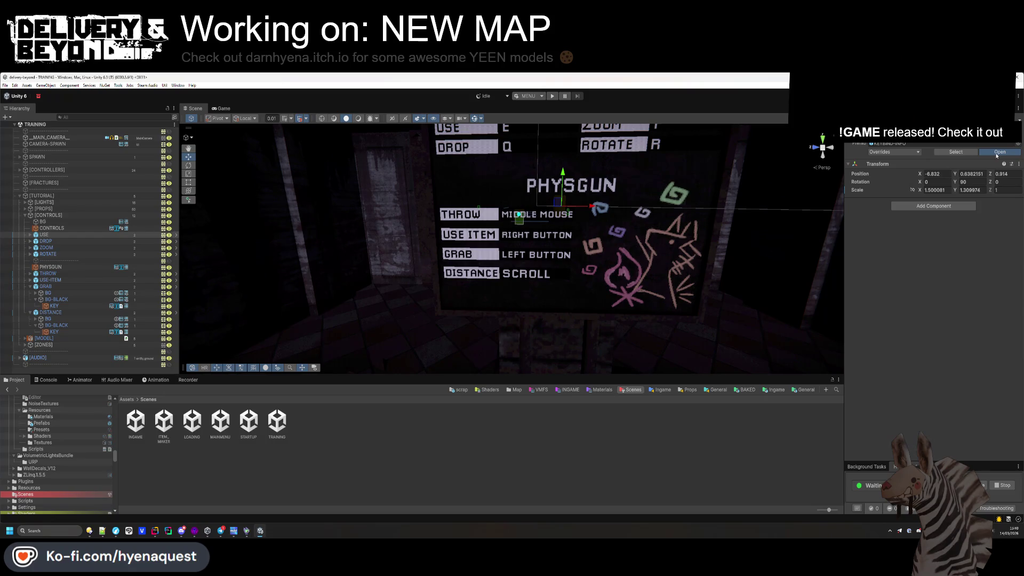
mouse_move(533, 224)
mouse_down()
mouse_move(525, 203)
mouse_move(673, 392)
mouse_move(629, 347)
mouse_move(601, 354)
mouse_move(570, 318)
mouse_move(409, 336)
mouse_move(629, 331)
mouse_move(487, 236)
mouse_move(709, 320)
mouse_move(572, 261)
mouse_move(612, 299)
mouse_move(636, 291)
mouse_move(590, 277)
mouse_move(512, 283)
mouse_move(380, 257)
mouse_move(381, 214)
mouse_move(379, 242)
mouse_move(395, 219)
mouse_move(395, 244)
mouse_move(384, 251)
mouse_up()
click(49, 168)
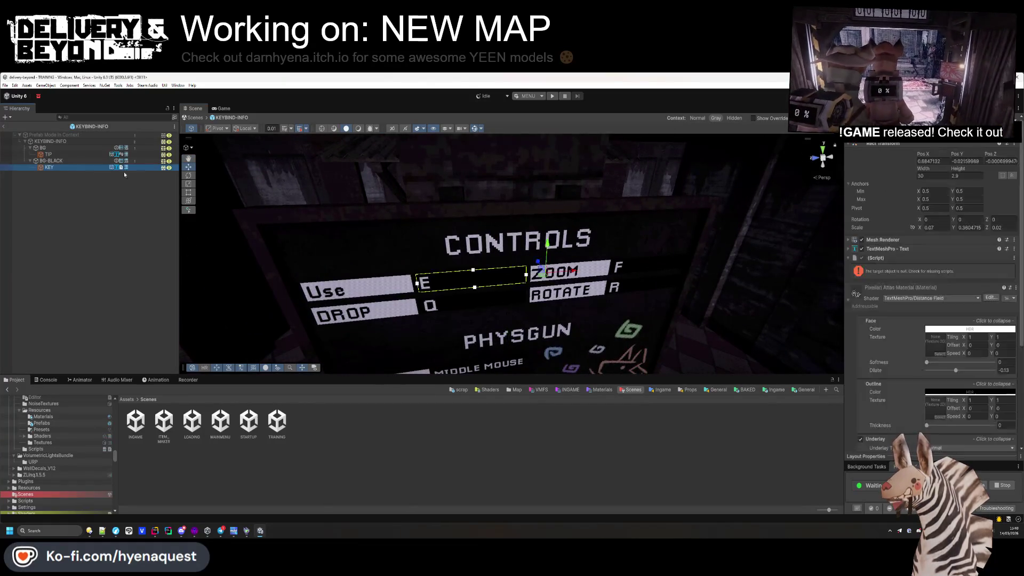
- Remove KEY's missing-script component, then try and remove a Rebind Action UI component
right_click(903, 257)
click(907, 269)
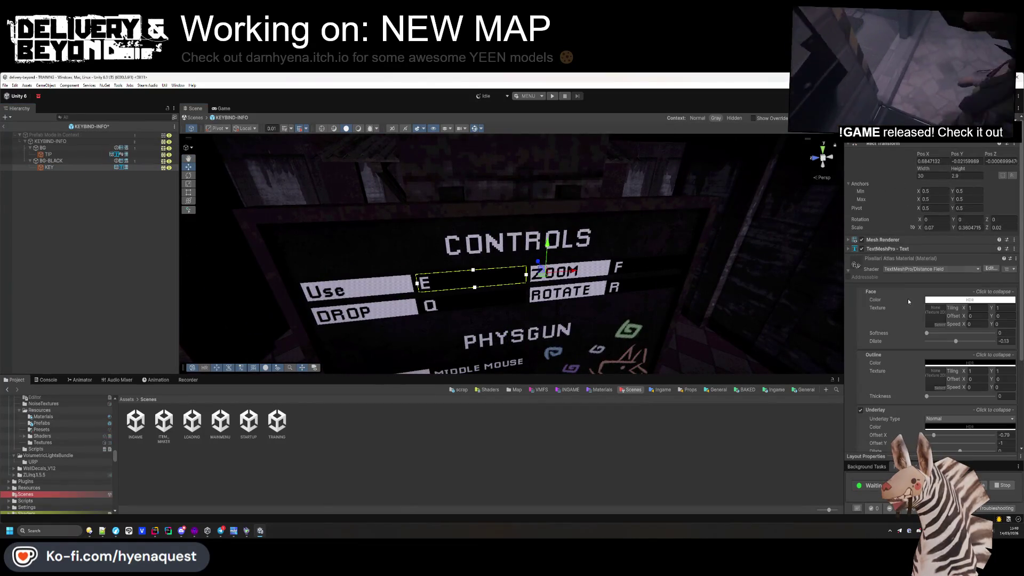
click(847, 271)
click(942, 296)
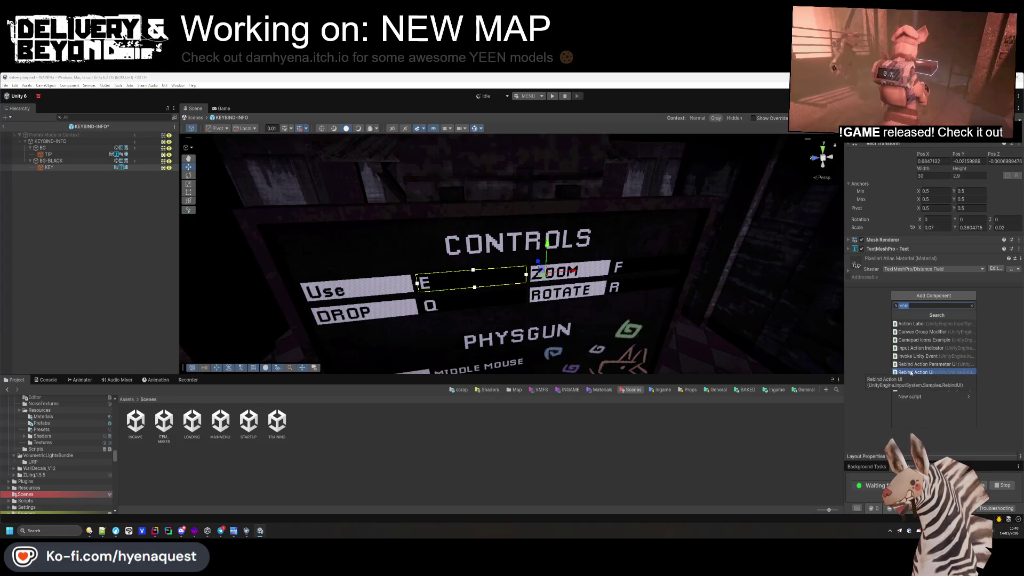
click(936, 373)
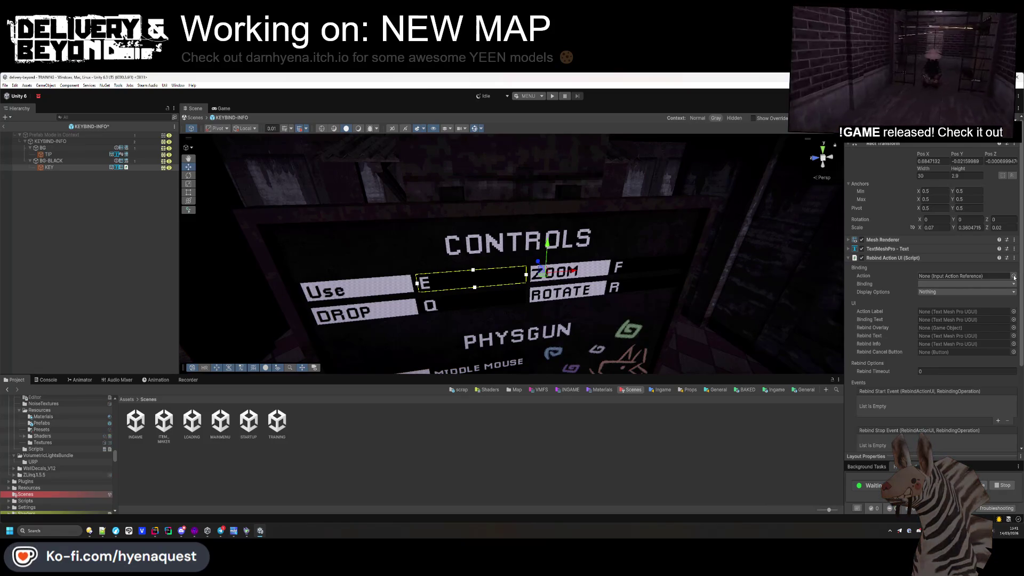
right_click(910, 261)
click(928, 277)
- Add an Action Label component to KEY and open its ActionLabel.cs script
click(934, 295)
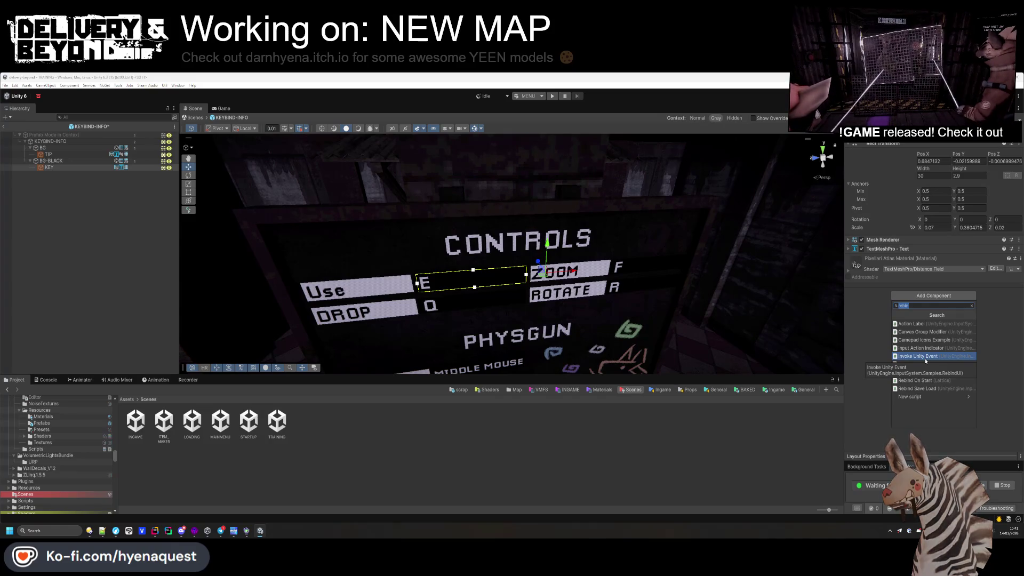
click(923, 323)
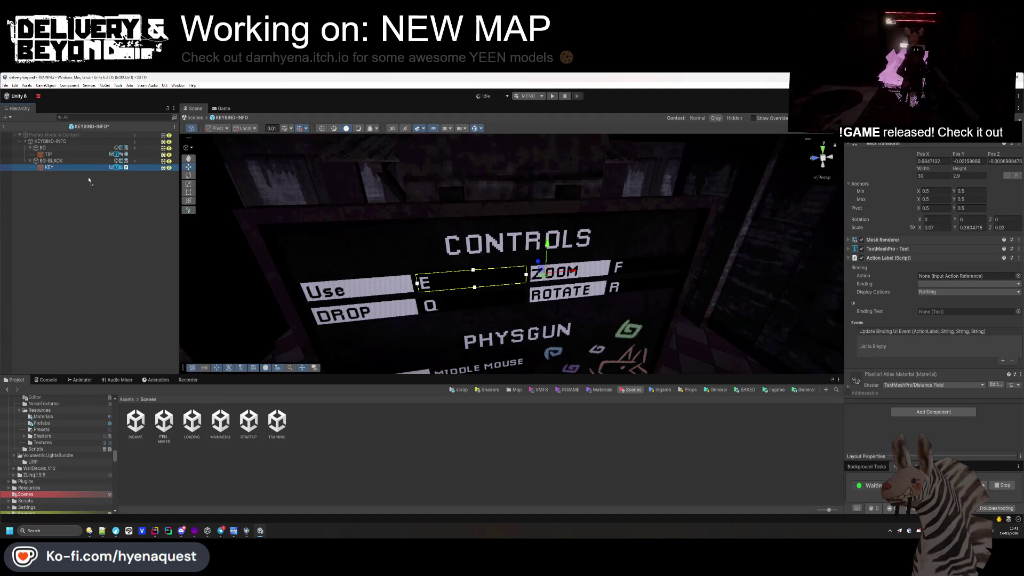
right_click(1008, 261)
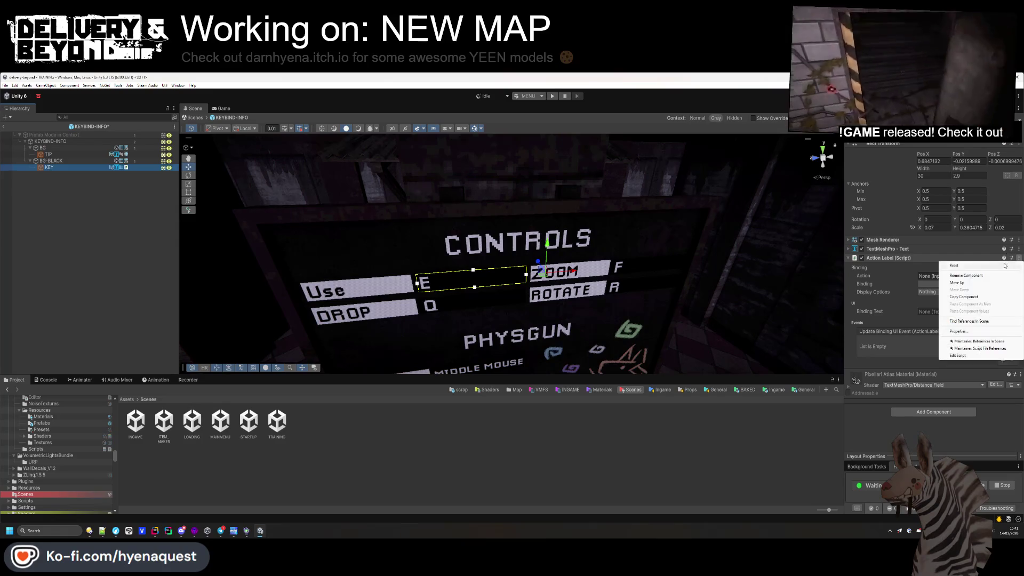
click(958, 355)
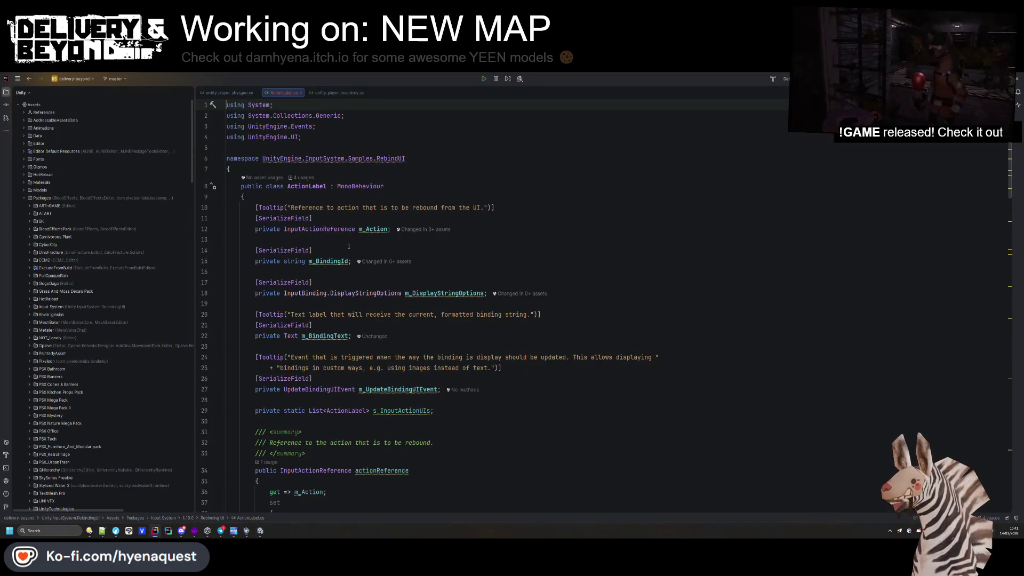
- Retype m_BindingText as TextMeshPro and locate its other usages in ActionLabel.cs
click(299, 336)
text(MeshPro)
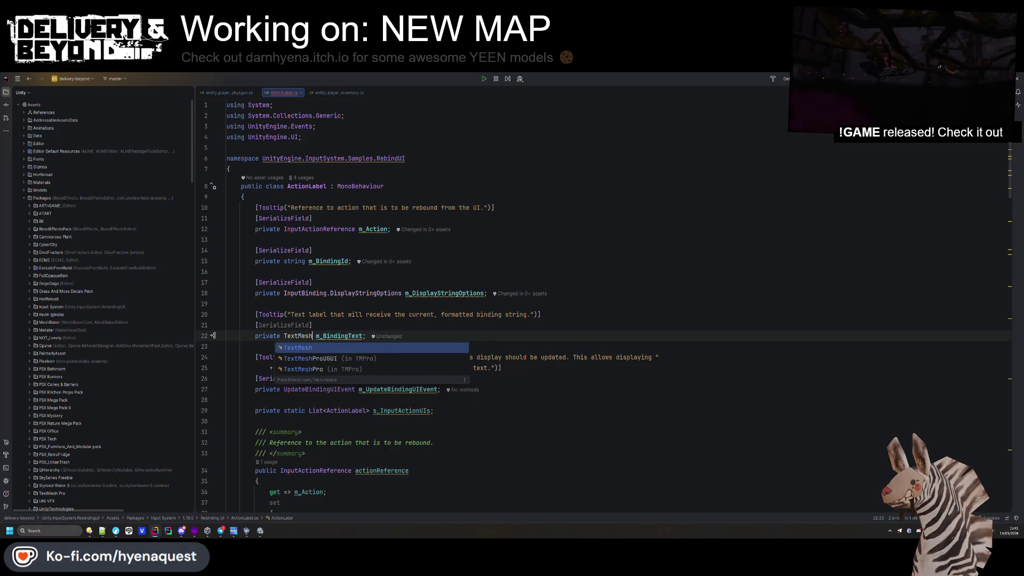
key(Escape)
key(ctrl+f)
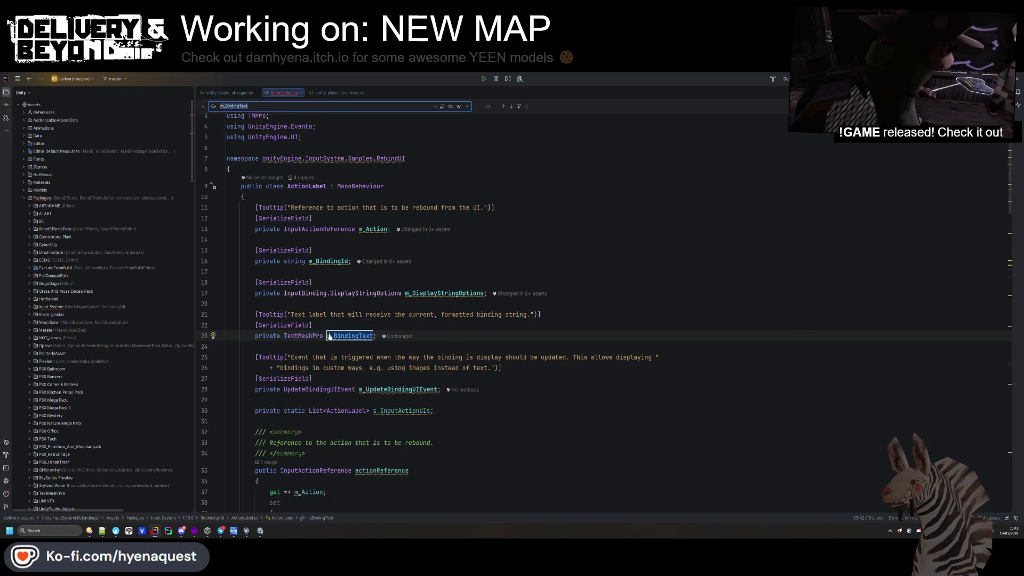
key(Return)
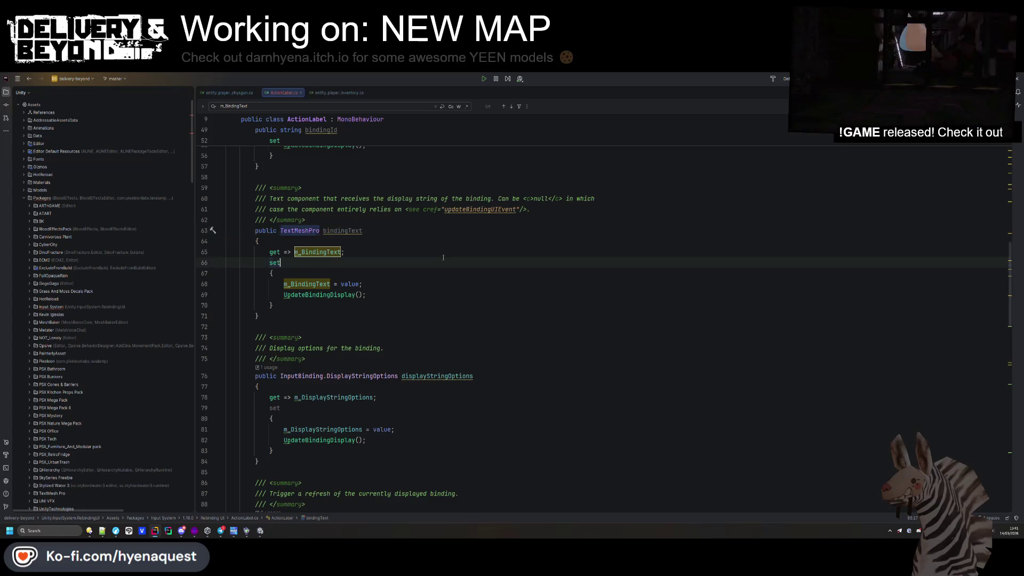
key(alt+Tab)
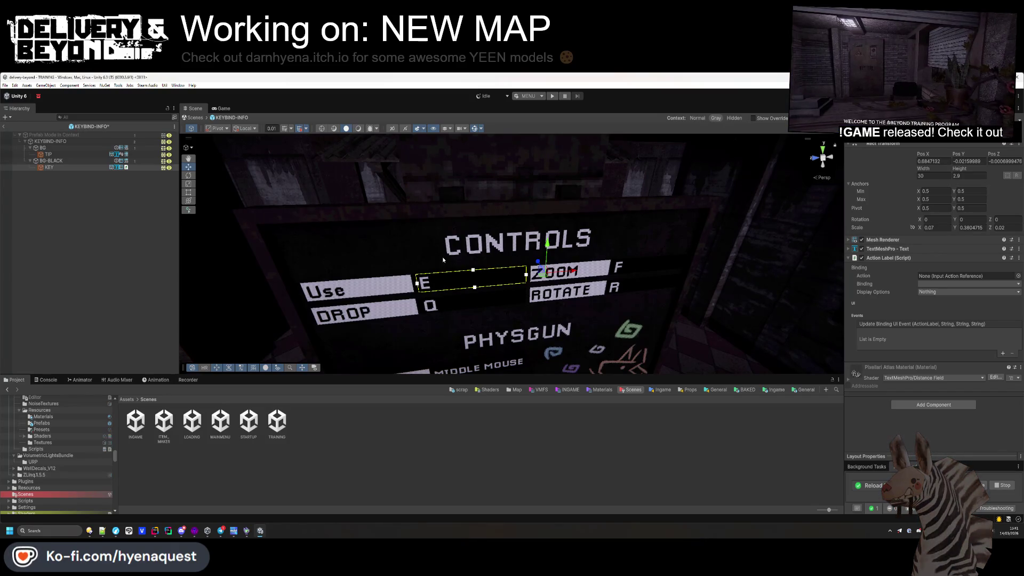
- Try assigning KEY to the Action Label's Action field and reorient to the CONTROLS board
click(114, 240)
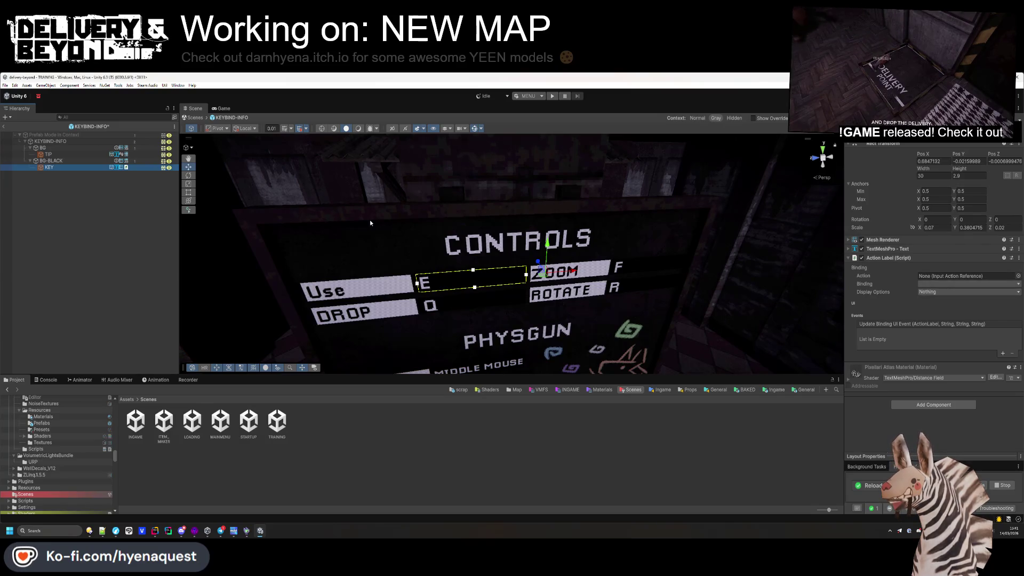
drag(83, 168, 962, 276)
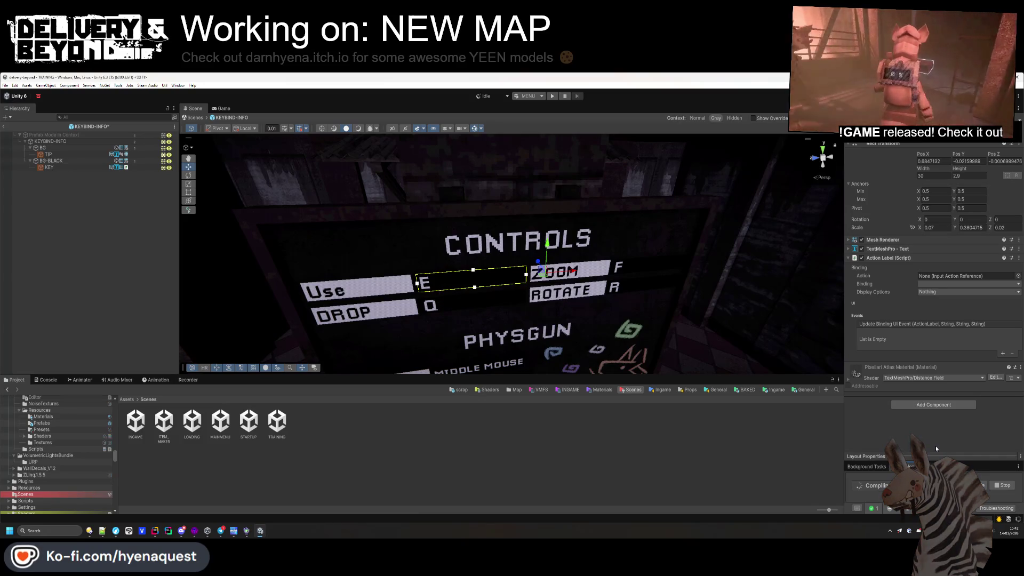
click(702, 339)
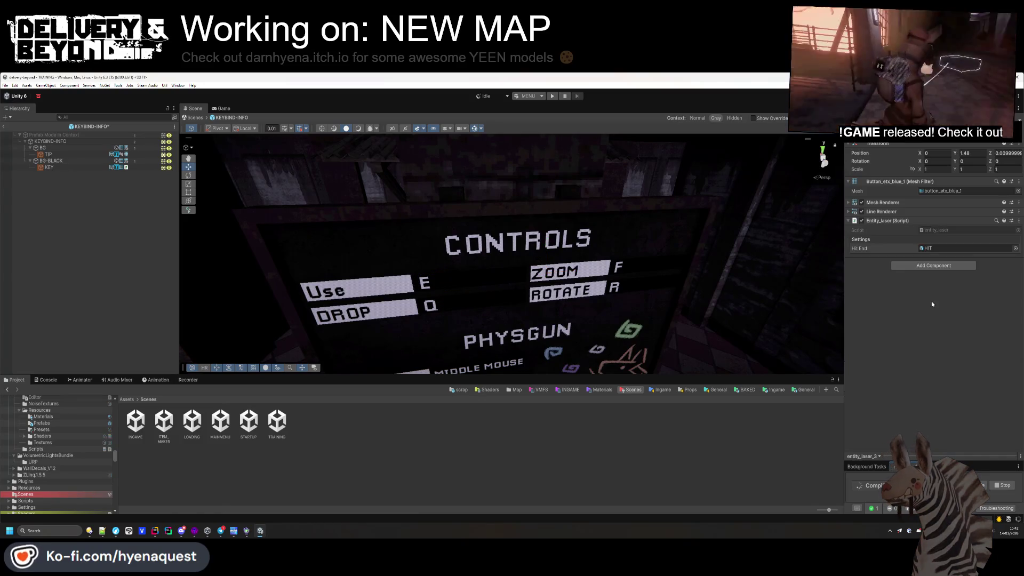
click(492, 420)
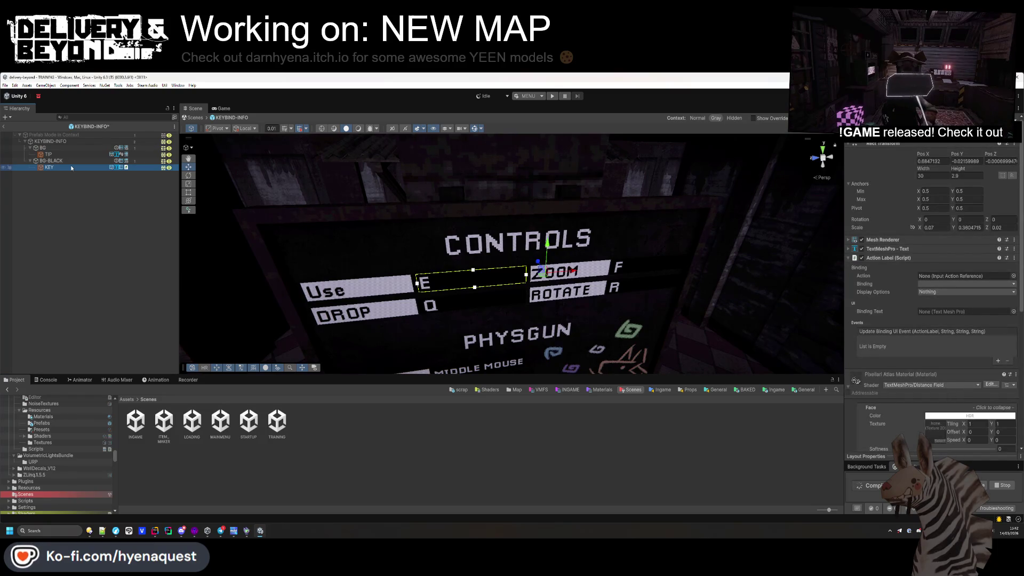
mouse_move(636, 271)
mouse_down()
mouse_move(621, 220)
mouse_move(608, 221)
mouse_move(613, 202)
mouse_move(631, 240)
mouse_up()
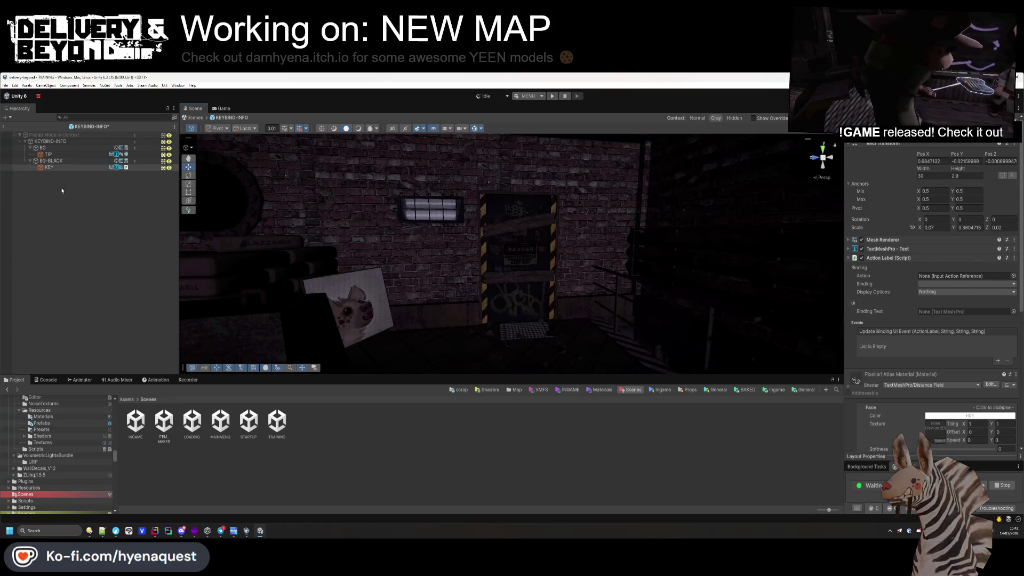
- Link the KEY text as the Action Label's Binding Text and return to TRAINING
click(49, 167)
drag(49, 167, 944, 311)
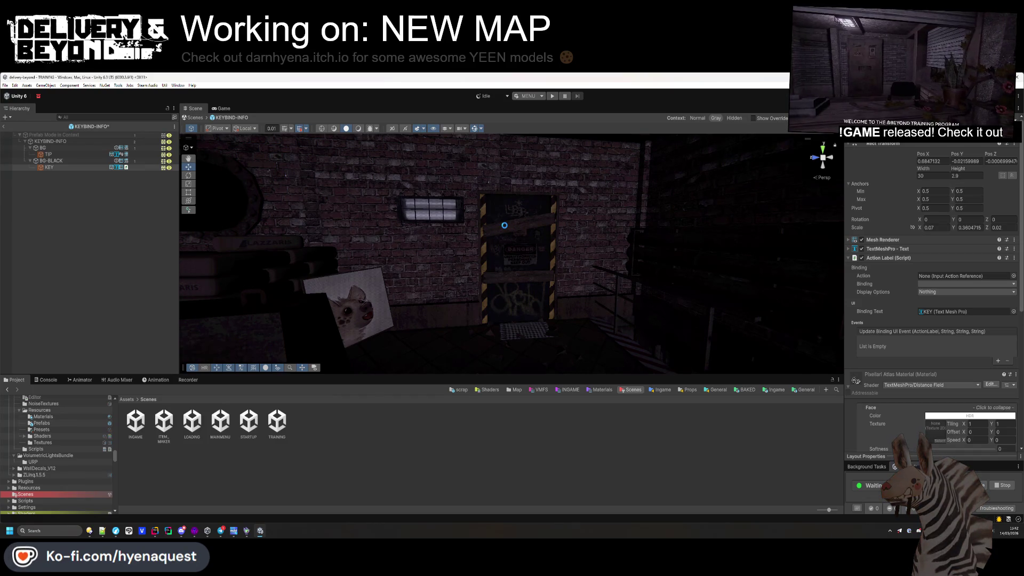
click(498, 257)
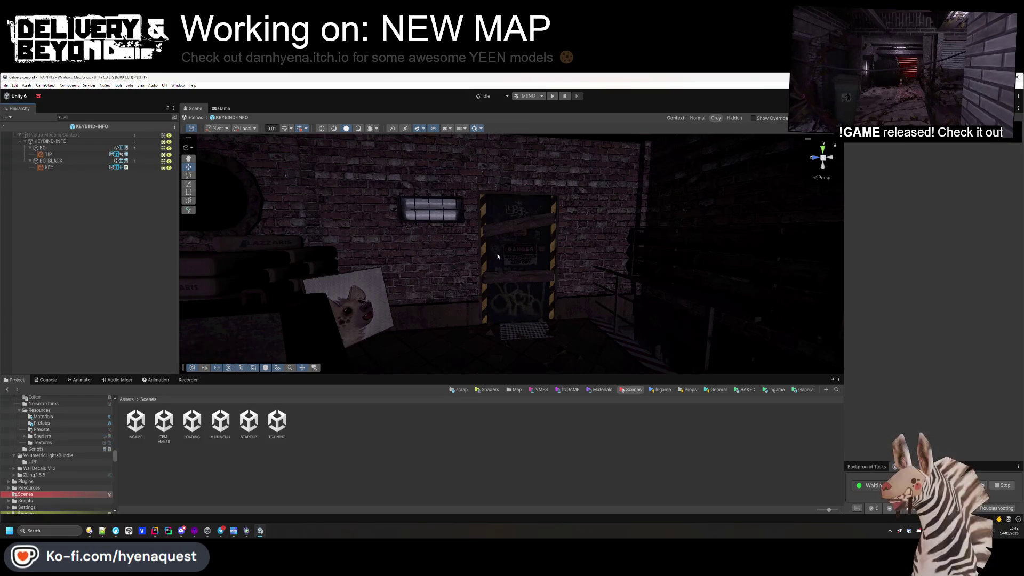
drag(520, 219, 519, 262)
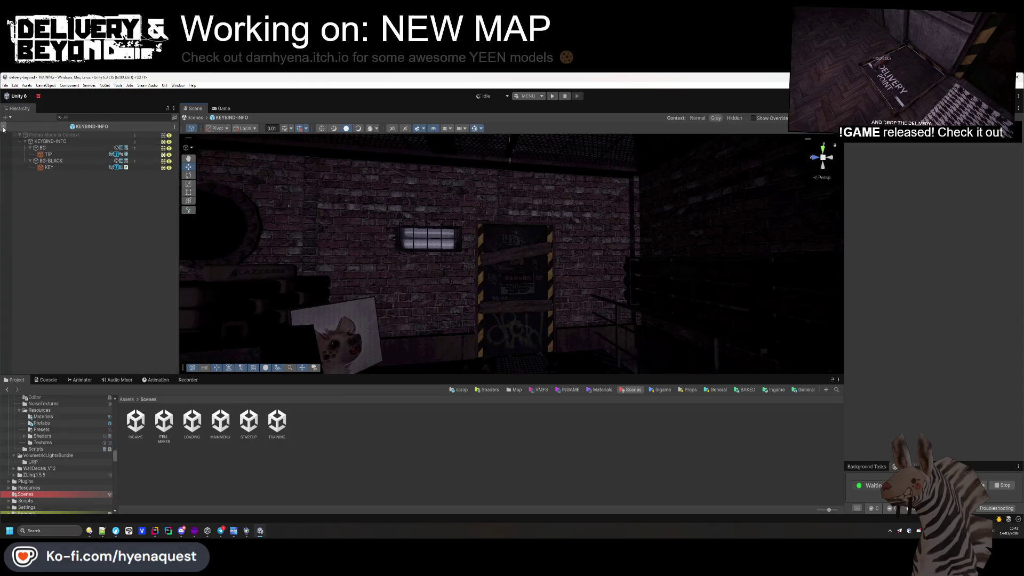
click(4, 127)
scroll(417, 263, up, 2)
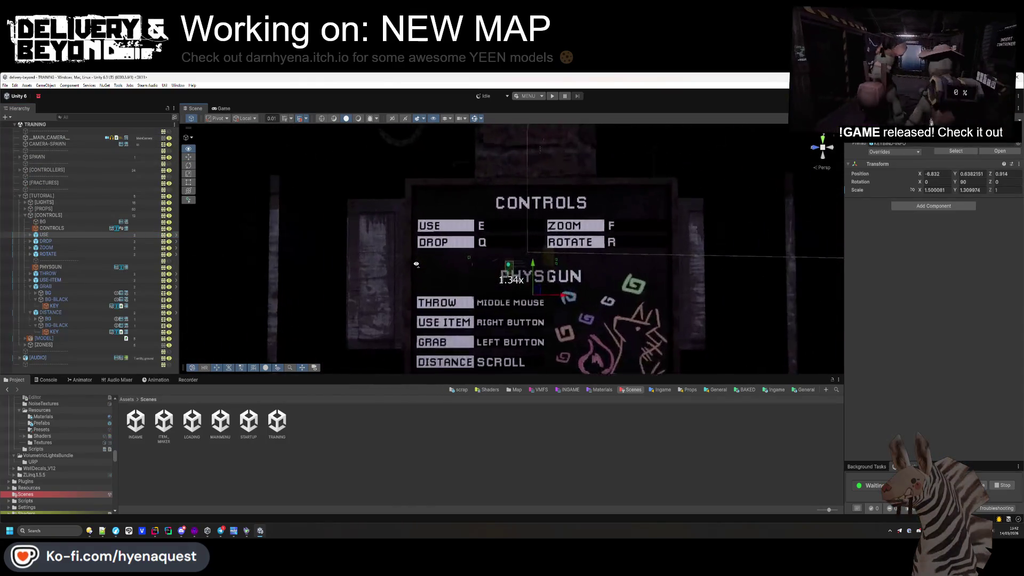
- Bind the USE key label to Gameplay/Use on E and the DROP label to Gameplay/Drop
click(299, 202)
scroll(299, 202, down, 3)
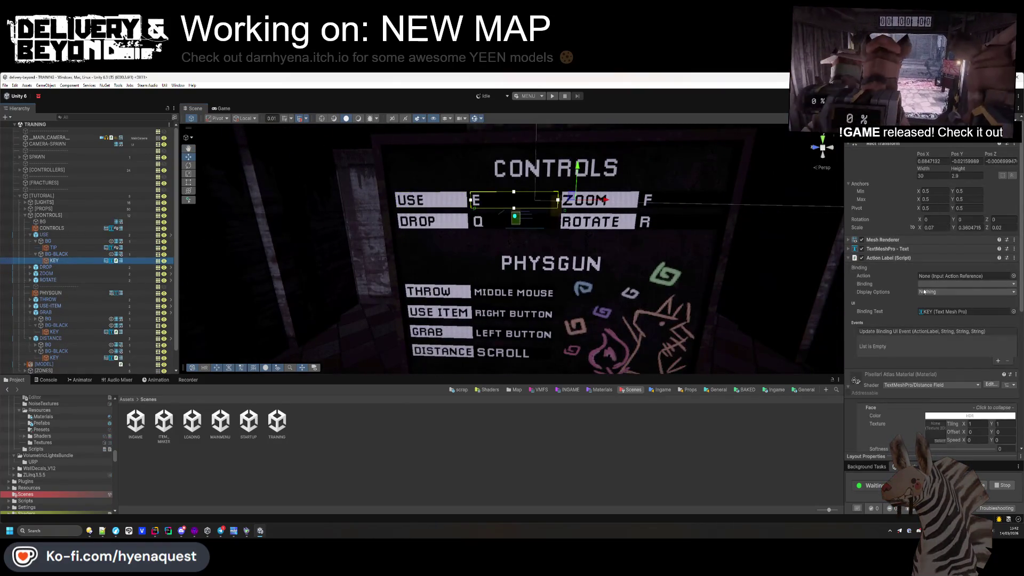
click(1013, 276)
text(use)
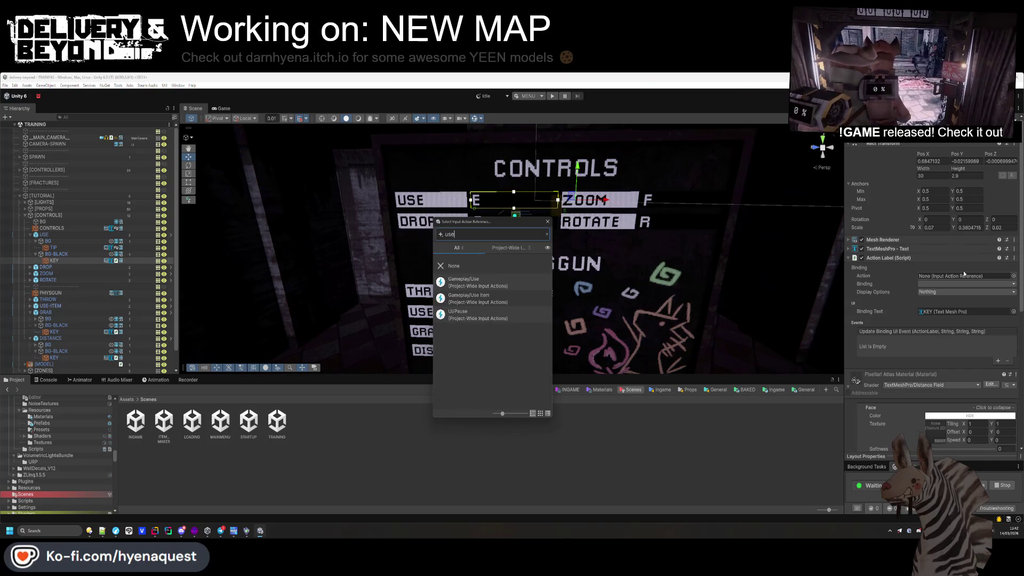
double_click(469, 288)
click(952, 283)
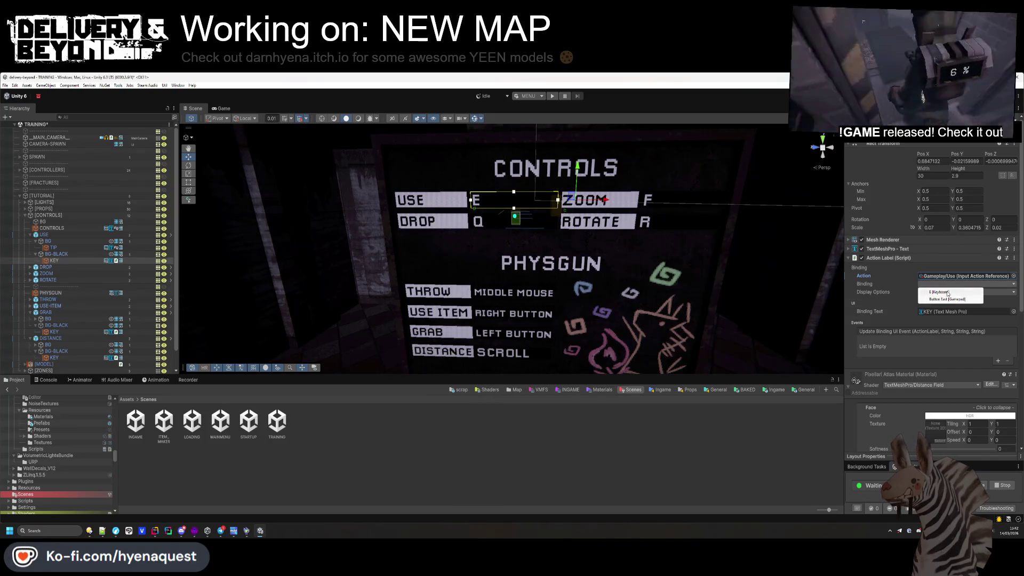
click(938, 292)
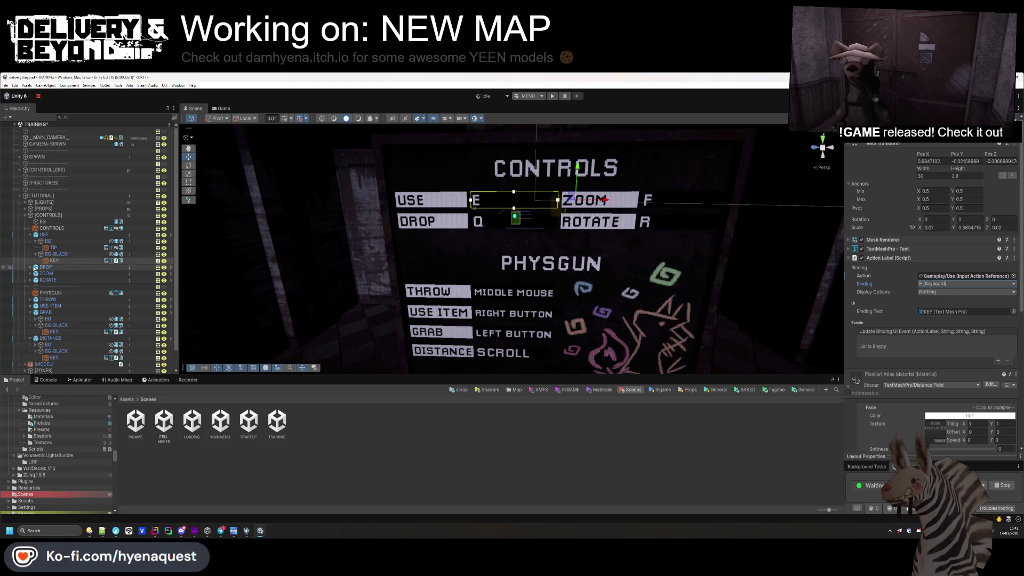
click(30, 267)
click(59, 287)
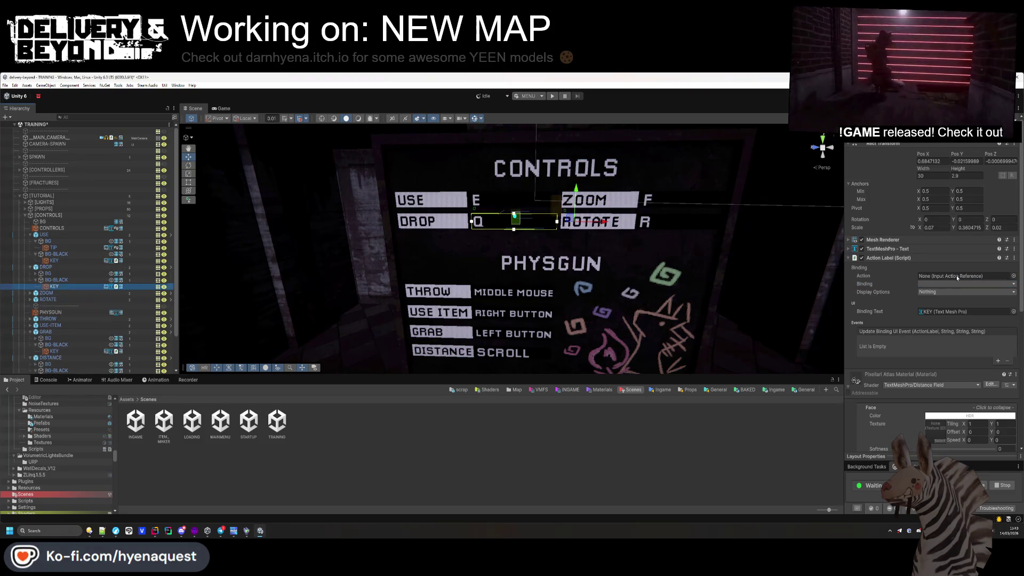
click(1013, 277)
text(drop)
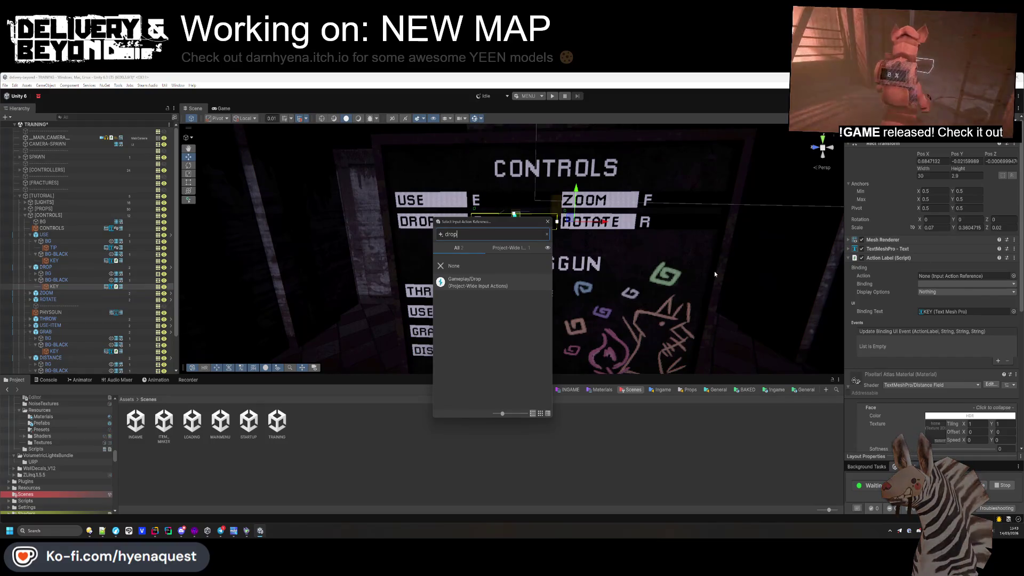
double_click(467, 283)
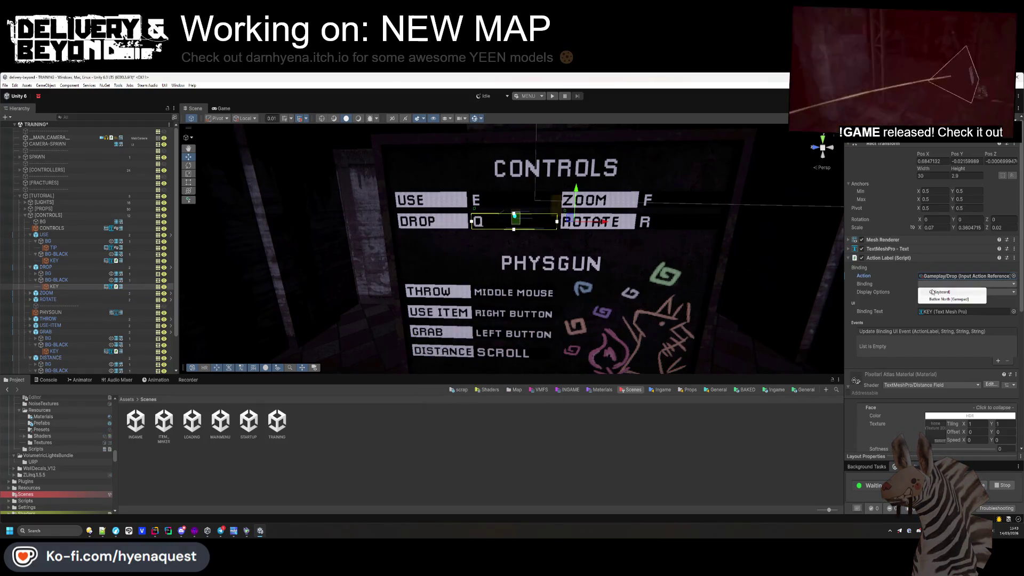
- Assign the Gameplay/Zoom action to the key label under ZOOM
click(30, 293)
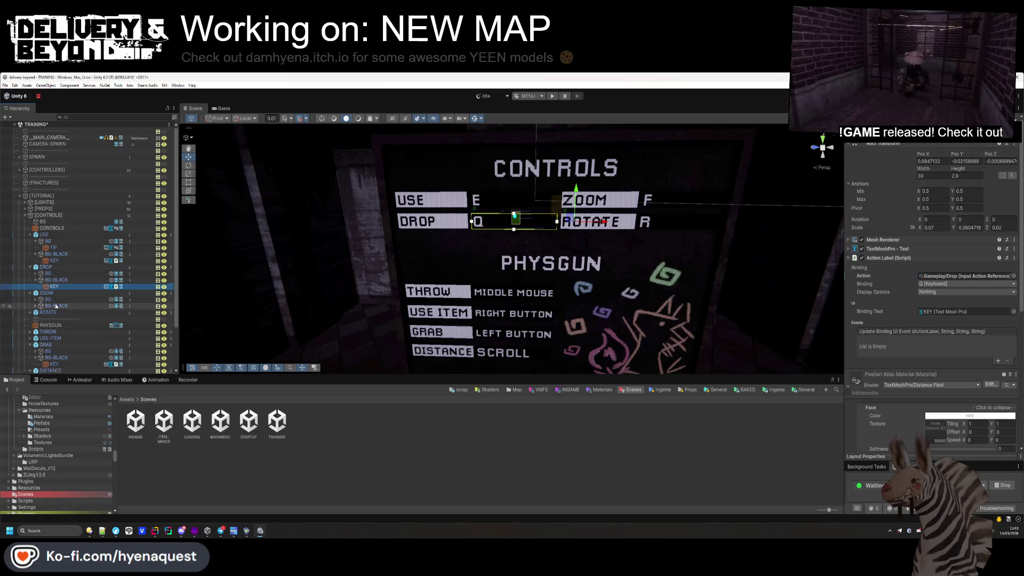
click(35, 306)
click(35, 306)
click(54, 312)
click(1013, 276)
text(zoom)
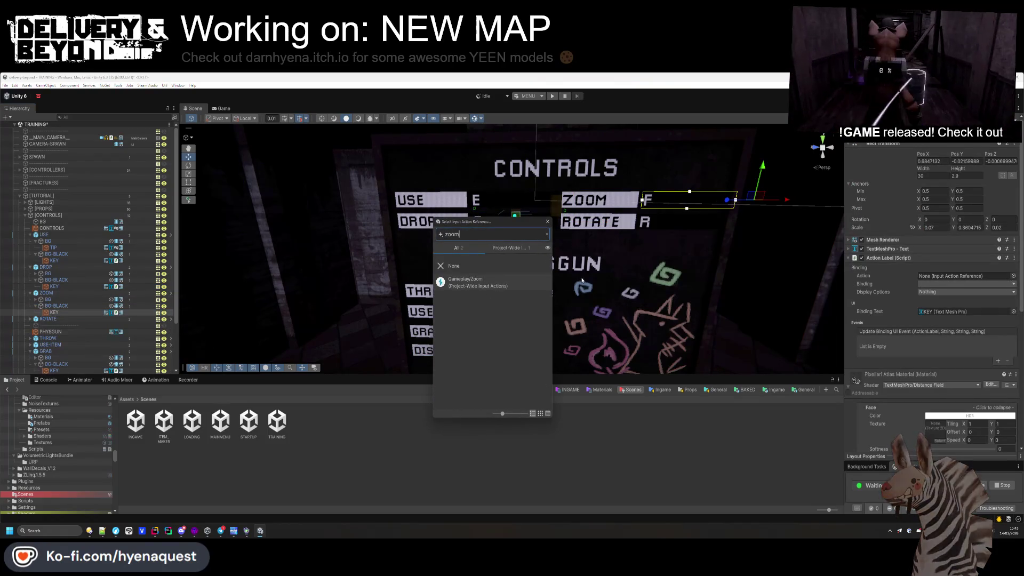
click(472, 282)
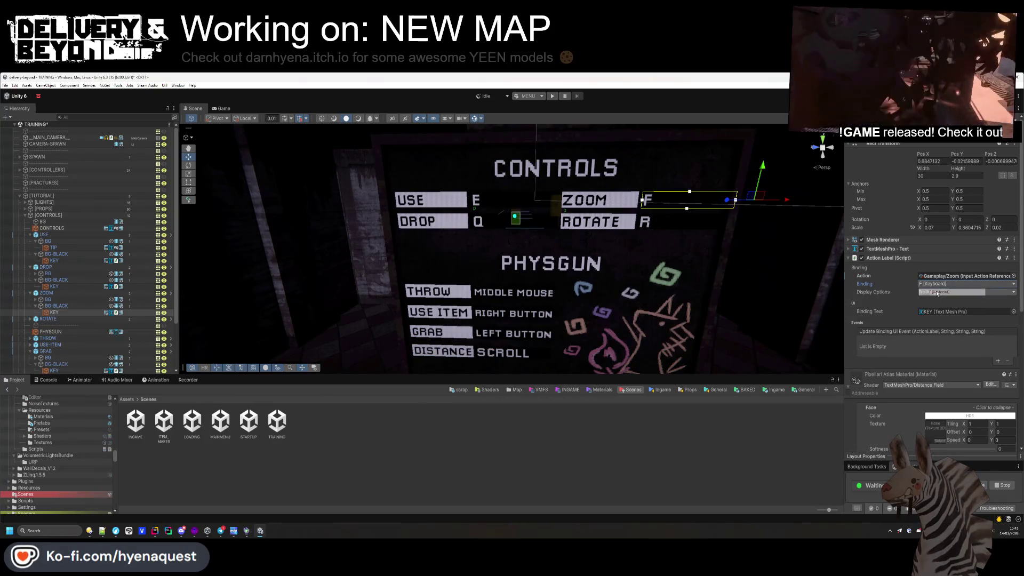
- Give the ROTATE key label the Gameplay/Rotate Prop action with the R keyboard binding
click(59, 287)
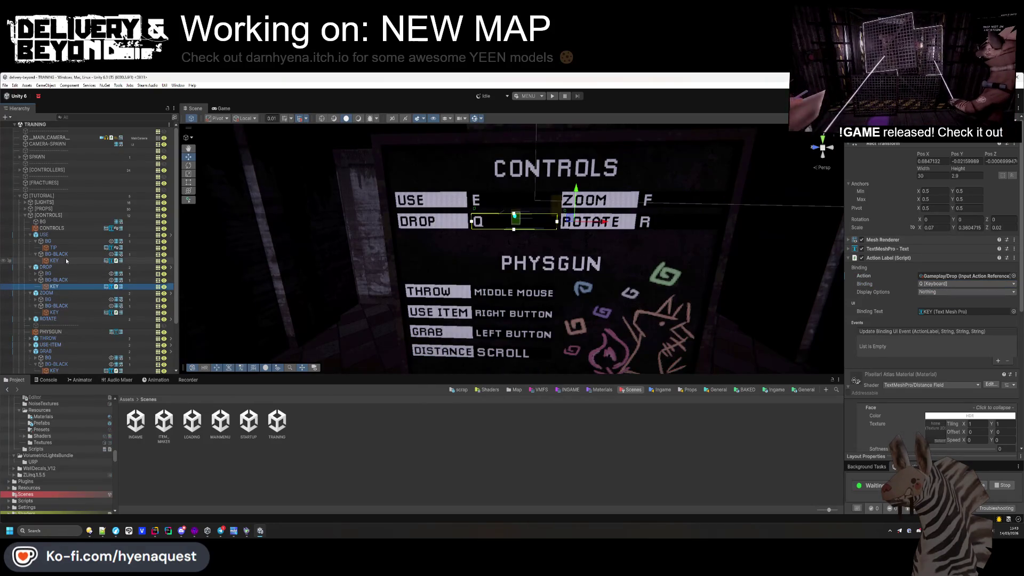
click(30, 319)
click(36, 332)
click(54, 338)
click(1013, 276)
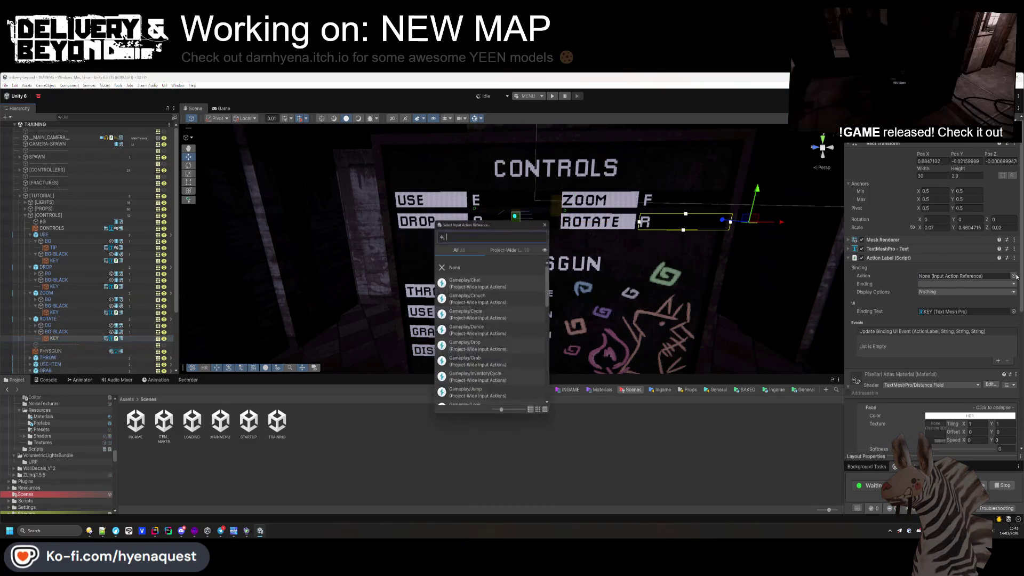
text(rotate)
key(Down)
key(Return)
click(933, 282)
click(954, 292)
- Save the TRAINING scene and expand the THROW label down to its key
key(ctrl+s)
scroll(26, 341, down, 2)
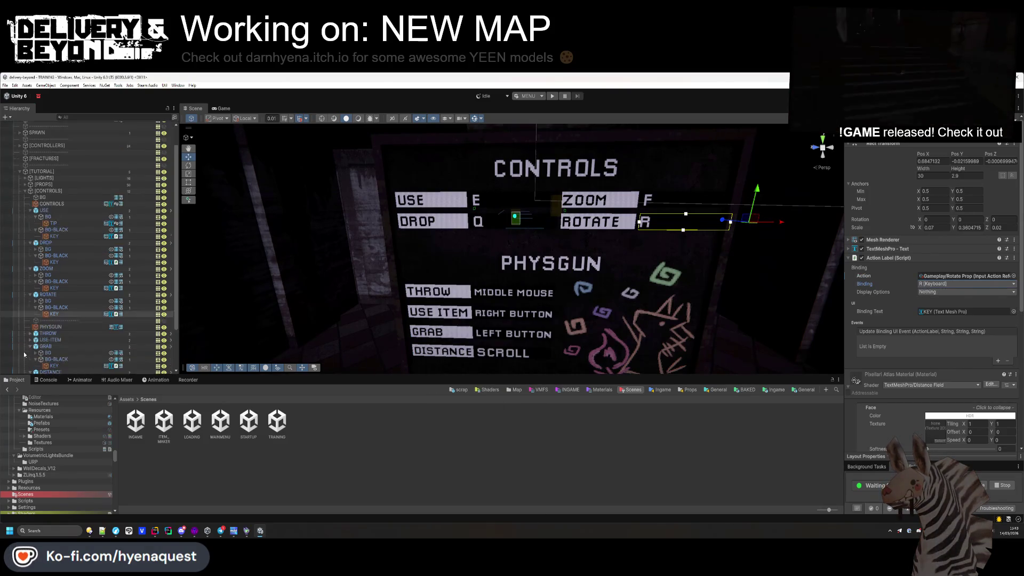
click(31, 331)
scroll(32, 331, down, 1)
click(30, 341)
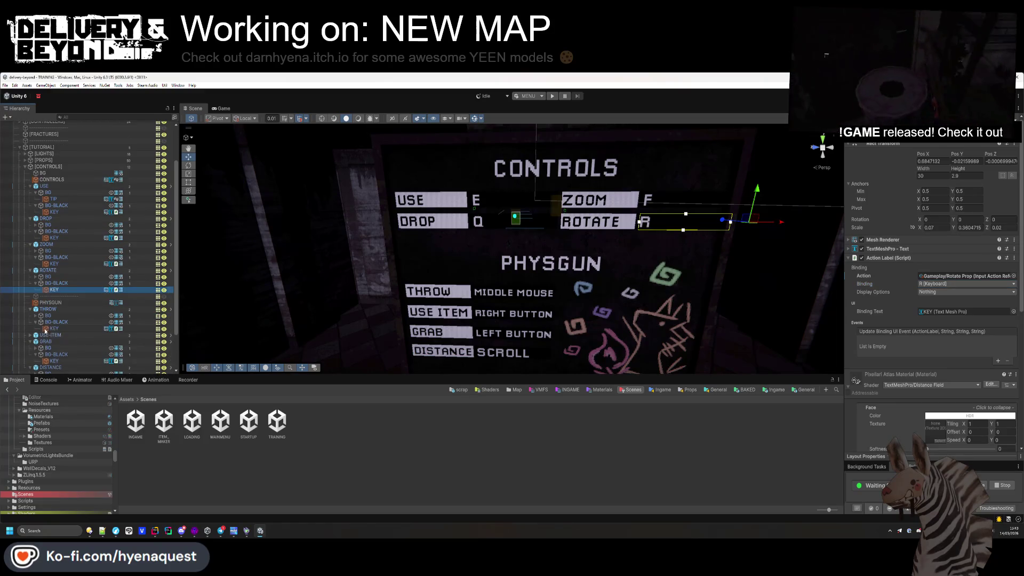
- Bind the THROW key label to Gameplay/Throw on the Middle Button mouse binding
click(43, 328)
click(1013, 276)
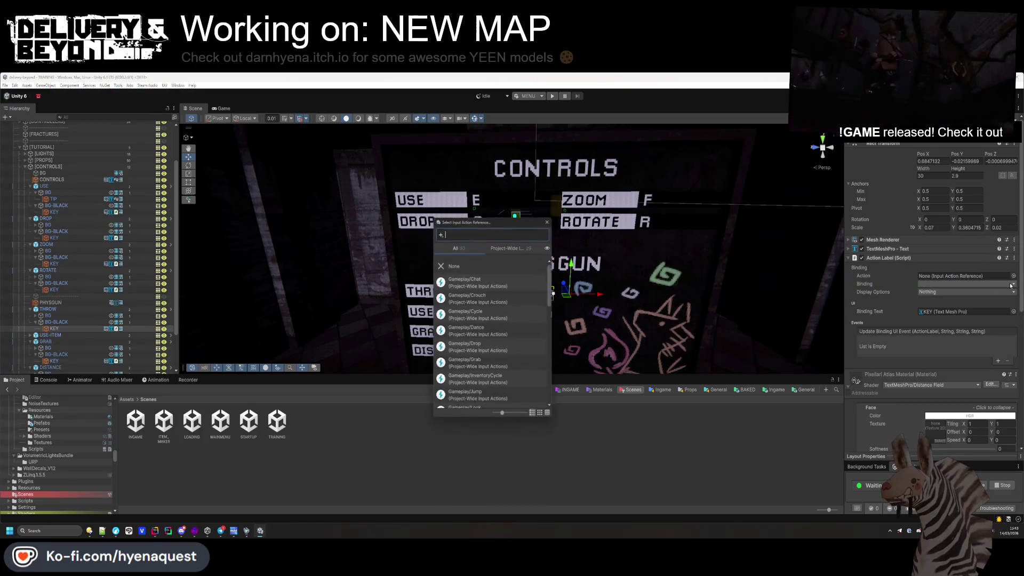
text(throw)
key(Return)
click(965, 284)
click(896, 292)
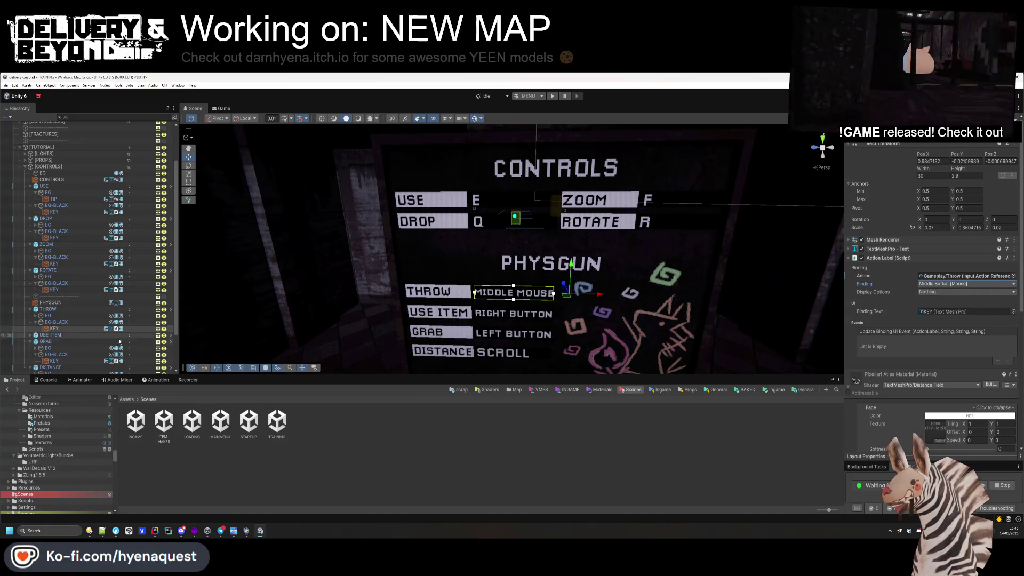
- Bind the USE-ITEM key label to Gameplay/Use Item on the Right Button mouse binding
click(30, 335)
scroll(53, 331, down, 1)
click(56, 324)
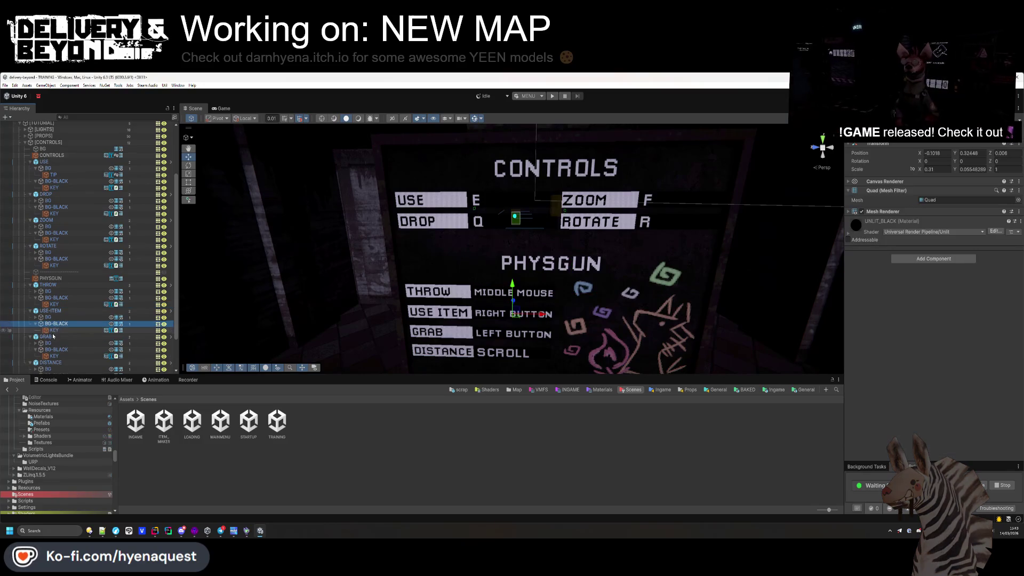
click(54, 330)
click(1014, 276)
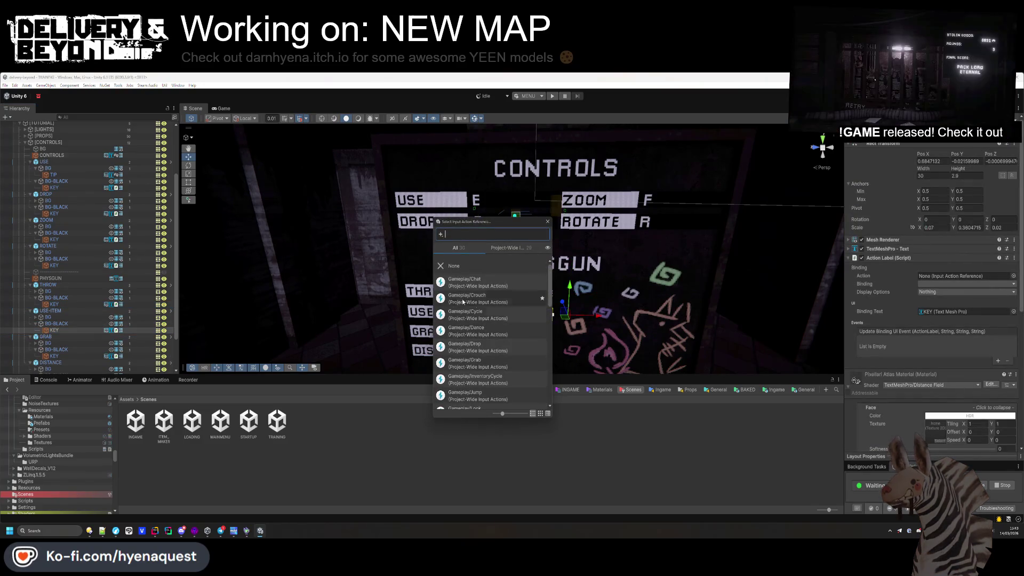
text(user)
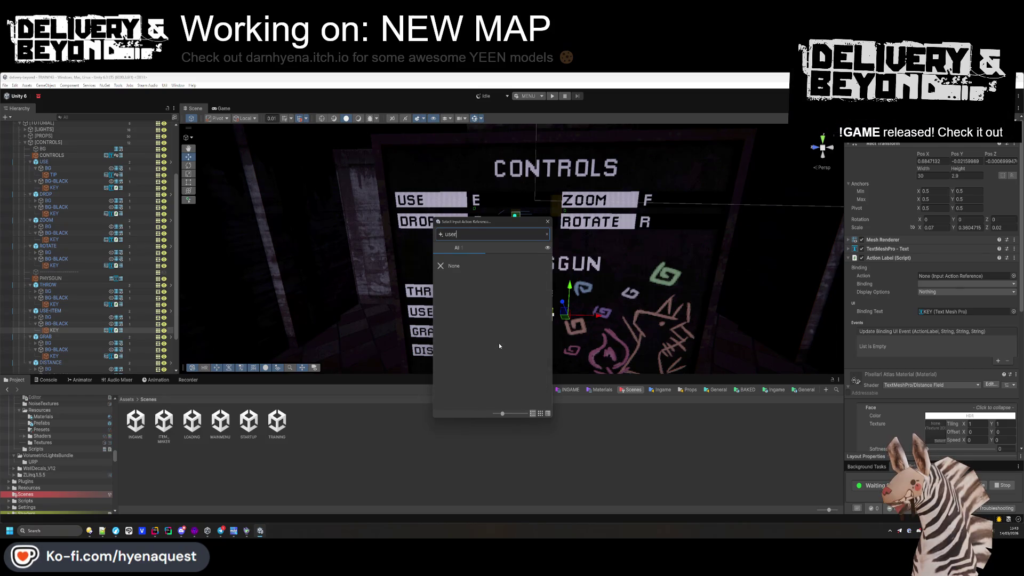
key(BackSpace)
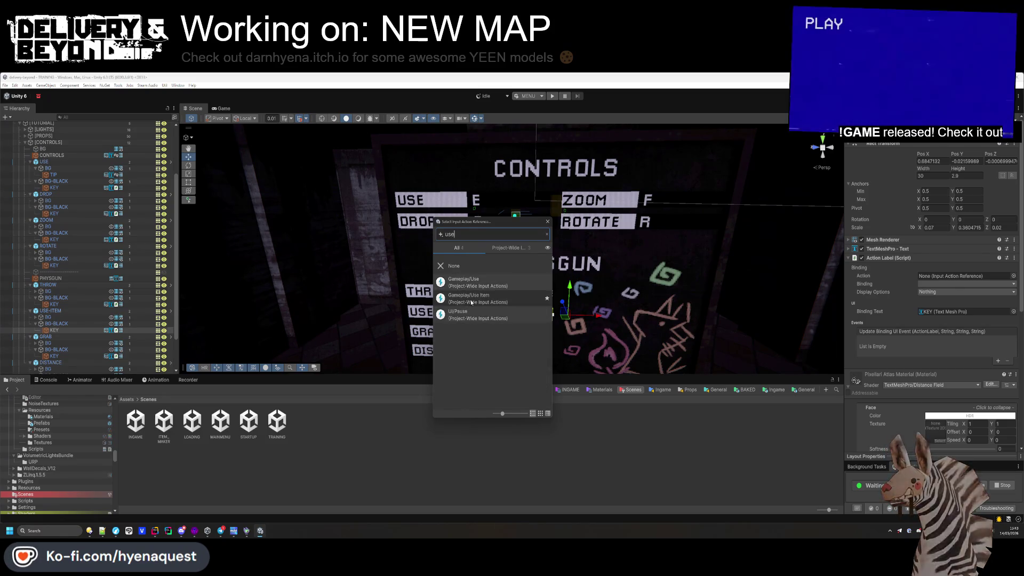
double_click(471, 300)
click(953, 282)
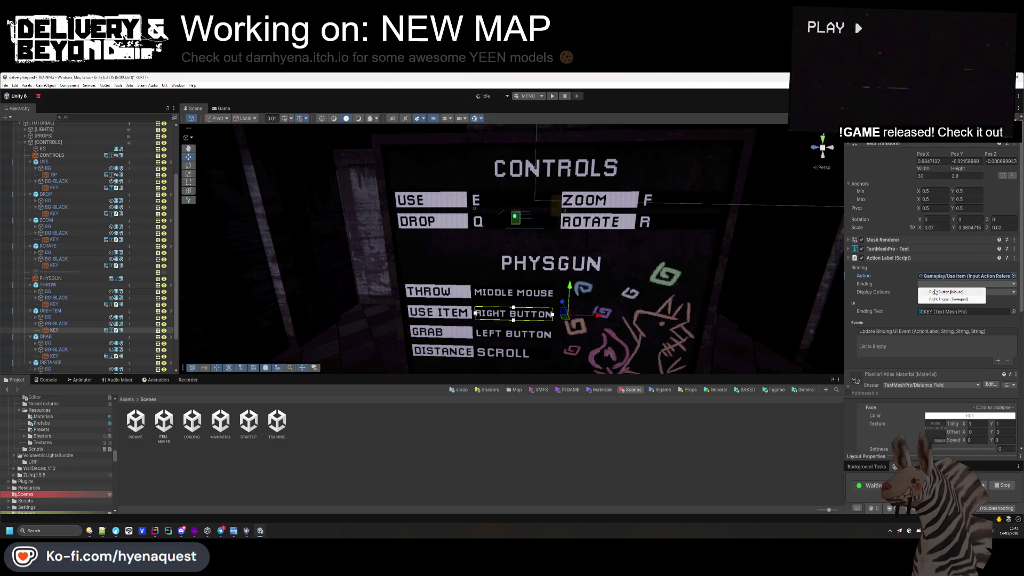
click(927, 295)
- Bind the GRAB key label to Gameplay/Grab on Left Button [Mouse]
click(54, 356)
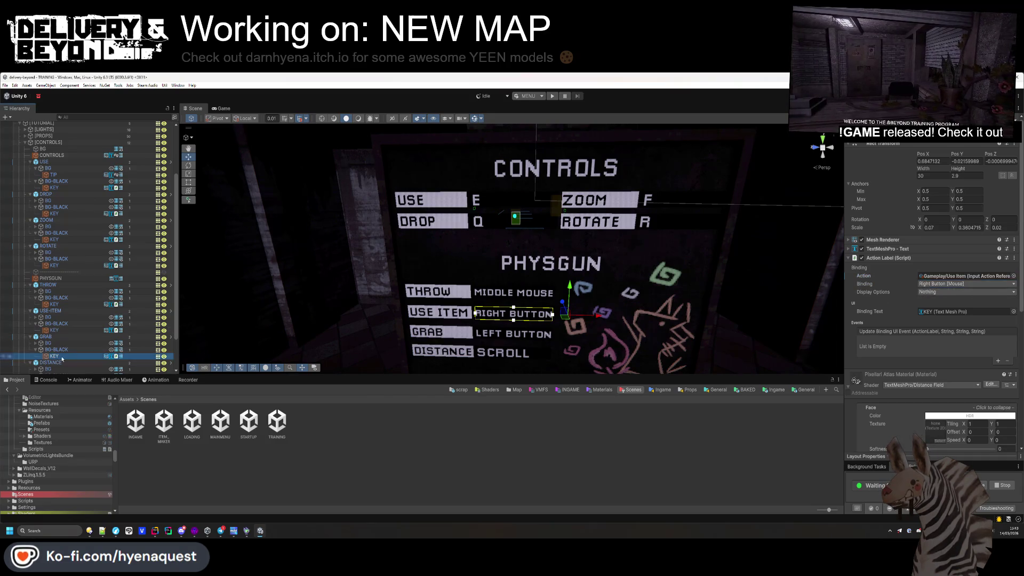
click(1013, 275)
text(gra)
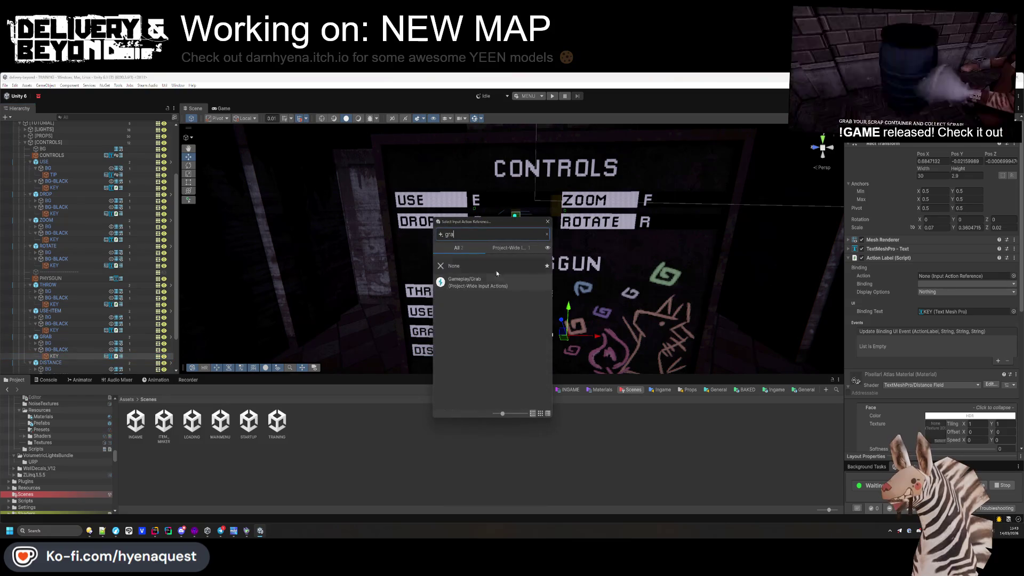
double_click(464, 284)
click(952, 283)
click(928, 295)
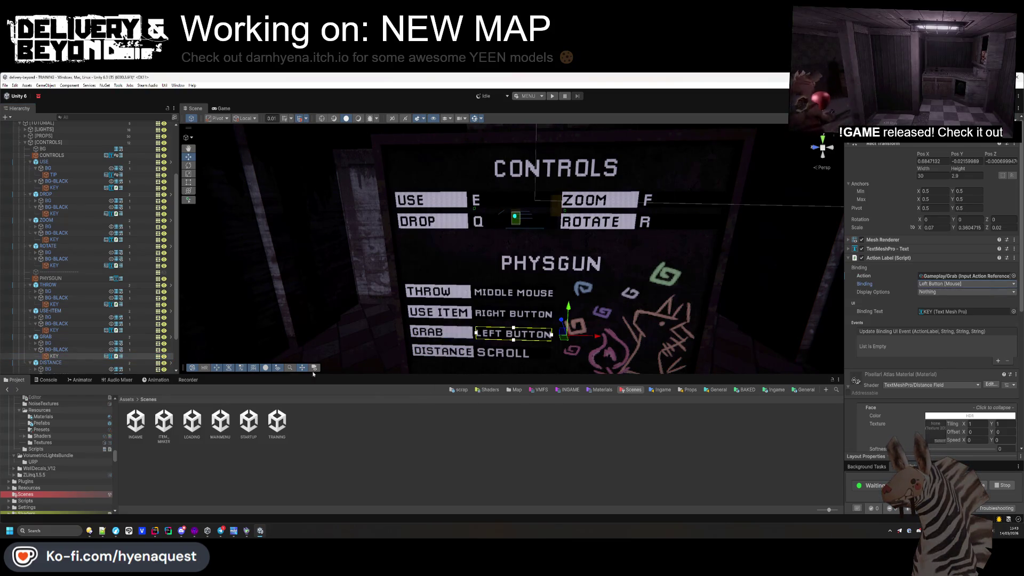
- Bind the DISTANCE key label to Gameplay/Cycle on mouse Scroll Up/Scroll Down
scroll(61, 351, down, 3)
click(54, 337)
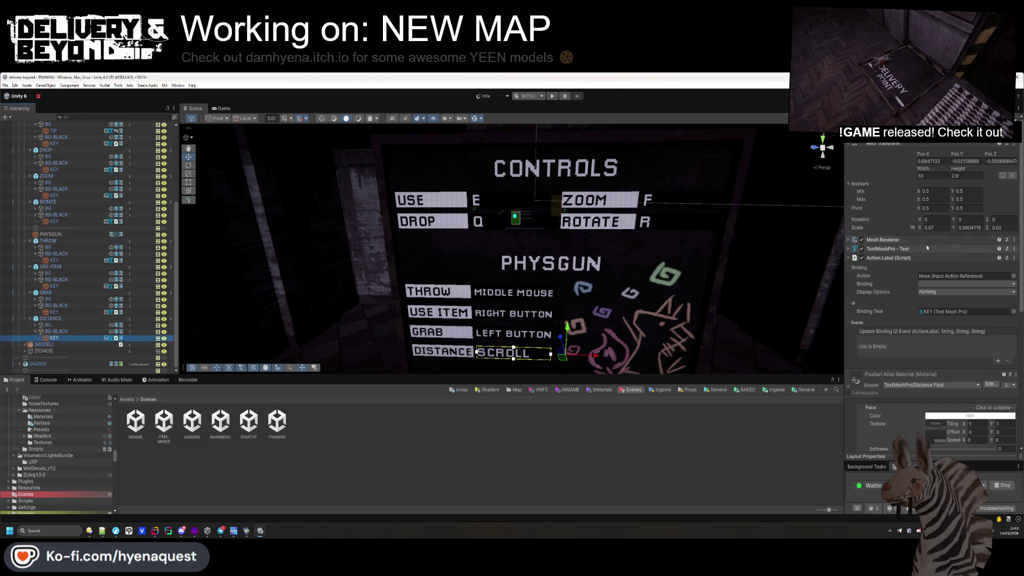
click(1013, 275)
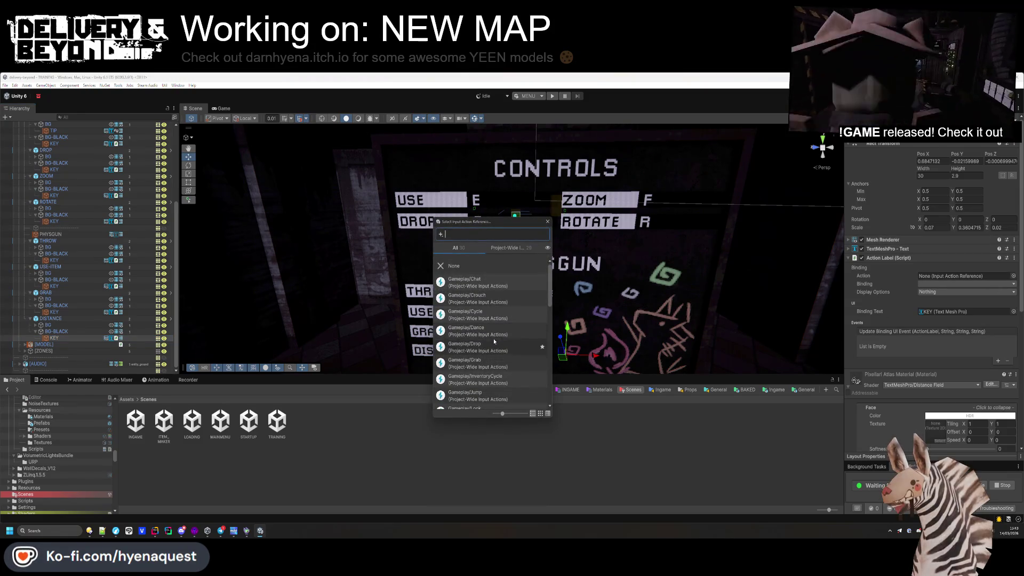
double_click(534, 314)
click(937, 284)
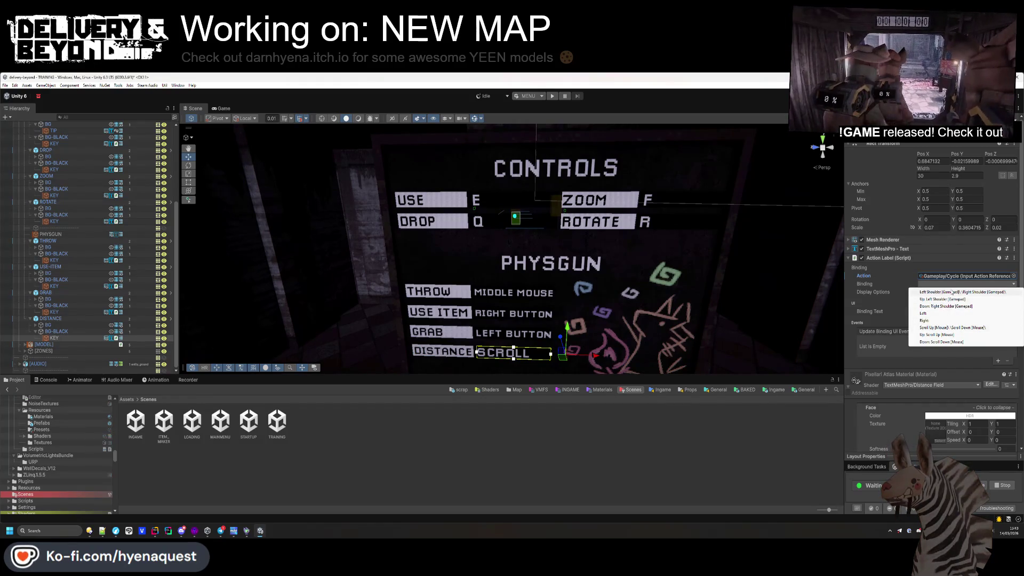
click(950, 328)
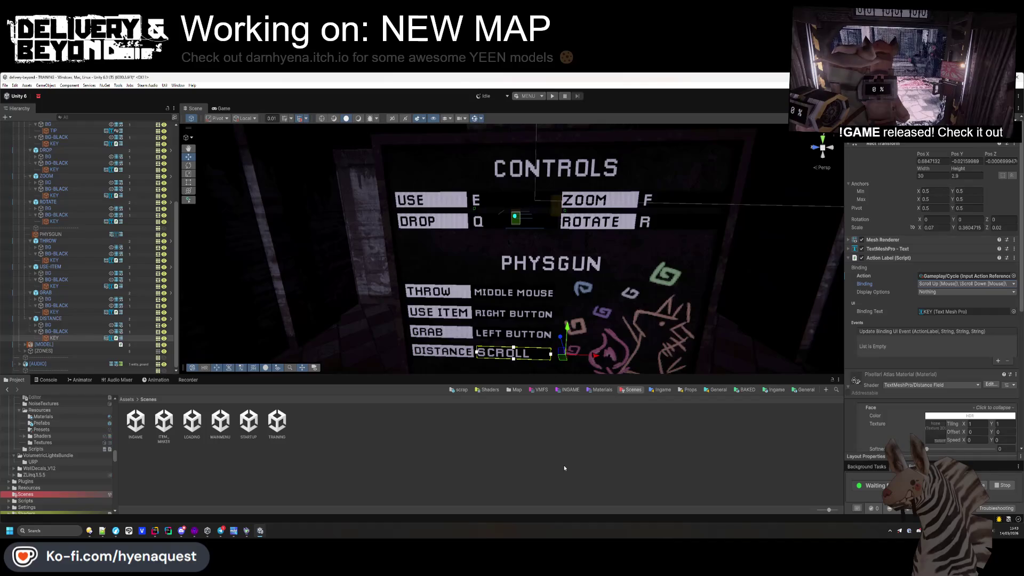
click(649, 450)
scroll(623, 321, down, 5)
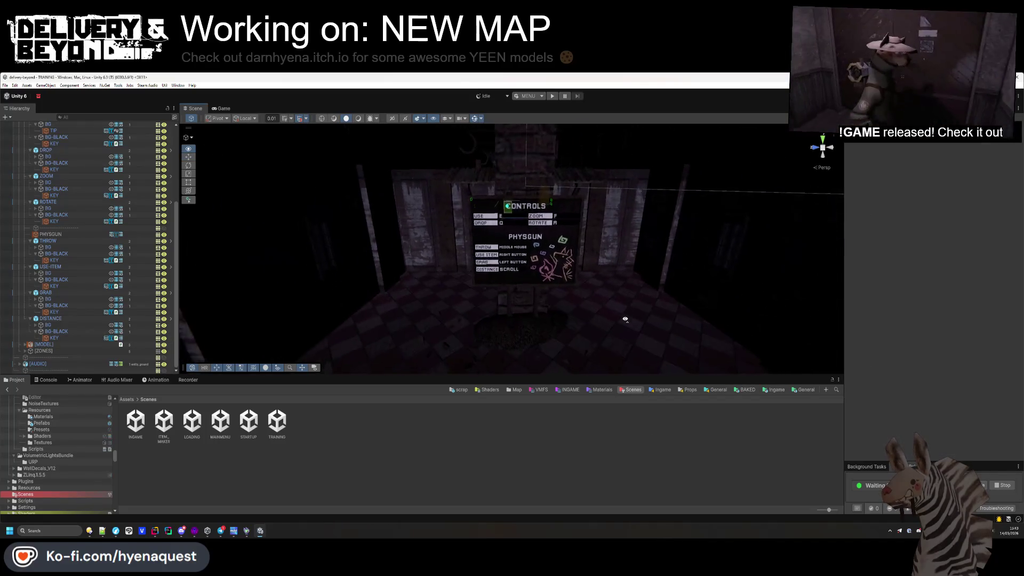
scroll(623, 321, up, 8)
scroll(624, 321, down, 5)
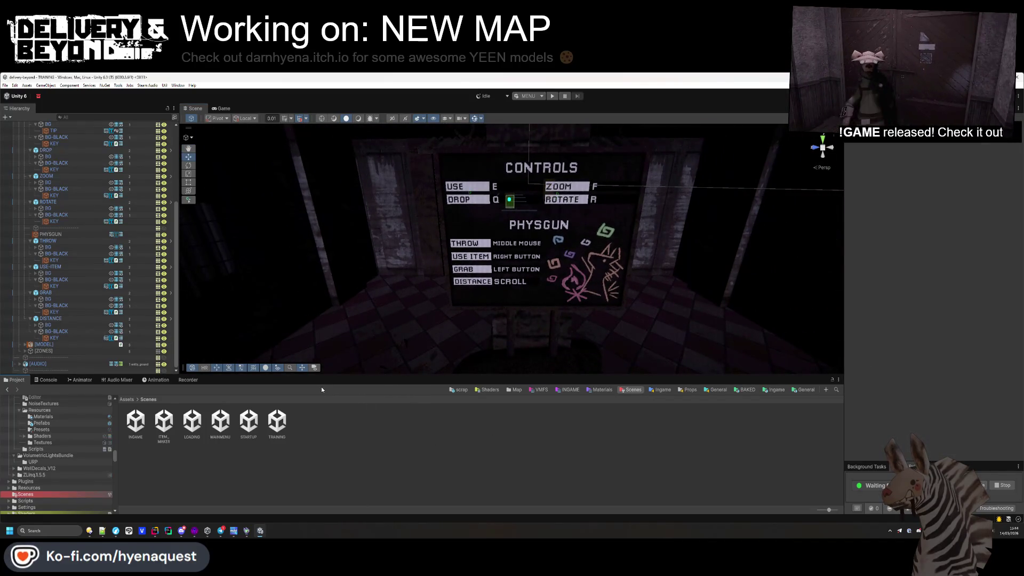
click(81, 238)
key(Left)
key(Left)
key(Left)
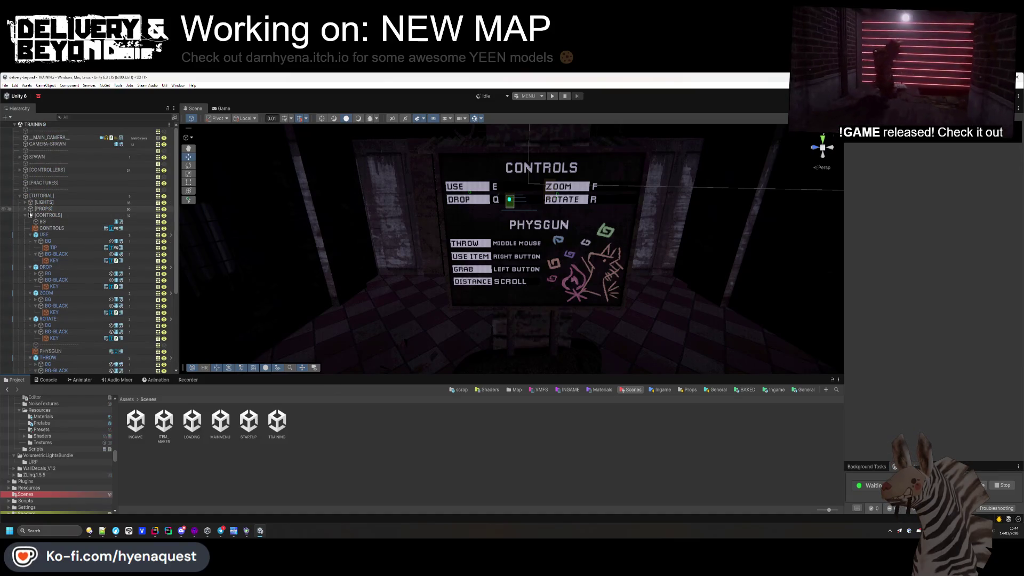
mouse_move(458, 246)
mouse_down()
mouse_move(466, 237)
mouse_move(475, 256)
mouse_move(453, 216)
mouse_move(489, 265)
mouse_up()
click(489, 265)
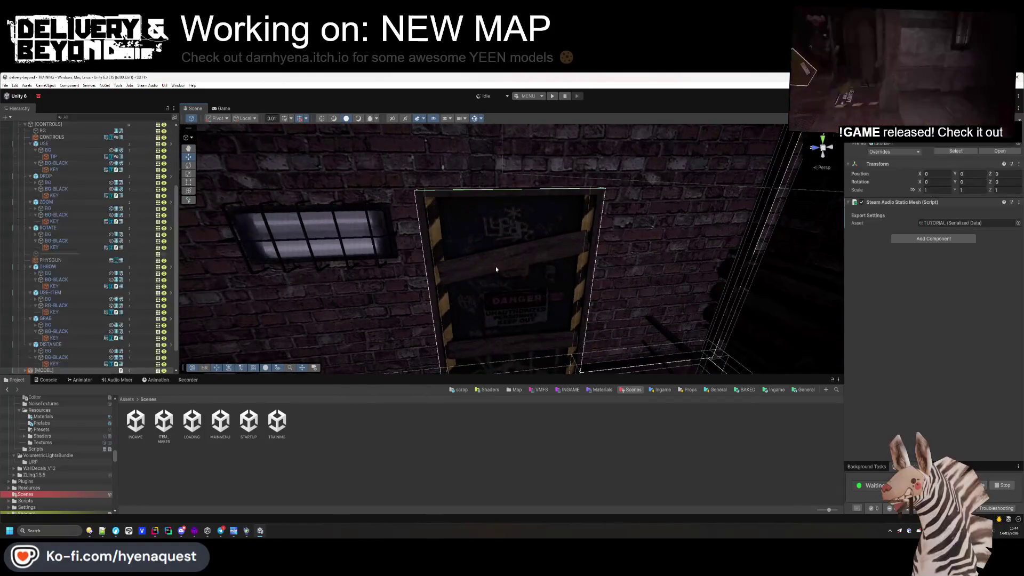
click(516, 264)
key(f)
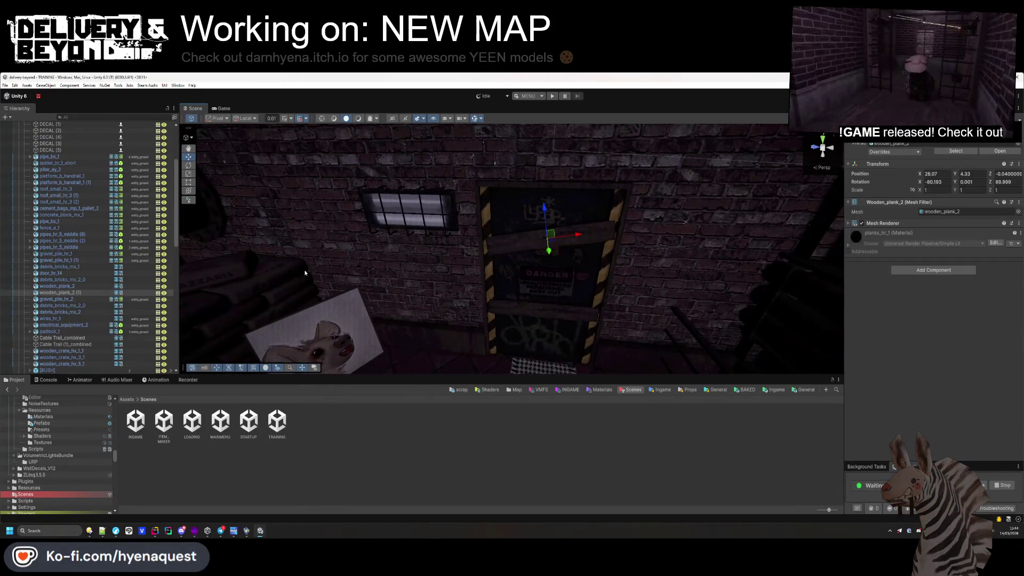
click(578, 321)
click(557, 312)
click(557, 312)
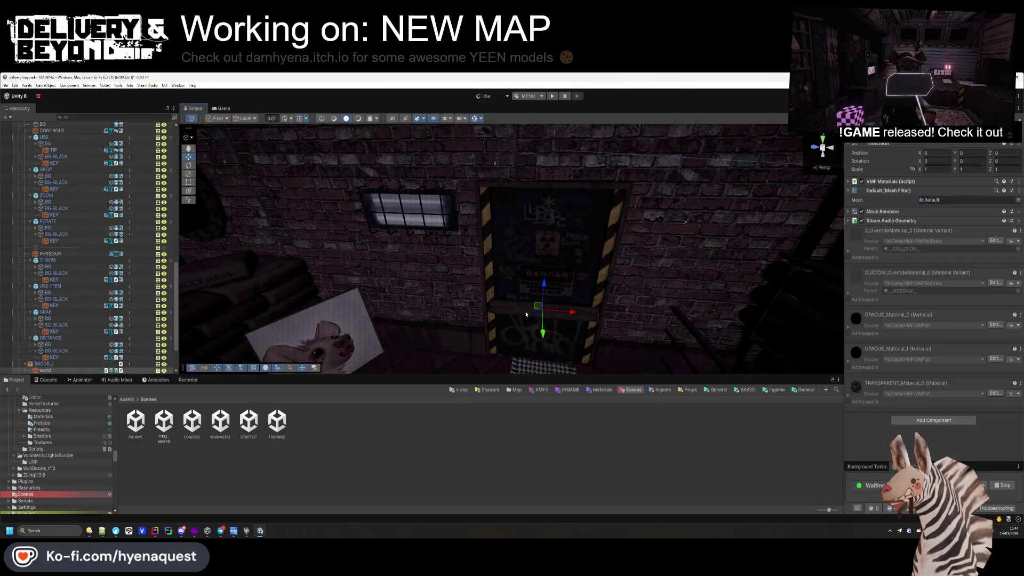
click(526, 318)
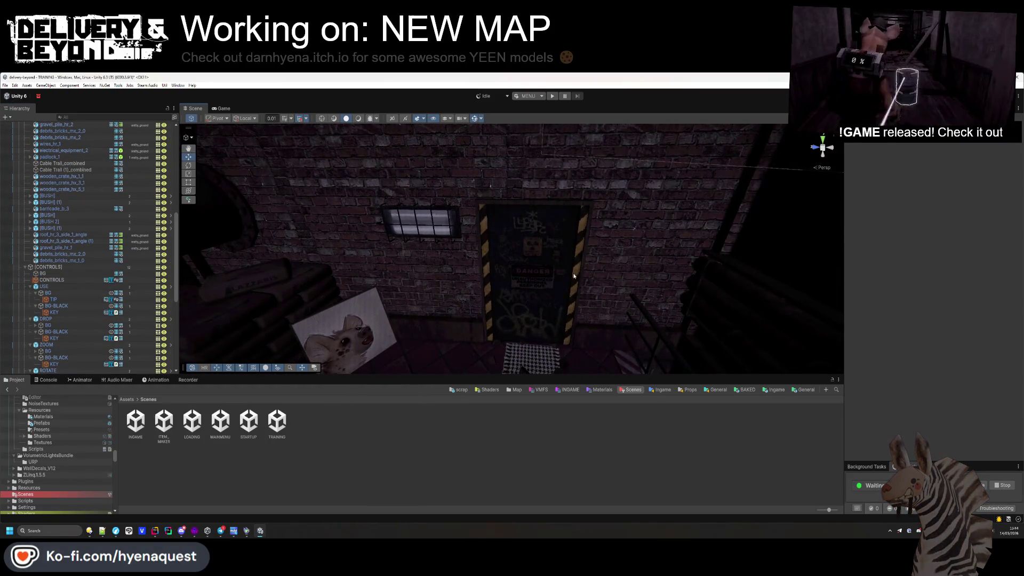
click(537, 272)
click(537, 272)
click(546, 273)
click(546, 273)
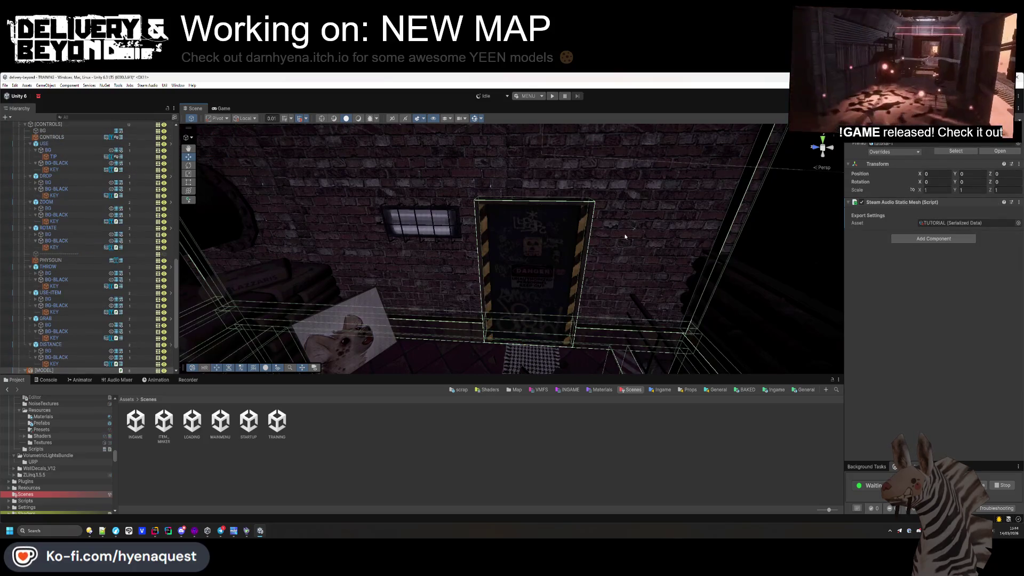
scroll(94, 287, up, 10)
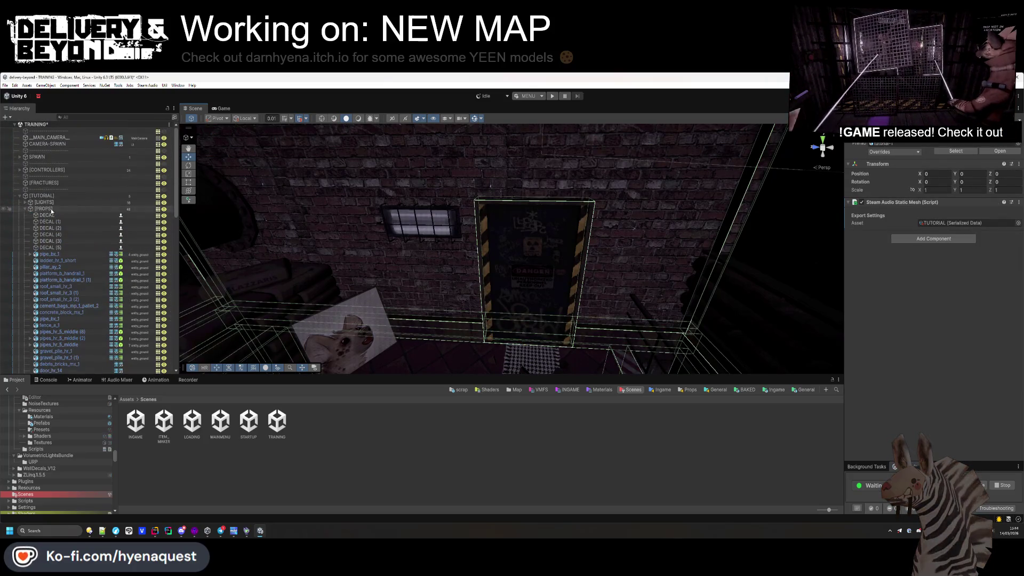
click(25, 209)
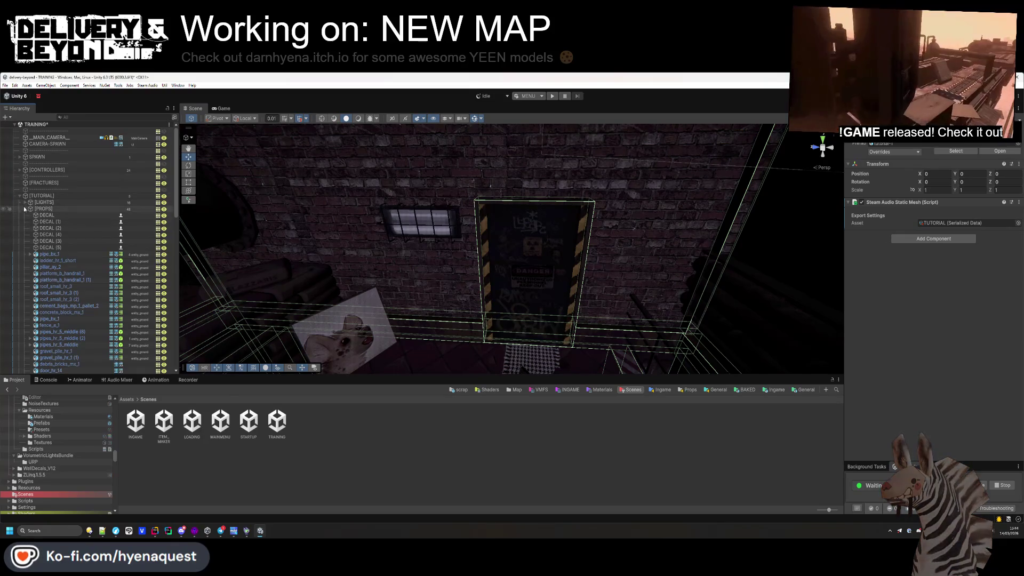
click(25, 216)
click(25, 216)
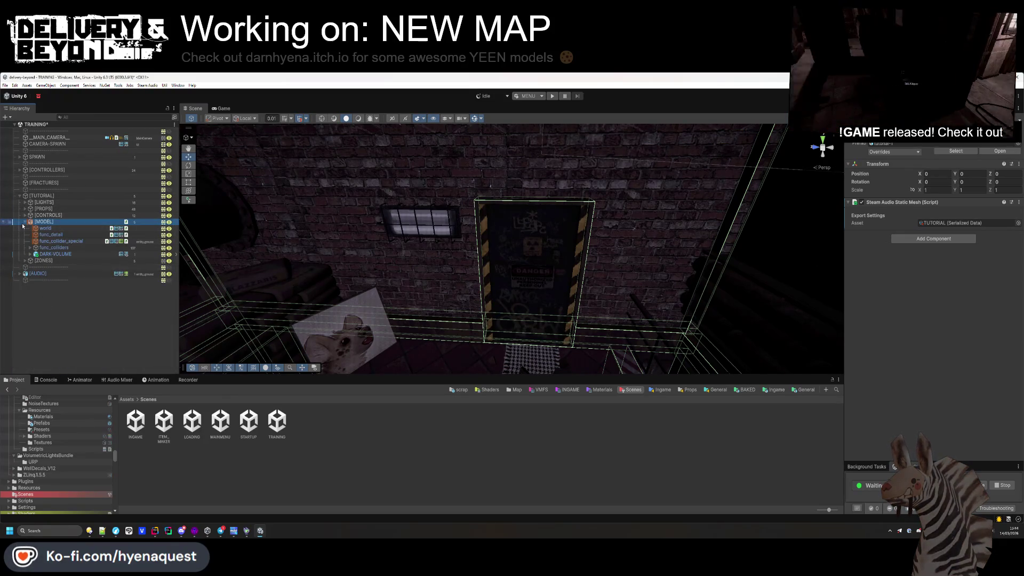
click(41, 258)
- Save TRAINING and expand [ZONES] to reveal ZONE-SCRAP through ZONE-PROPSURF
key(ctrl+s)
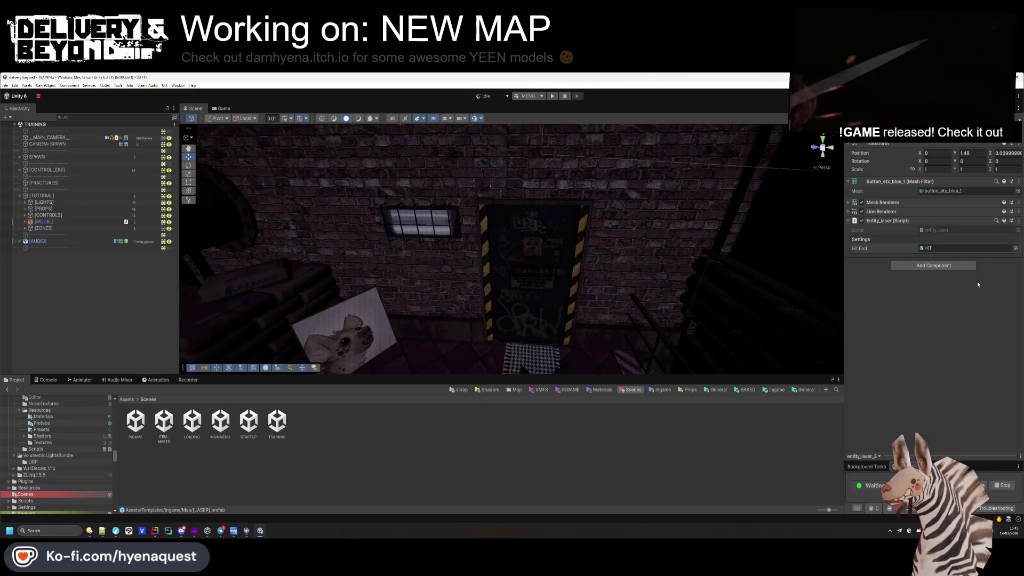
click(519, 271)
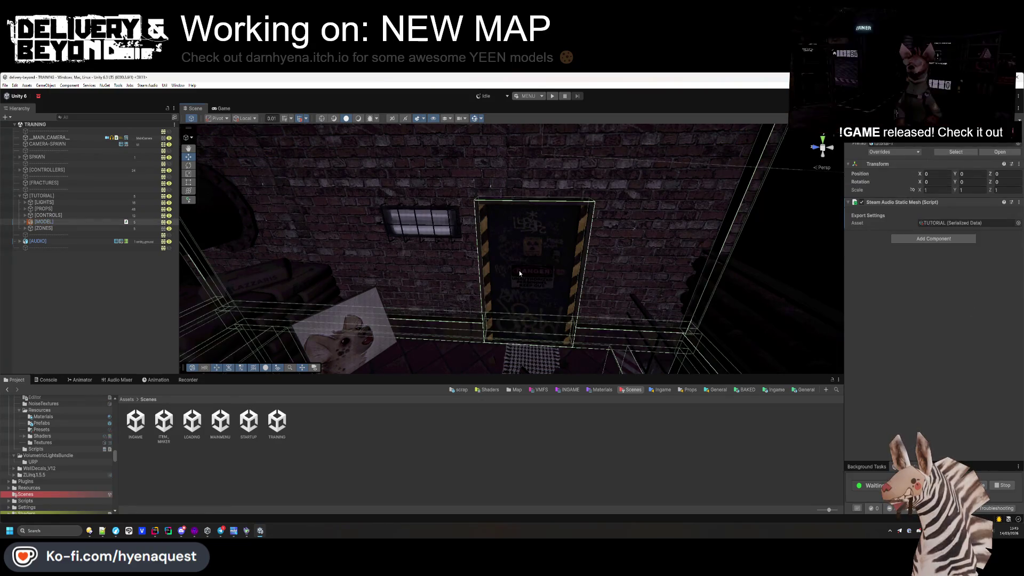
click(25, 222)
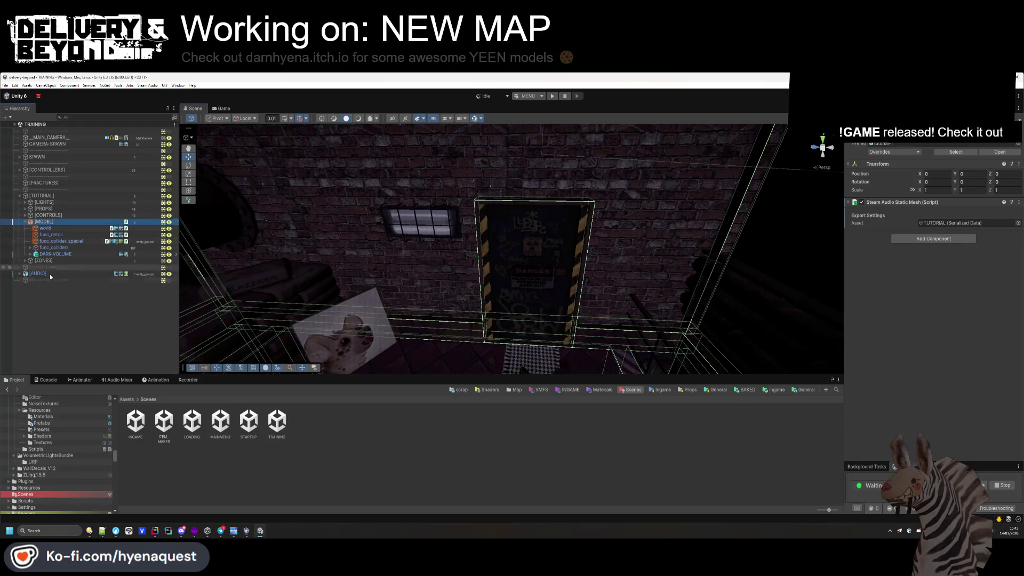
click(25, 222)
click(26, 228)
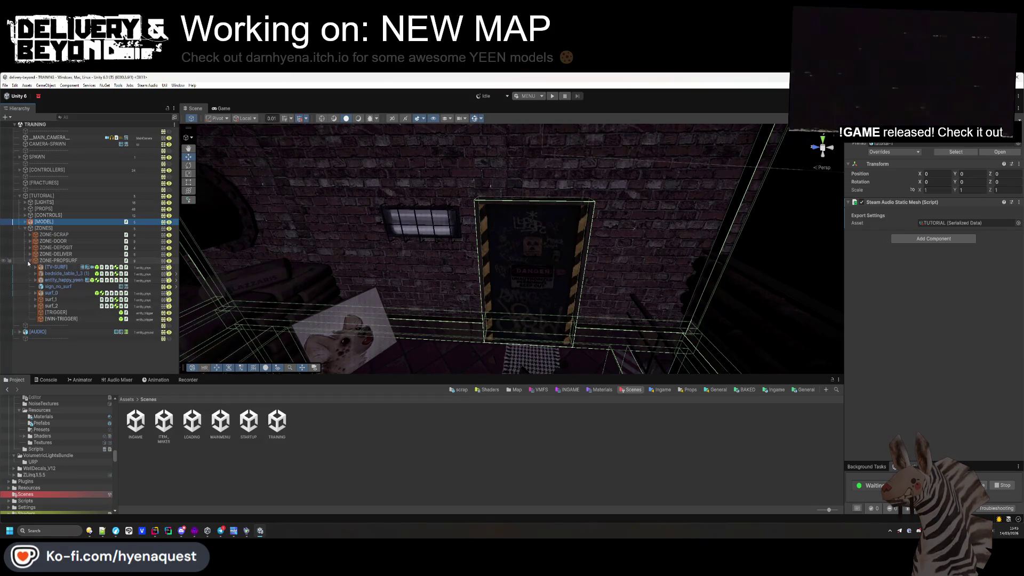
- Create an empty child named [EXIT] under ZONE-PROPSURF
click(31, 261)
right_click(38, 261)
click(60, 313)
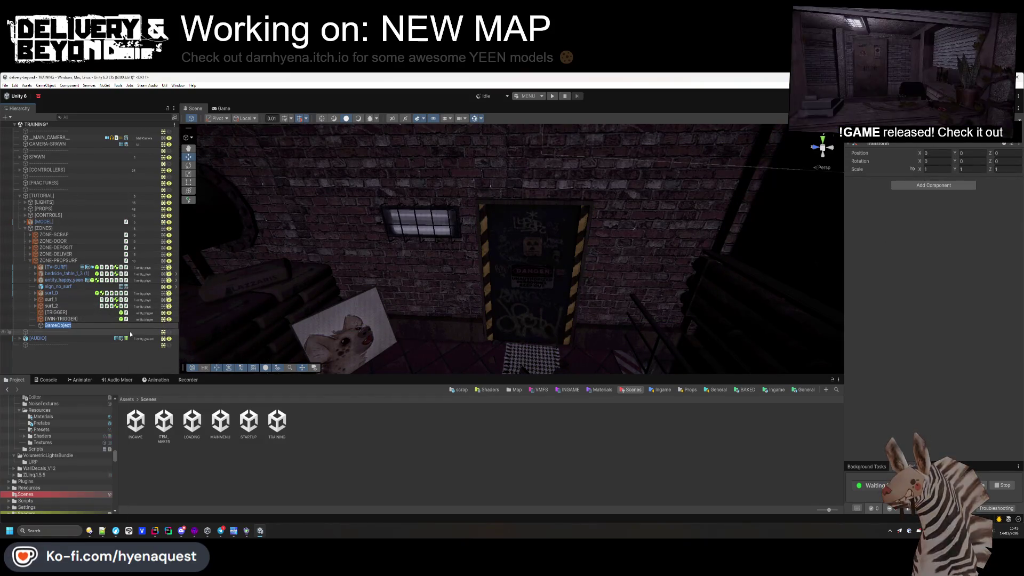
text(EXIT])
key(Return)
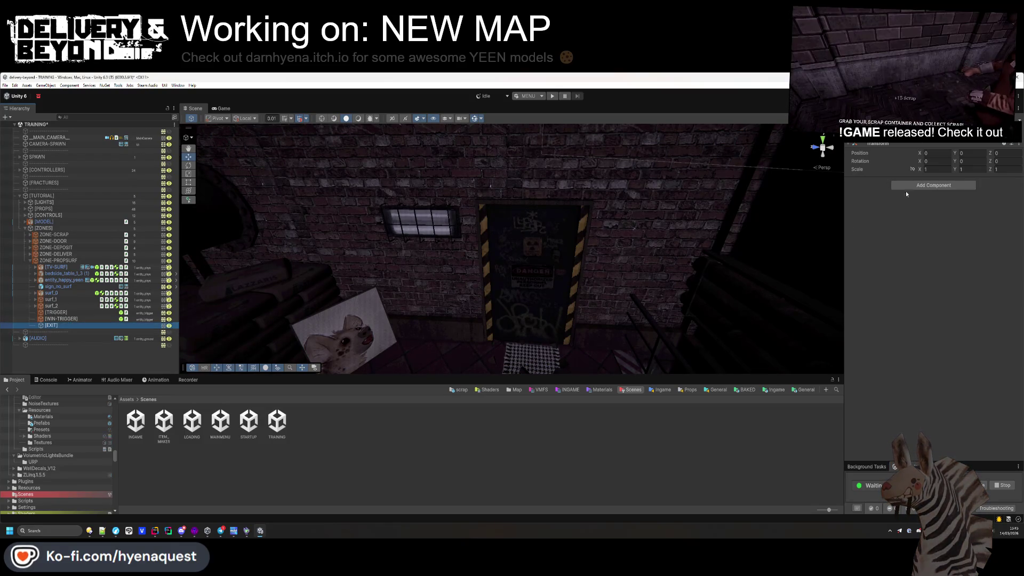
- Give [EXIT] a trigger Box Collider and an Entity_button script, then frame it
click(914, 186)
text(box)
key(Return)
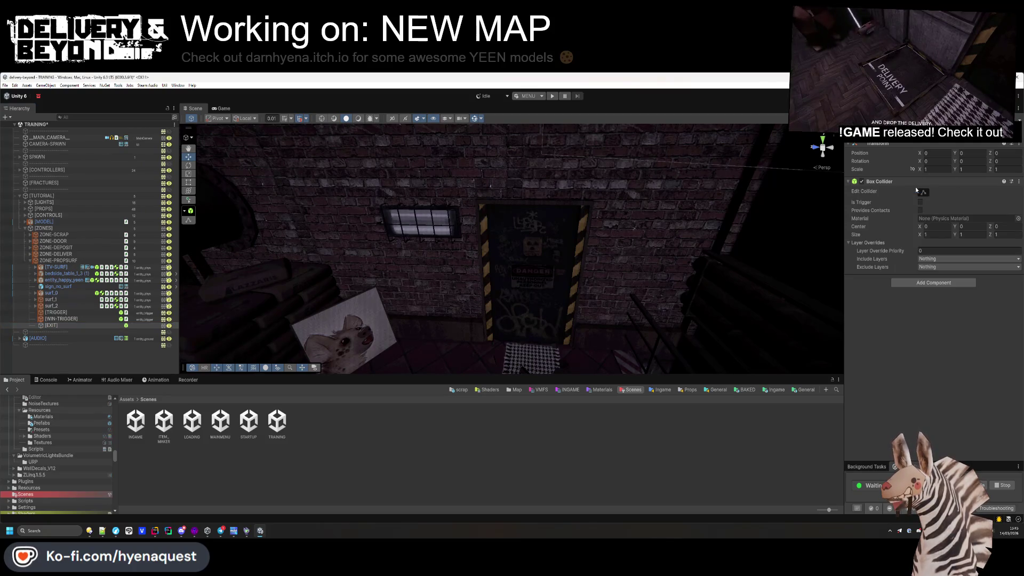
click(942, 283)
text(button)
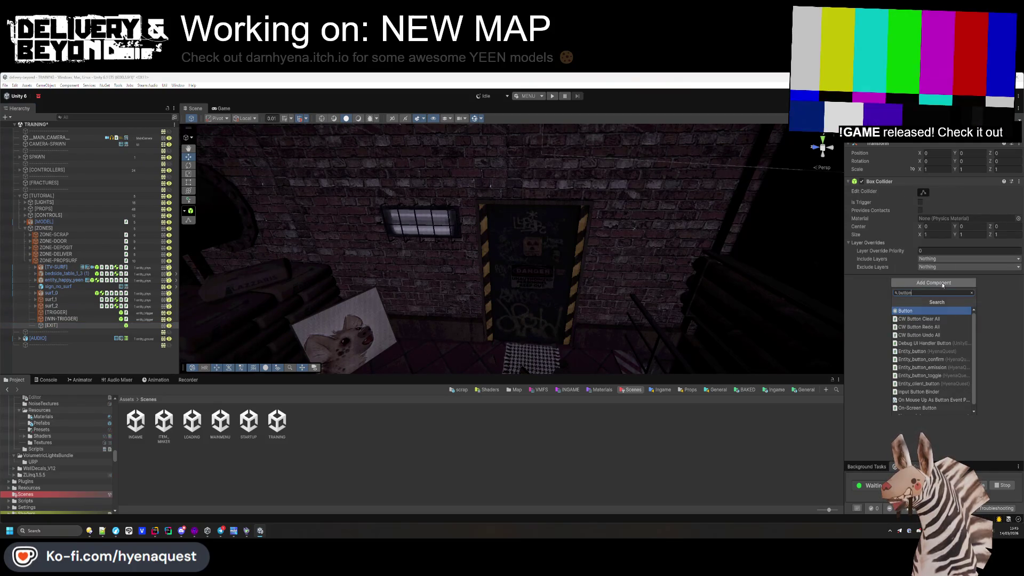
click(925, 351)
click(920, 202)
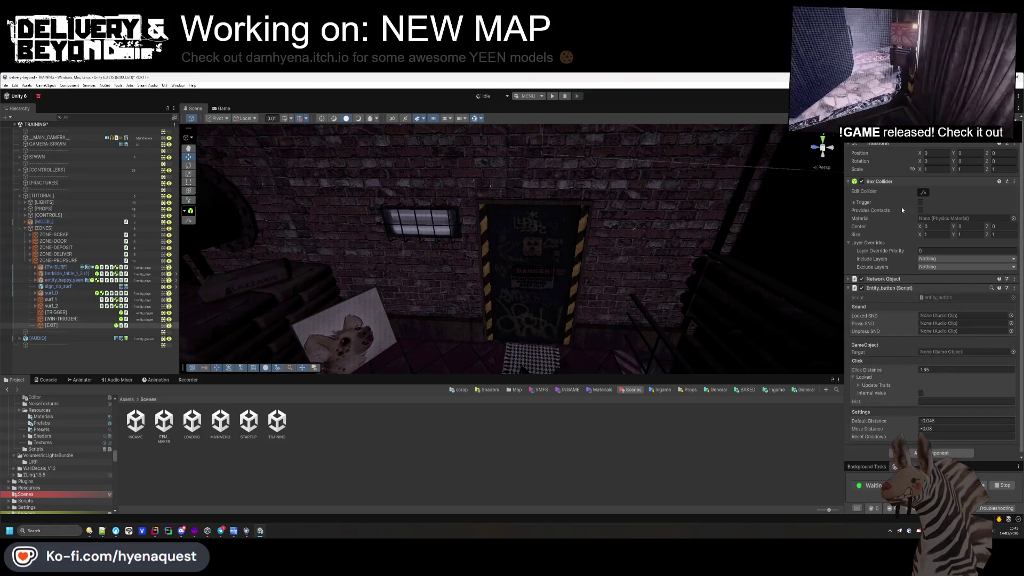
click(913, 183)
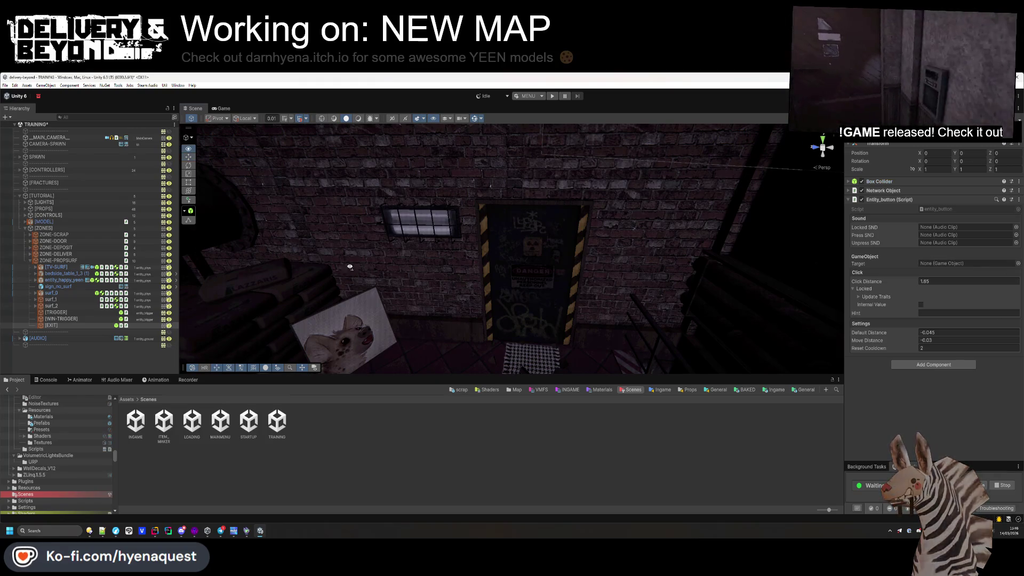
key(f)
scroll(415, 288, down, 10)
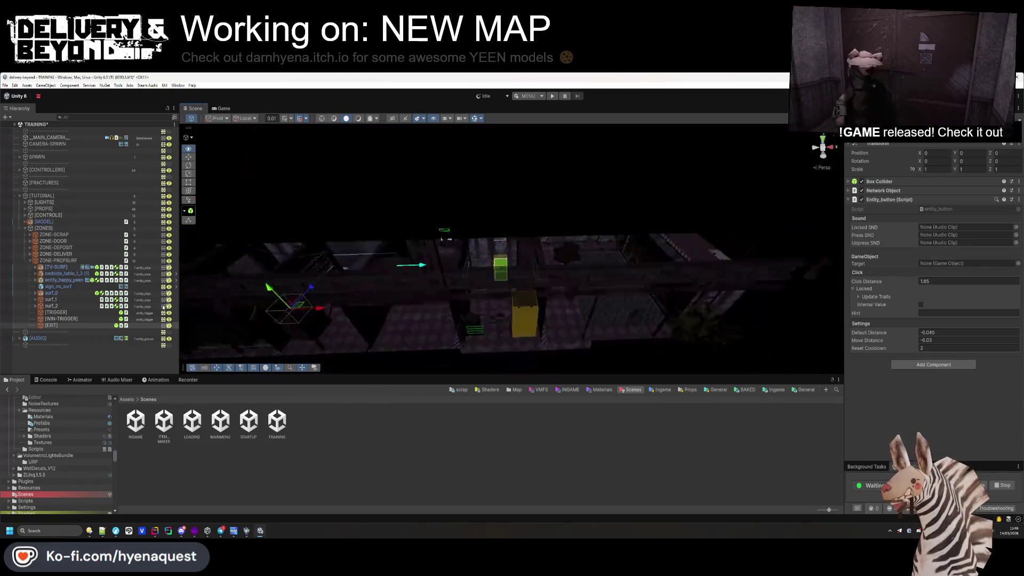
- Move [EXIT] to X 21.9 and a height of 3.87, and frame it in the view
drag(415, 288, 631, 269)
drag(613, 236, 614, 216)
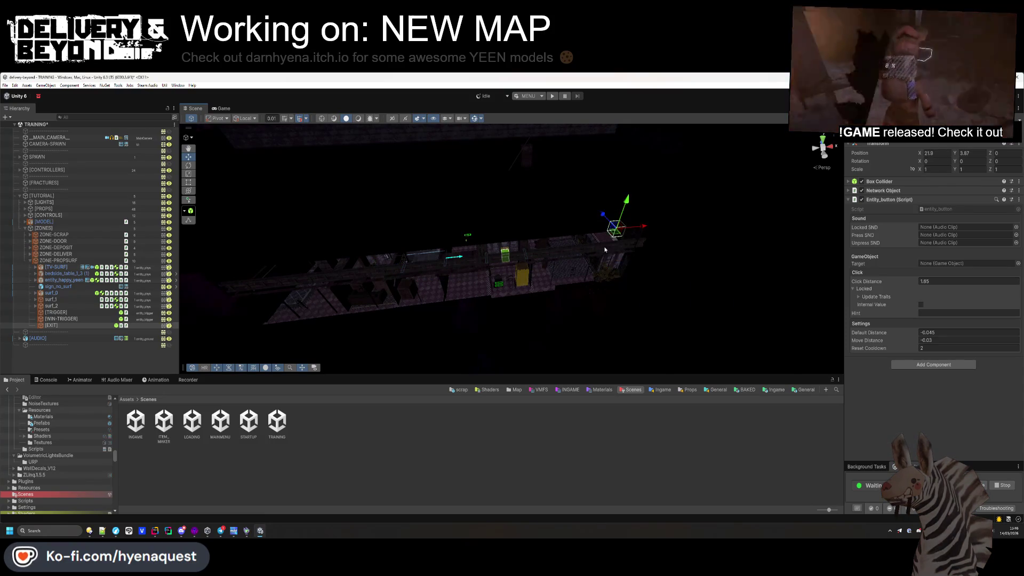
key(f)
drag(657, 256, 768, 283)
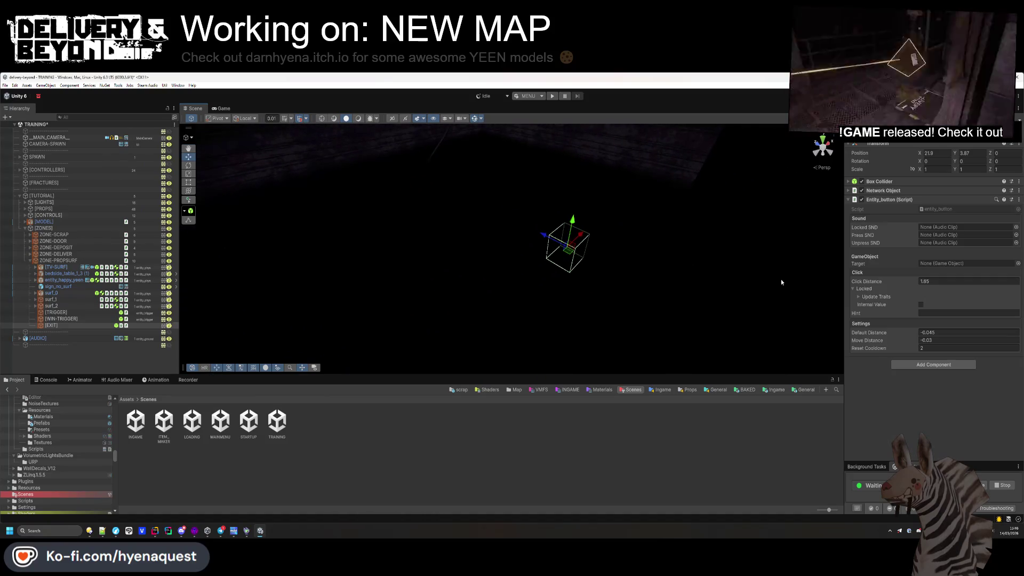
click(852, 289)
drag(674, 310, 589, 215)
mouse_move(550, 244)
mouse_down()
mouse_move(523, 224)
mouse_move(528, 235)
mouse_up()
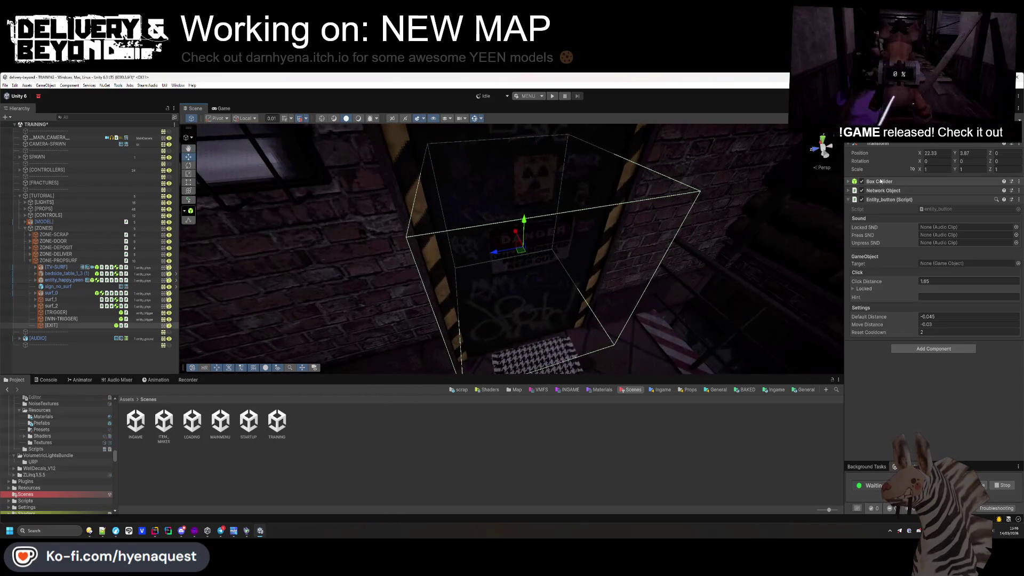
- Reshape the Box Collider into a thin box over the DANGER door and assign another layer
click(881, 182)
mouse_move(586, 224)
mouse_down()
mouse_move(599, 222)
mouse_move(585, 224)
mouse_up()
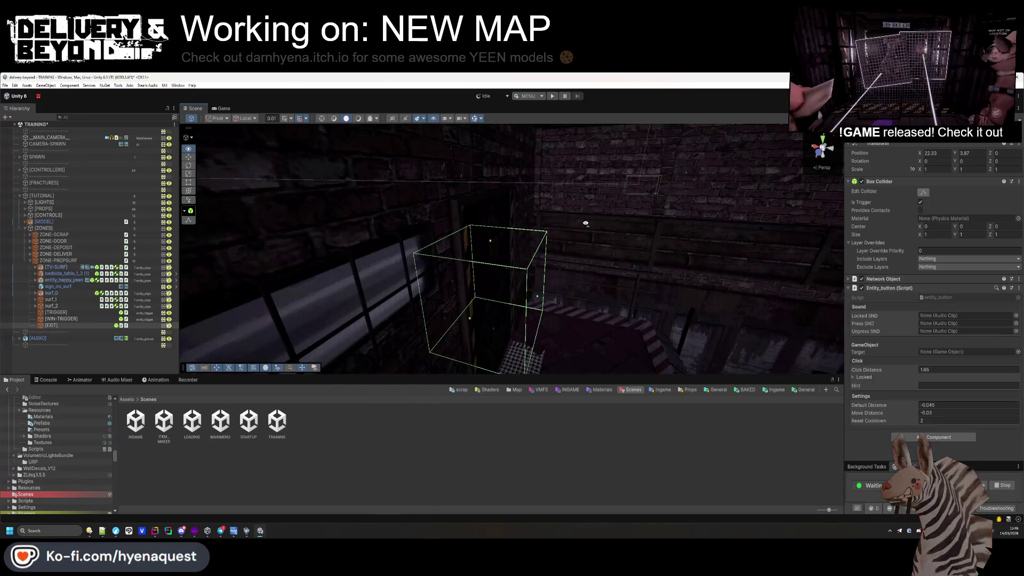
mouse_move(490, 196)
mouse_down()
mouse_move(420, 178)
mouse_move(320, 201)
mouse_up()
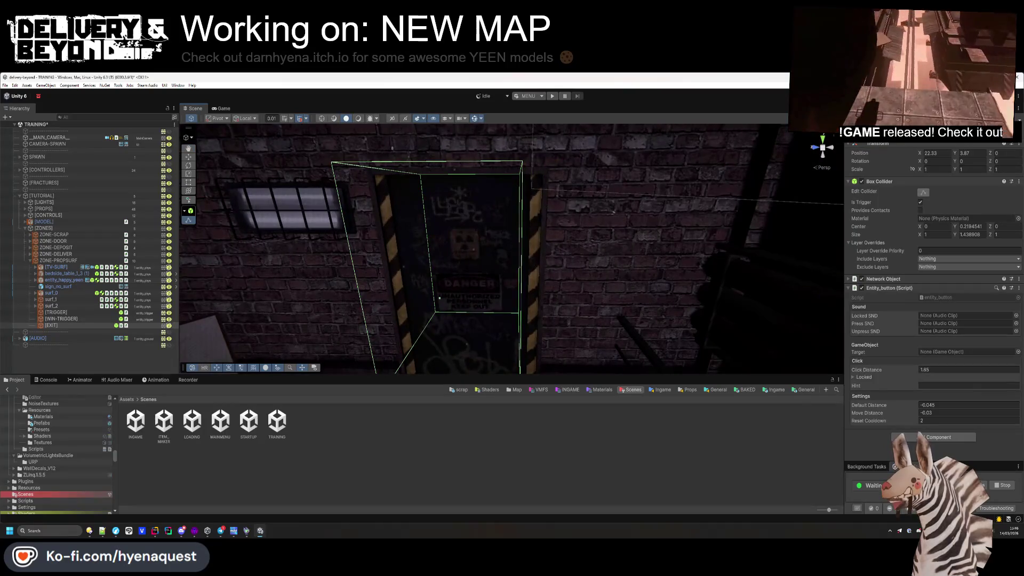
click(986, 135)
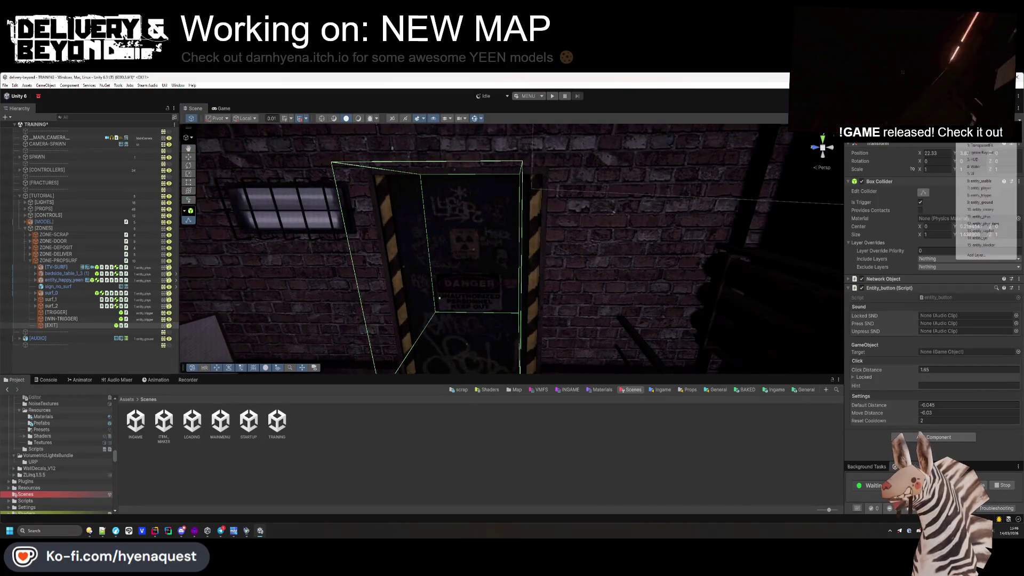
click(979, 188)
mouse_move(480, 229)
mouse_down()
mouse_move(523, 224)
mouse_move(523, 238)
mouse_up()
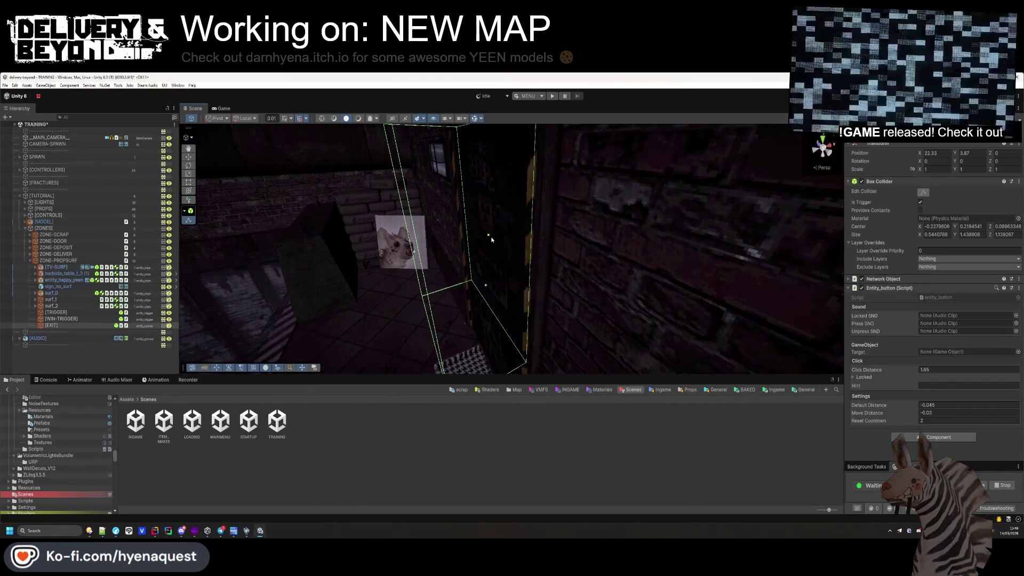
mouse_move(485, 250)
mouse_down()
mouse_move(624, 243)
mouse_move(511, 219)
mouse_move(539, 222)
mouse_move(492, 257)
mouse_up()
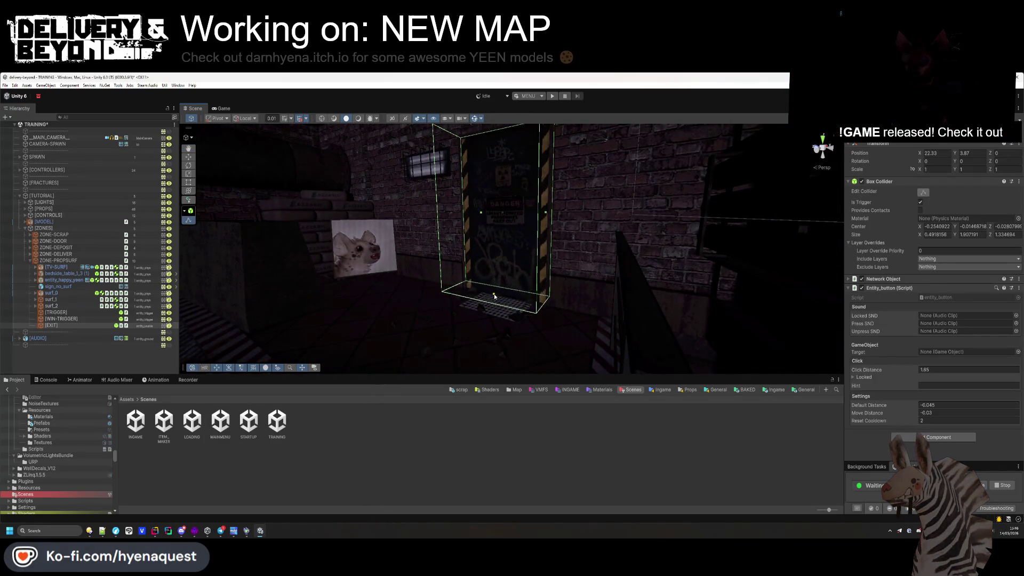
mouse_move(492, 303)
mouse_down()
mouse_move(624, 304)
mouse_move(718, 279)
mouse_move(653, 335)
mouse_move(564, 288)
mouse_move(469, 288)
mouse_move(687, 299)
mouse_up()
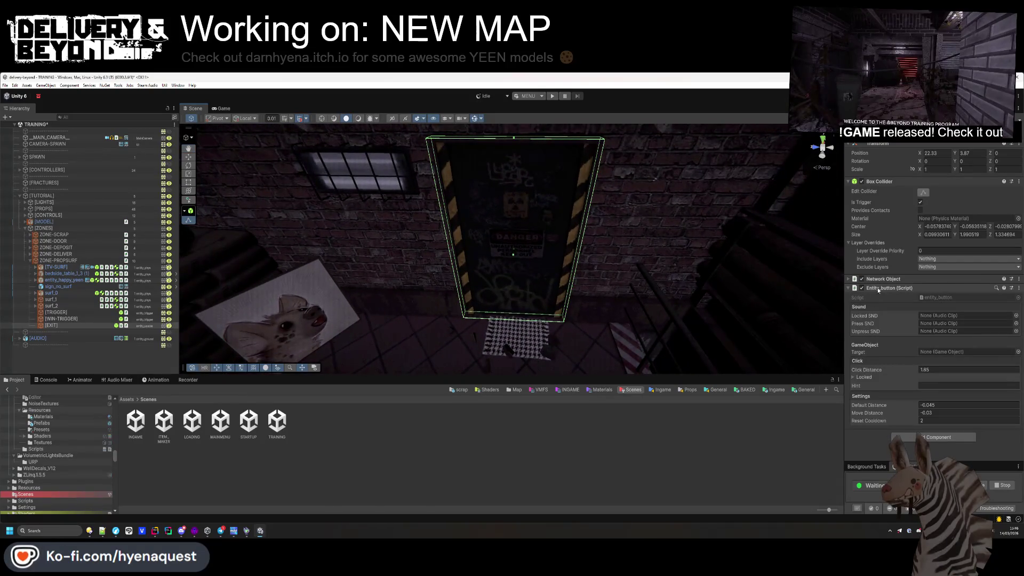
click(880, 181)
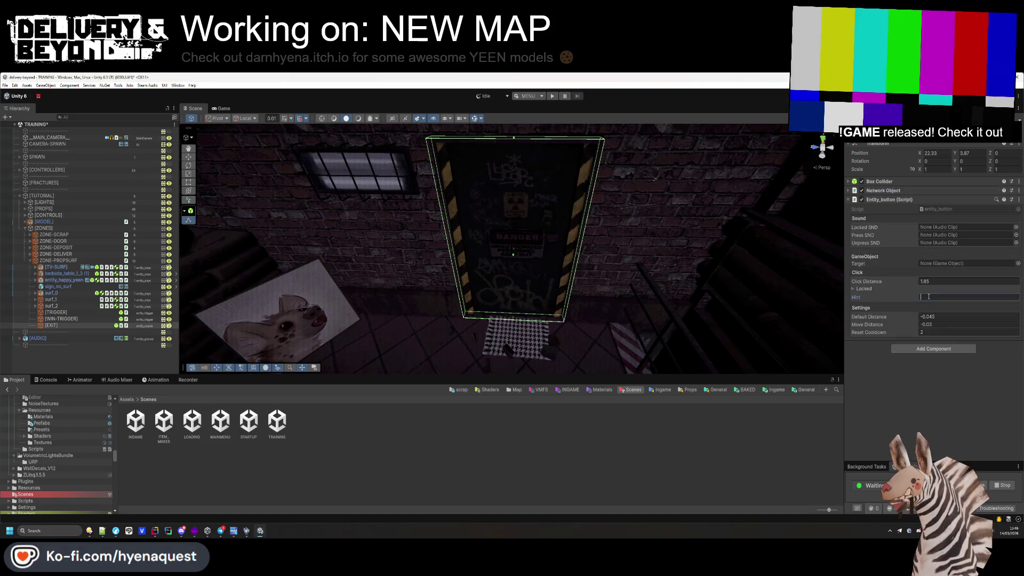
- Enter LEAVE as the [EXIT] button's Hint, then bring up Rider's Search Everywhere
text(LEAVE)
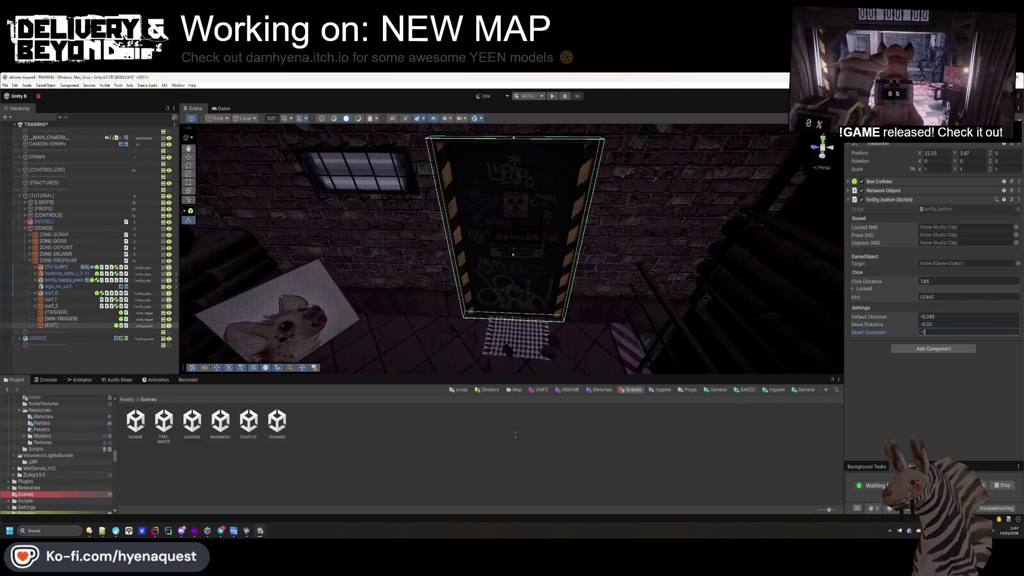
click(154, 530)
key(shift)
key(shift)
- Open TutorialController.cs by searching for 'tutorialc'
text(tutorial)
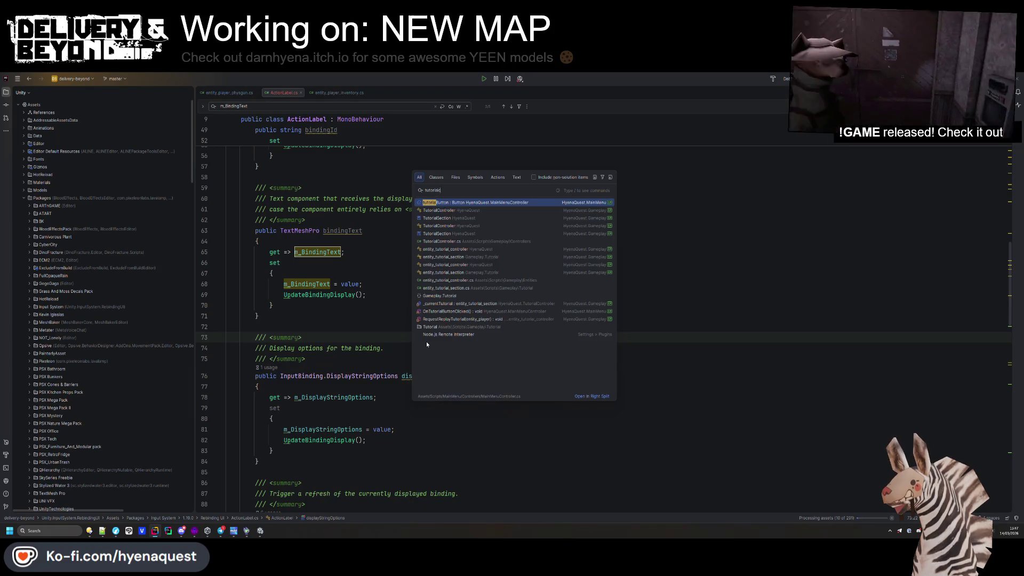
text(con)
key(Down)
key(Return)
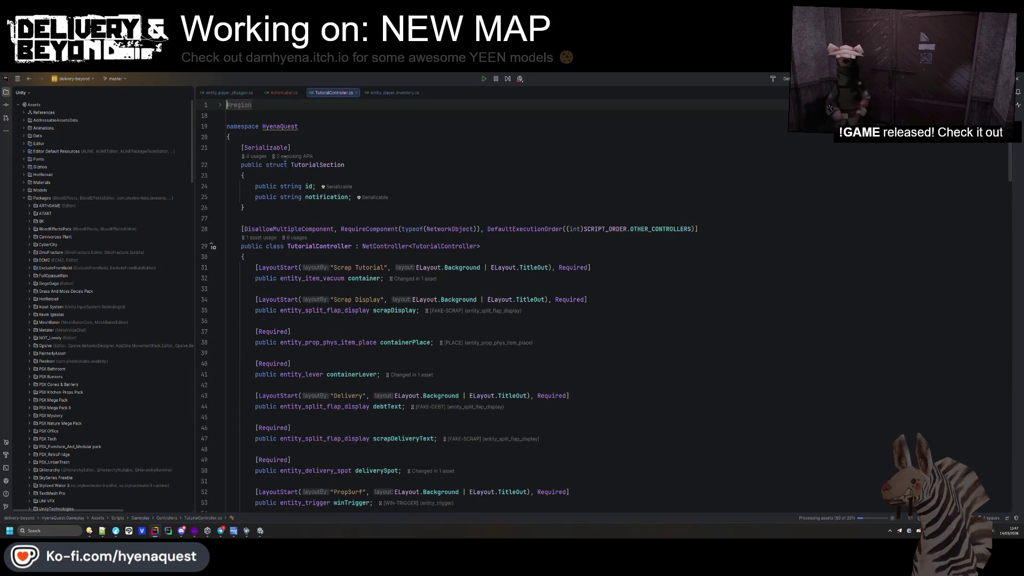
- Add a '[Required] public entity_button leaveButton;' field below winTrigger
scroll(307, 210, down, 4)
click(353, 385)
key(Return)
key(Return)
key(Up)
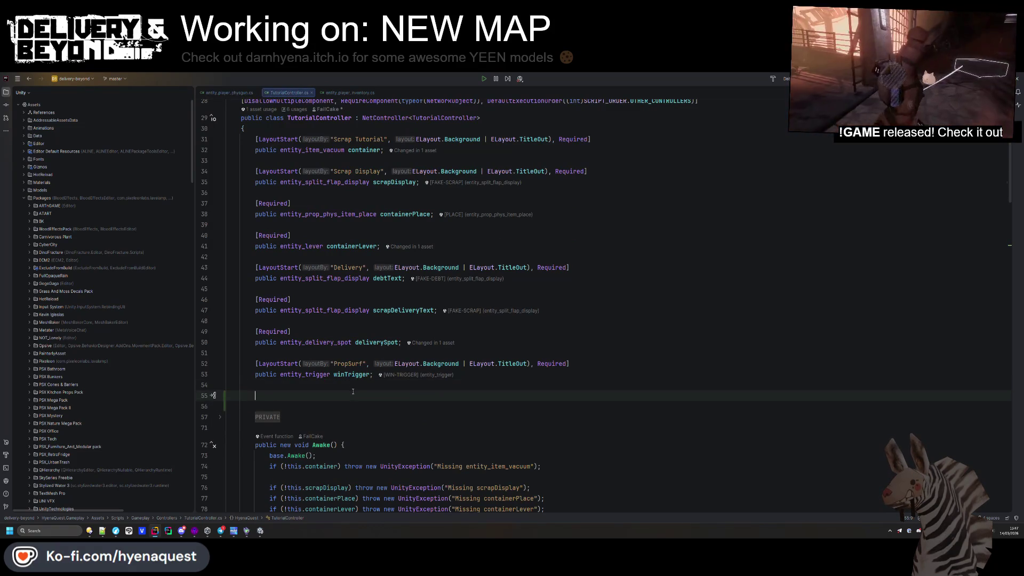
text(public entity_butt)
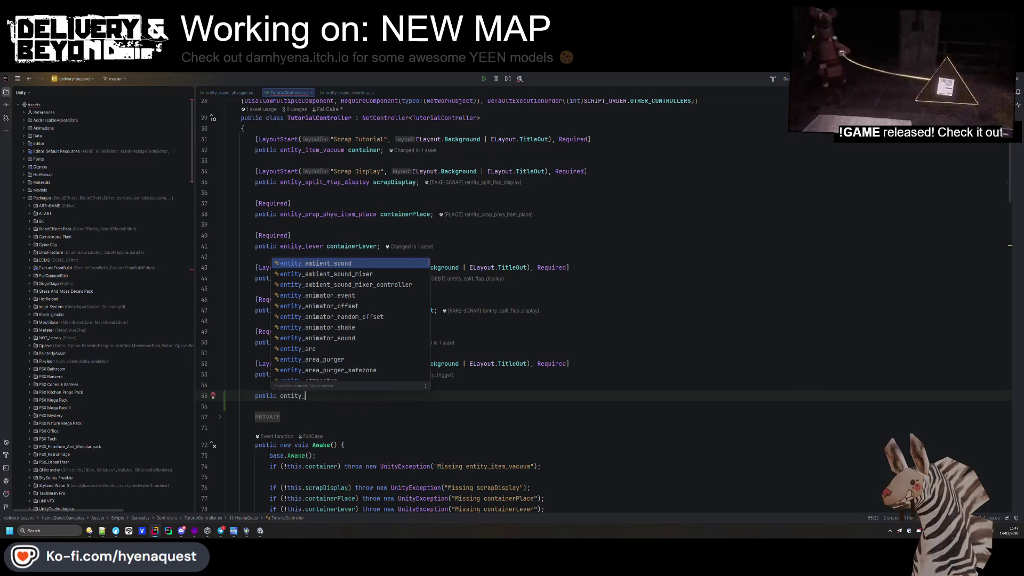
key(Return)
text(l)
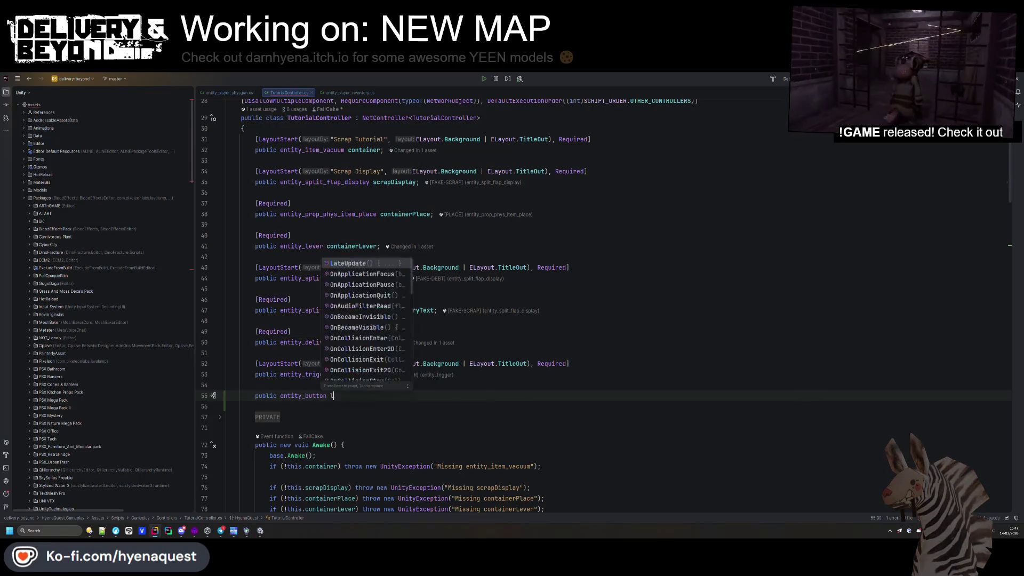
text(eaveButtoin)
key(BackSpace)
text(n;)
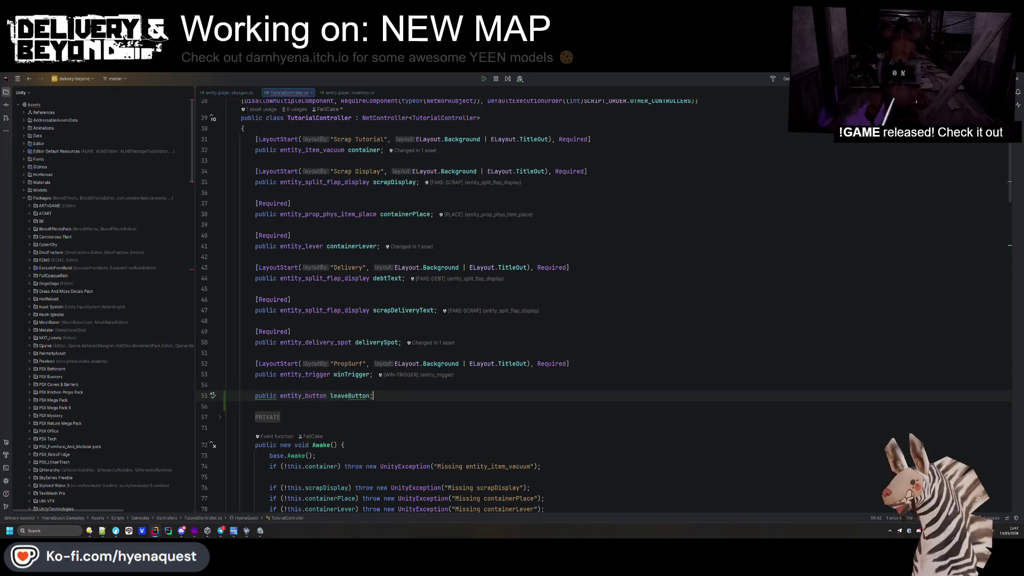
key(ctrl+alt+Return)
text(R)
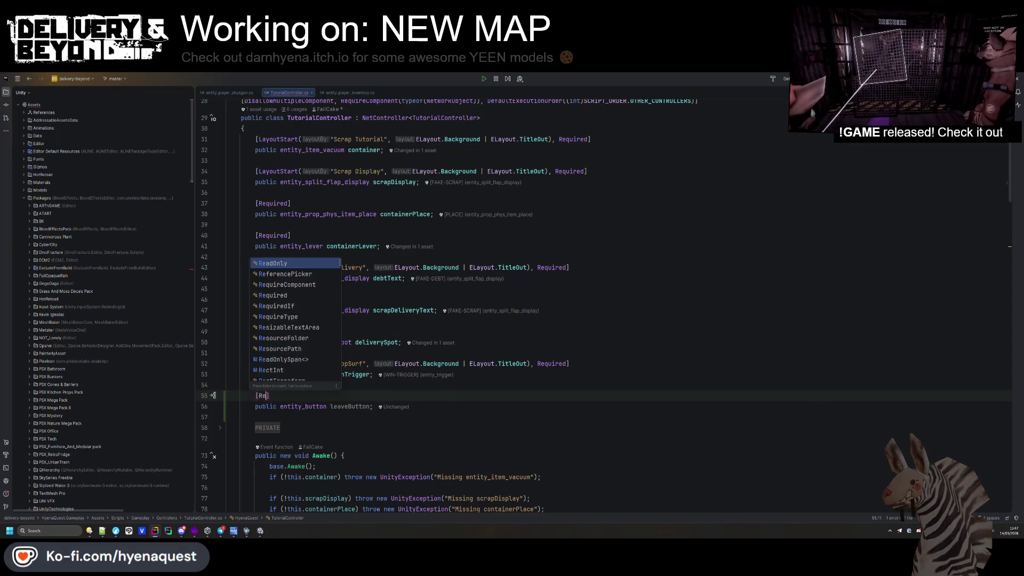
key(Down)
key(Return)
click(371, 406)
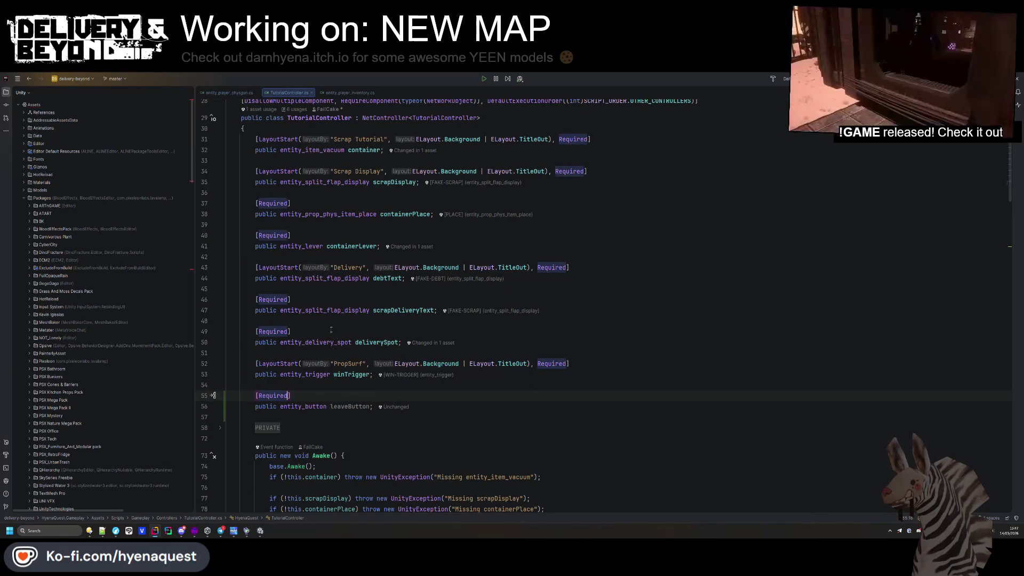
- Duplicate the winTrigger check in Awake as a leaveButton check throwing "Missing leaveButton"
scroll(377, 408, down, 9)
click(544, 296)
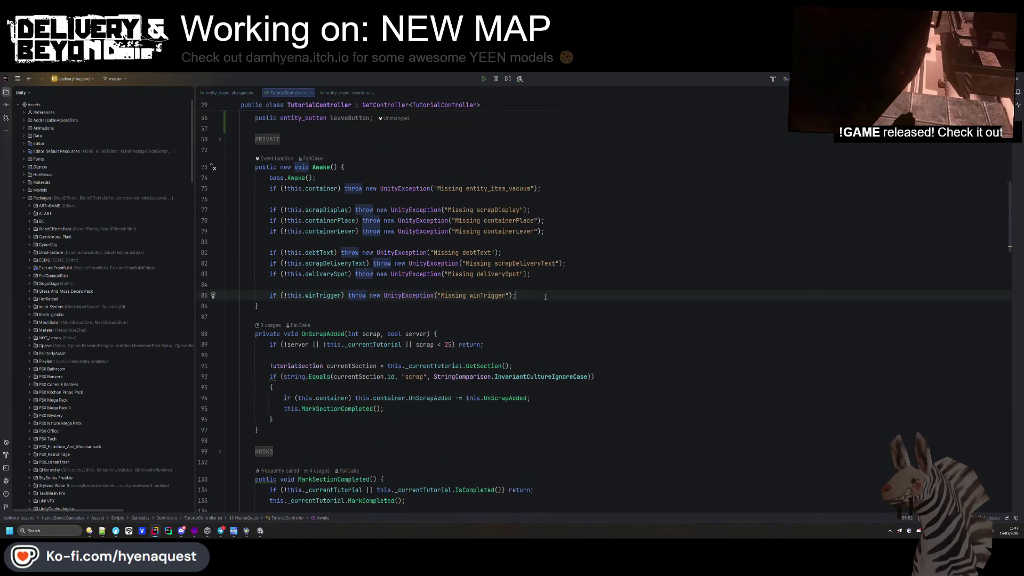
key(Return)
text(leaveButton)
key(Up)
key(End)
key(ctrl+d)
double_click(310, 317)
key(ctrl+x)
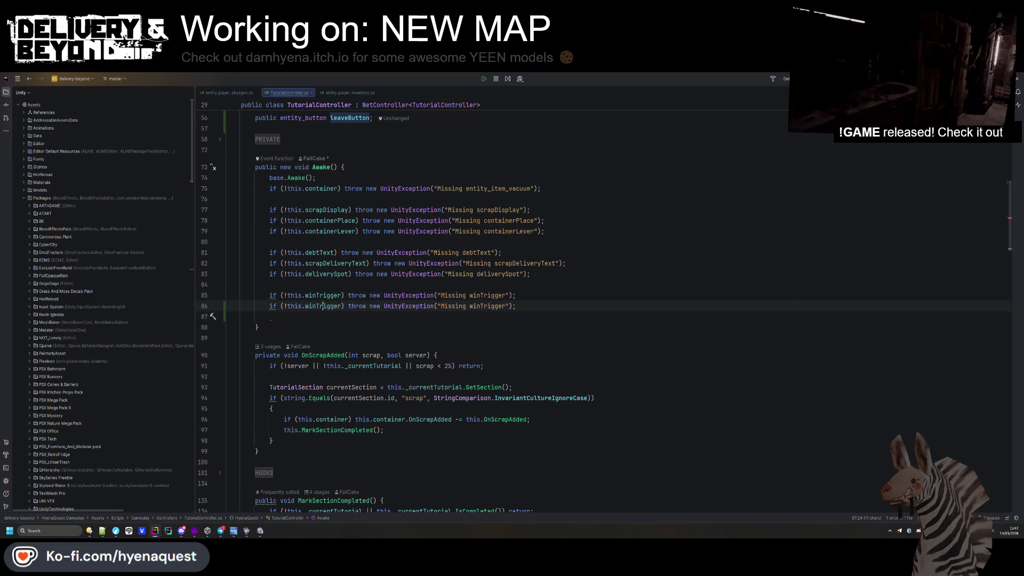
double_click(325, 306)
key(alt+j)
key(ctrl+v)
click(559, 305)
key(Delete)
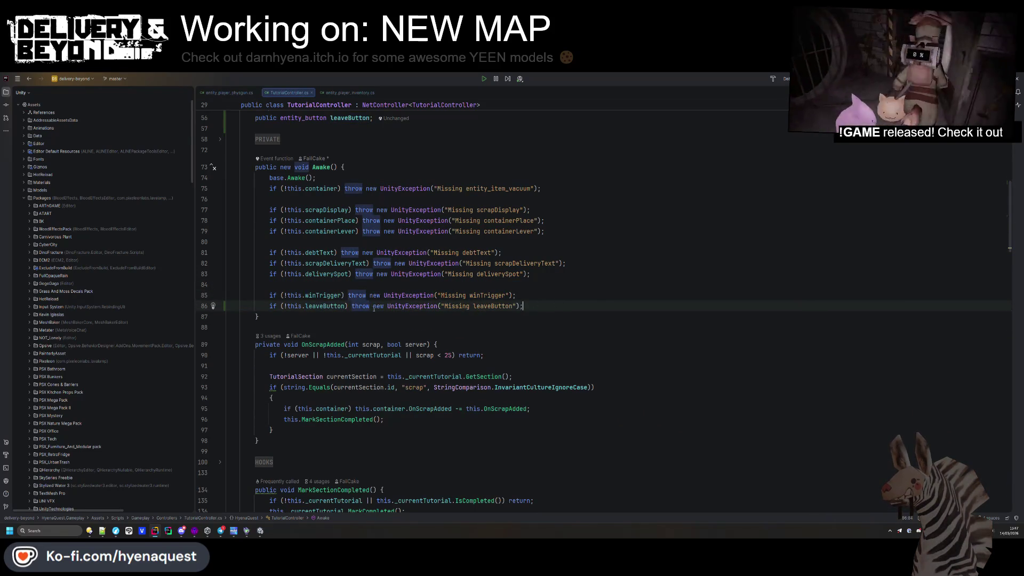
- Find the line where winTrigger's event is subscribed
scroll(330, 305, down, 4)
scroll(323, 263, up, 3)
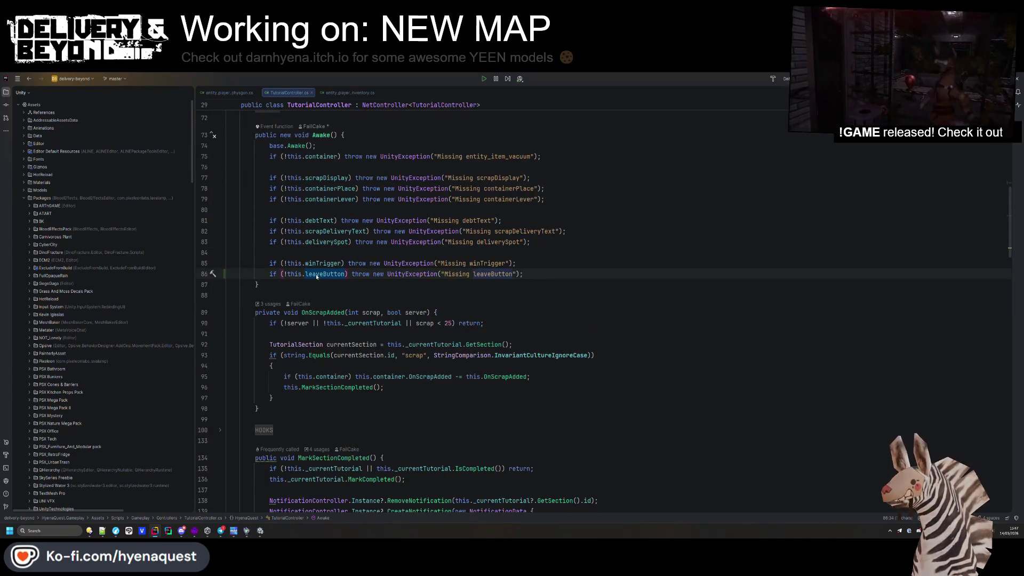
double_click(323, 263)
key(ctrl+f)
key(Return)
click(324, 263)
- Subscribe this.OnLeaveTutorial to this.leaveButton.OnUSE and generate the OnLeaveTutorial method
key(End)
key(Return)
text(this.leaveButton.OnUSE += this)
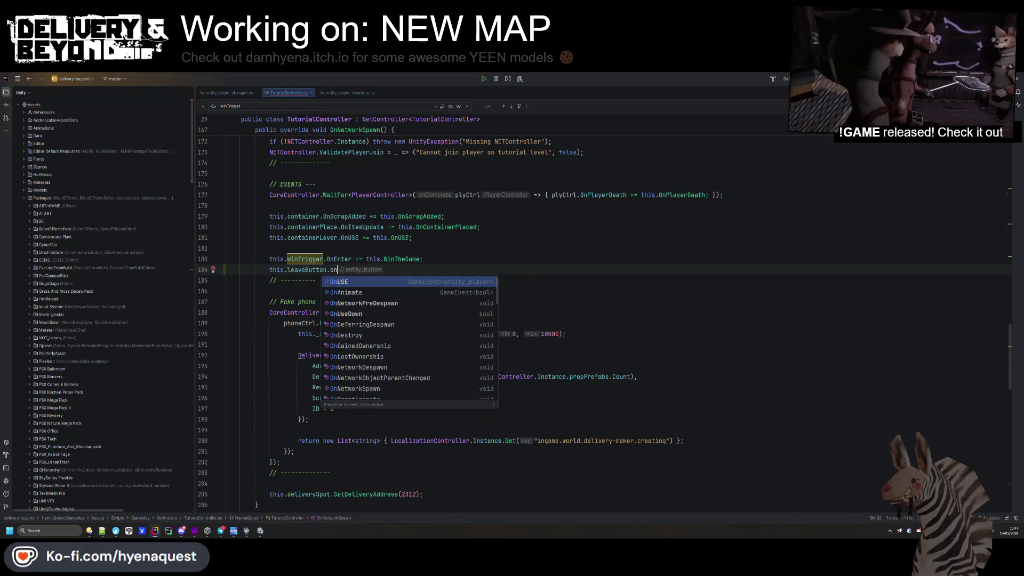
text(.OnUSE += this.O)
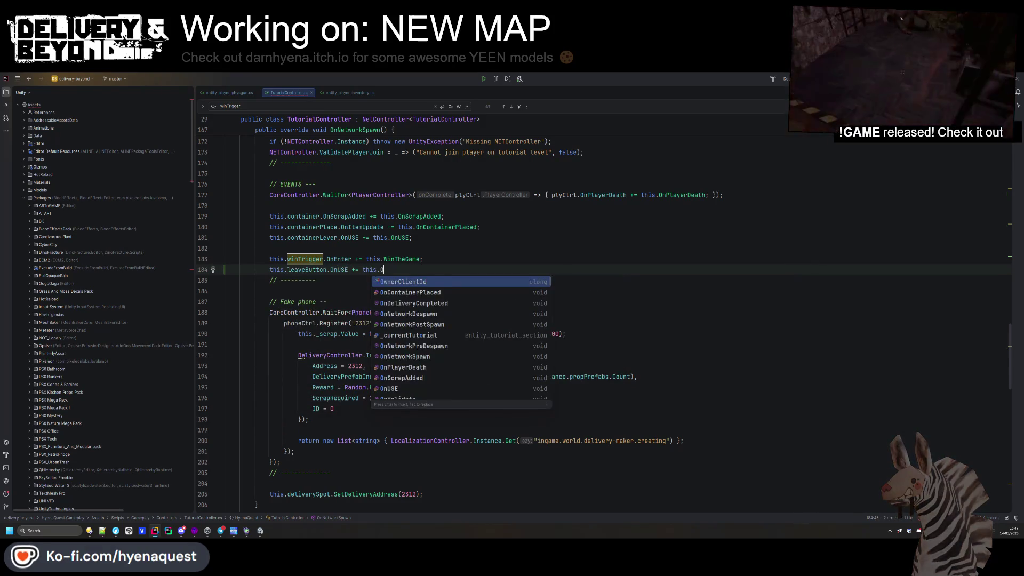
text(nLeaveTutorial;)
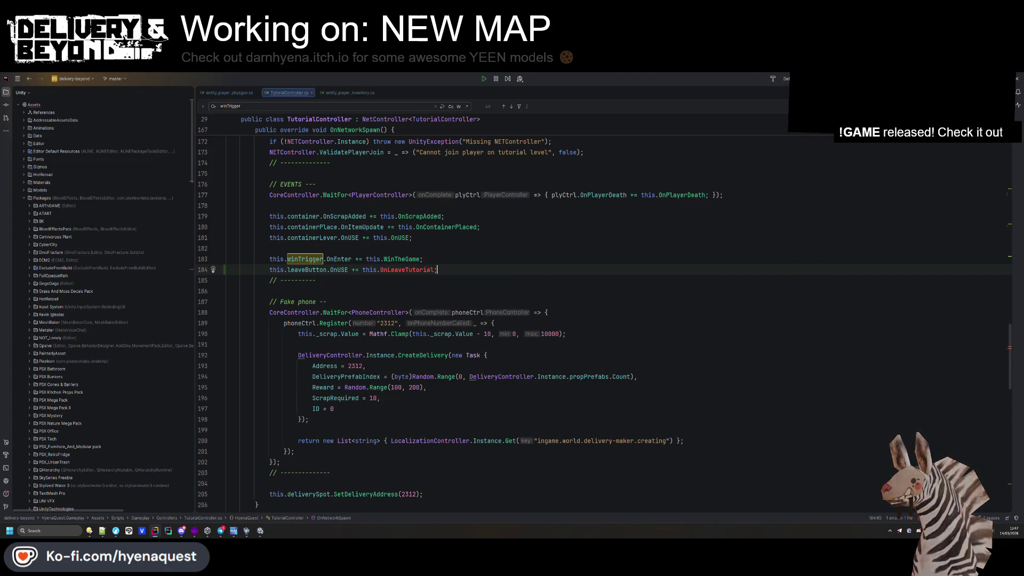
click(406, 270)
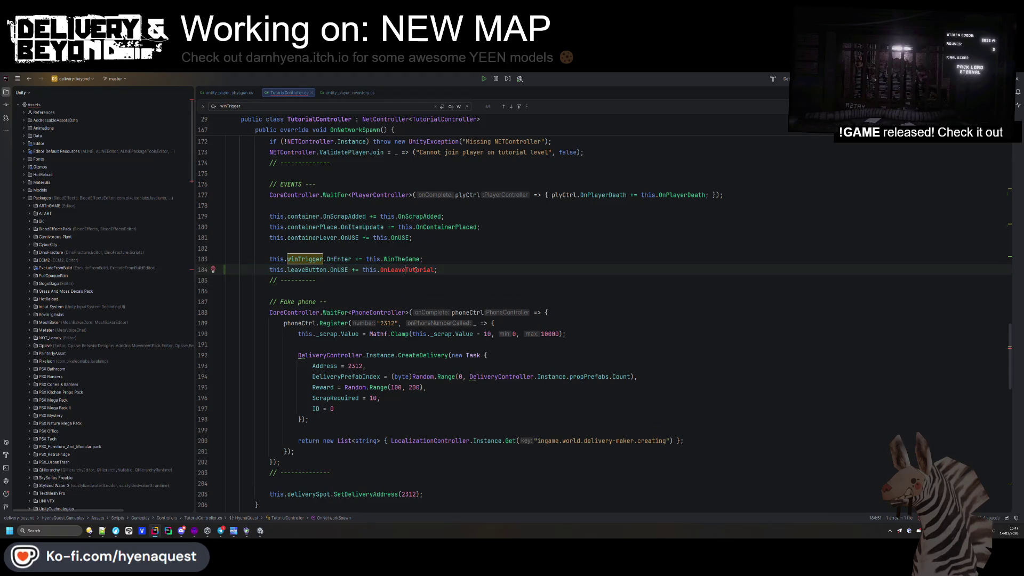
key(alt+Return)
key(Return)
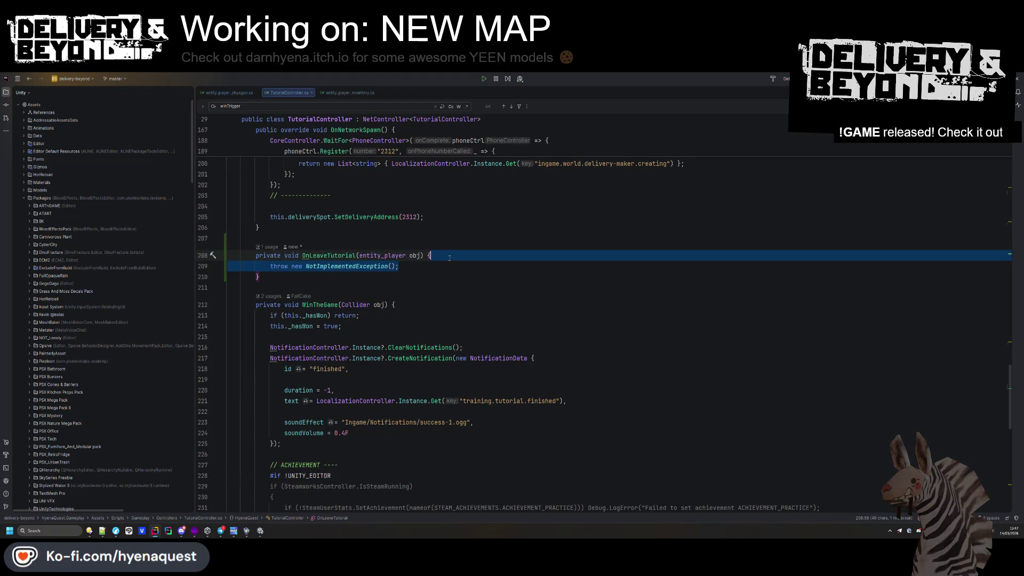
- Fill OnLeaveTutorial with 'if(!obj) return;' and 'NETController.Instance.Disconnect();'
text(if(!obj) r)
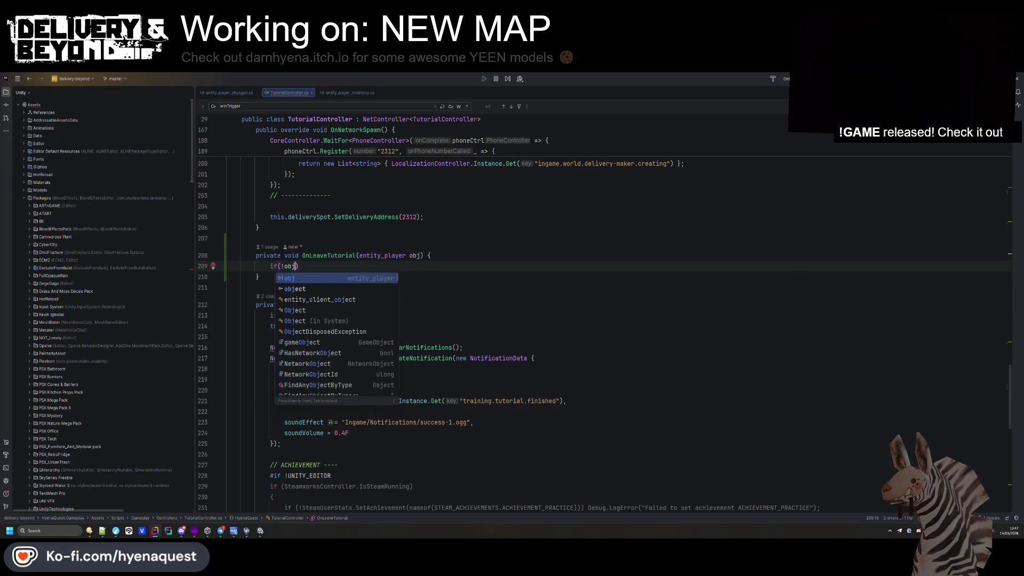
key(Return)
text(;)
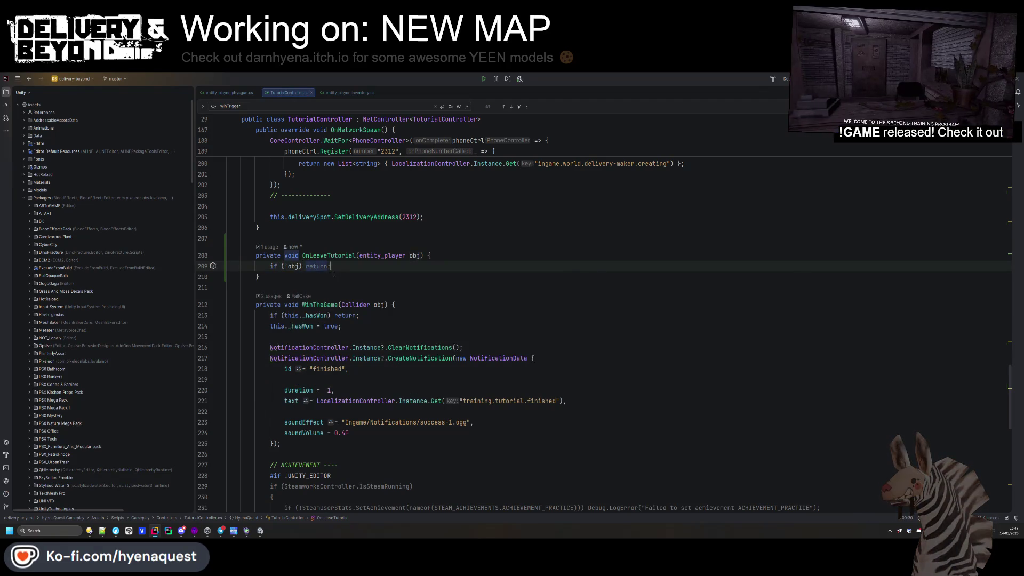
key(Return)
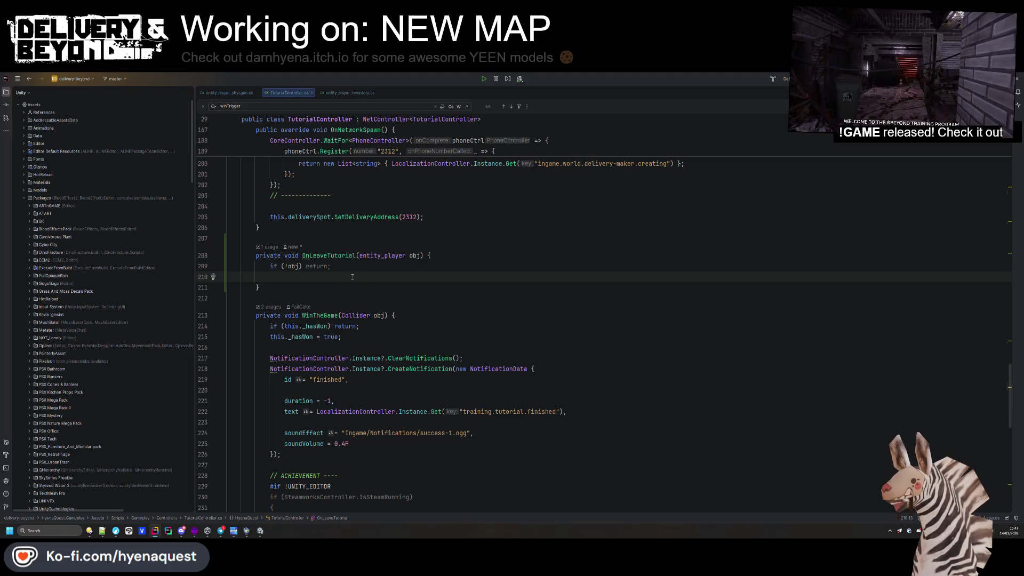
text(NETController.in)
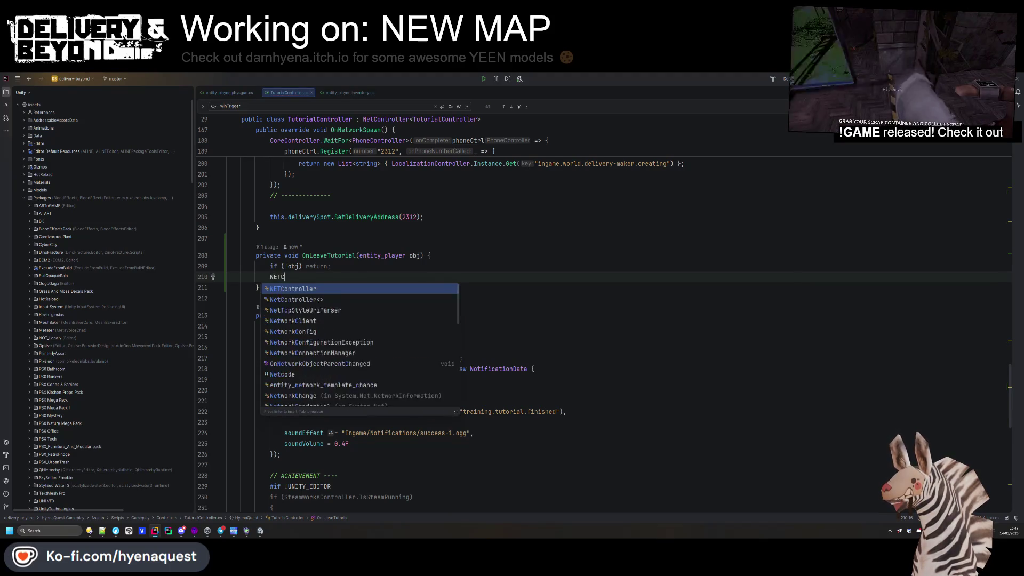
key(Return)
text(.disc)
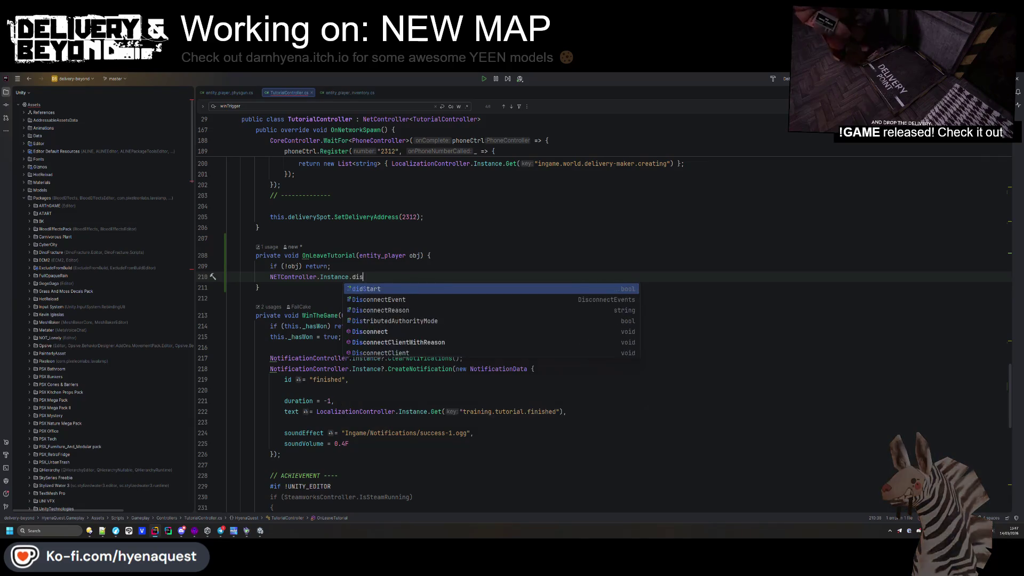
key(Down)
key(Return)
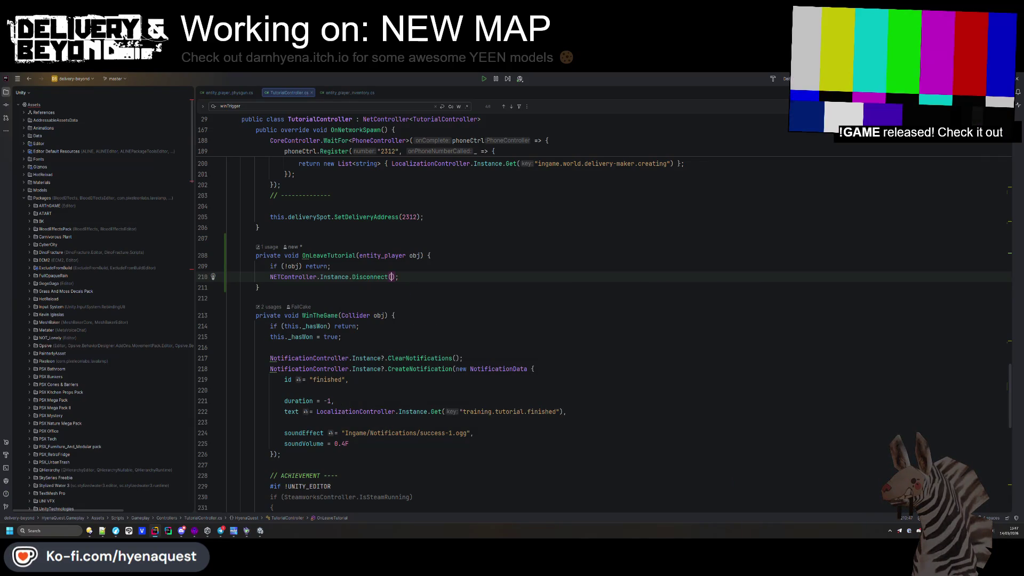
- Jump from OnLeaveTutorial to its subscription in OnNetworkSpawn
click(358, 301)
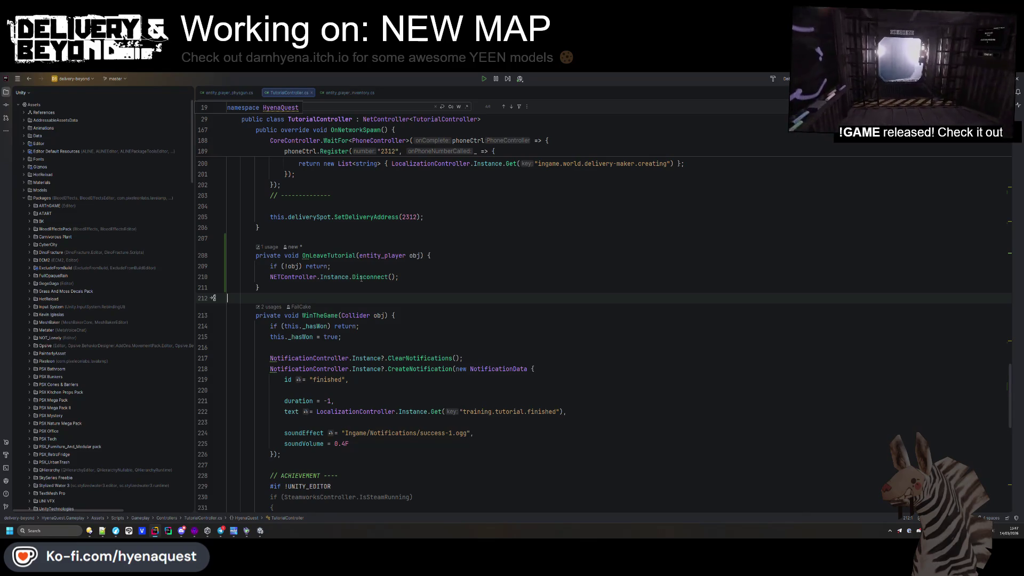
mouse_move(361, 279)
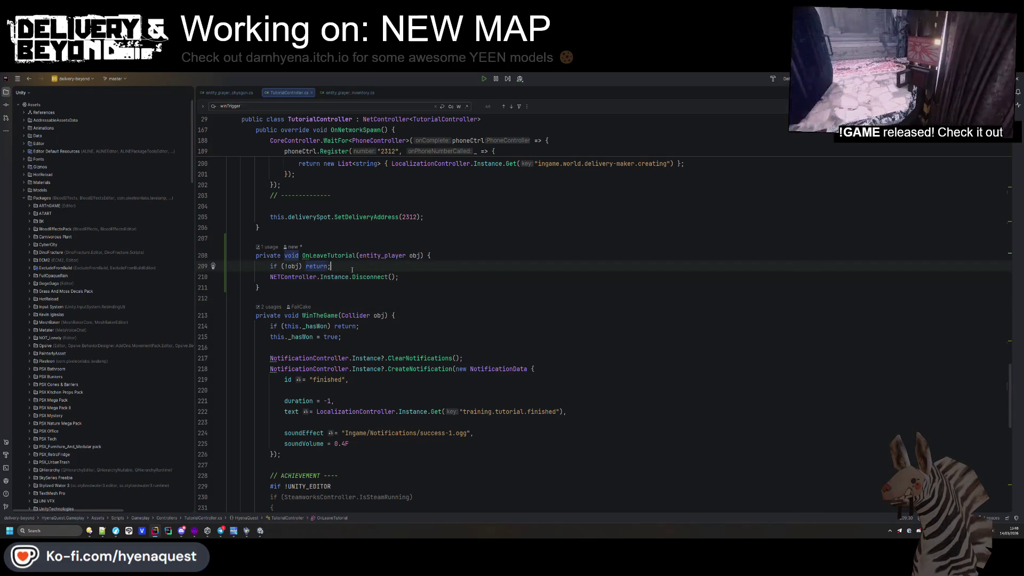
click(326, 257)
ctrl+click(327, 256)
click(352, 259)
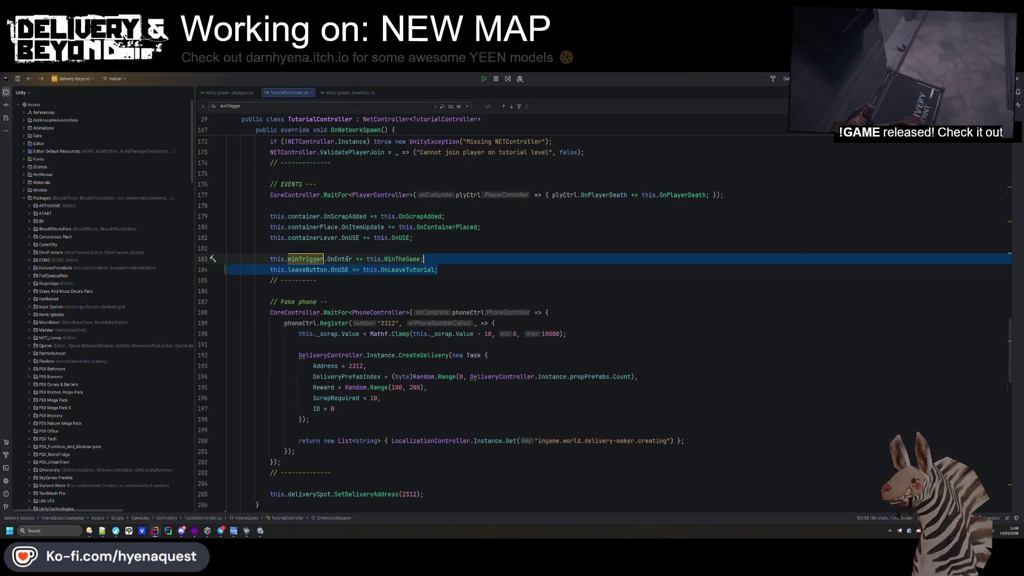
- Duplicate the winTrigger unsubscribe line in OnNetworkDespawn
key(ctrl+f)
key(Return)
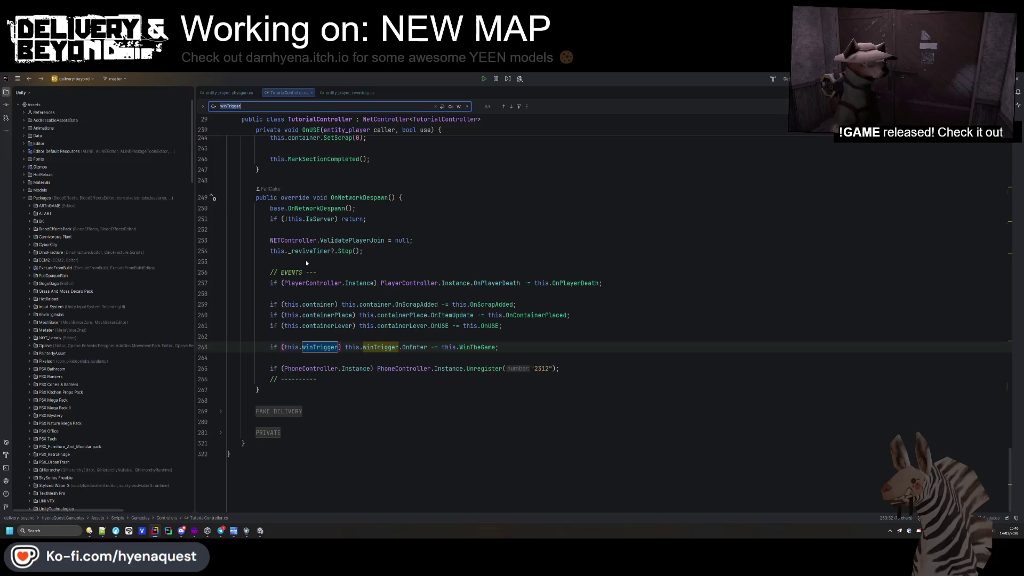
click(523, 346)
key(Return)
key(Return)
key(ctrl+v)
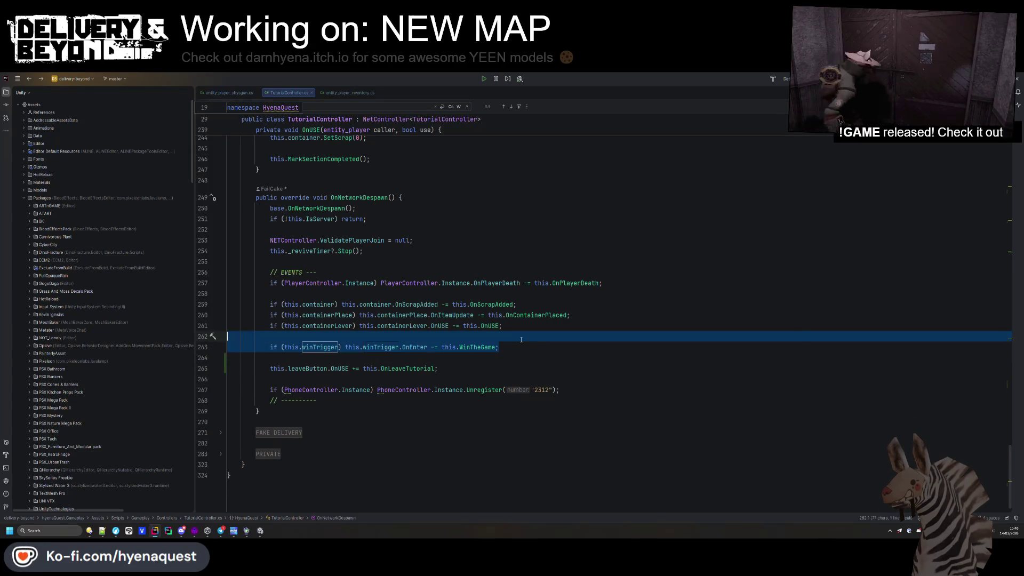
key(ctrl+d)
- Edit the copy to 'if (this.leaveButton) this.leaveButton.OnUSE -= this.OnLeaveTutorial;' and return to Unity
click(399, 378)
double_click(399, 378)
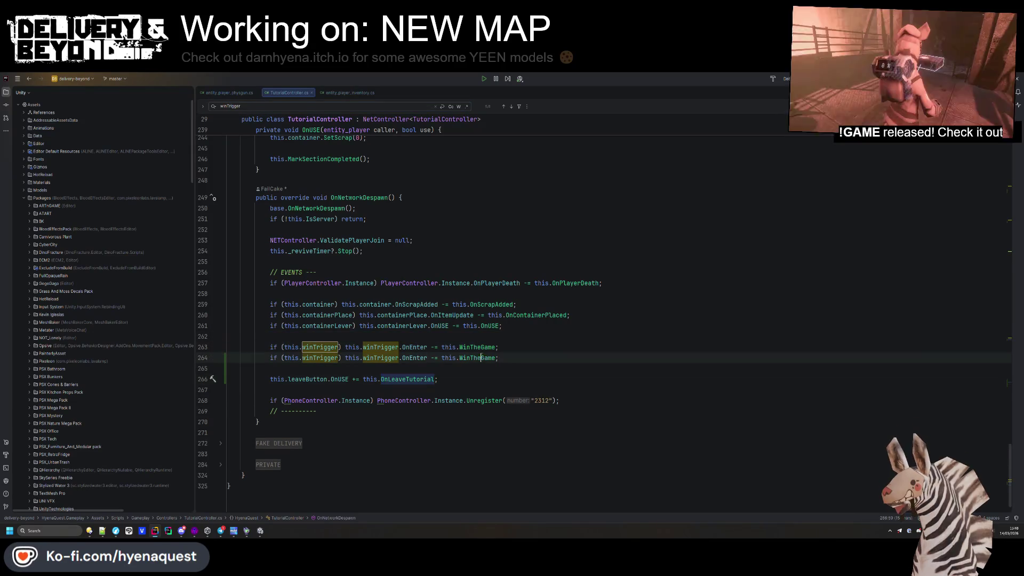
double_click(320, 379)
key(ctrl+c)
double_click(380, 358)
key(ctrl+v)
drag(449, 380, 526, 358)
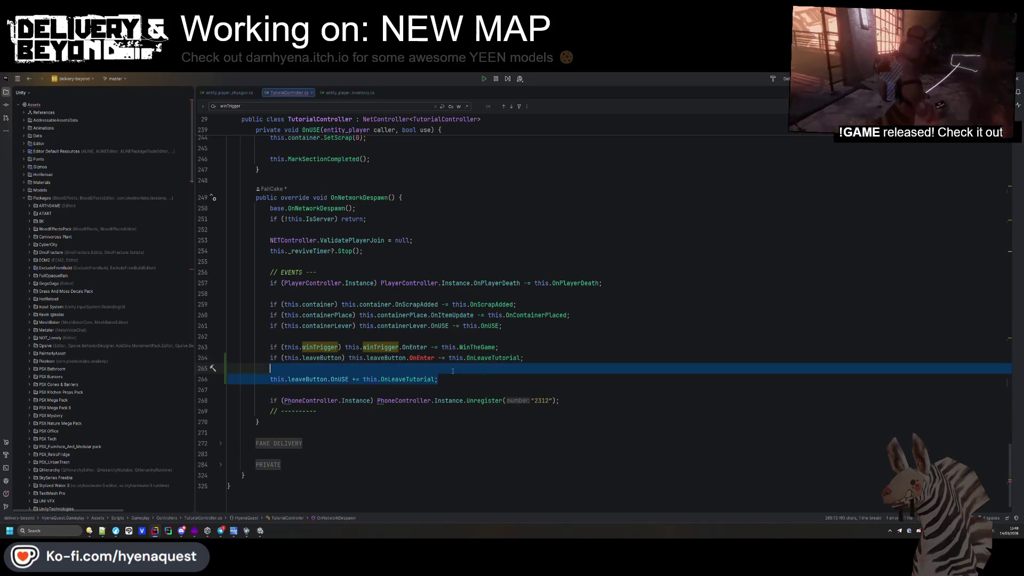
key(BackSpace)
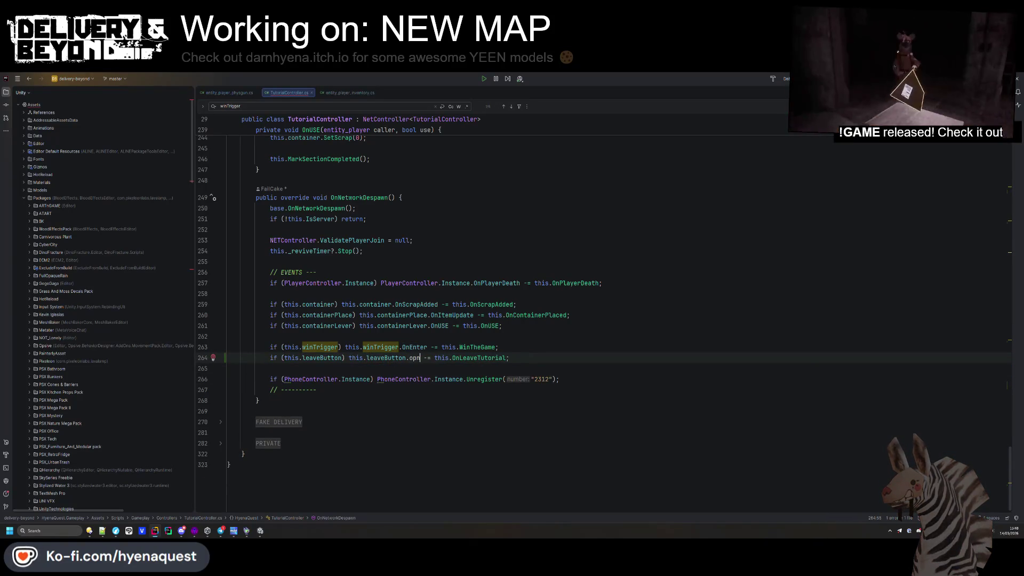
text(On)
key(Return)
click(516, 315)
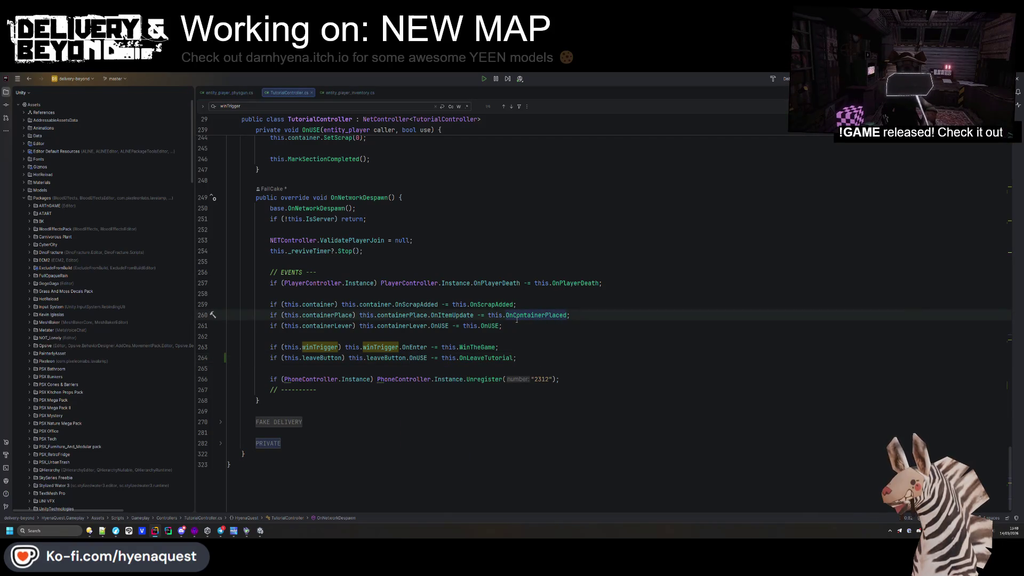
key(alt+Tab)
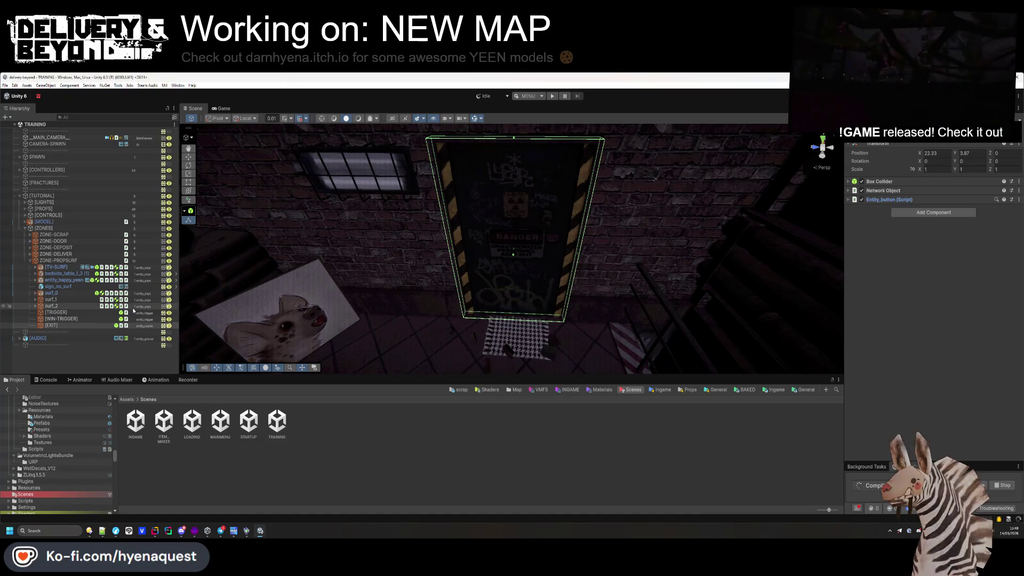
- Open the LOCALE-STRING table from Assets/Data/Localization and search it for 'leave'
click(128, 399)
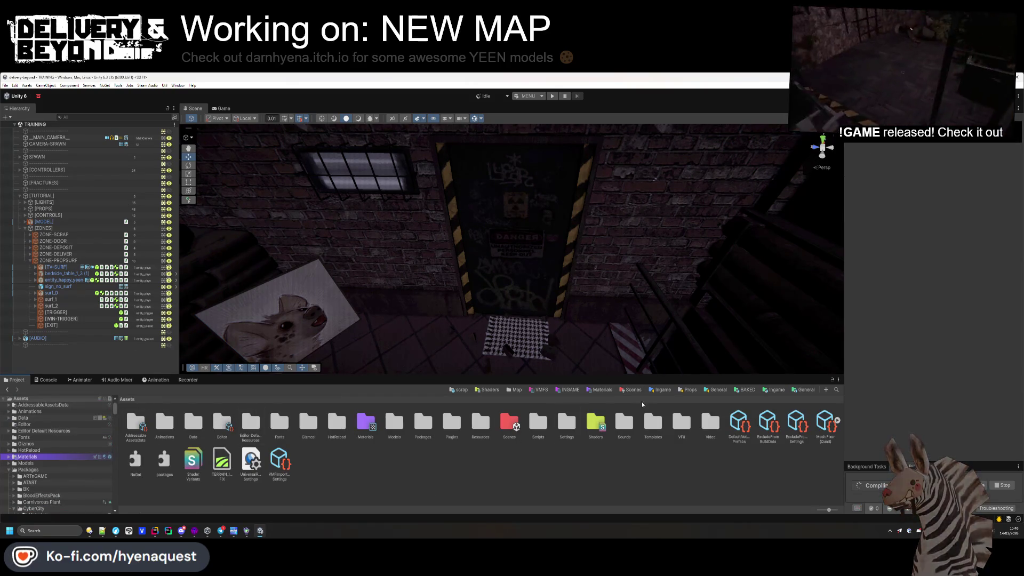
double_click(199, 419)
double_click(264, 427)
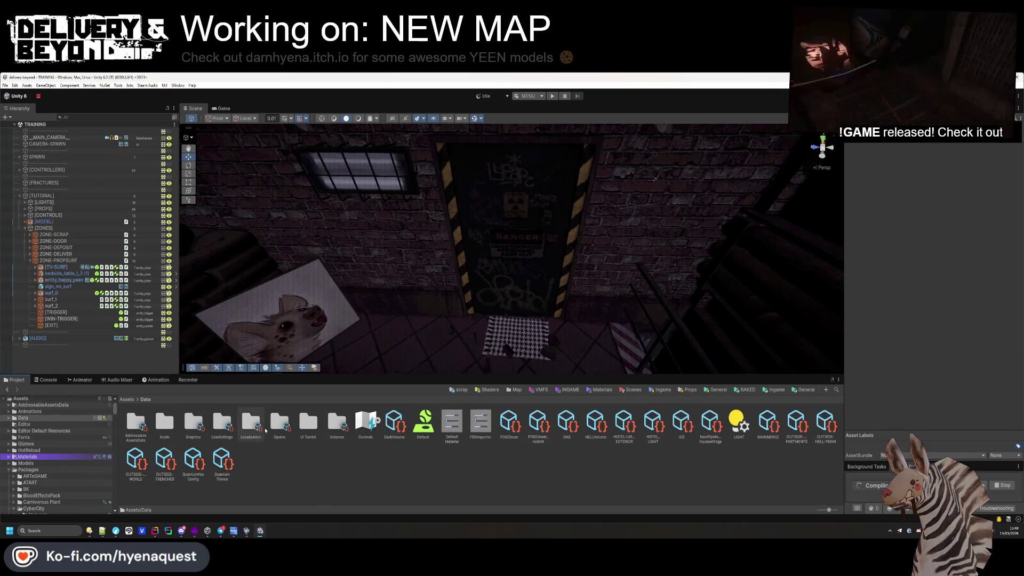
click(480, 424)
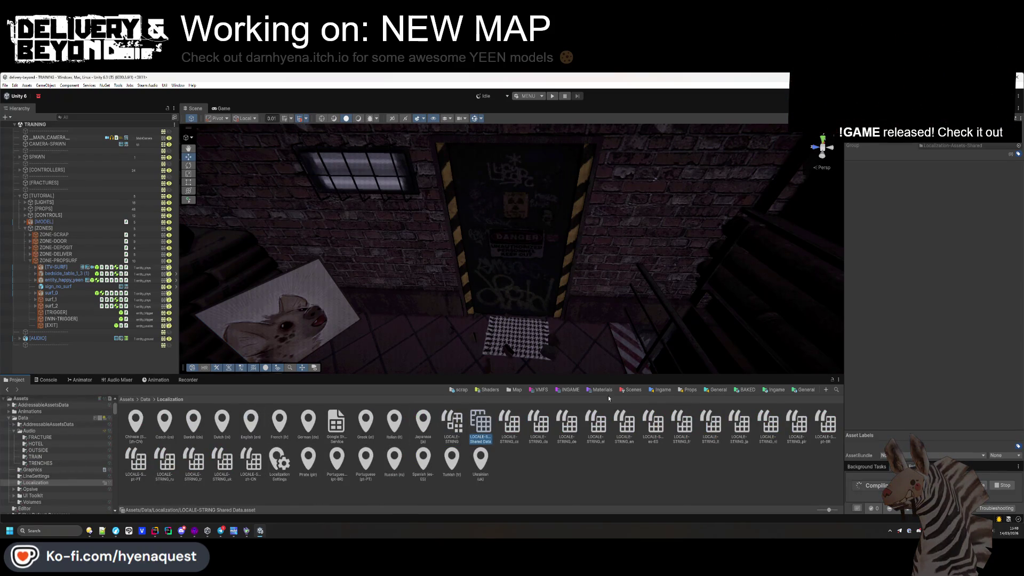
click(451, 424)
click(945, 151)
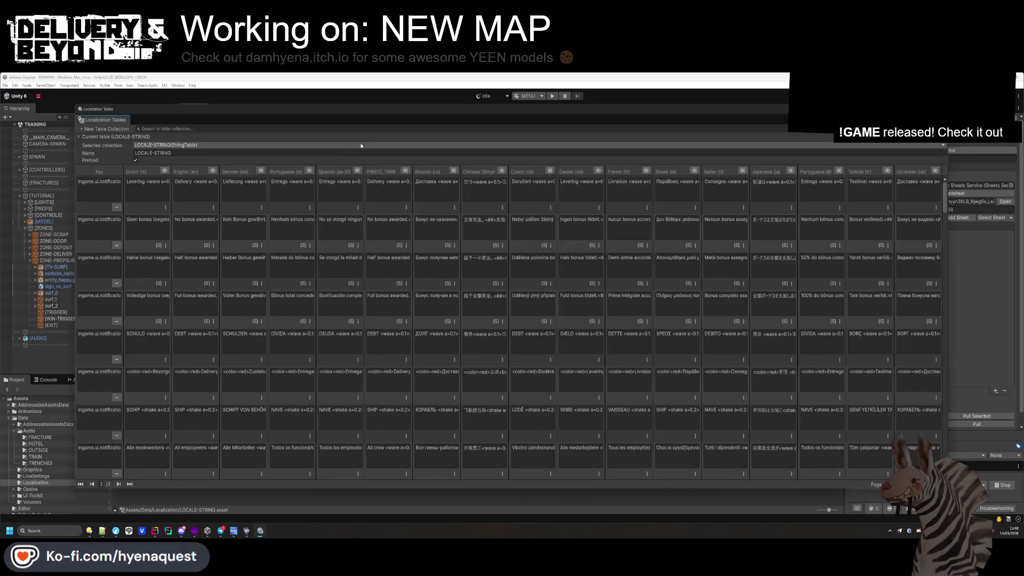
click(420, 131)
text(leave)
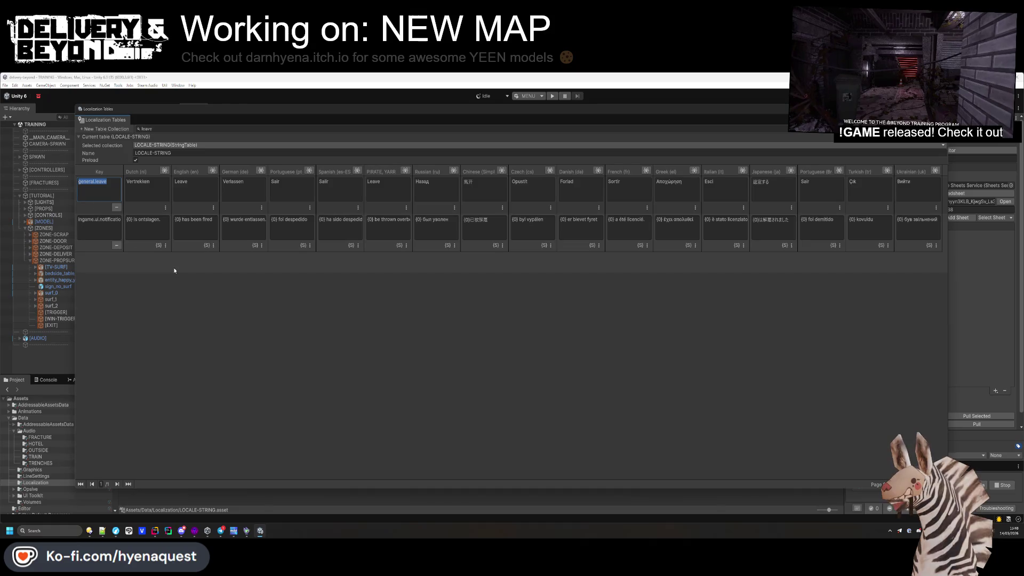
key(alt+Tab)
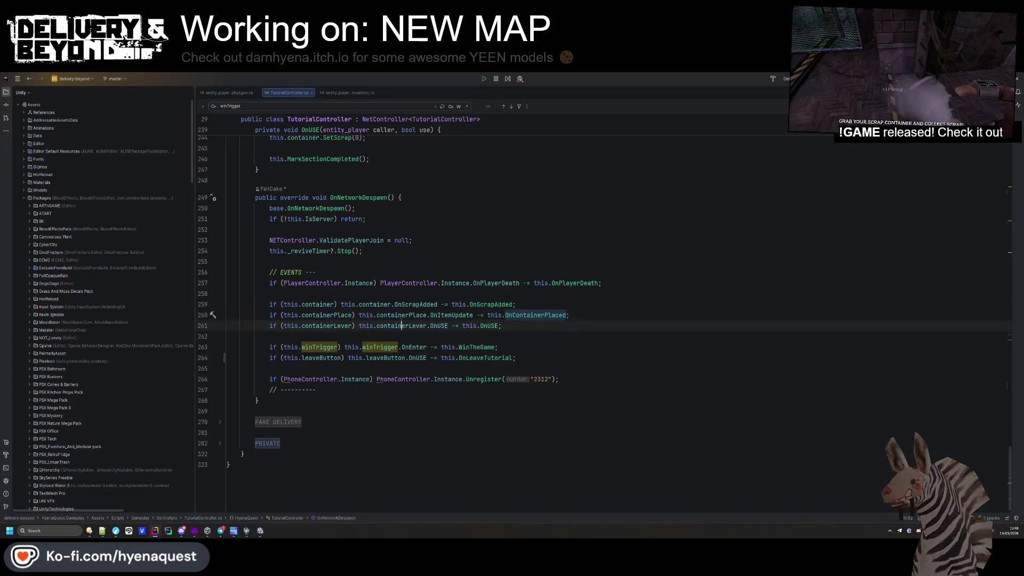
- Open entity_button.cs and expand its EVENTS, PRIVATE and HOOKS regions
scroll(436, 344, up, 15)
scroll(436, 344, up, 20)
scroll(438, 340, up, 10)
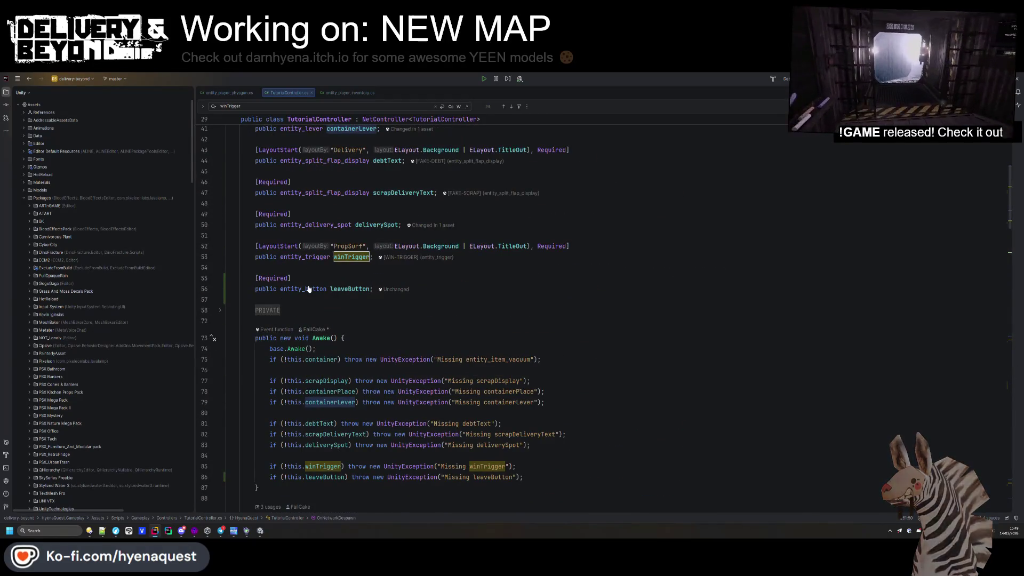
ctrl+click(308, 288)
click(265, 240)
click(267, 304)
click(267, 368)
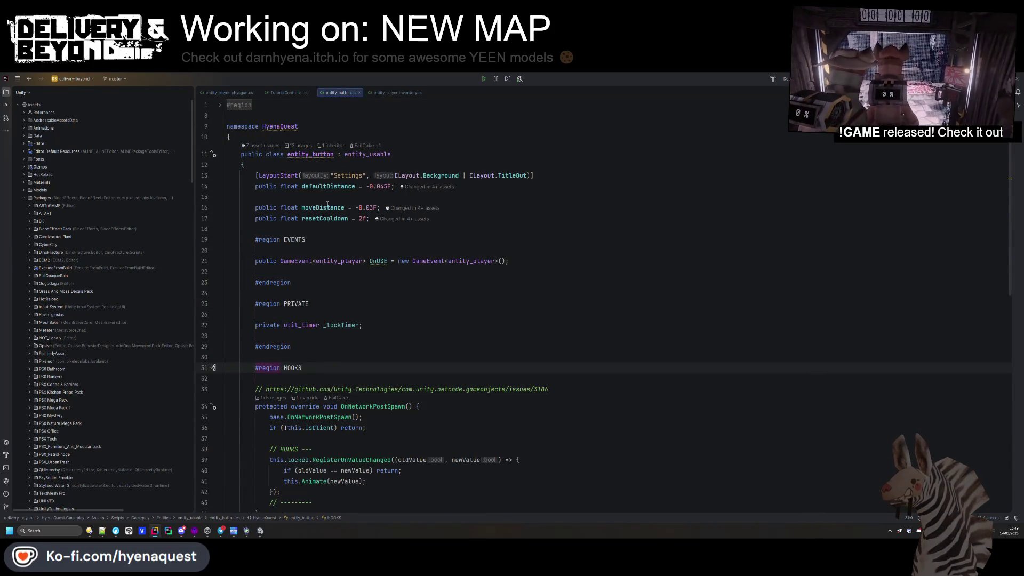
- Open base class entity_usable and step through the hint field, SetHint and GetHint
ctrl+click(368, 155)
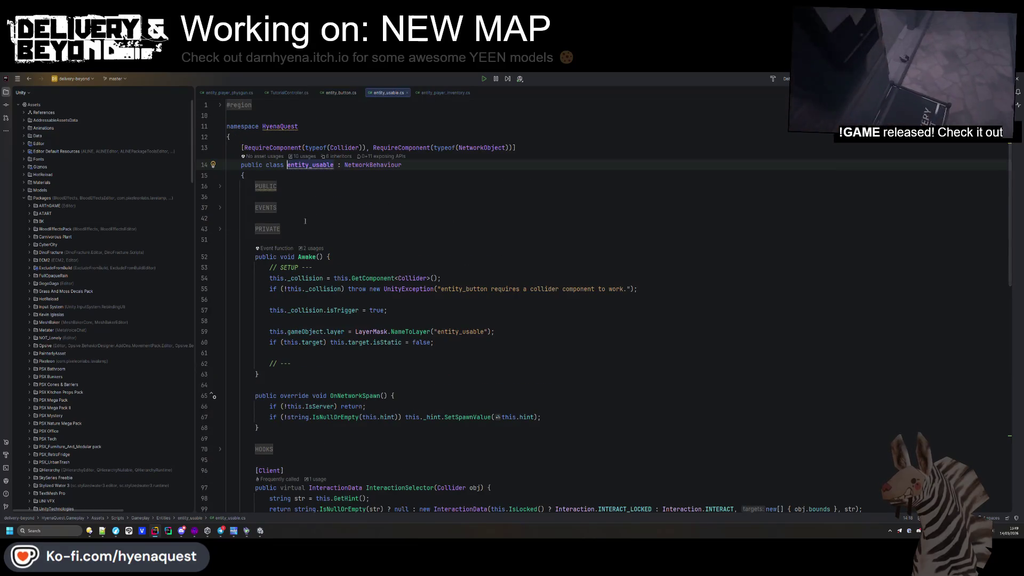
click(266, 229)
click(265, 207)
click(265, 186)
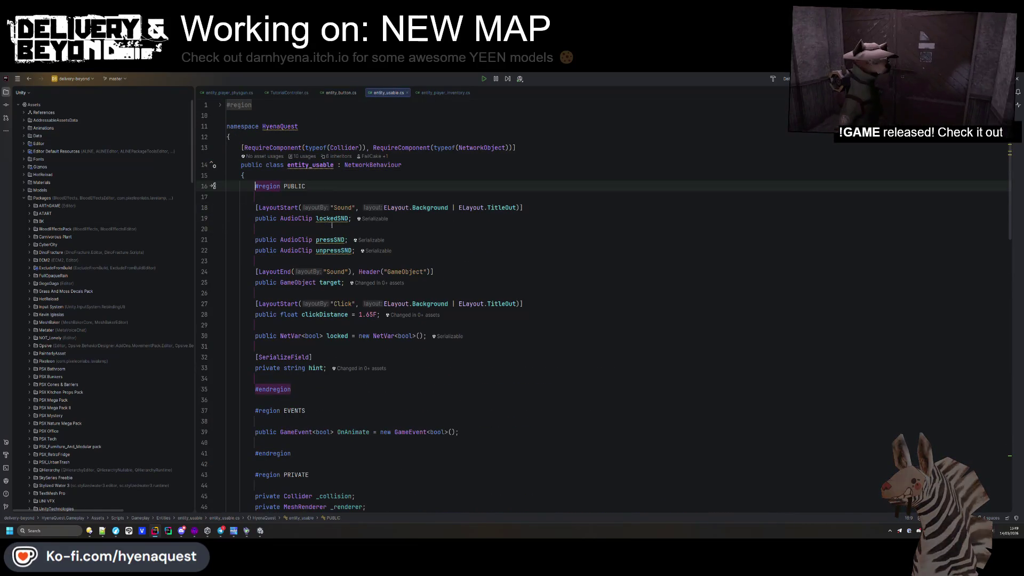
click(316, 368)
key(F3)
key(F3)
key(F3)
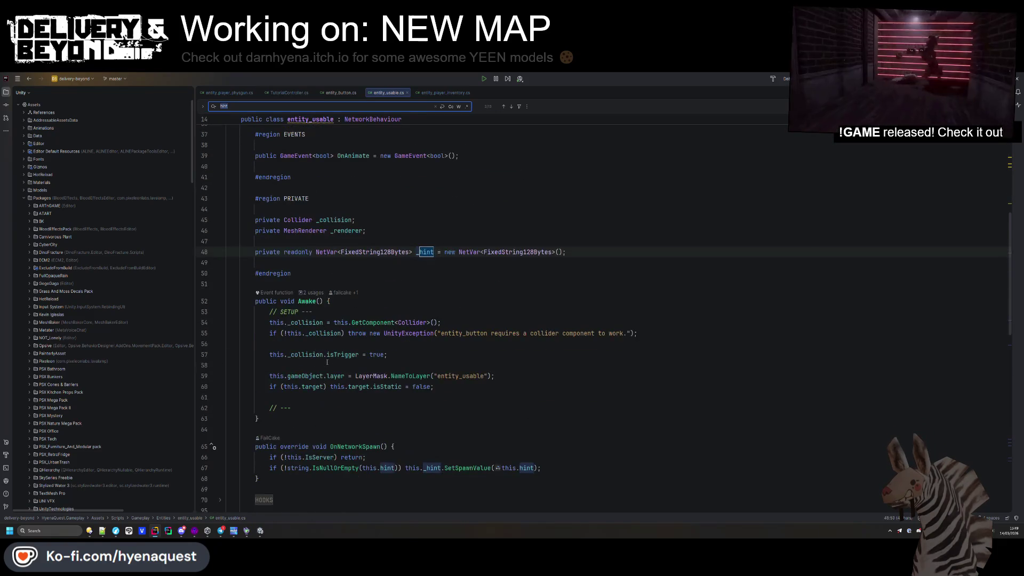
key(F3)
key(F3)
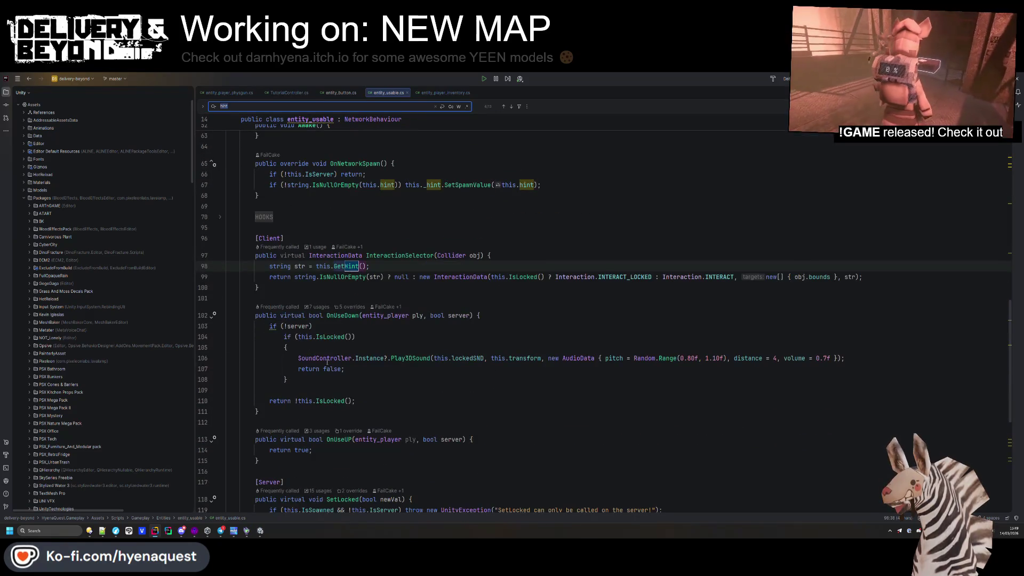
key(F3)
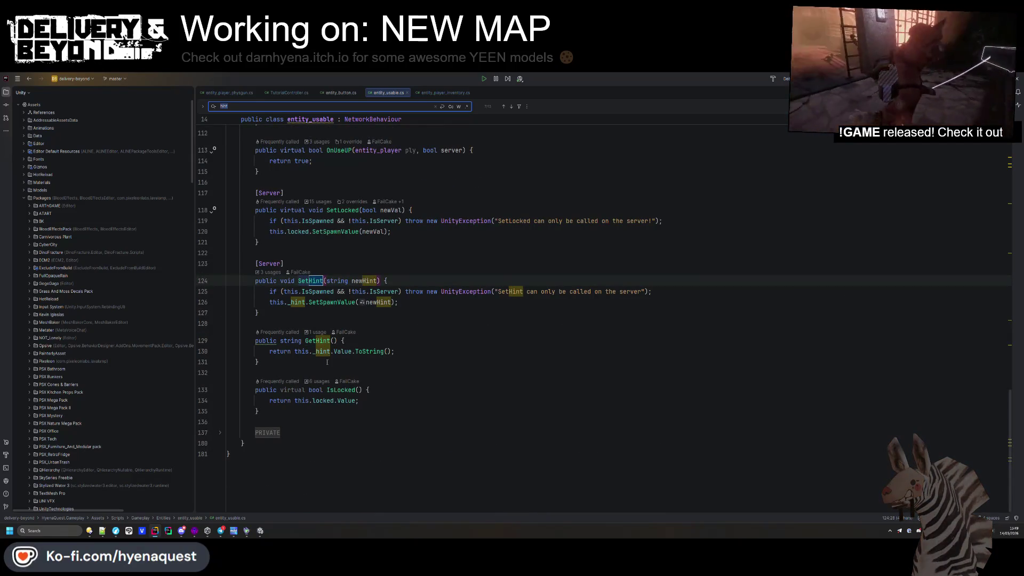
key(F3)
key(F3)
key(F3)
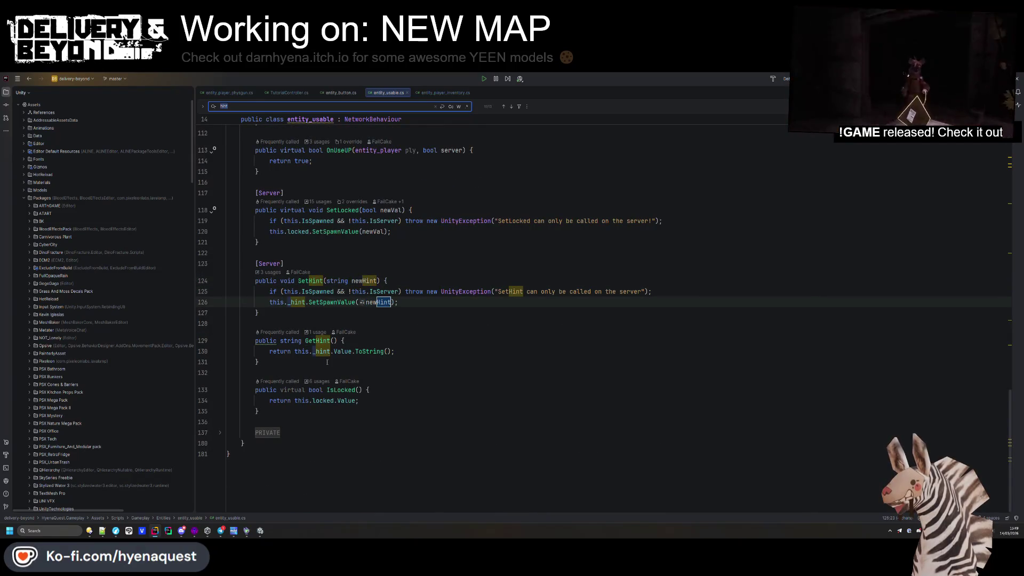
key(F3)
key(F3)
key(F3)
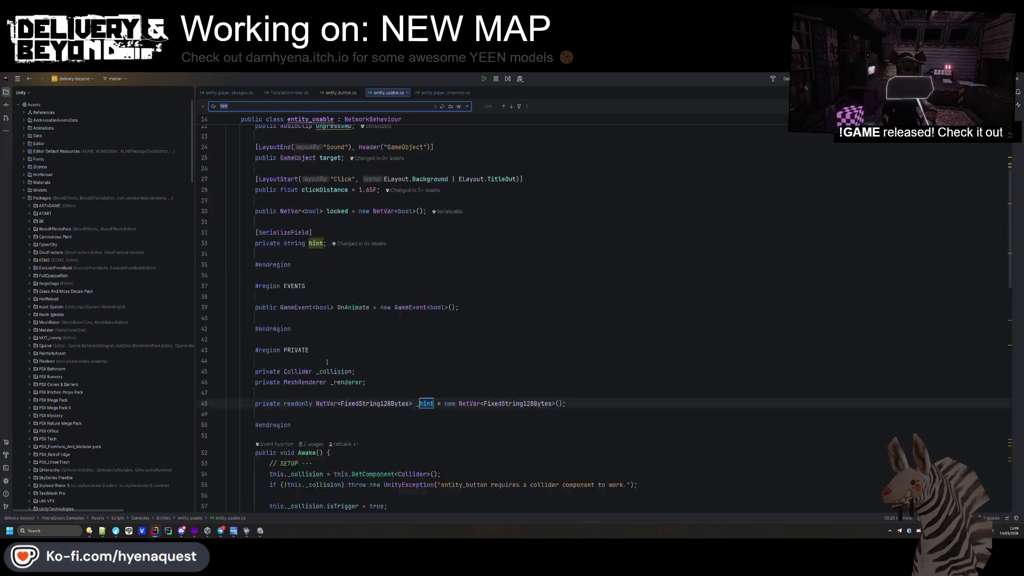
scroll(328, 361, down, 5)
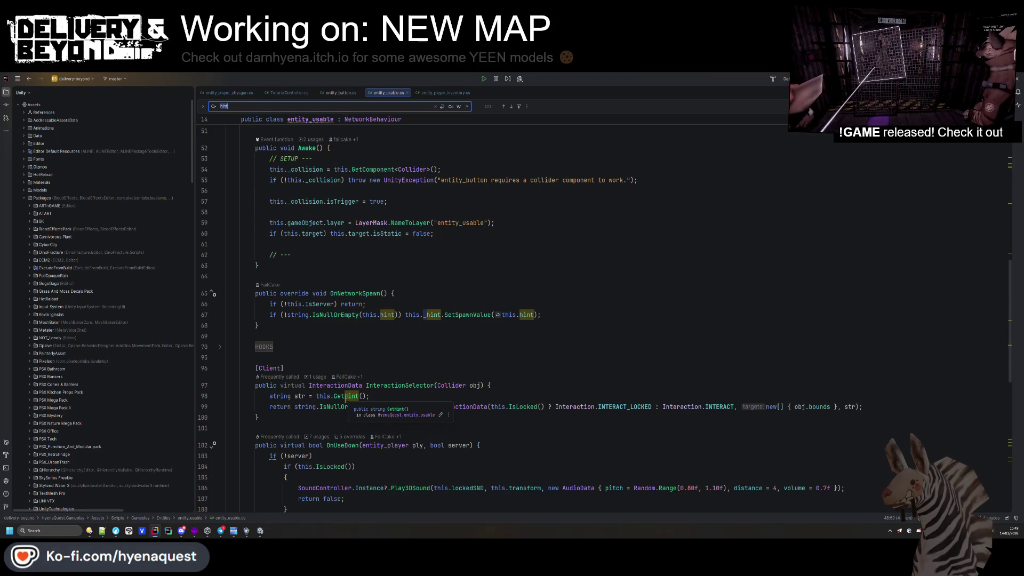
key(alt+Tab)
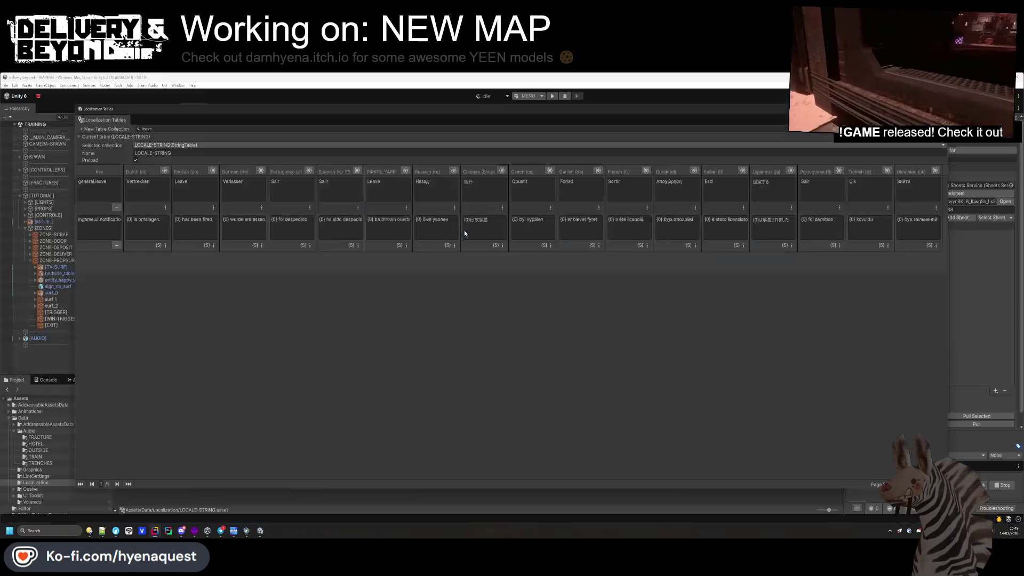
- Confirm [EXIT]'s general.leave hint and set Default Distance and Move Distance to 0
key(alt+Tab)
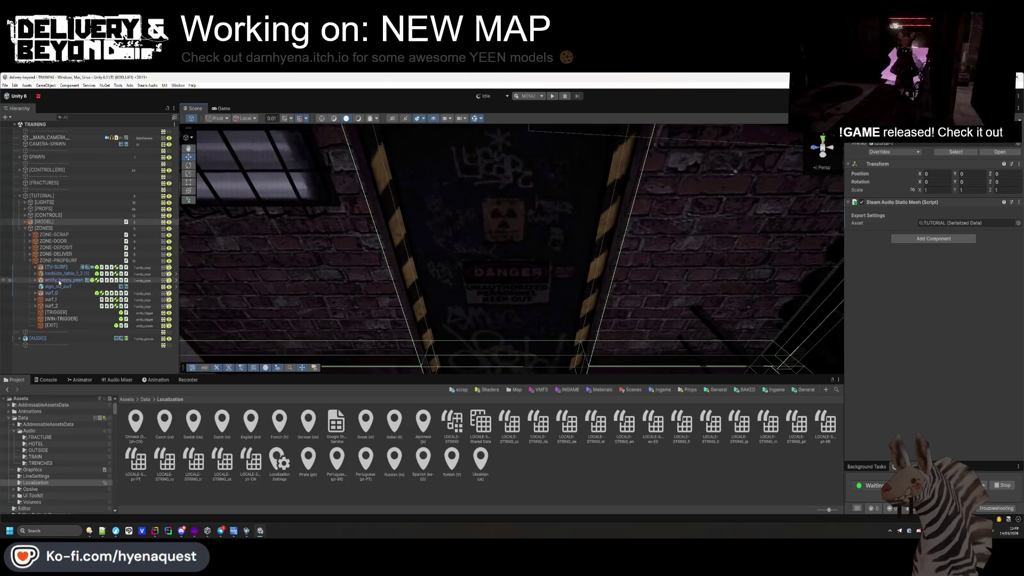
click(62, 326)
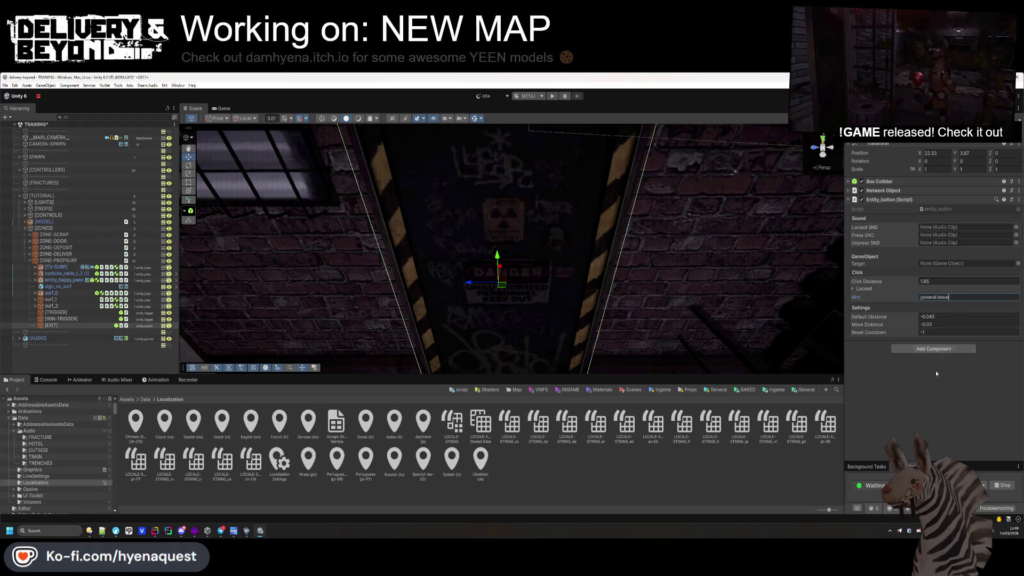
key(Return)
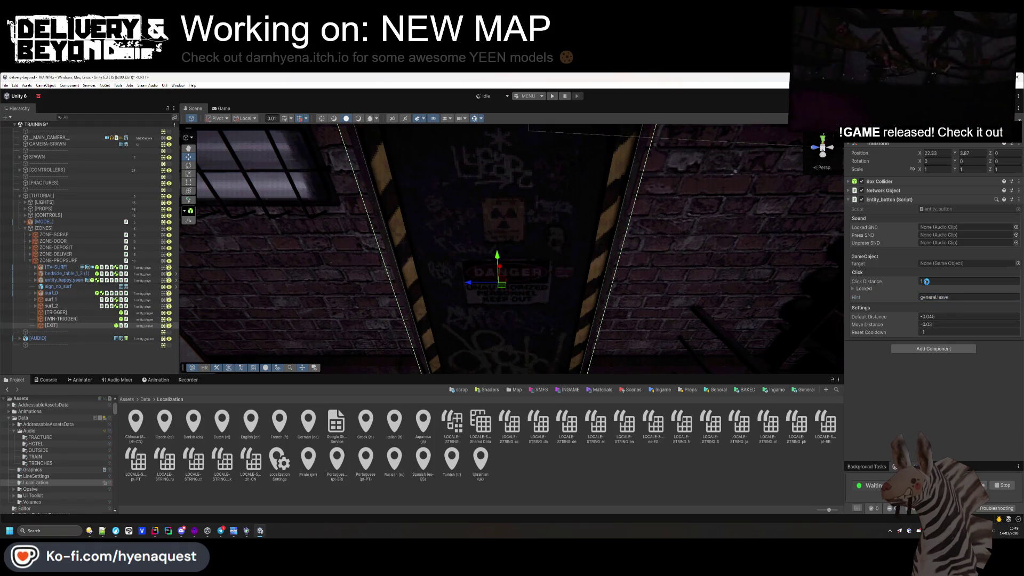
click(926, 282)
text(1.3)
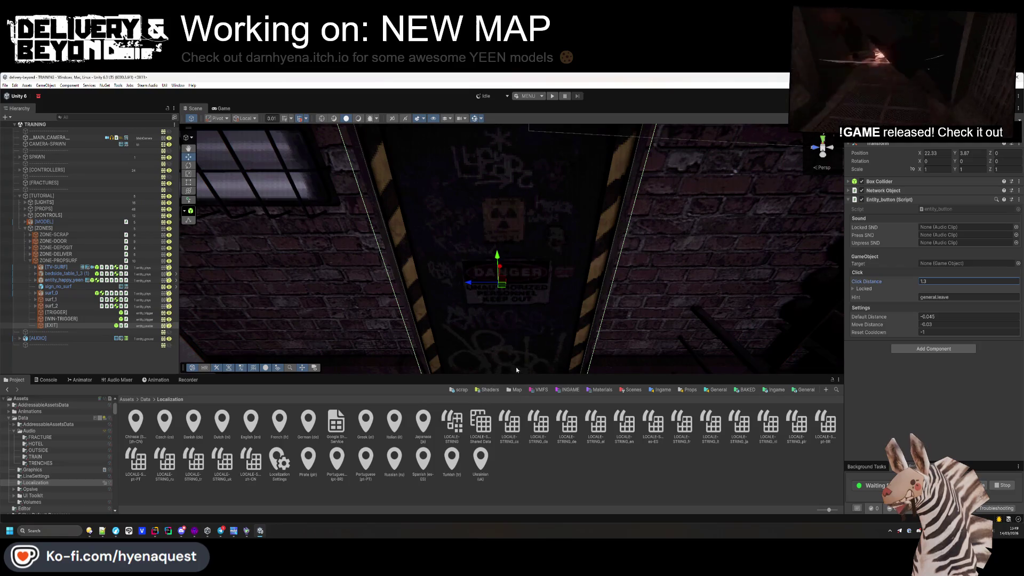
click(931, 324)
text(0)
key(Return)
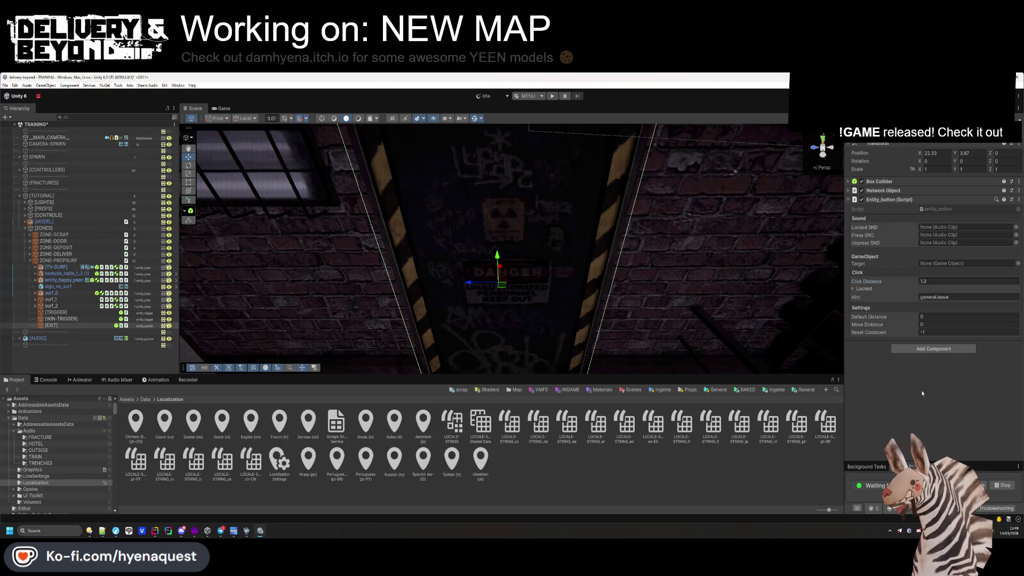
- Inspect TutorialController under [CONTROLLERS], then open Rider's project-wide search
click(104, 345)
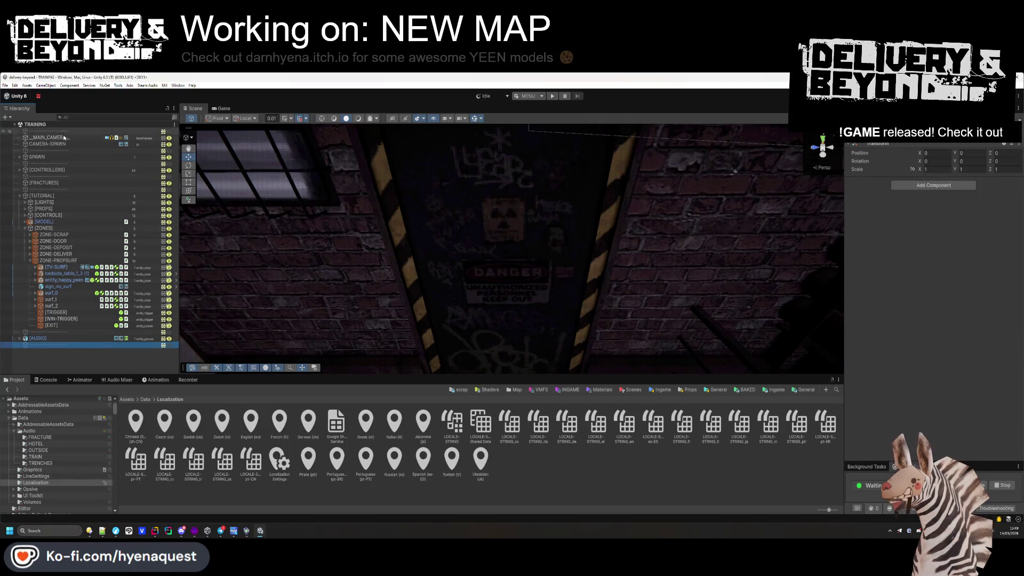
click(58, 170)
key(Right)
click(54, 190)
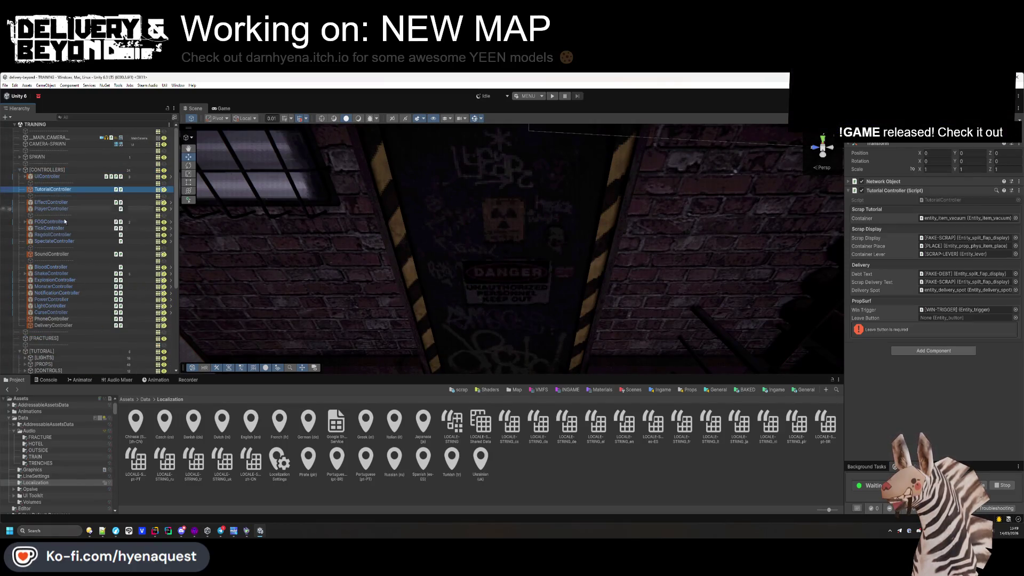
scroll(56, 320, down, 5)
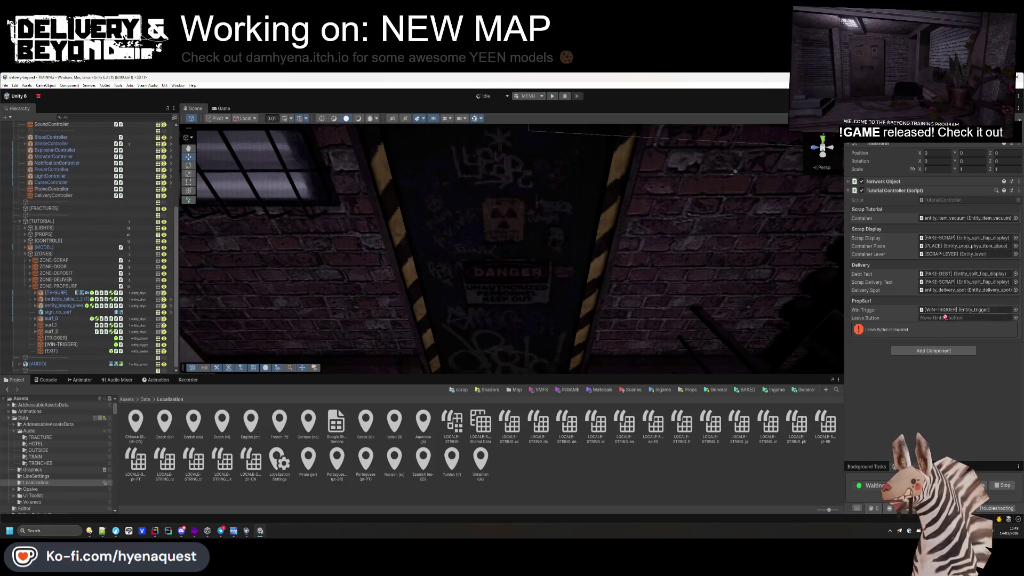
click(575, 328)
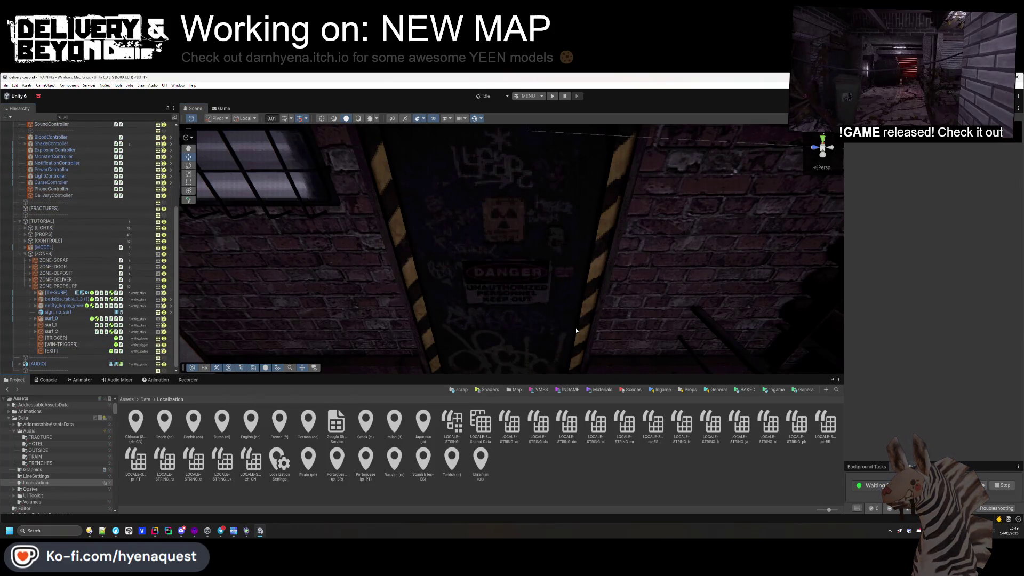
key(alt+Tab)
key(shift)
key(shift)
- Open NotificationController.cs in Rider and locate the StartsWith prefix checks on lines 234 and 366
text(no)
key(Return)
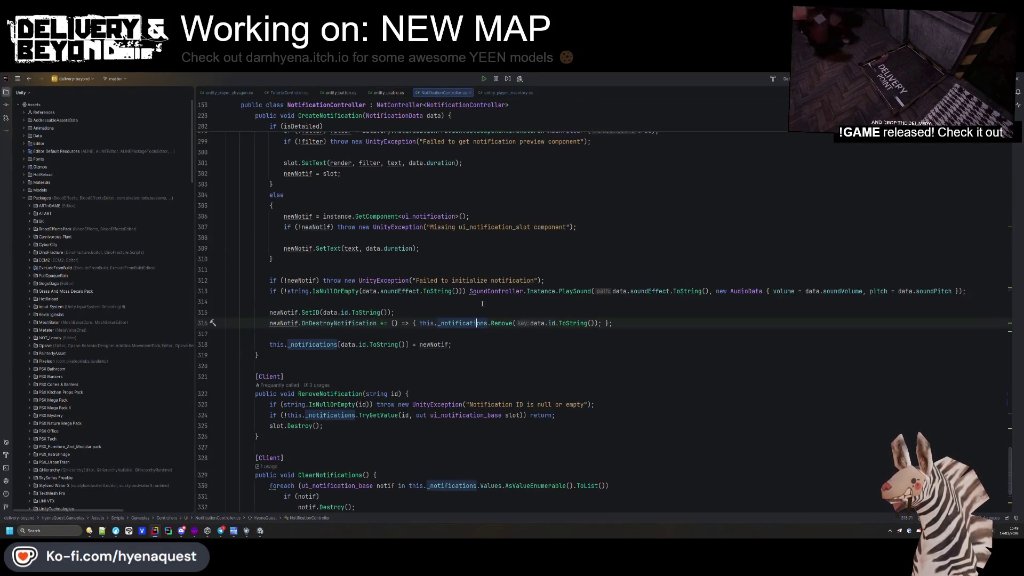
text(startswith)
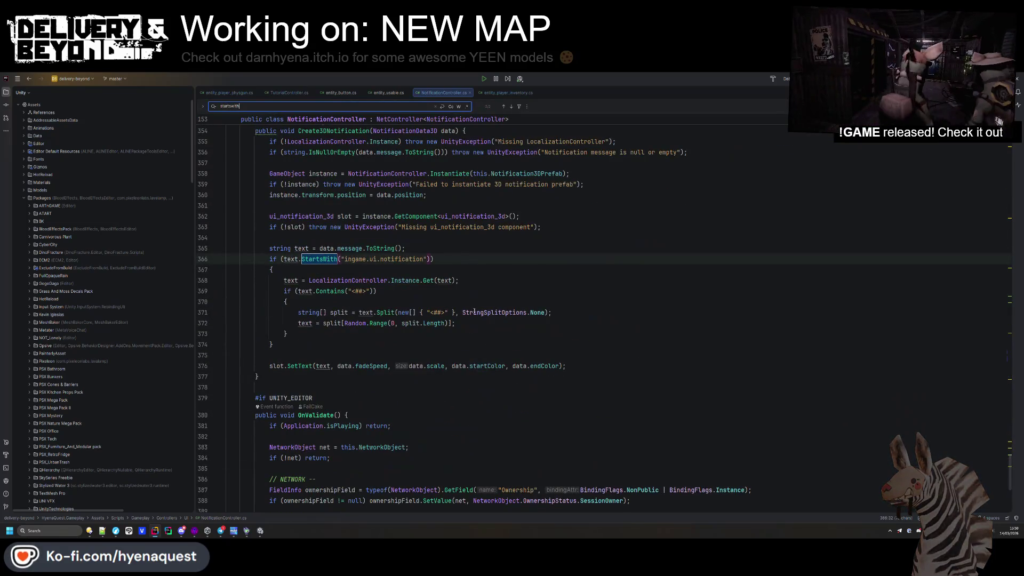
key(Return)
key(Return)
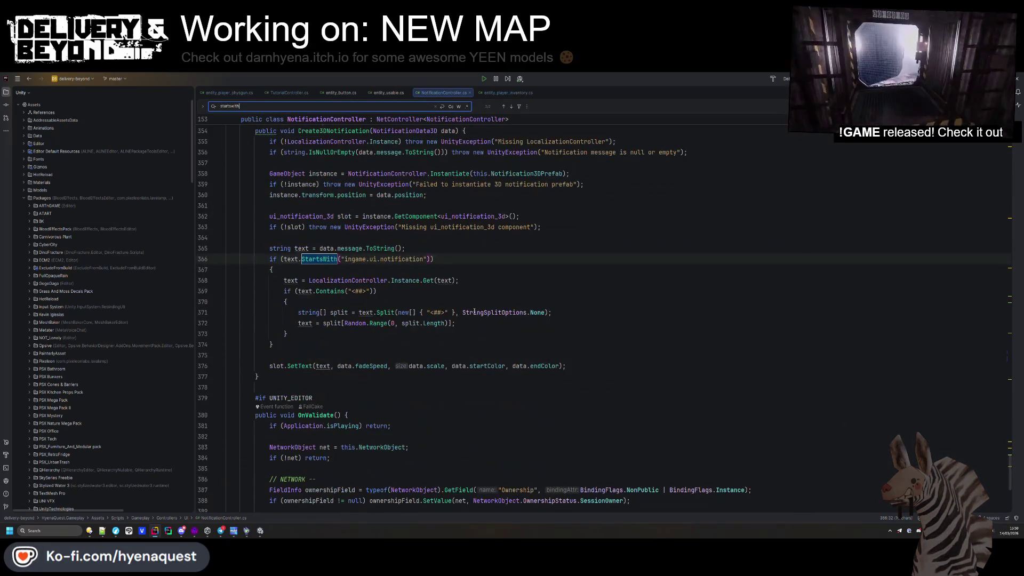
scroll(474, 311, up, 2)
click(361, 329)
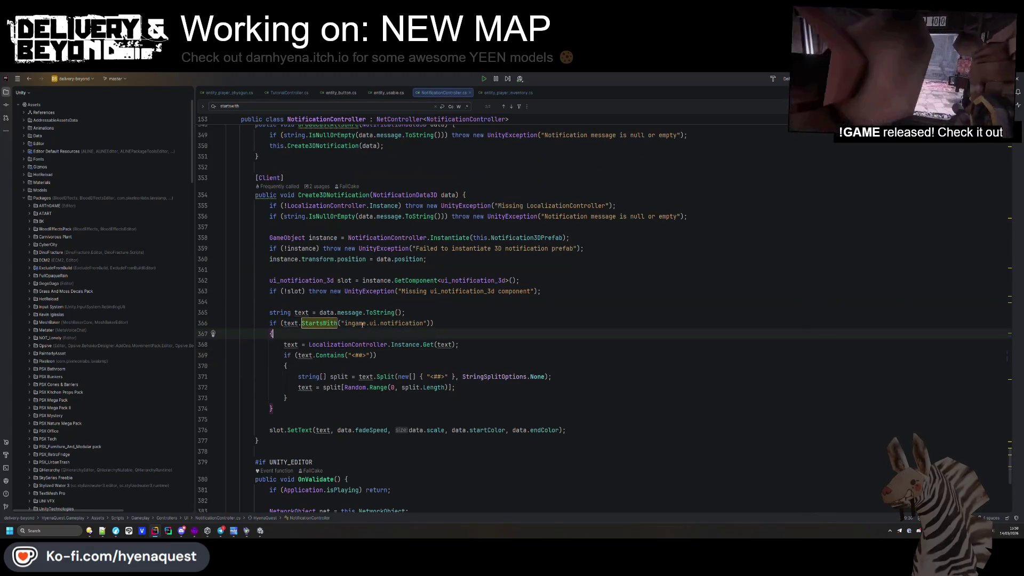
drag(423, 323, 369, 324)
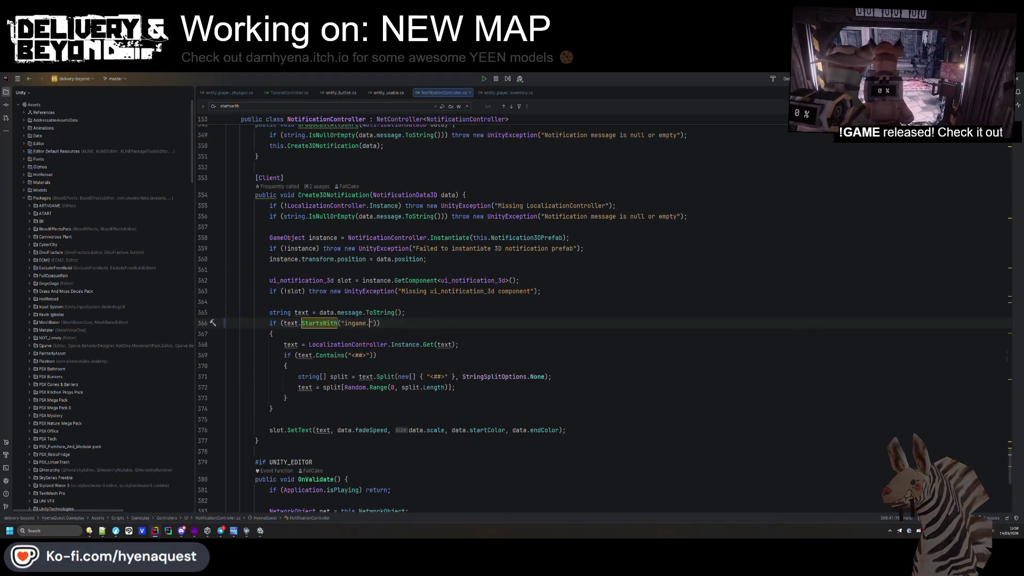
double_click(319, 323)
key(ctrl+f)
key(Return)
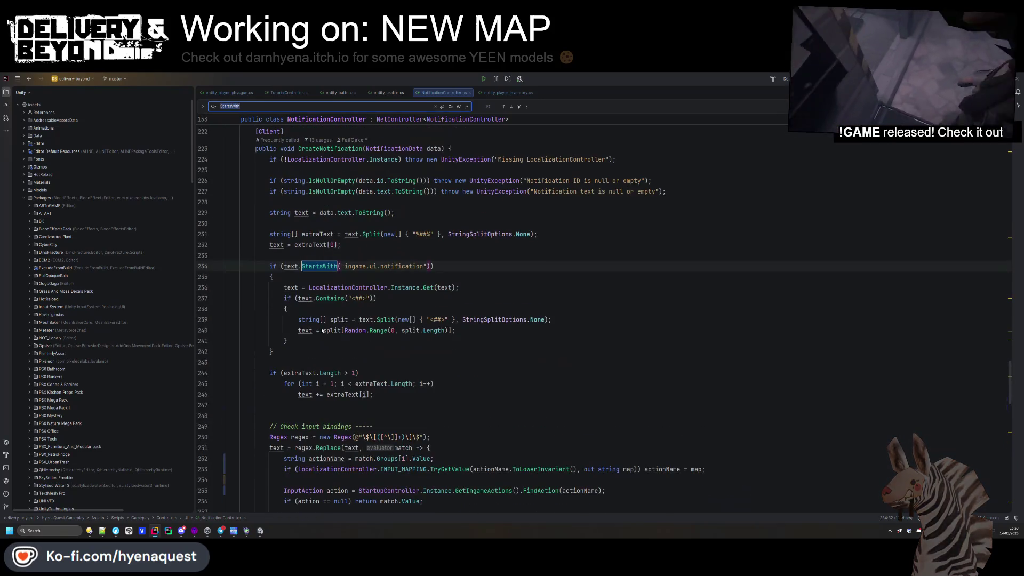
- On line 234, cut the prefix to "ingame." and add an || StartsWith("general.") check
drag(370, 267, 424, 266)
key(BackSpace)
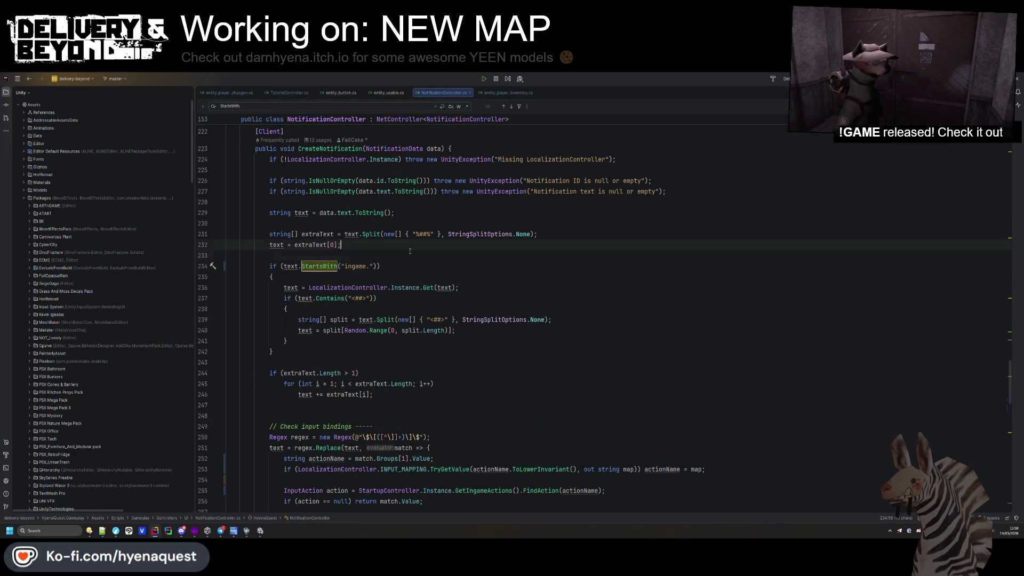
click(377, 266)
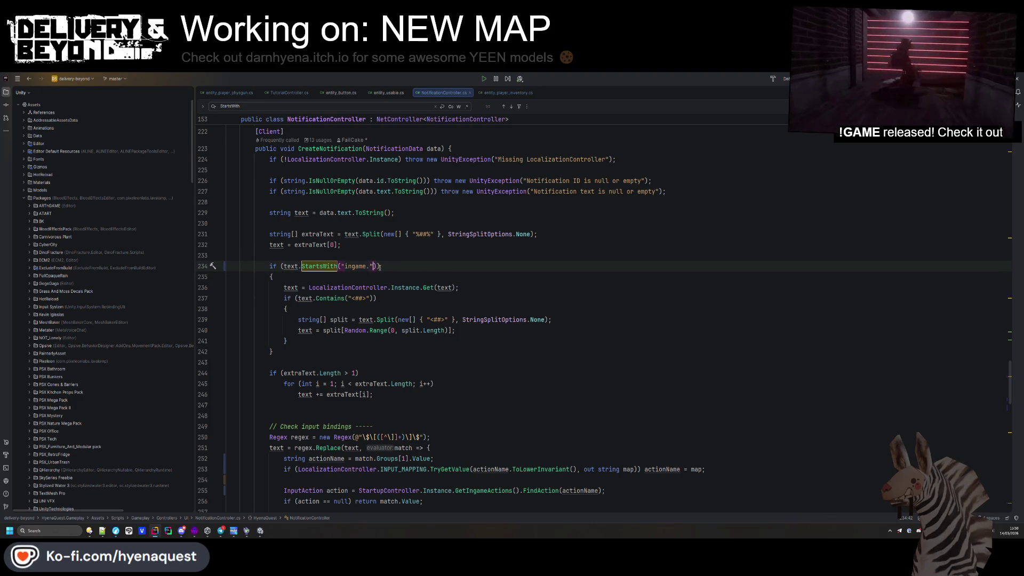
text(|| text.StartsWith("ingame.)
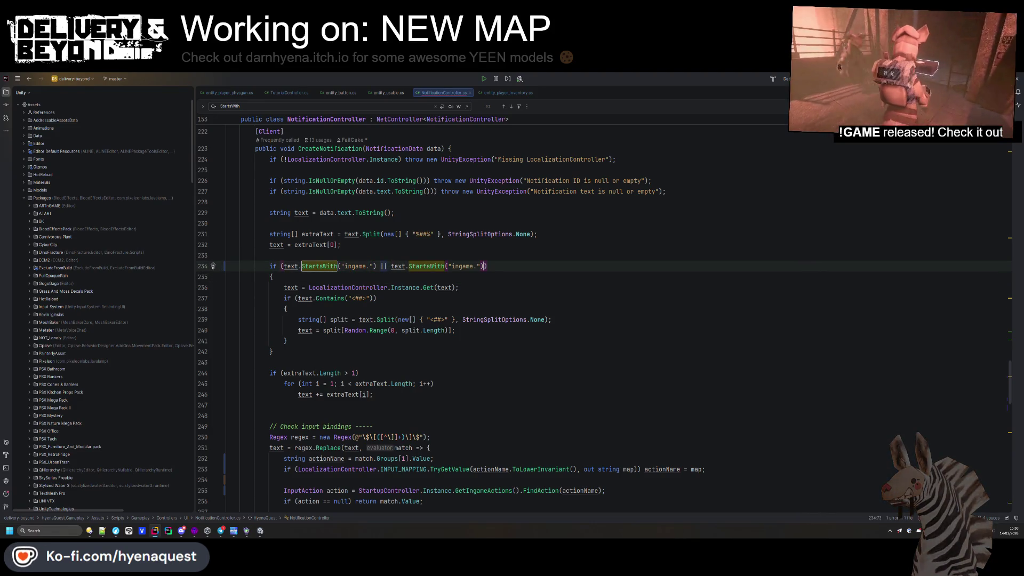
key(Left)
key(Left)
key(Left)
key(ctrl+shift+Left)
text(g)
text(l)
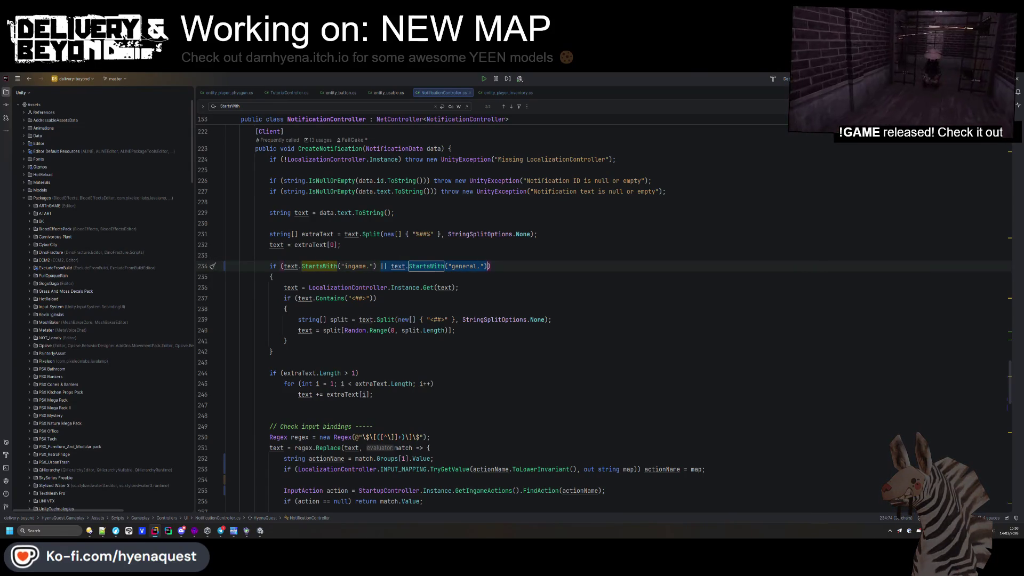
- Add the same || StartsWith("general.") check to line 366's condition
scroll(402, 333, down, 20)
scroll(401, 332, down, 20)
click(385, 301)
click(379, 324)
text(|| text.StartsWith("general."))
key(Down)
key(Up)
key(Down)
double_click(452, 324)
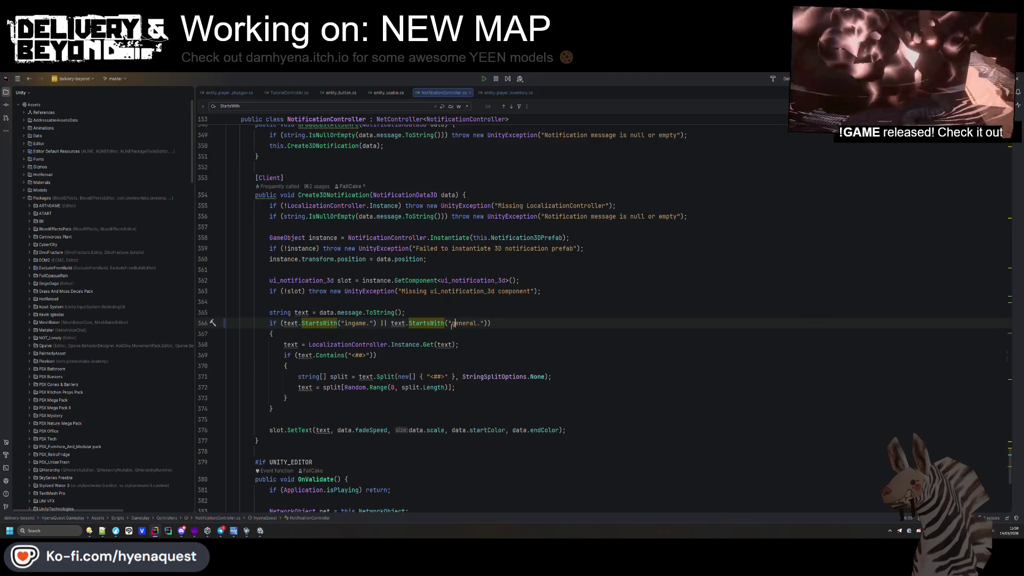
key(ctrl+f)
key(Escape)
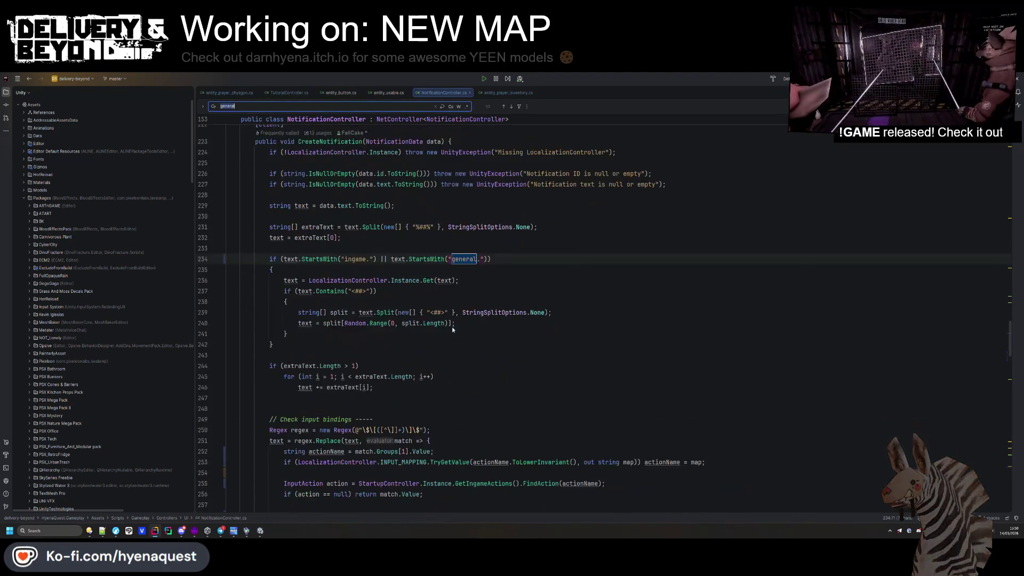
- Back in Unity, collapse the ZONES, CONTROLLERS and TUTORIAL groups and open the Ingame templates folder
key(alt+Tab)
mouse_move(528, 320)
mouse_down()
mouse_move(532, 299)
mouse_move(216, 297)
mouse_up()
click(25, 254)
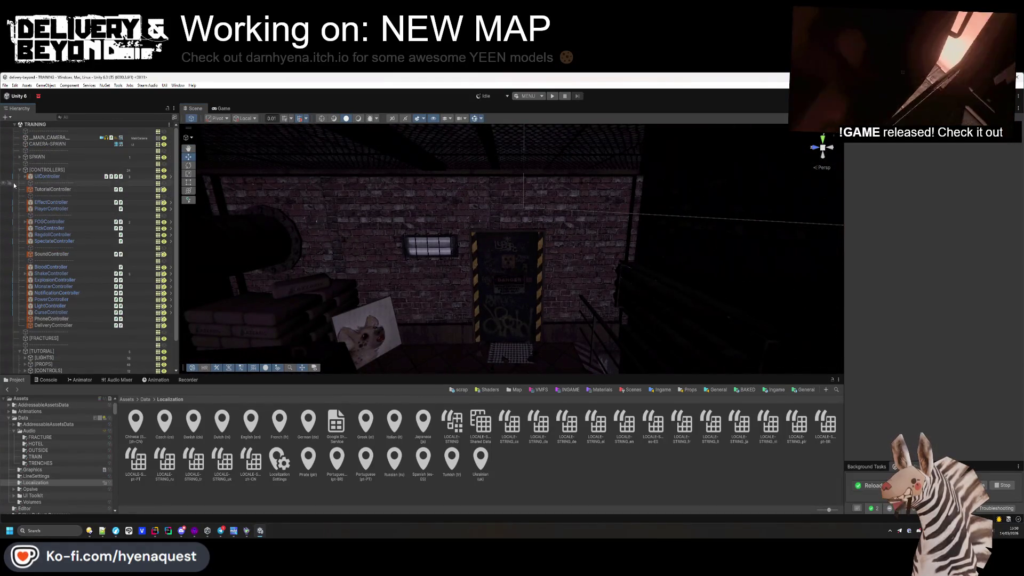
click(29, 247)
click(20, 196)
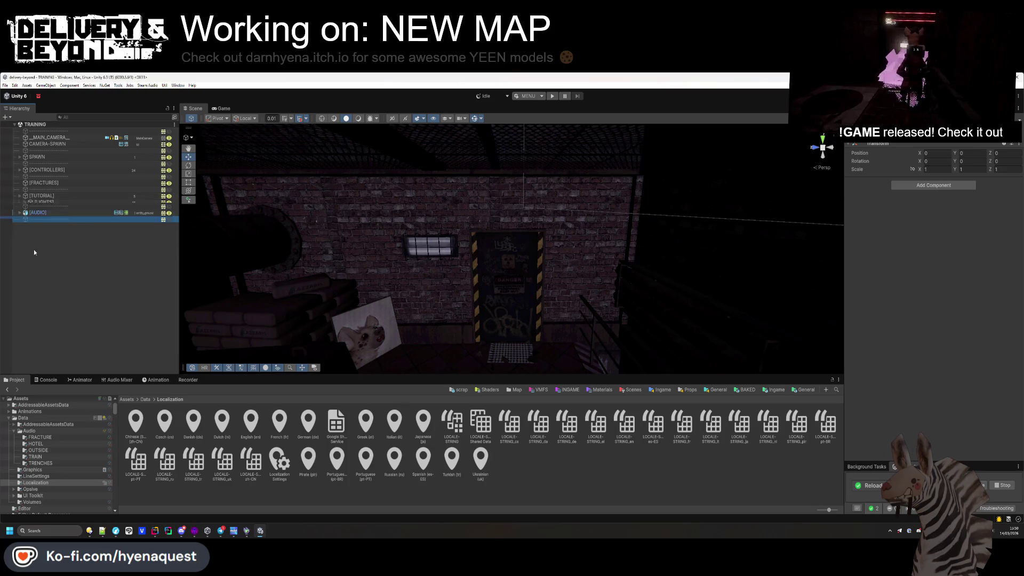
click(34, 248)
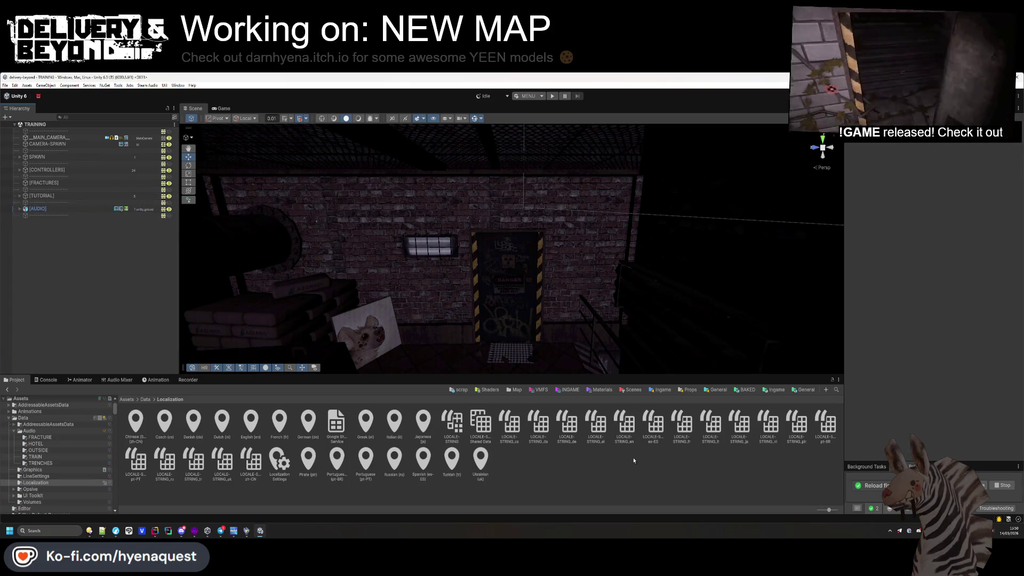
click(773, 390)
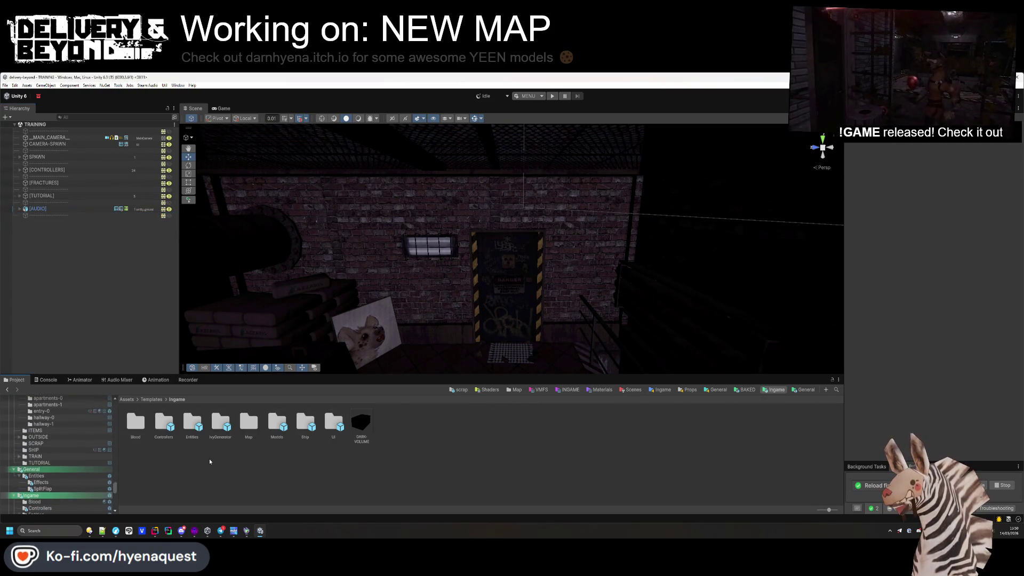
- Open the entity_player prefab from Entities/Player and set the inventory Cycle Action to Gameplay/Cycle
double_click(193, 423)
double_click(223, 424)
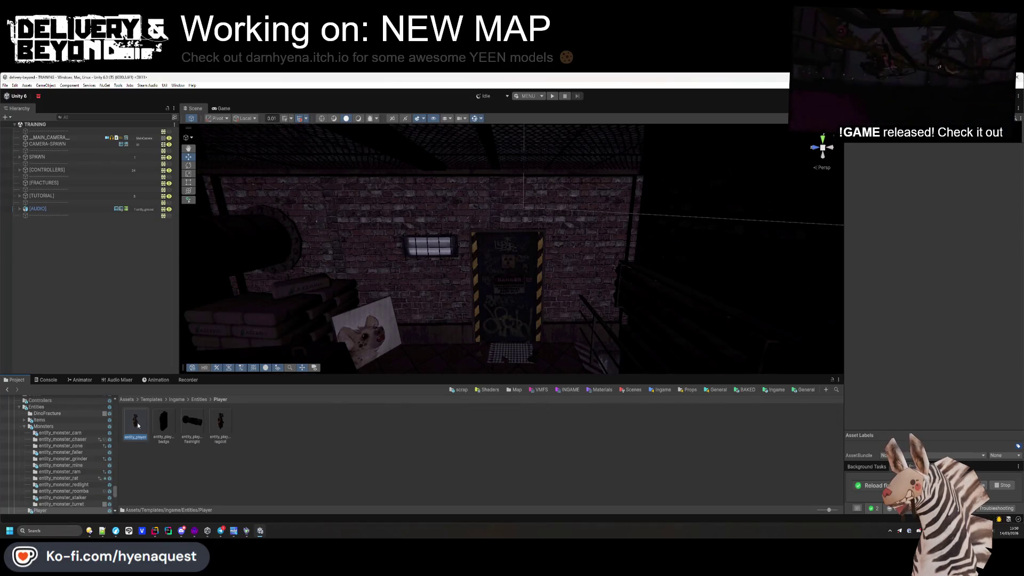
key(Return)
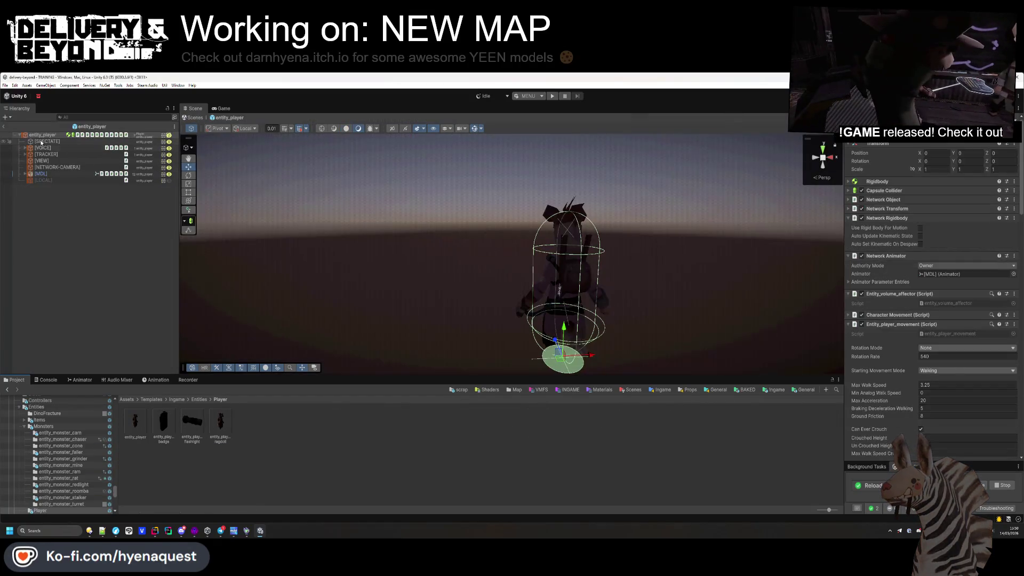
scroll(953, 276, down, 10)
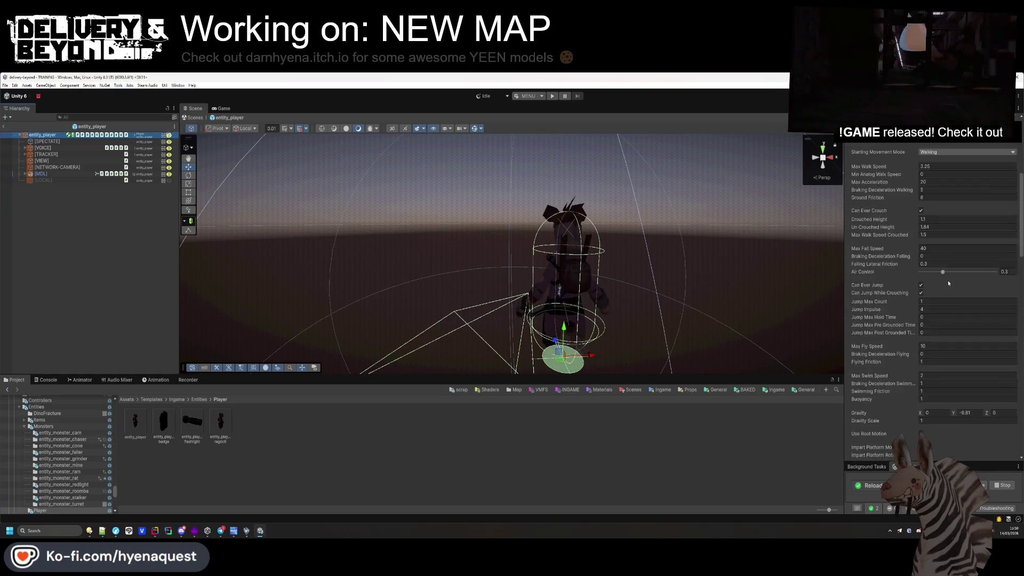
click(1010, 308)
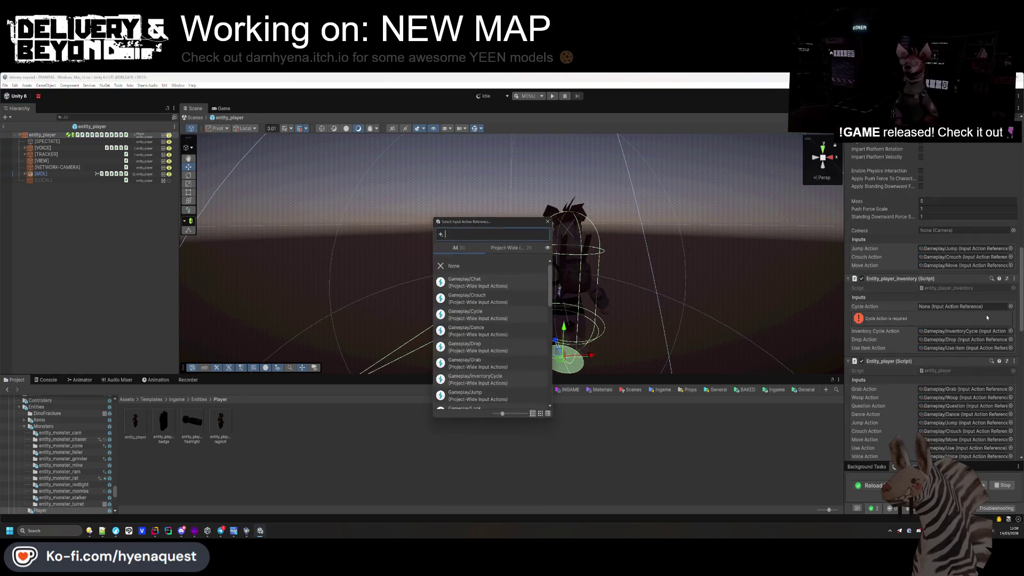
text(cy)
key(Down)
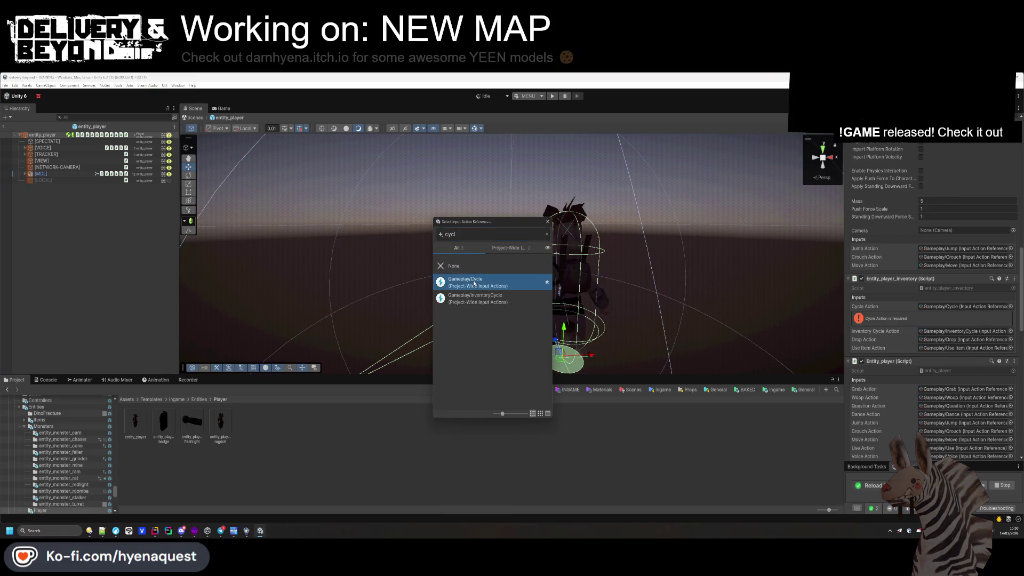
key(Return)
- Set the physgun's Cycle Action to Gameplay/Cycle, then exit Prefab Mode to the TRAINING scene
scroll(976, 343, down, 10)
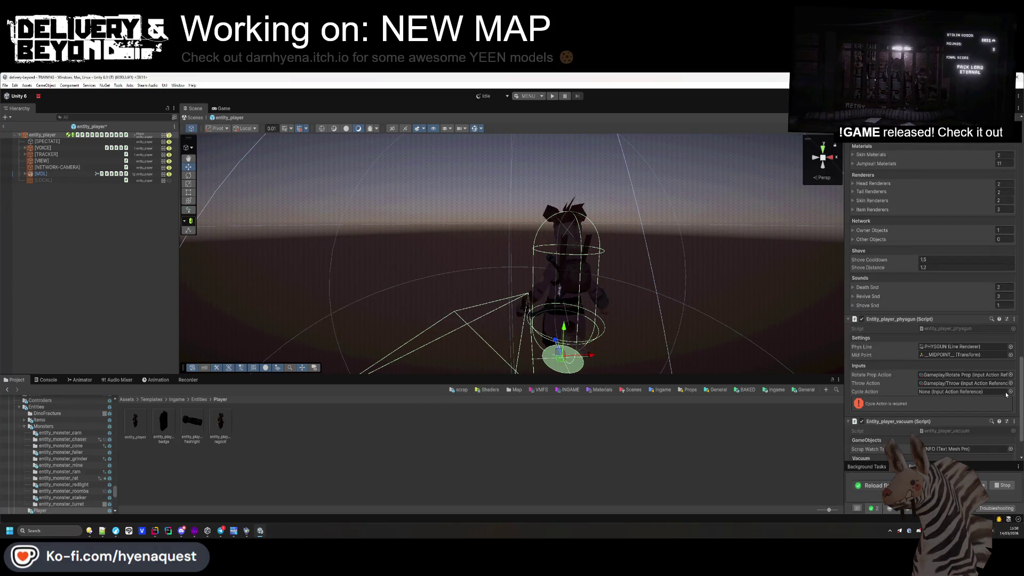
click(1010, 392)
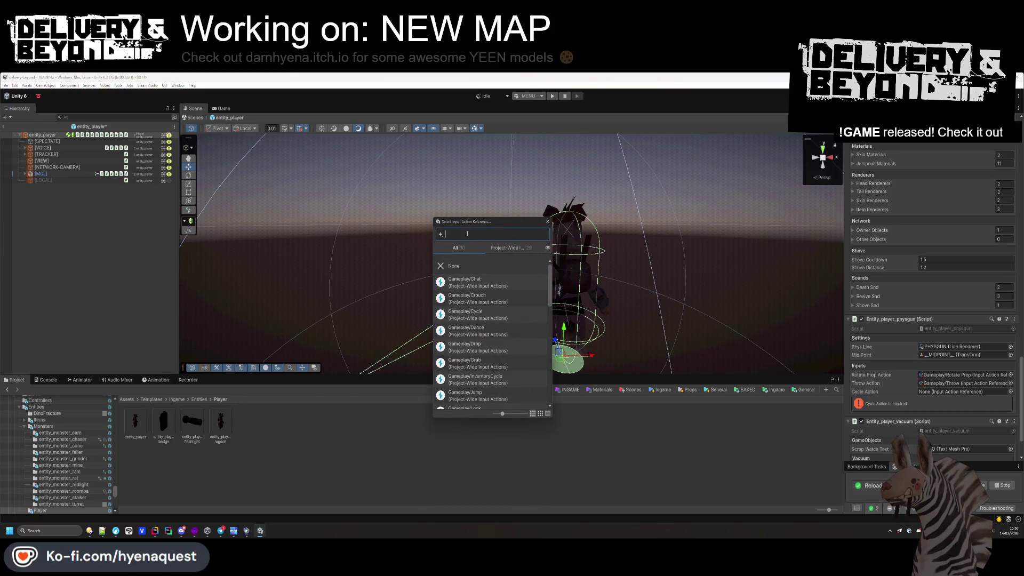
text(cycle)
key(Down)
key(Return)
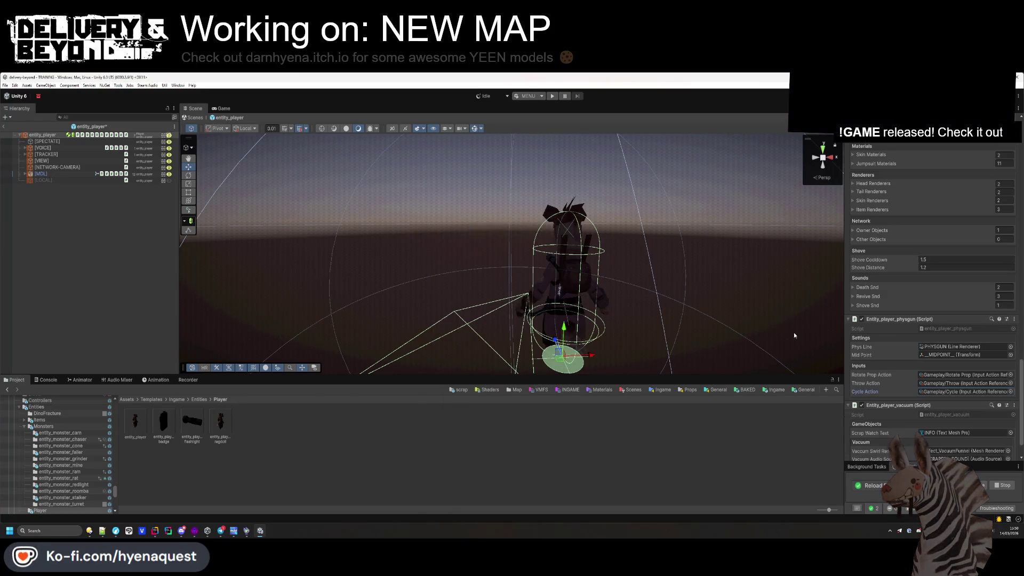
scroll(903, 345, down, 2)
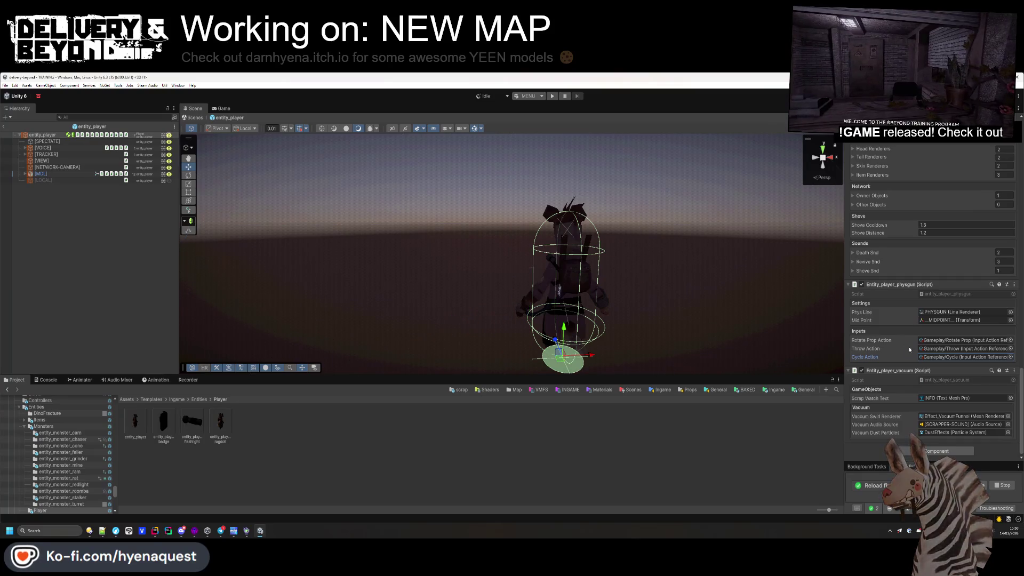
scroll(909, 350, up, 20)
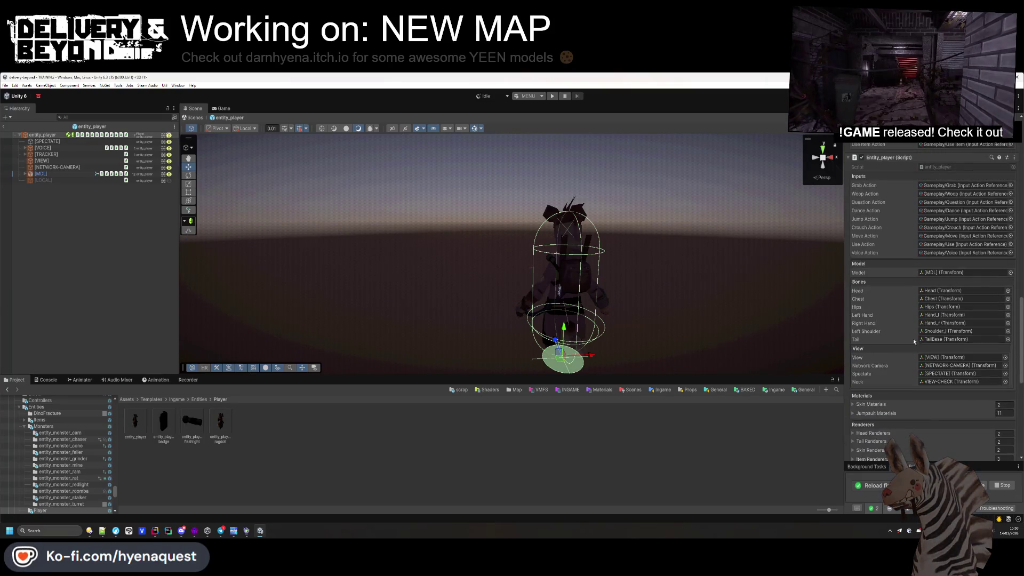
click(96, 240)
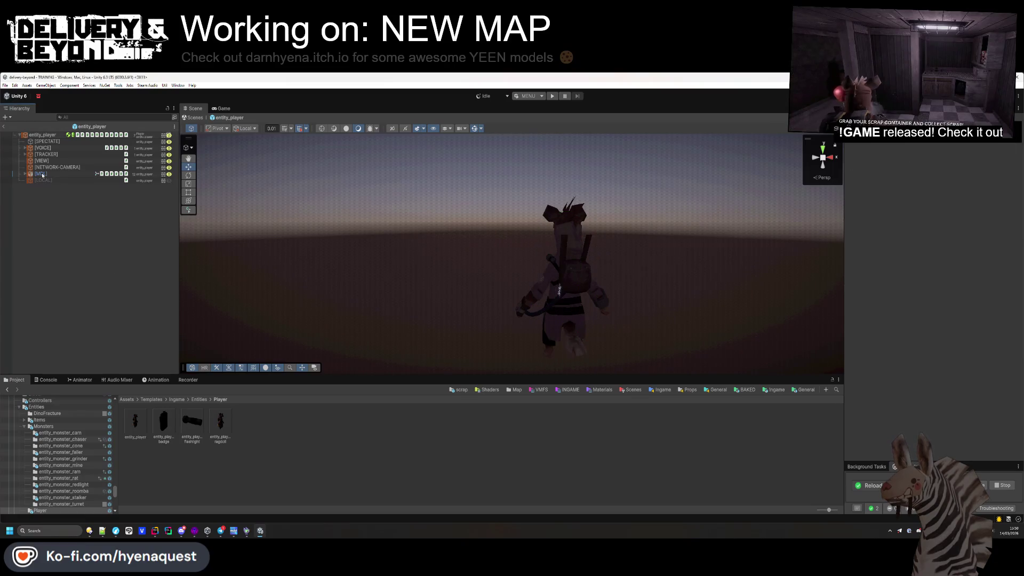
click(4, 127)
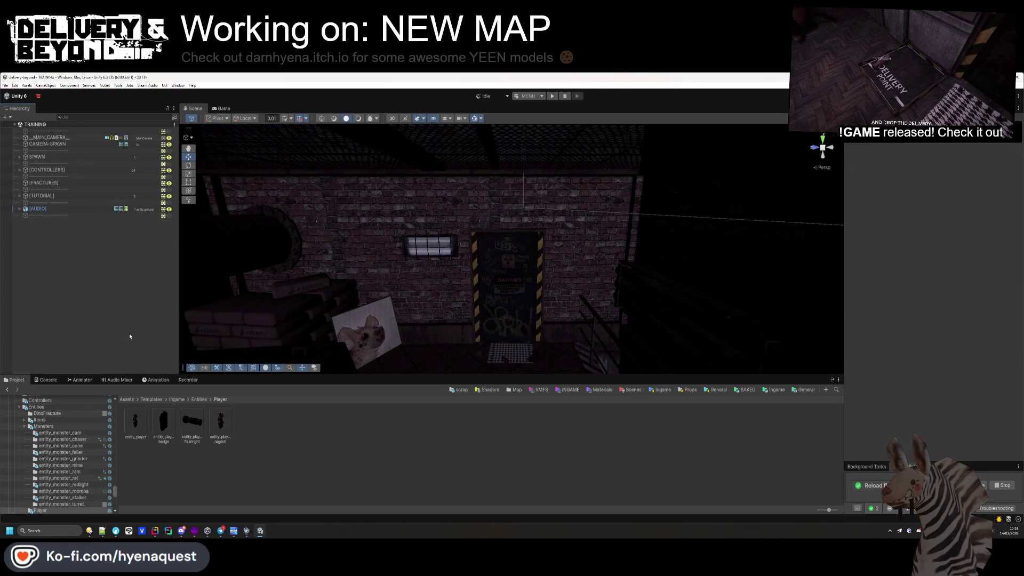
- Make TRAINING the scene to play from, then open the MAINMENU scene from Assets/Scenes
click(517, 97)
click(483, 112)
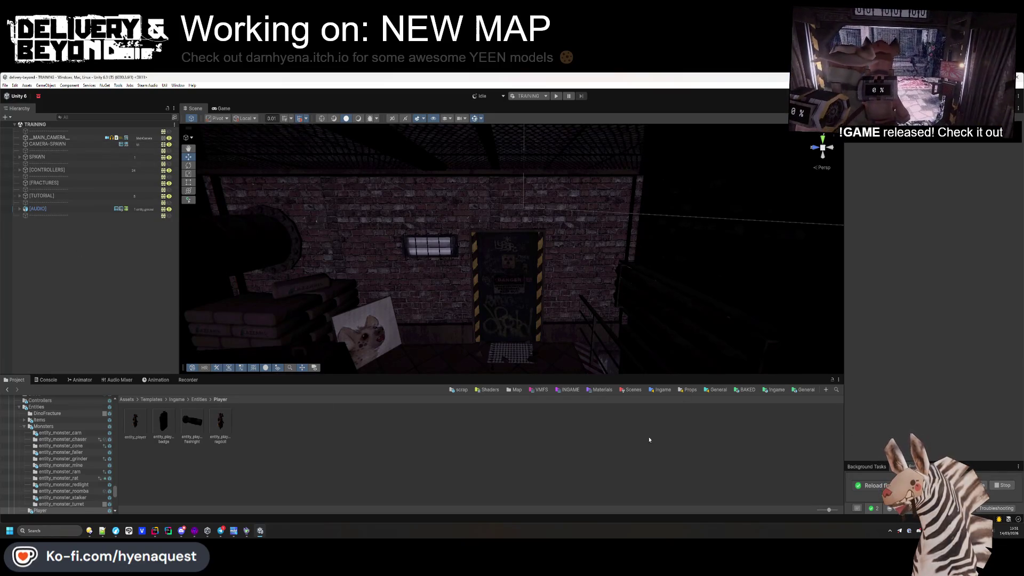
click(632, 389)
double_click(136, 422)
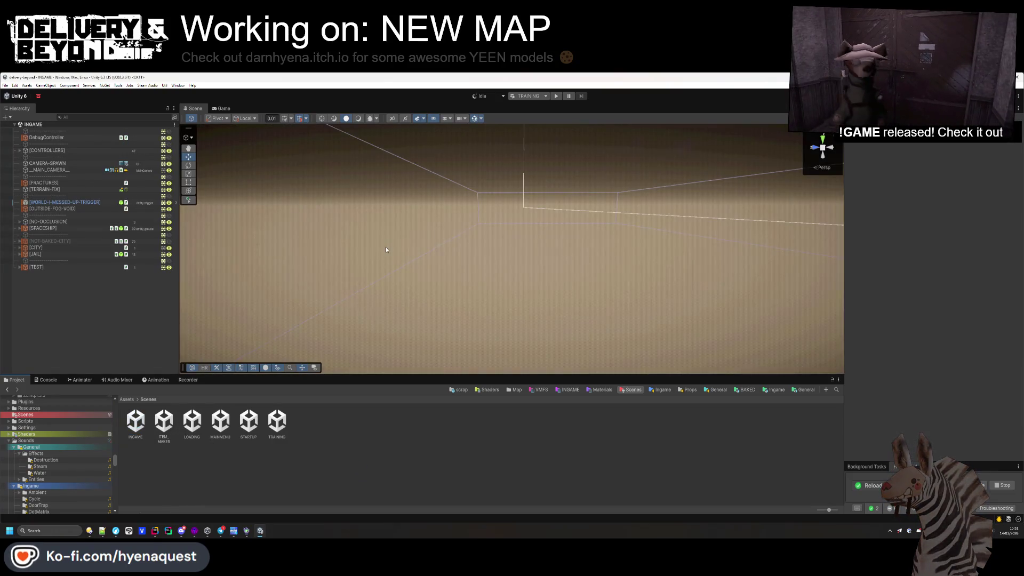
drag(386, 248, 279, 242)
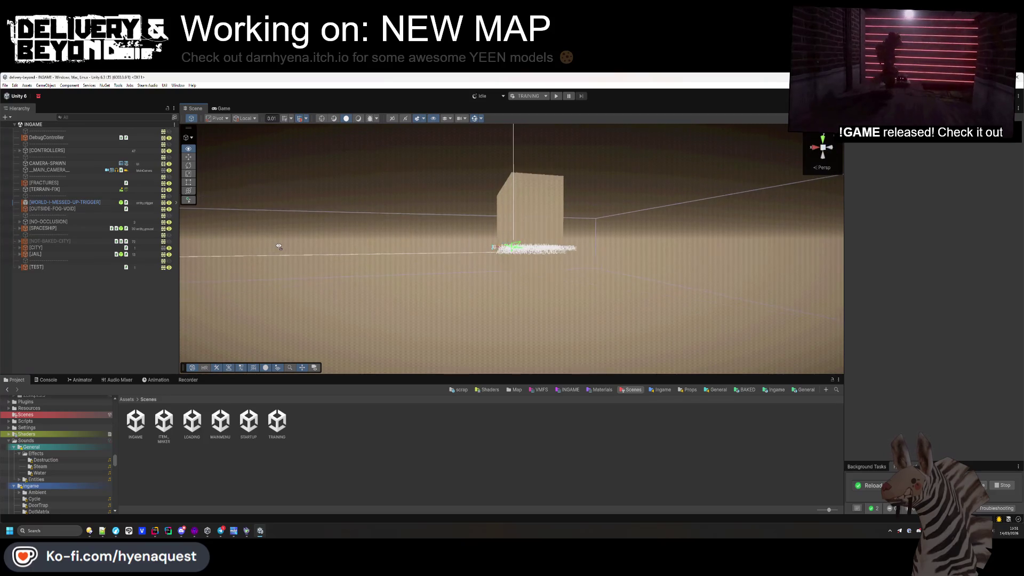
click(228, 422)
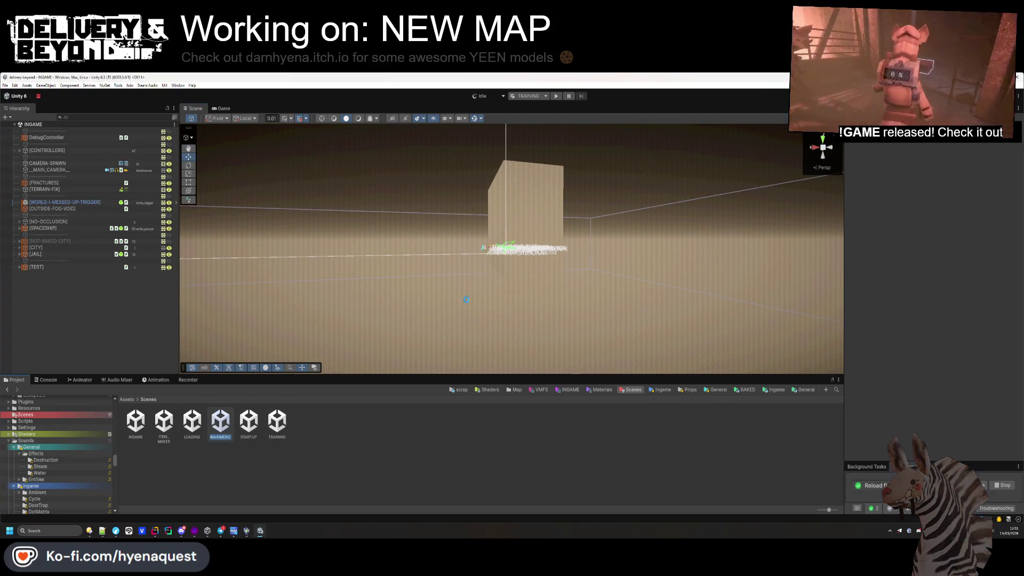
double_click(221, 421)
- Expand the INPUT board's KEYBINDS > Viewport > Content and inspect the REBIND-FORWARD entry
scroll(577, 245, up, 2)
mouse_move(577, 245)
mouse_down()
mouse_move(520, 248)
mouse_move(678, 344)
mouse_move(603, 261)
mouse_move(469, 265)
mouse_up()
scroll(603, 261, down, 2)
scroll(469, 264, down, 2)
click(467, 260)
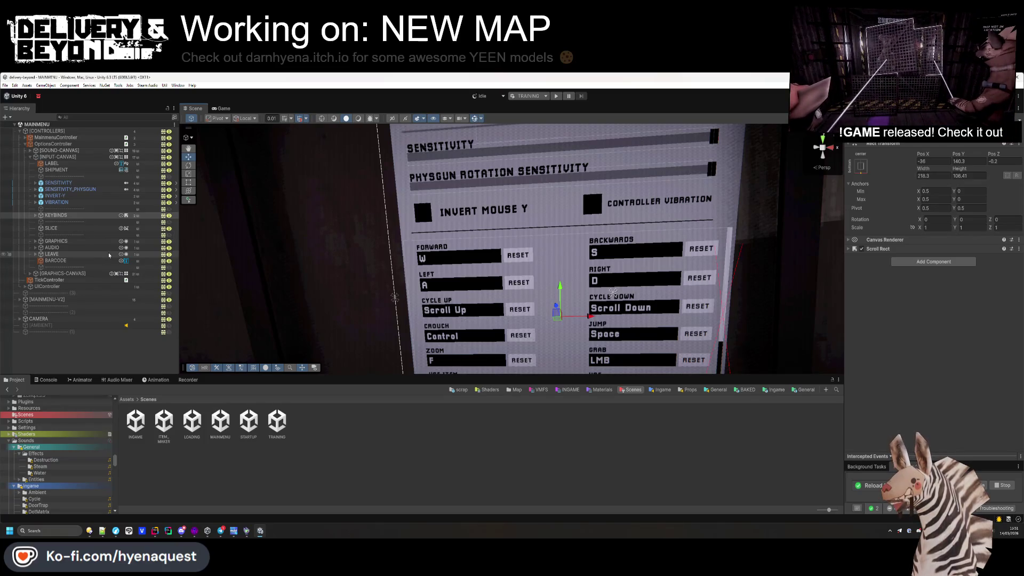
click(35, 216)
click(41, 223)
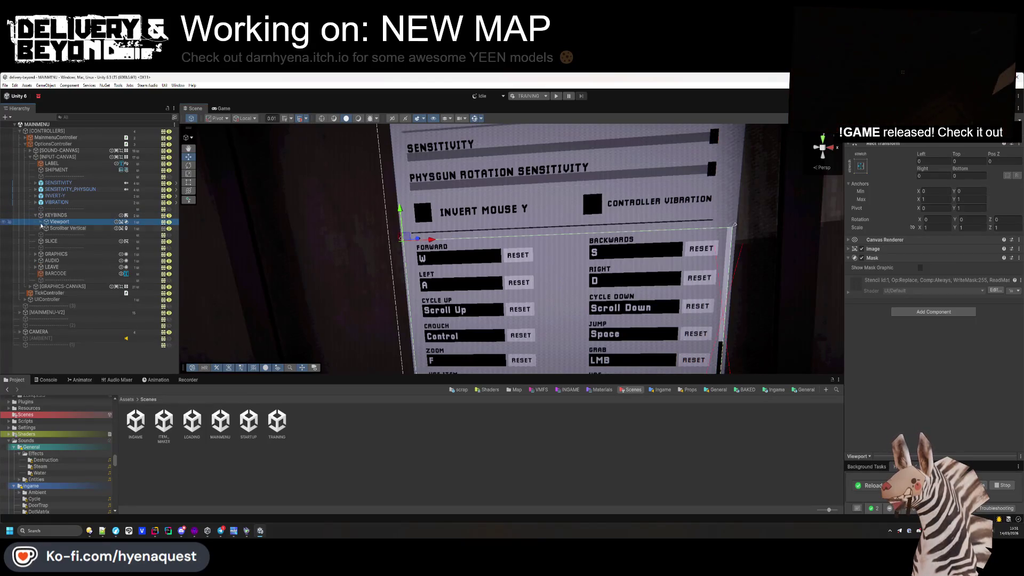
click(40, 222)
click(46, 229)
click(80, 235)
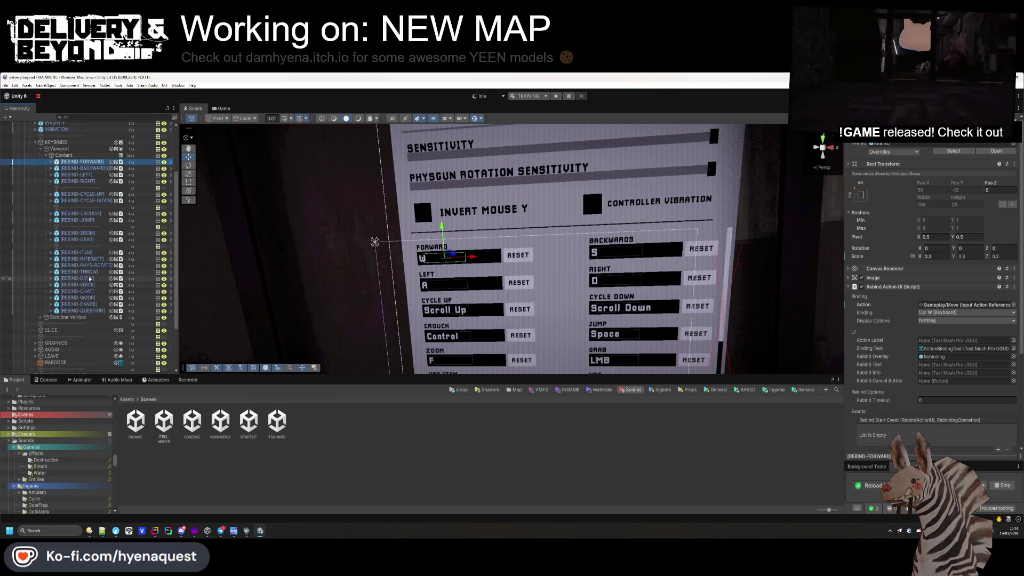
- Select all rebind entries through REBIND-QUESTION, then open the INGAME scene
scroll(77, 240, down, 4)
shift+click(86, 311)
click(334, 423)
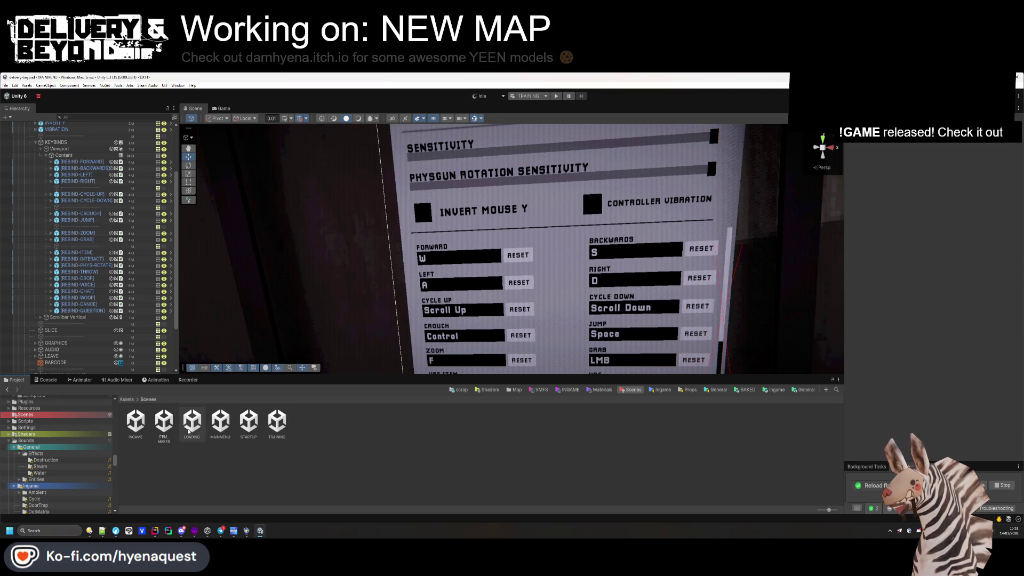
double_click(135, 421)
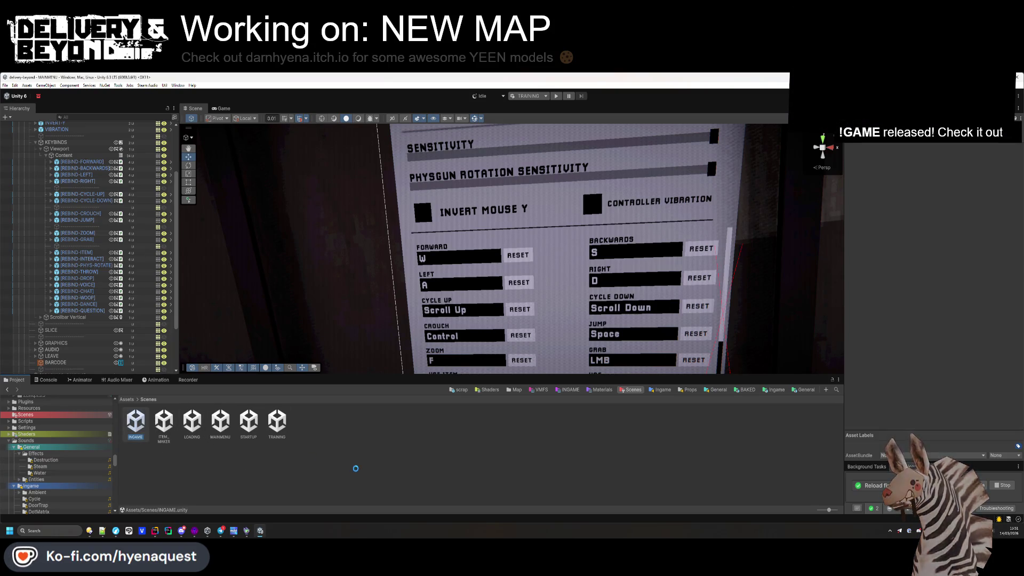
- Select UIController and check its Options Action picker, closing it without choosing
click(39, 157)
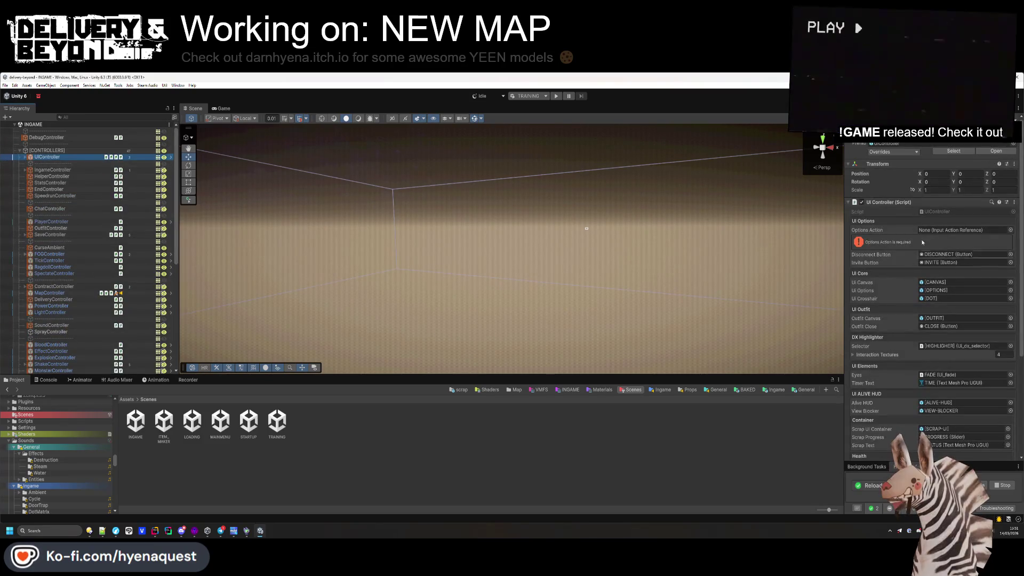
click(1011, 230)
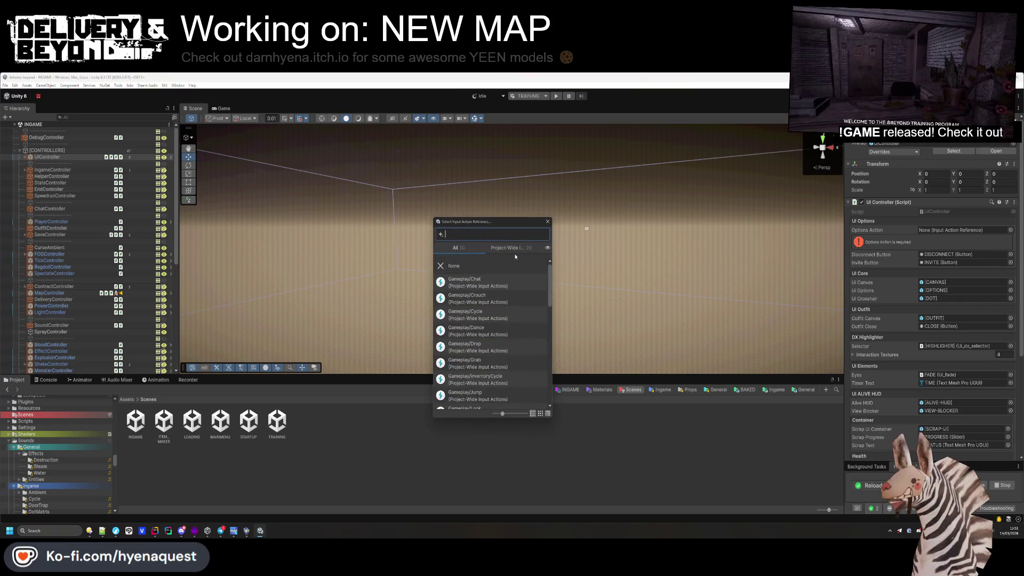
key(Escape)
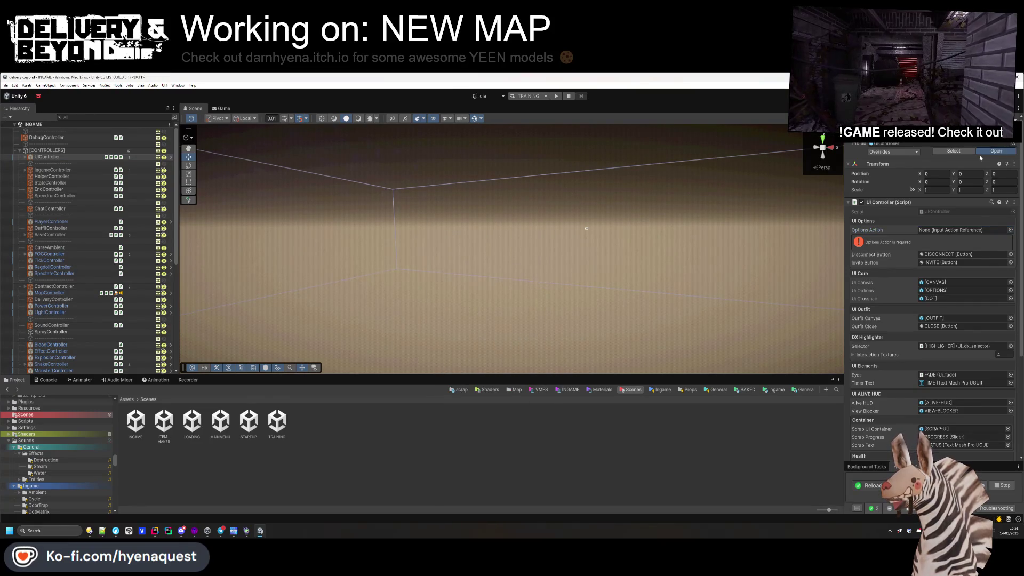
- Open the UIController prefab and search its Options Action list for an "op" action, leaving it None
click(996, 152)
click(1010, 209)
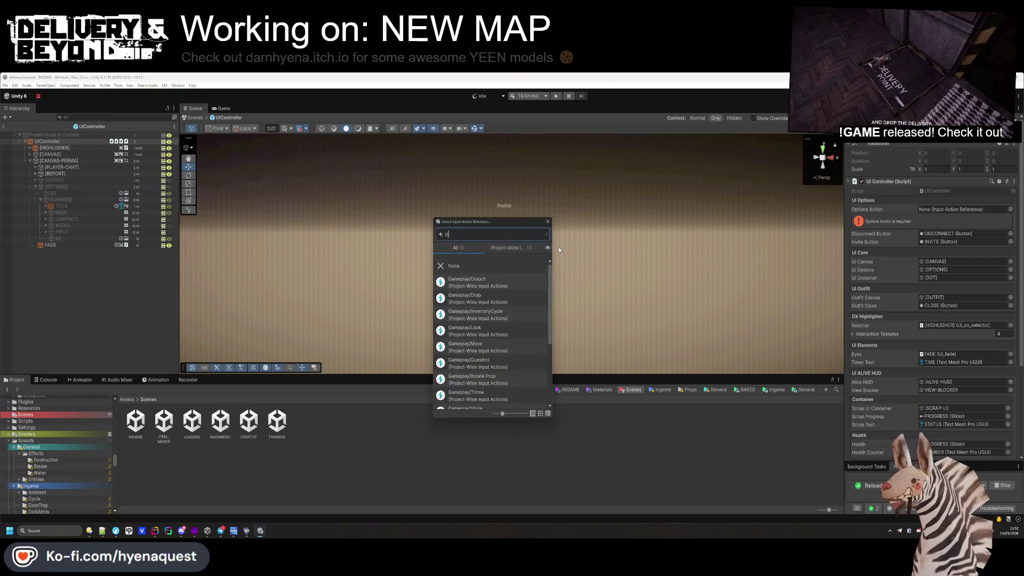
text(op)
key(BackSpace)
key(BackSpace)
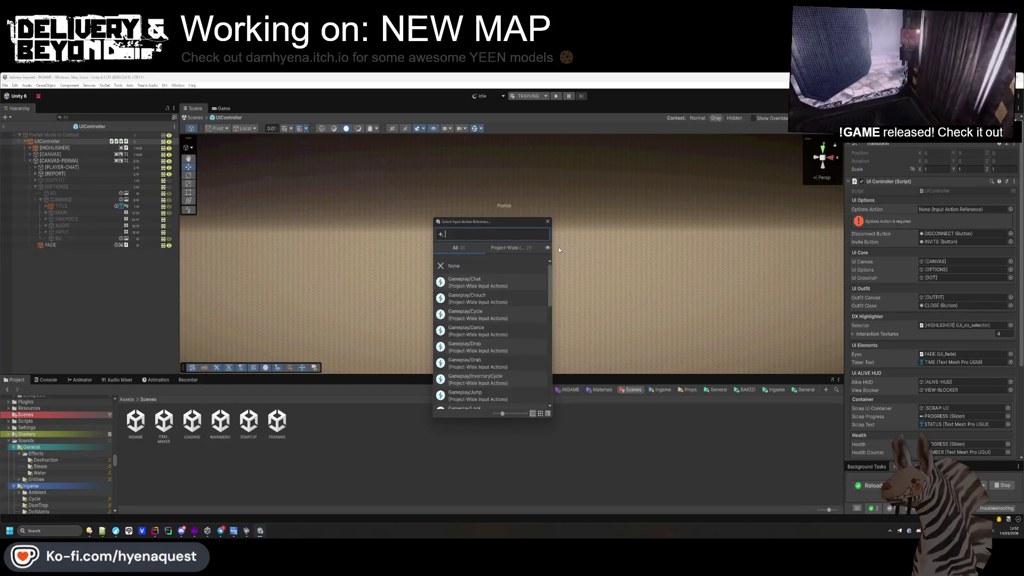
key(Escape)
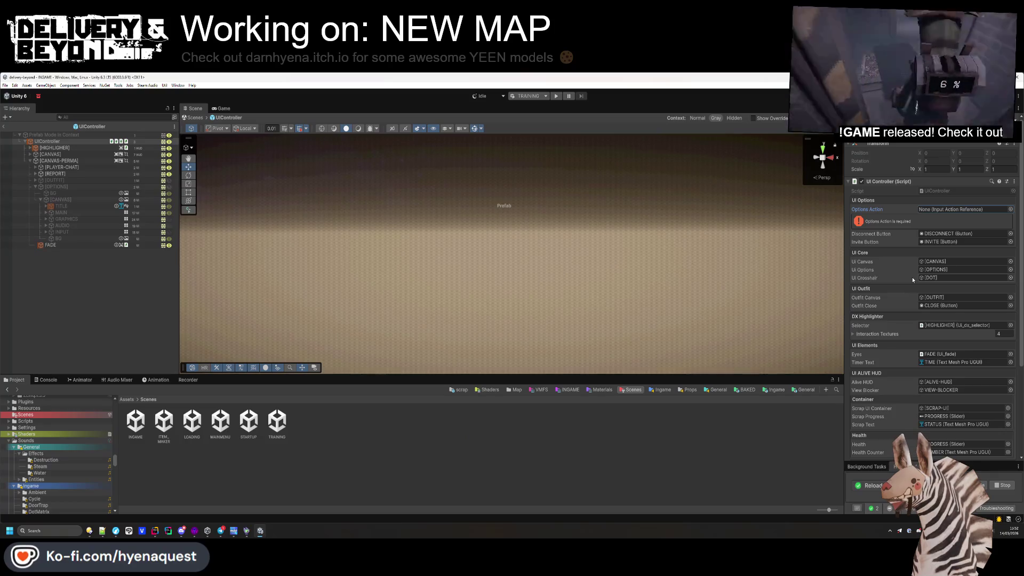
click(1010, 209)
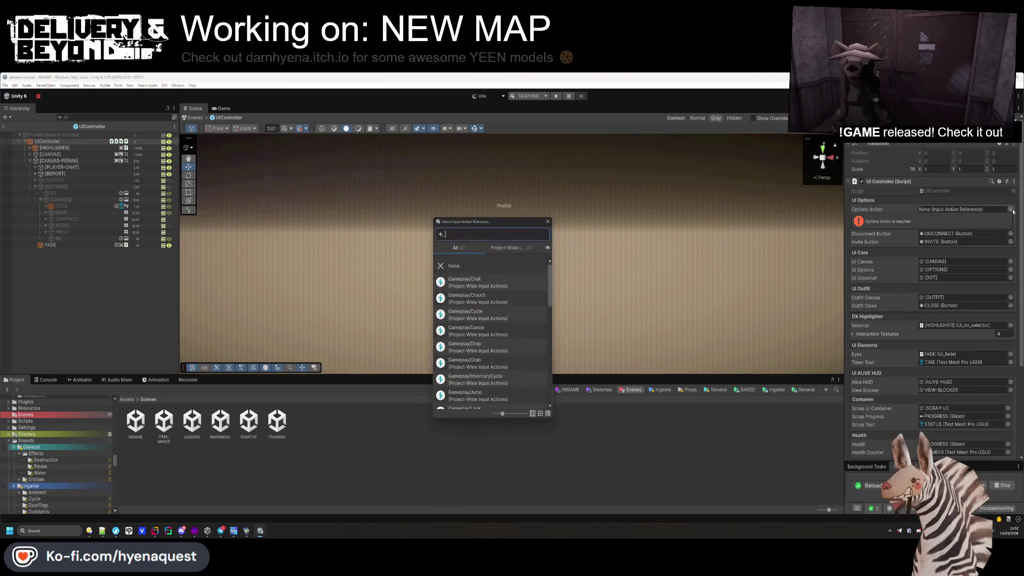
text(menu)
key(BackSpace)
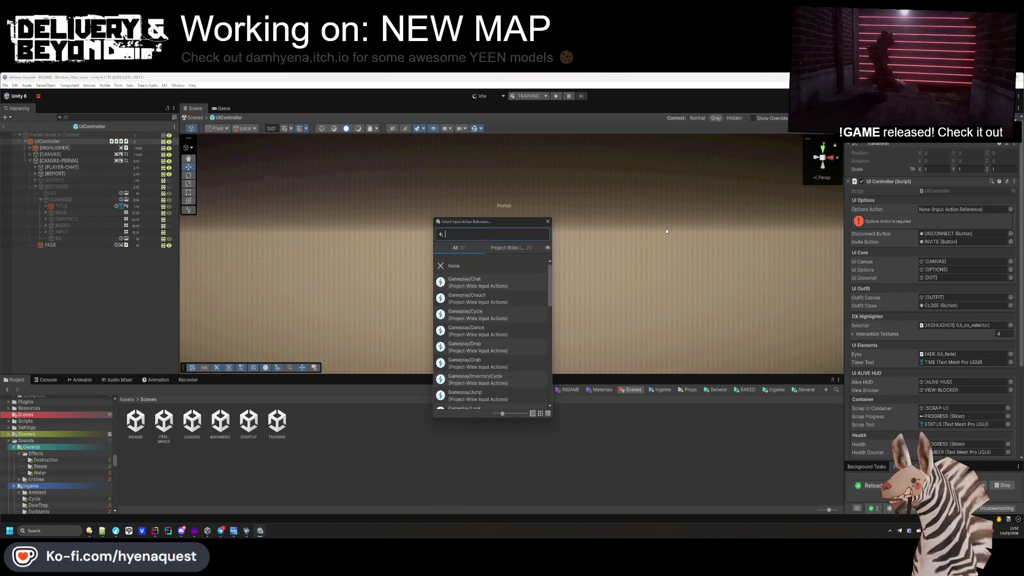
click(428, 435)
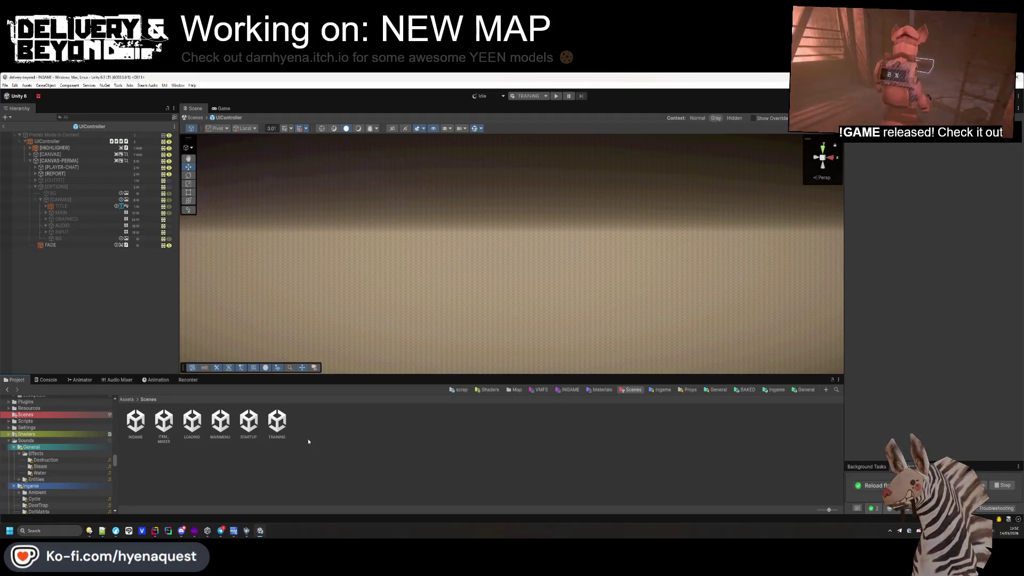
- Activate the [OPTIONS] menu and frame the INPUT settings panel in the scene view
click(773, 389)
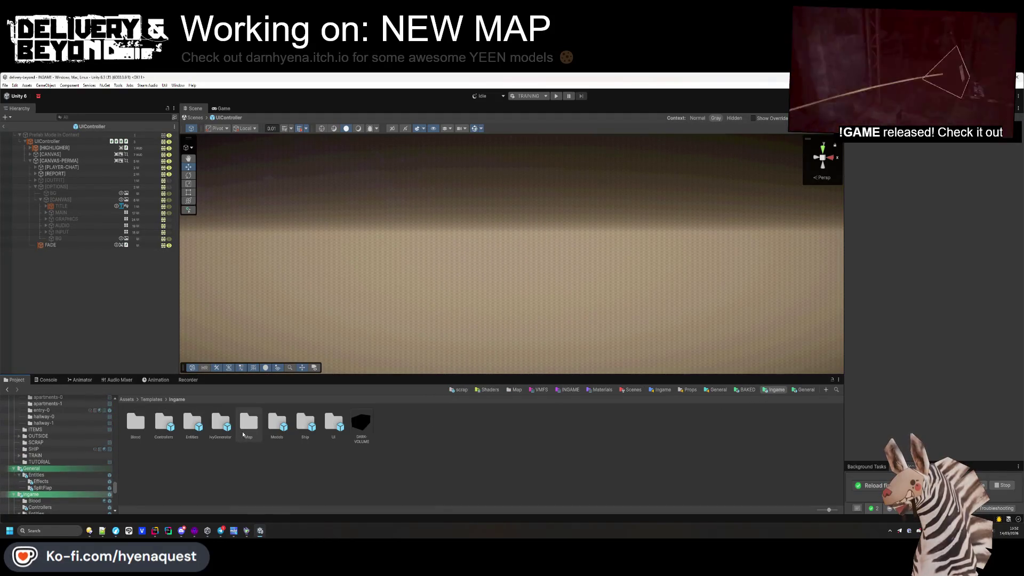
key(alt+Left)
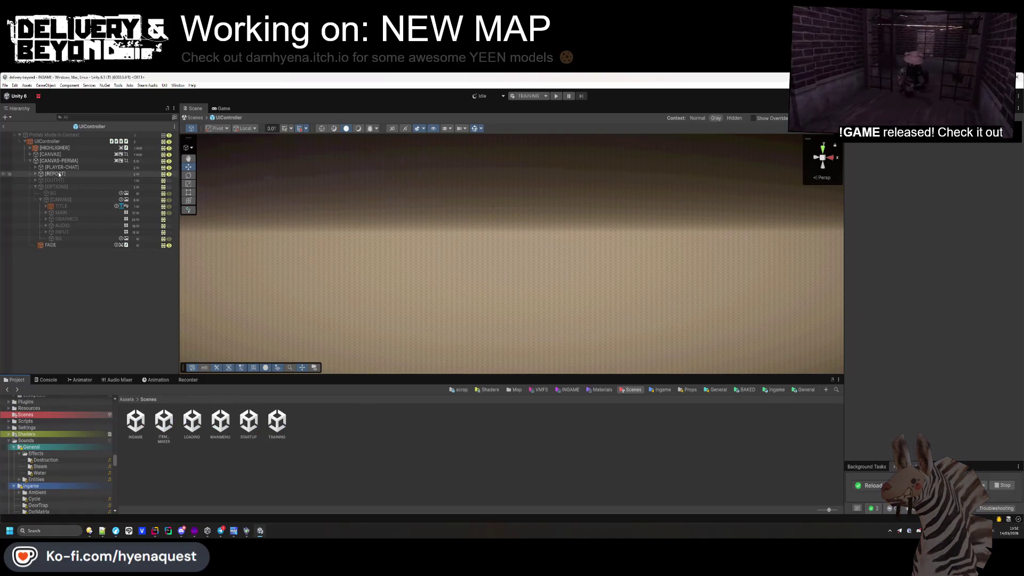
click(55, 187)
key(alt+shift+a)
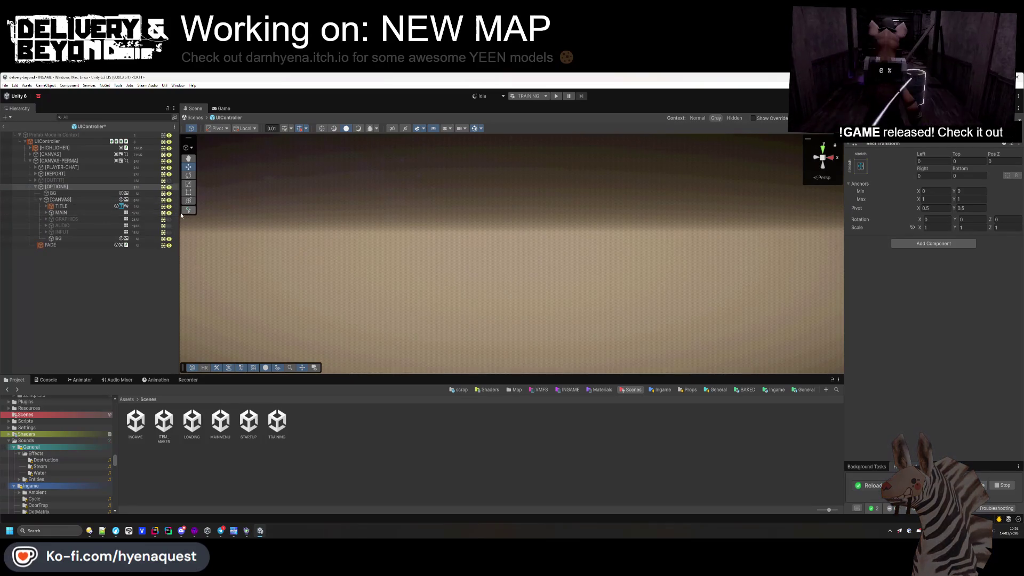
double_click(82, 234)
key(alt+shift+a)
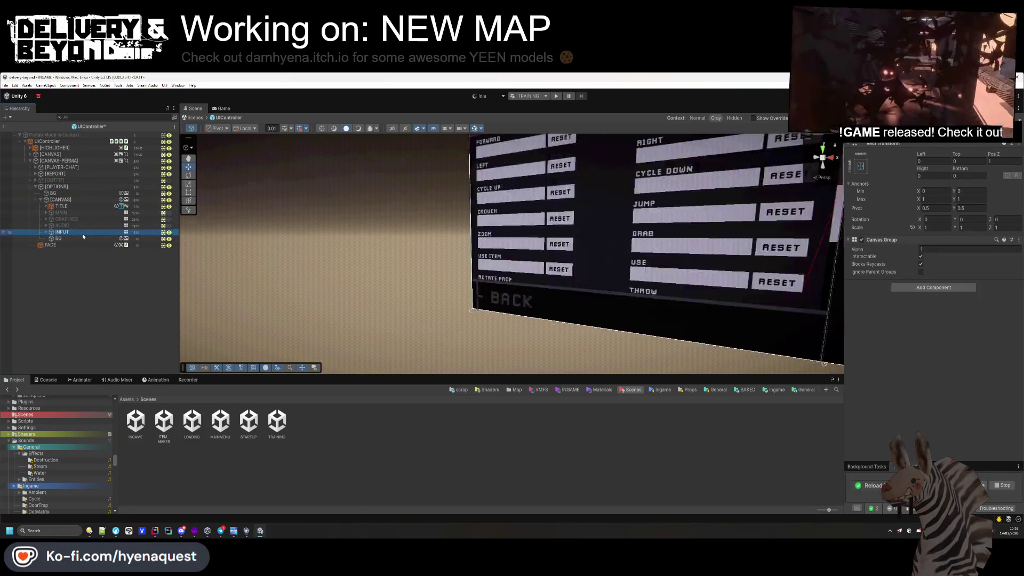
- Expand INPUT > KEYBINDS > Viewport > Content to list the rebind entries
click(46, 232)
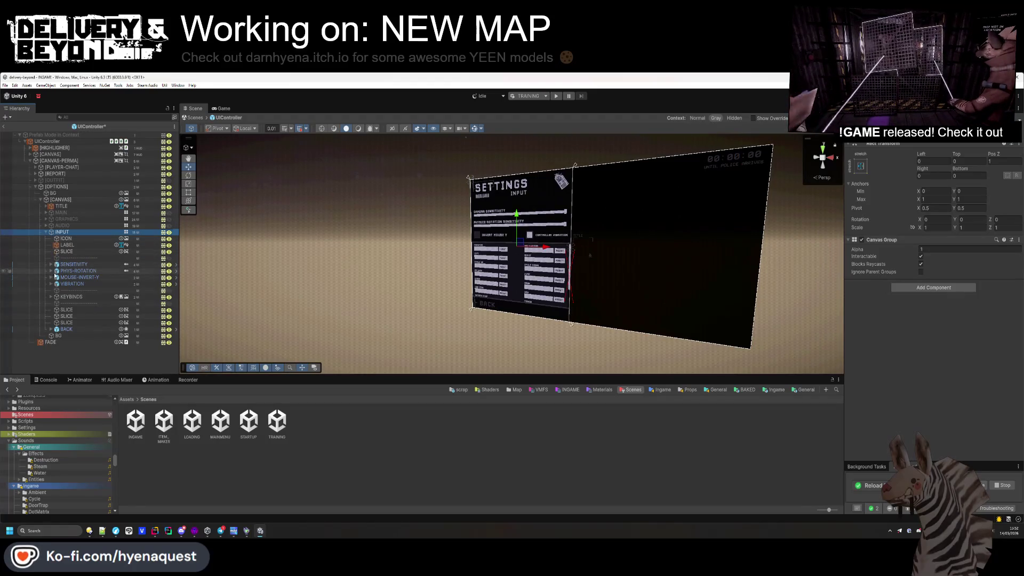
click(50, 296)
click(55, 302)
click(58, 309)
click(59, 309)
drag(480, 267, 448, 284)
scroll(446, 282, up, 6)
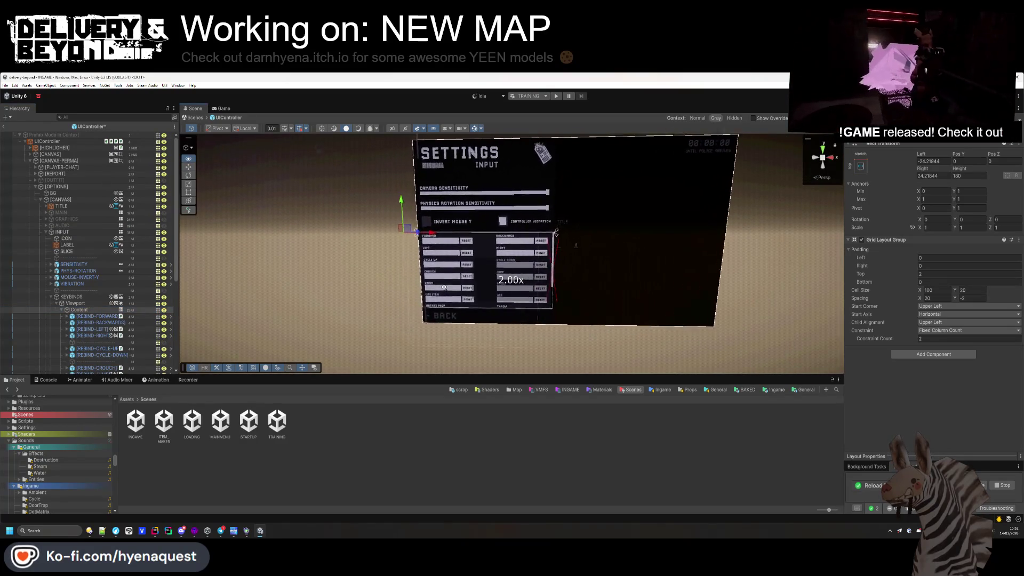
scroll(445, 281, up, 5)
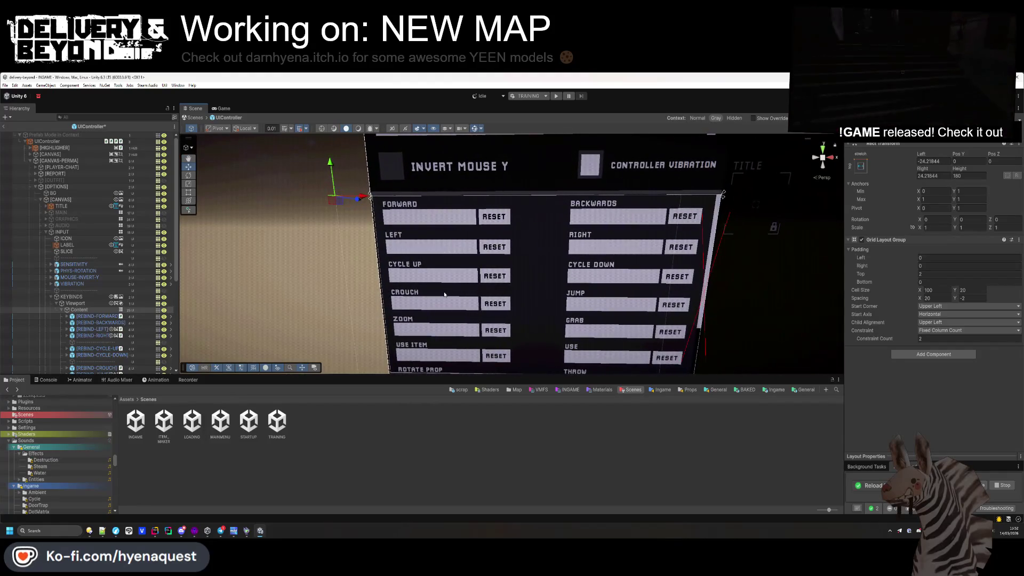
- Link REBIND-FORWARD and REBIND-BACKWARDS to Gameplay/Move with the Up: W and Down: S bindings
click(80, 317)
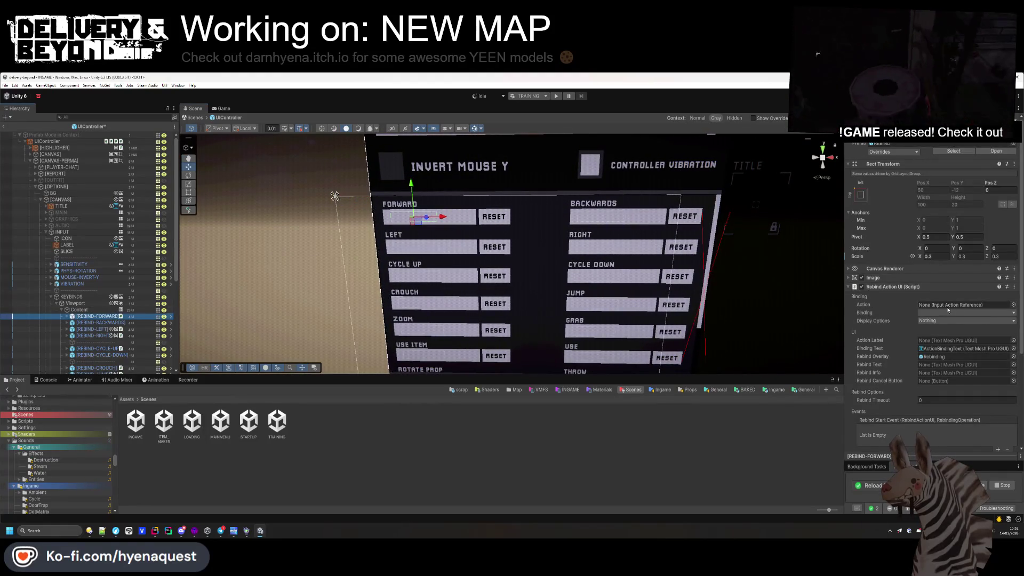
click(1013, 306)
text(move)
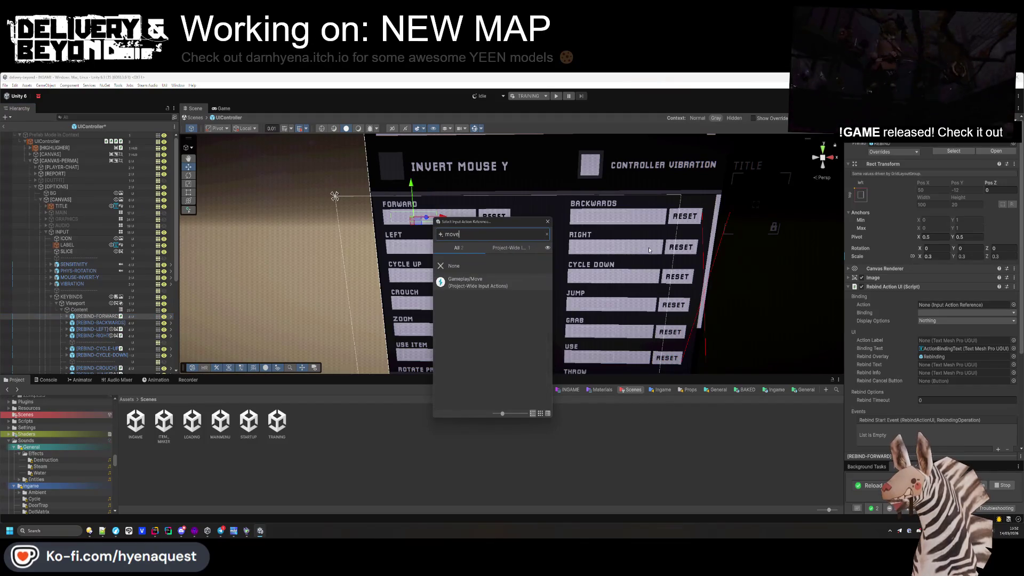
click(463, 281)
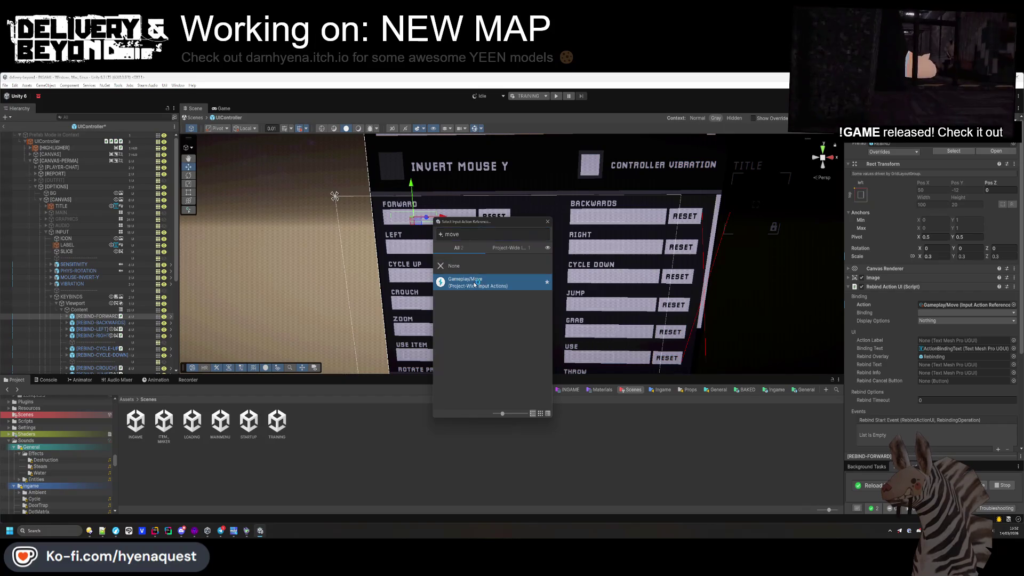
click(972, 311)
click(972, 312)
click(960, 321)
click(955, 312)
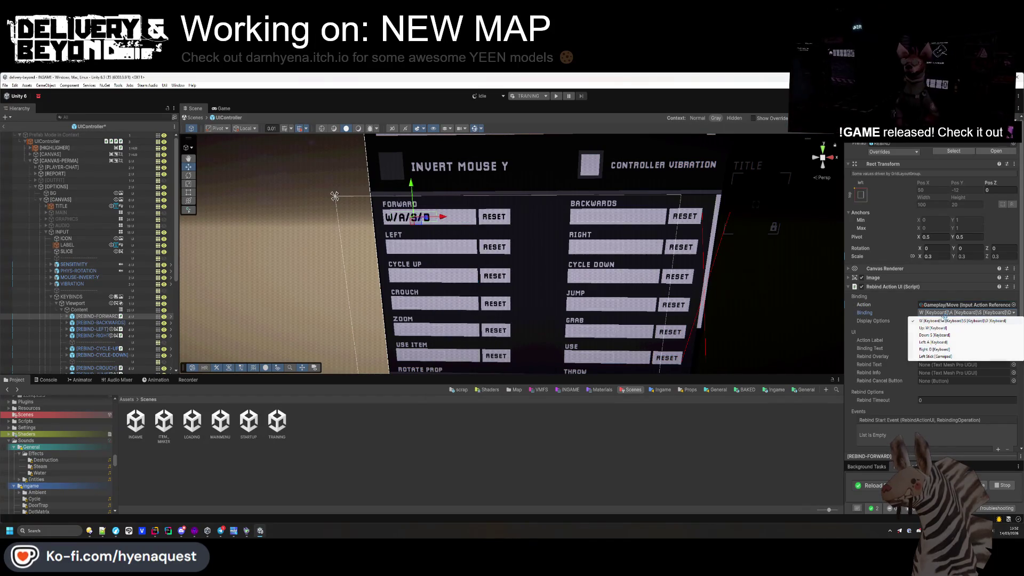
click(937, 327)
key(Down)
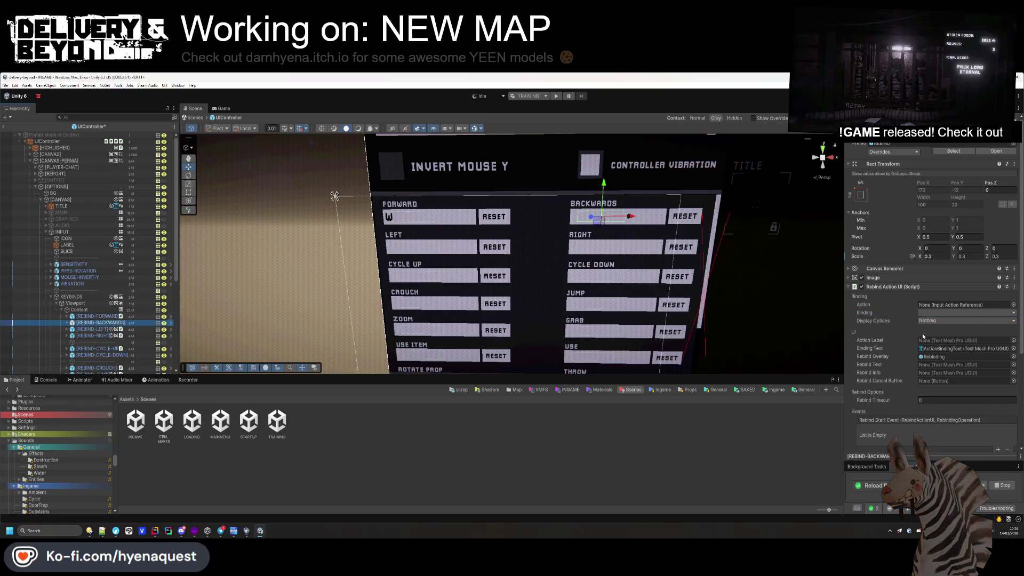
click(1013, 304)
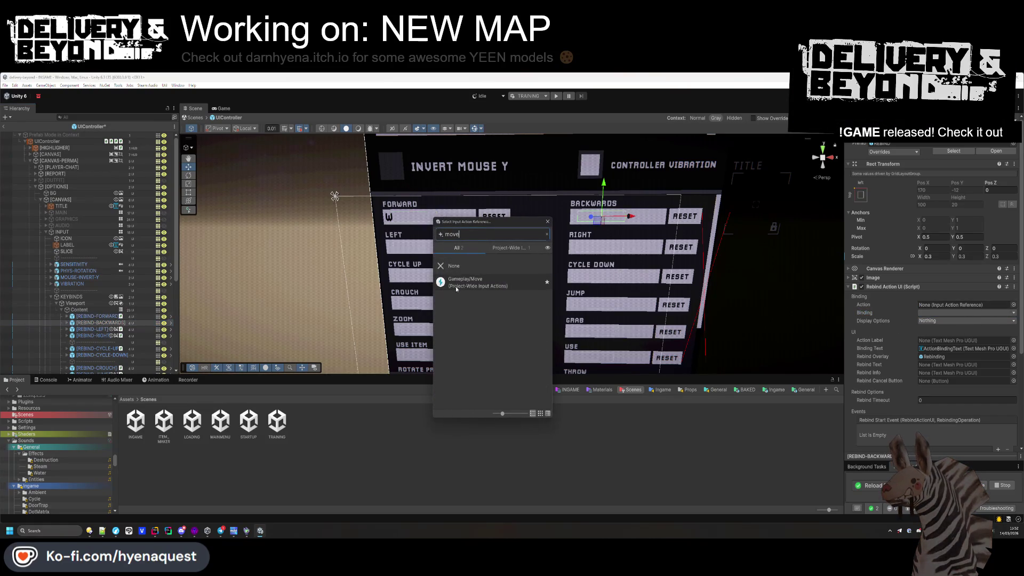
double_click(465, 281)
click(965, 312)
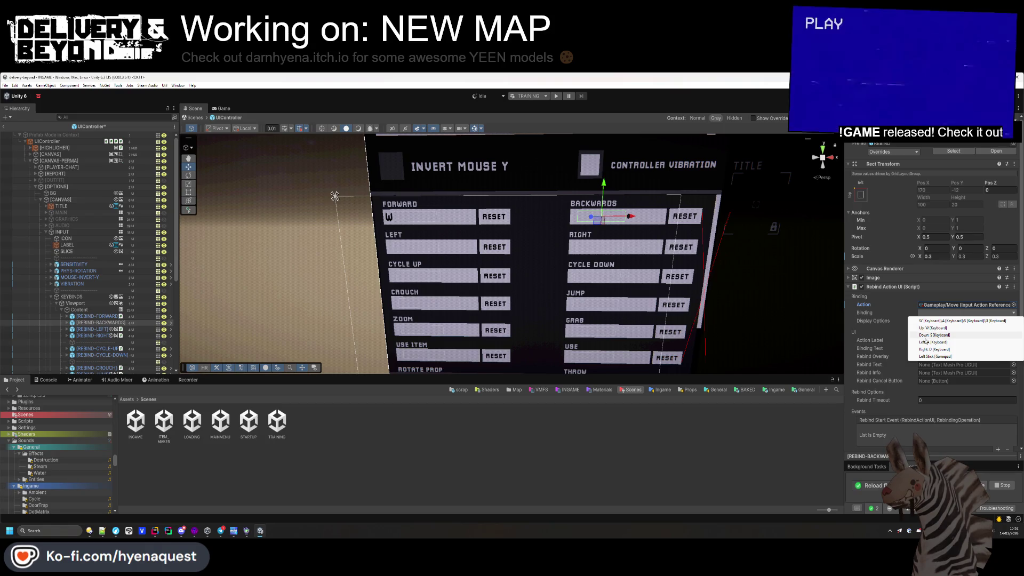
click(933, 335)
- Link REBIND-LEFT and REBIND-RIGHT to Gameplay/Move with the Left: A and Right: D bindings
click(90, 329)
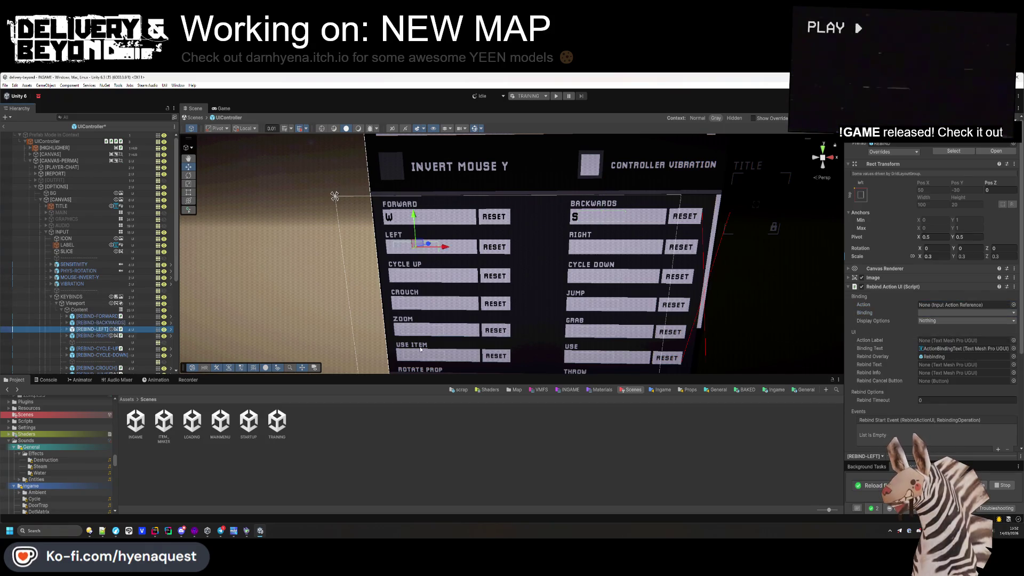
click(1014, 305)
text(move)
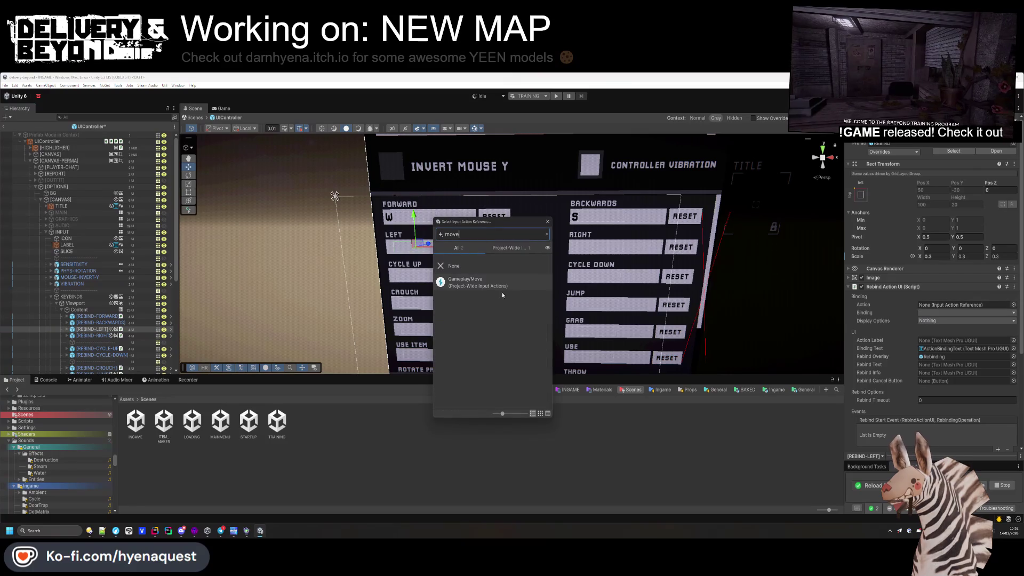
double_click(465, 281)
click(961, 312)
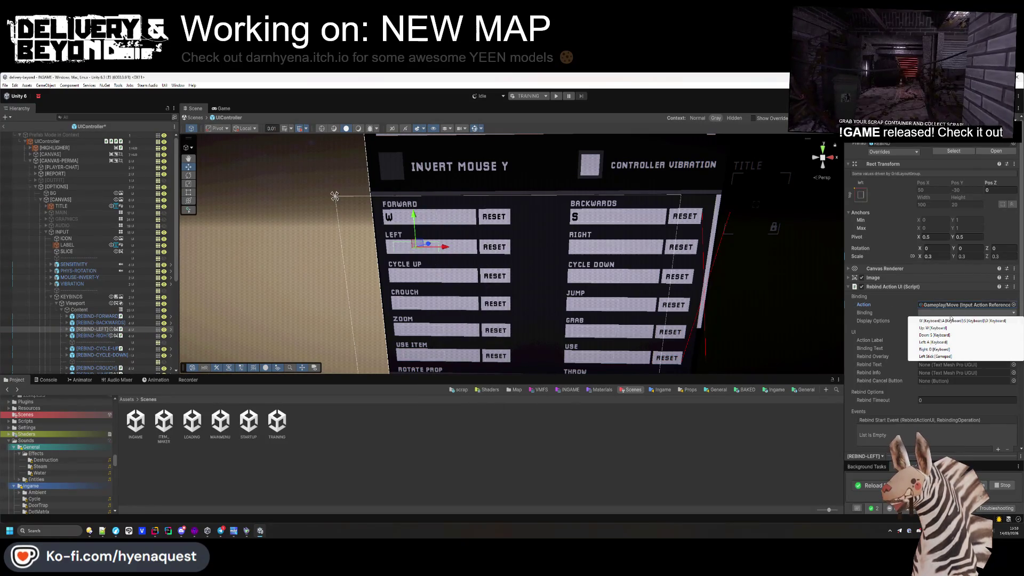
click(933, 343)
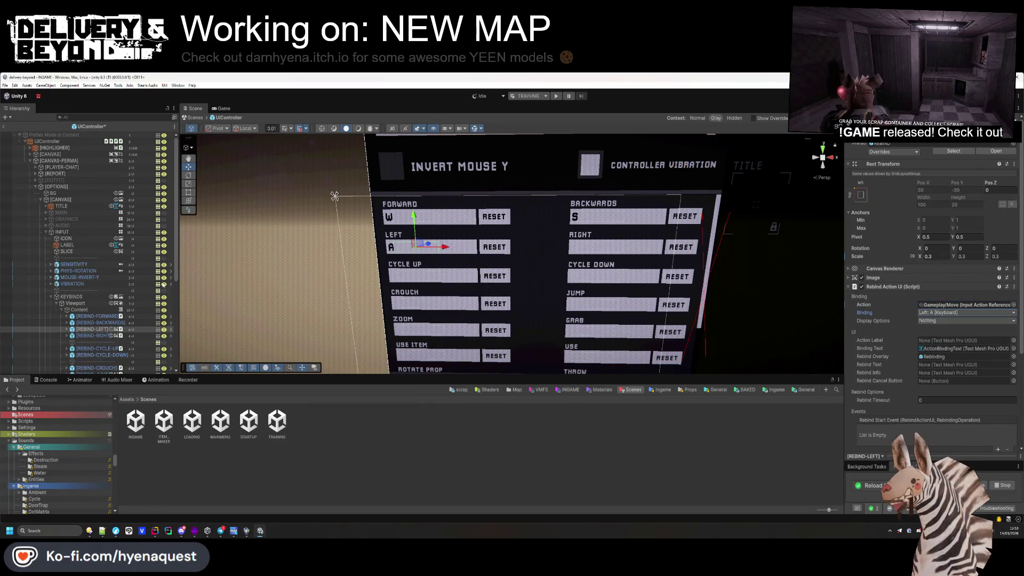
click(91, 336)
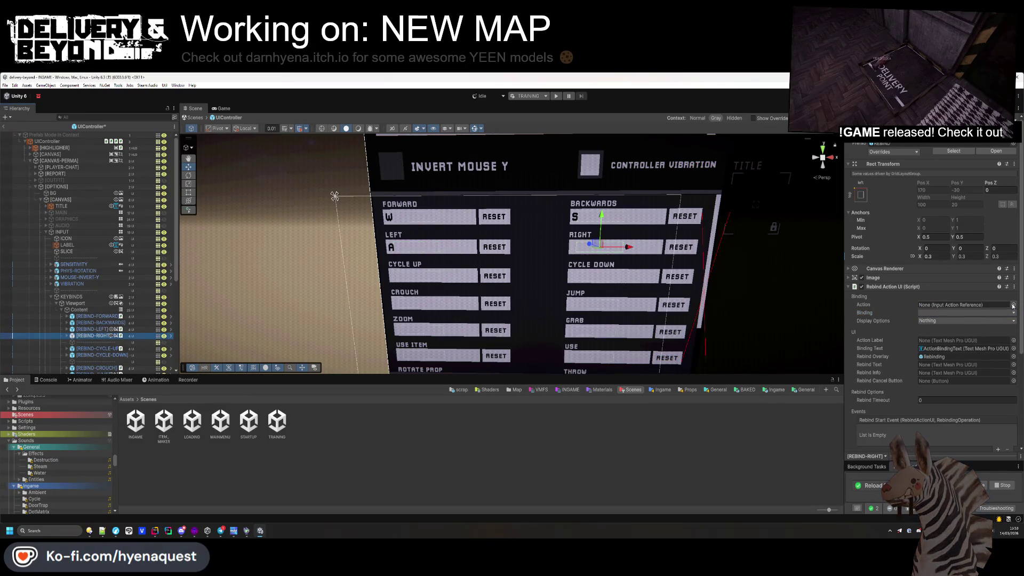
click(1012, 305)
text(move)
double_click(469, 276)
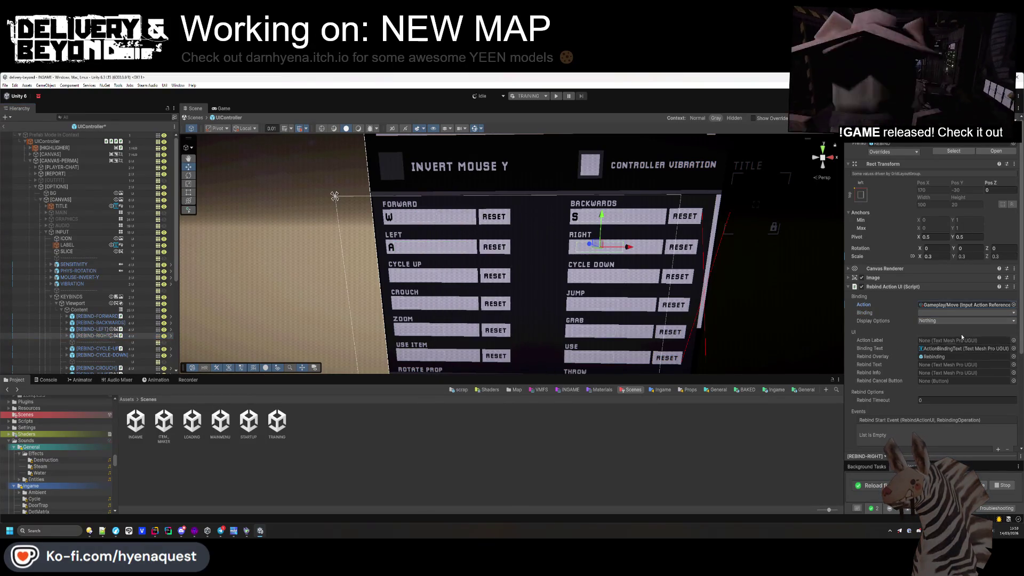
click(961, 312)
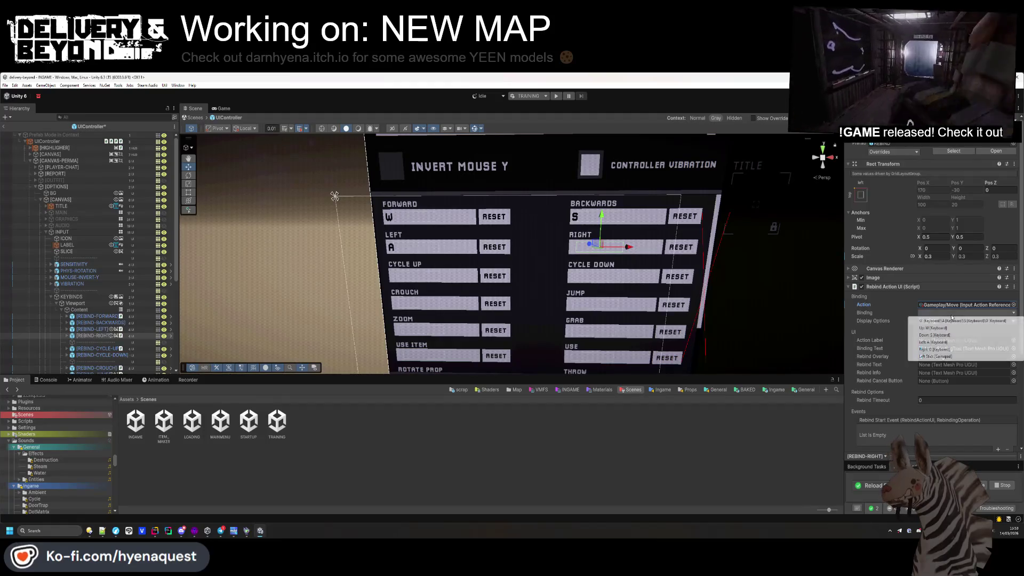
click(942, 351)
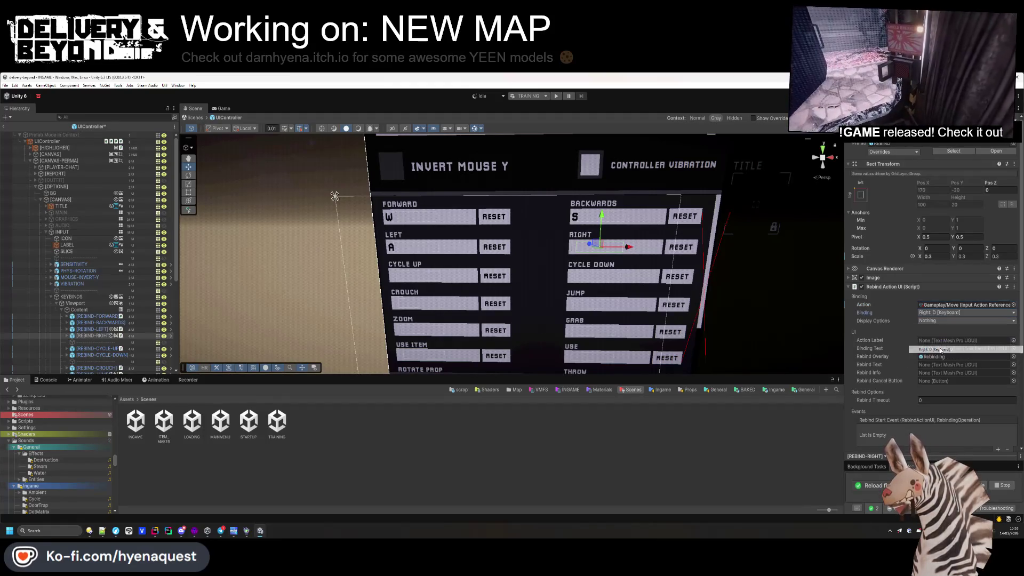
click(99, 348)
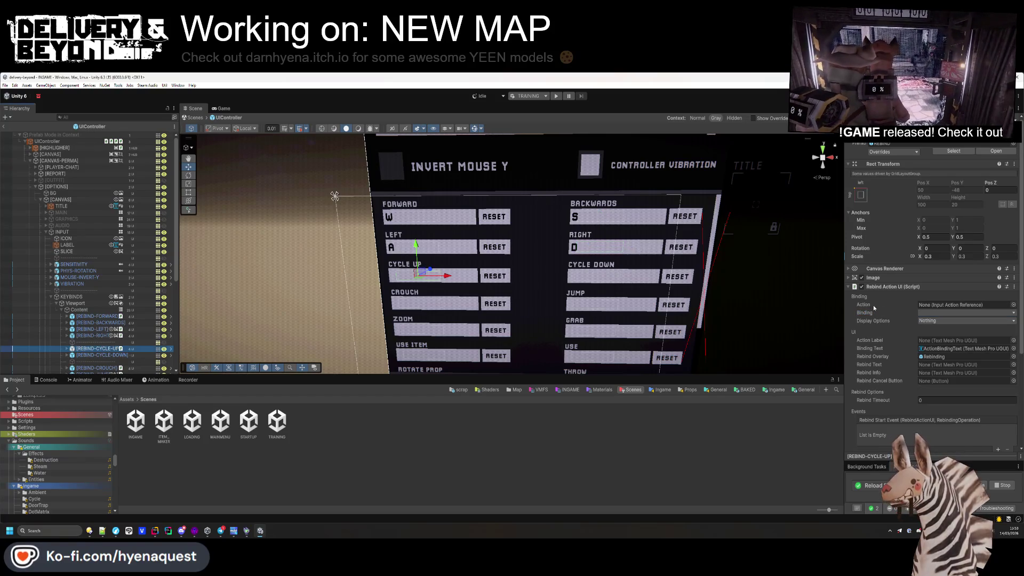
click(1013, 305)
- Link the cycle up rebind row to Gameplay/Move, bound to Up: W
text(move)
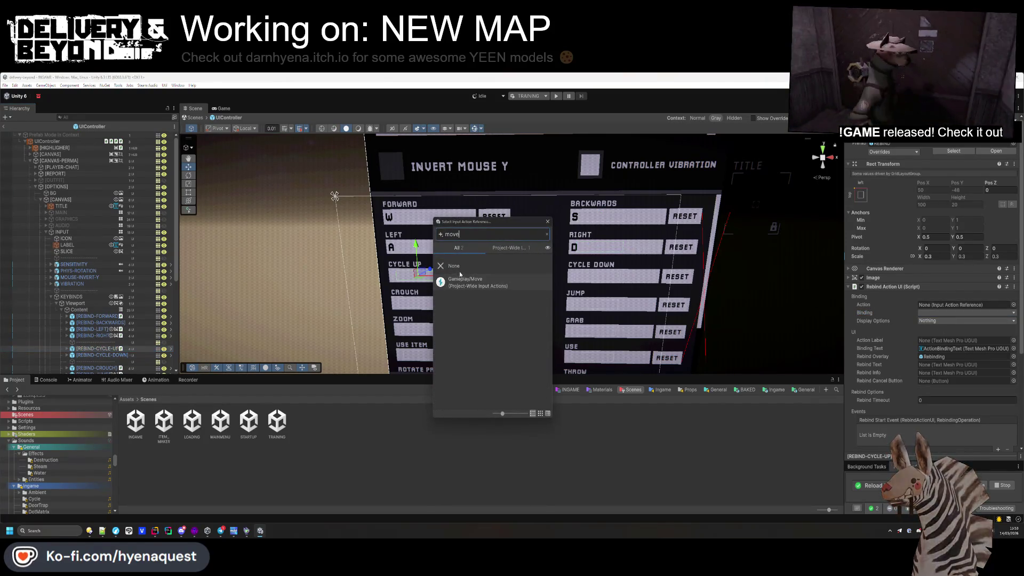
double_click(461, 278)
click(1007, 313)
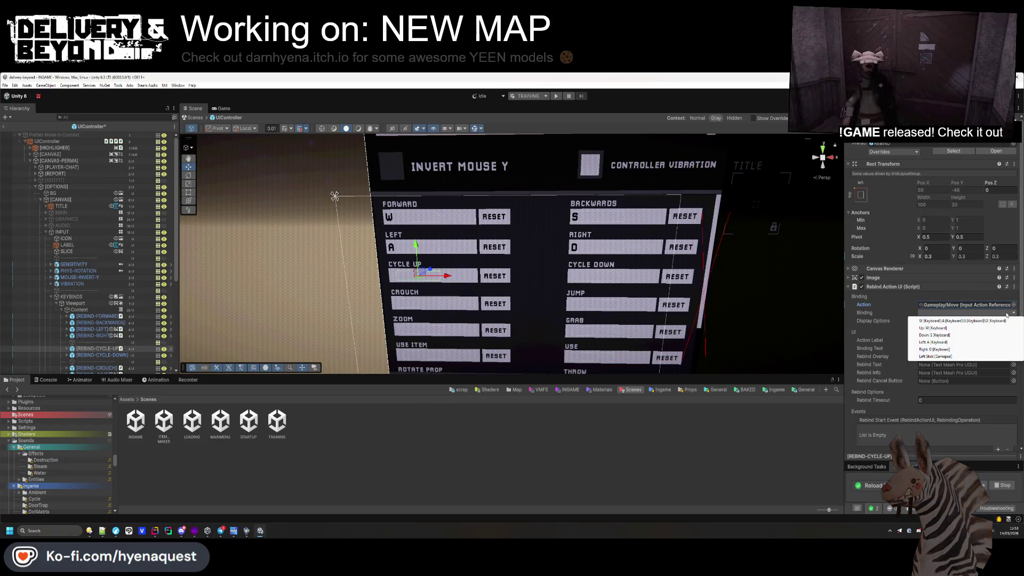
click(1013, 305)
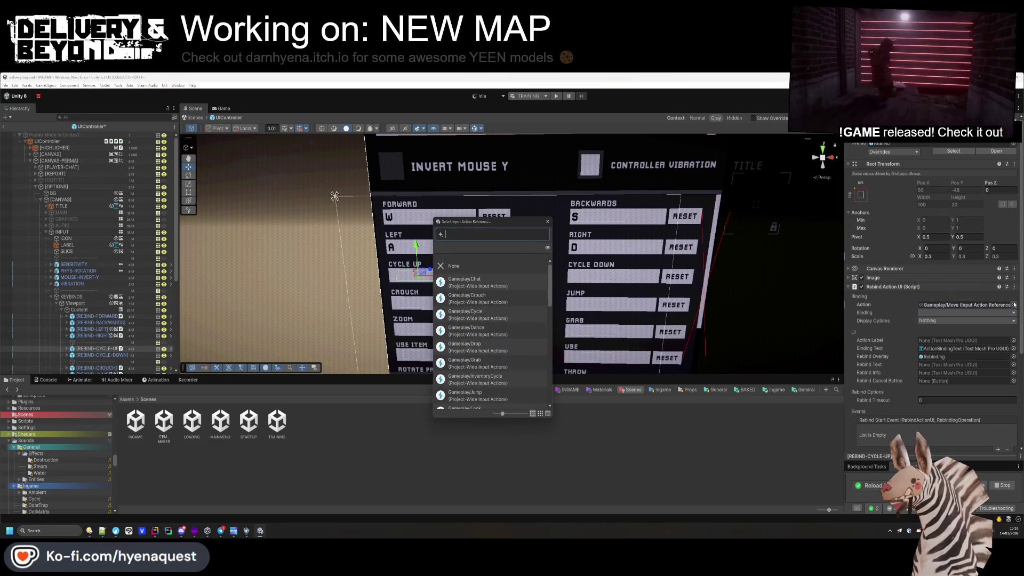
text(cycle)
click(896, 301)
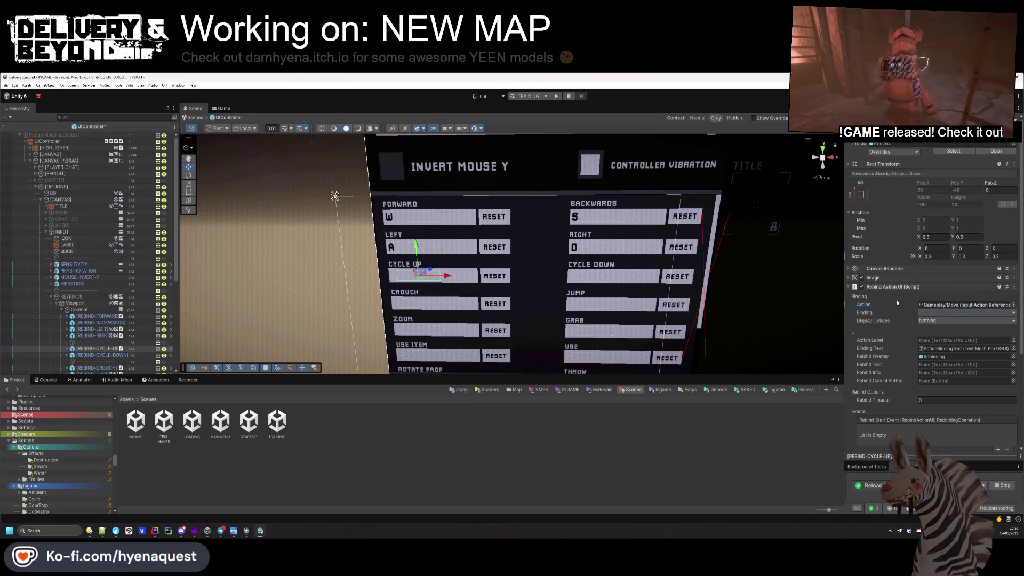
click(960, 313)
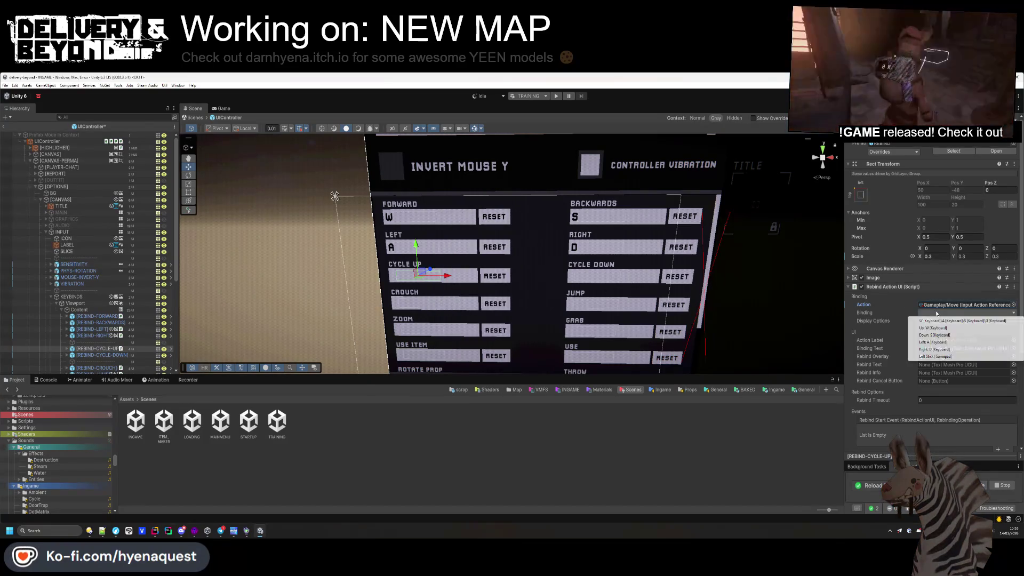
click(944, 328)
- Link the jump rebind row to Gameplay/Jump, bound to Space
click(1013, 304)
text(jump)
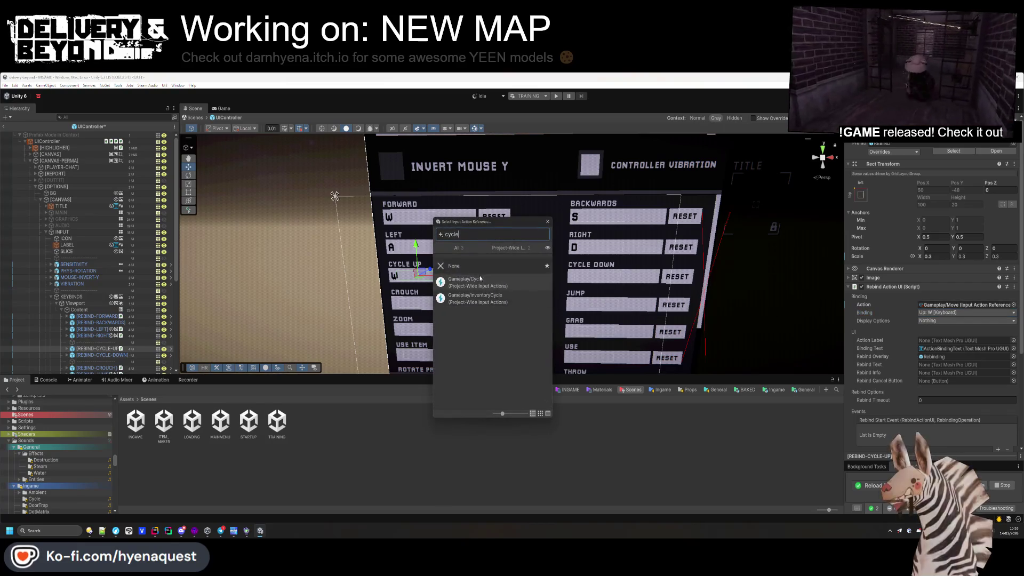
key(Return)
click(960, 313)
click(941, 321)
- Link the zoom rebind row to Gameplay/Zoom, bound to F
key(Down)
key(Down)
click(1013, 304)
text(zoom)
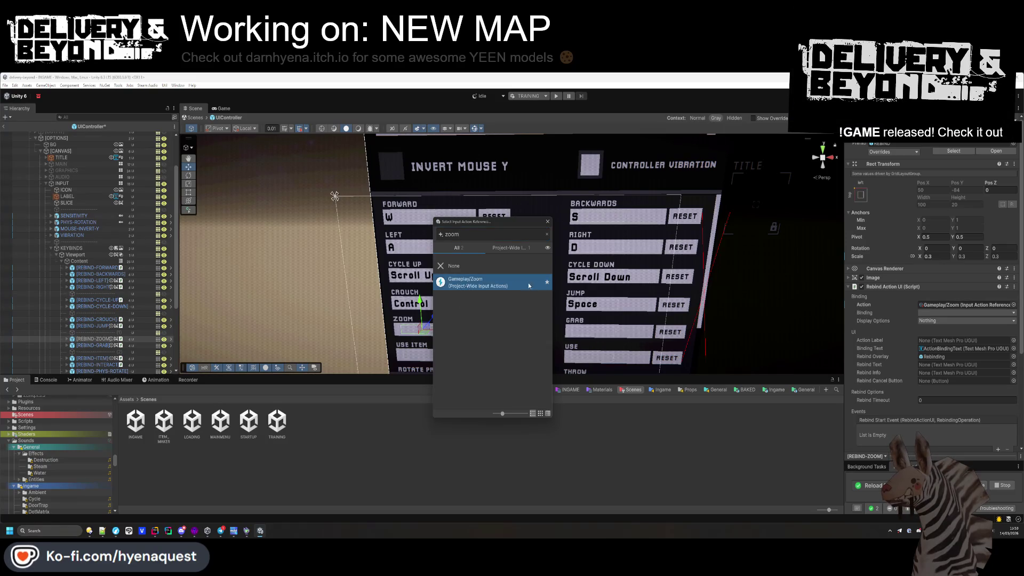
double_click(492, 285)
click(939, 312)
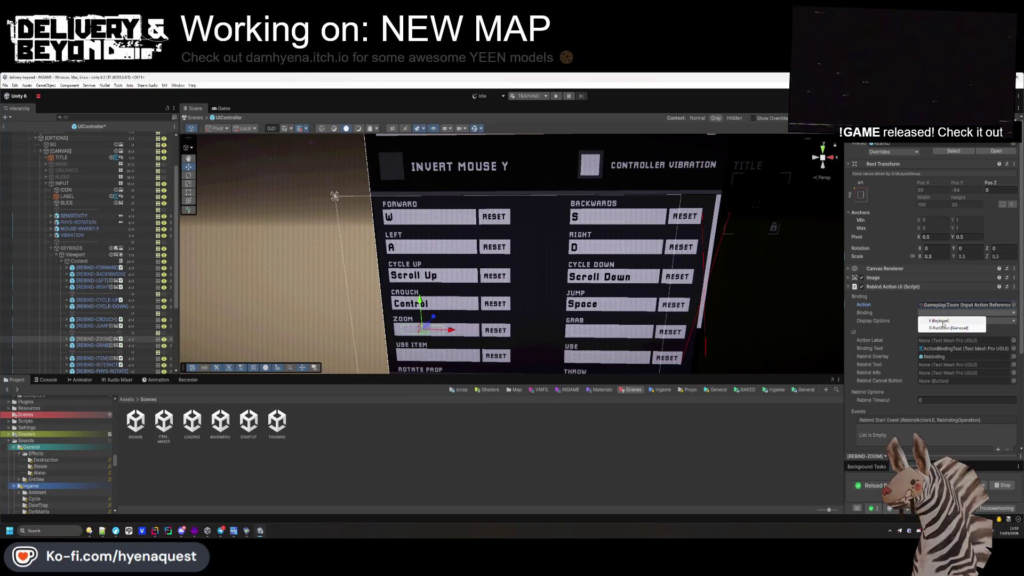
click(941, 323)
- Link the grab rebind row to Gameplay/Grab, bound to the left mouse button
click(94, 345)
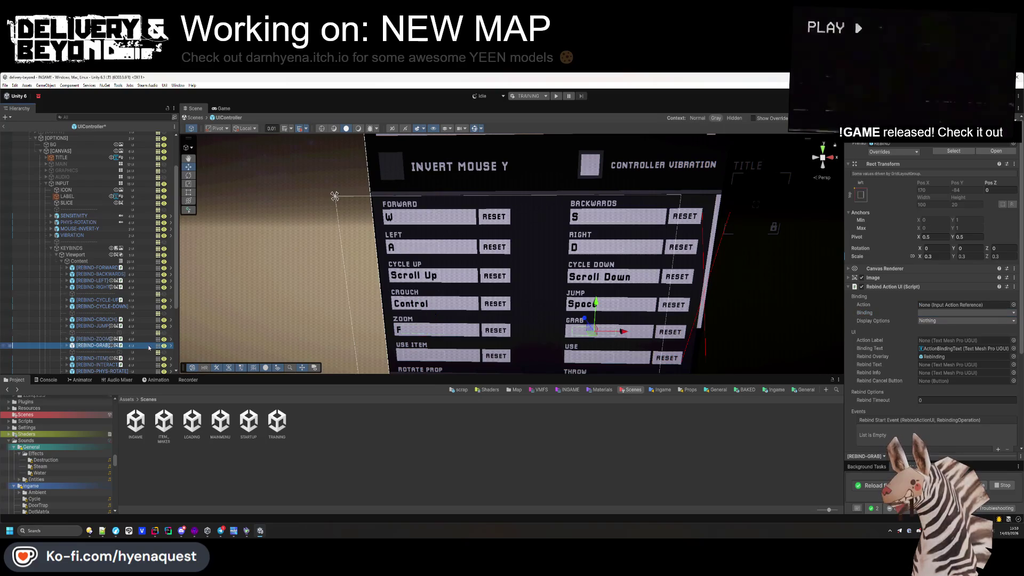
click(1013, 305)
text(gra)
double_click(478, 281)
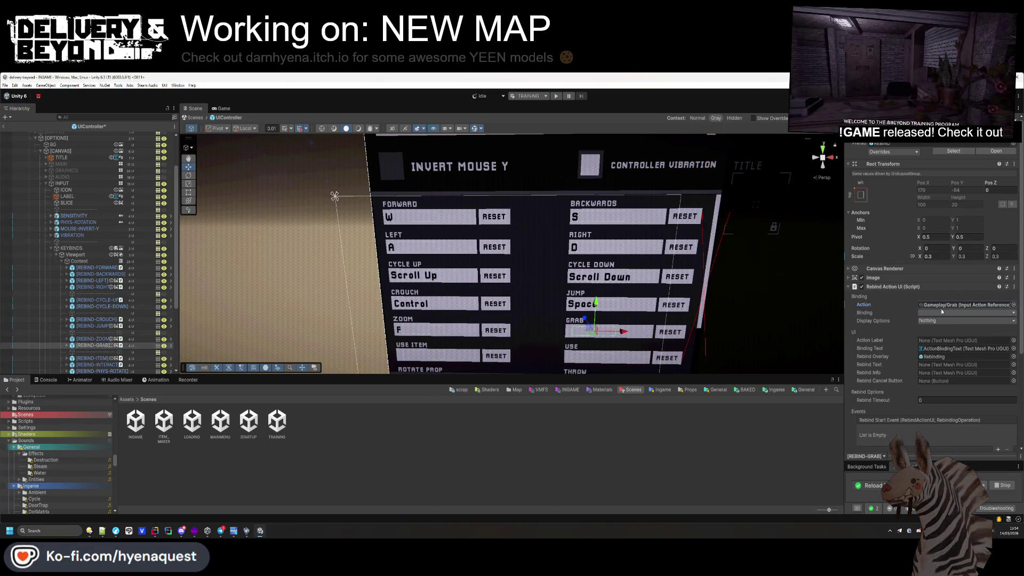
click(939, 312)
click(942, 322)
- Select the use item rebind row to choose its input action
scroll(94, 266, down, 3)
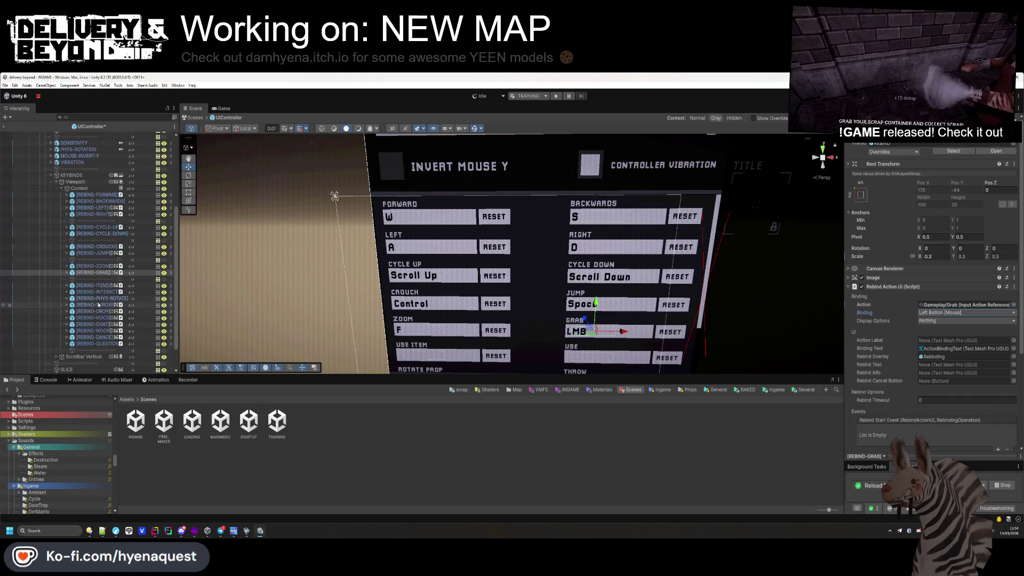
click(94, 285)
click(1013, 305)
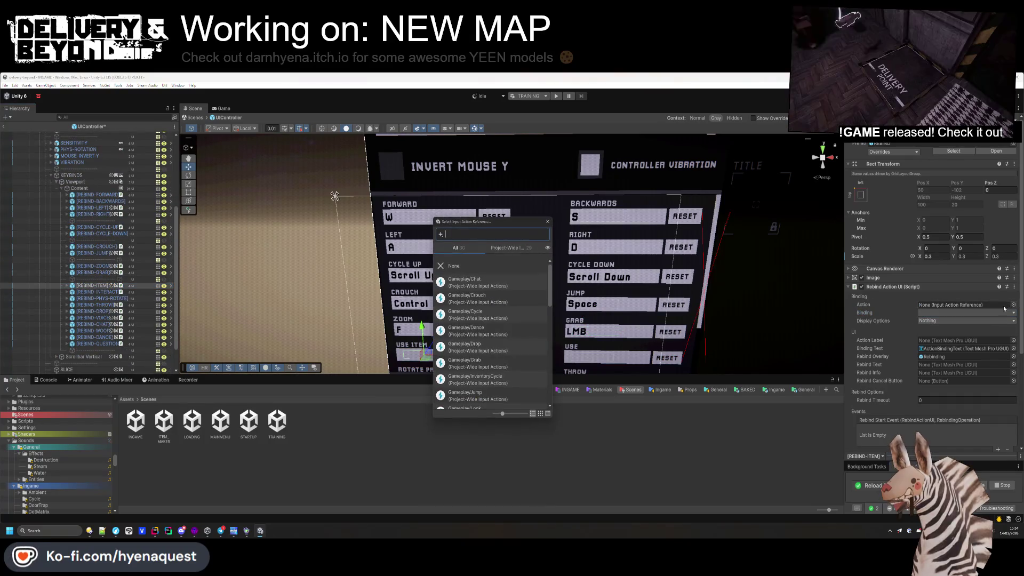
- Assign Gameplay/Use Item to the use item row and Gameplay/Use to REBIND-INTERACT
text(useite)
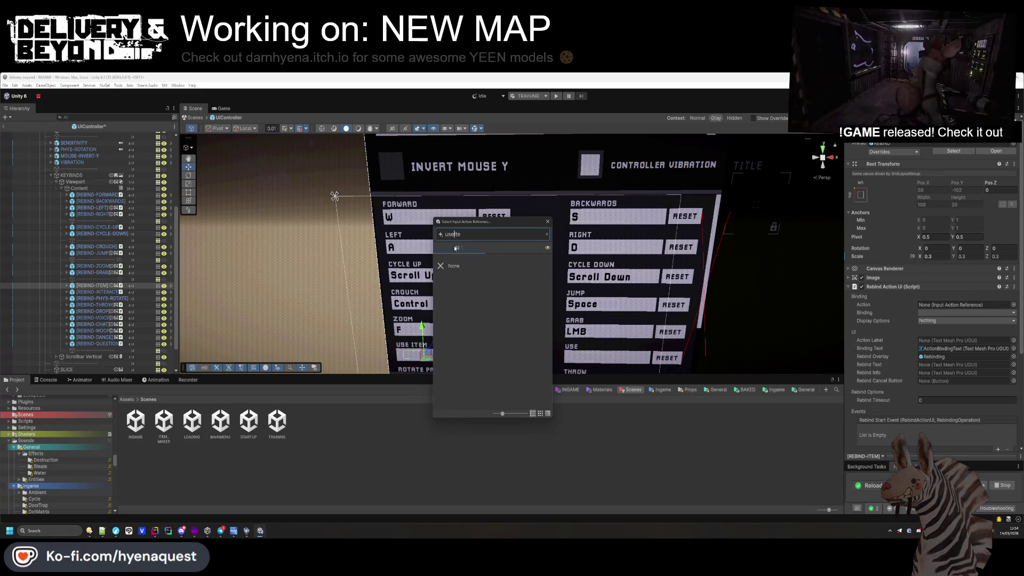
double_click(463, 281)
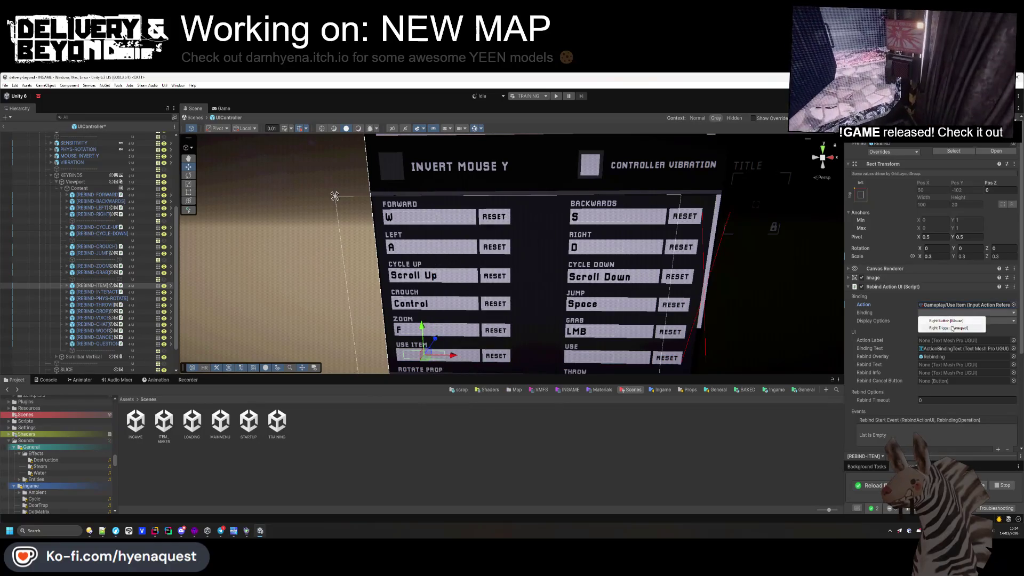
click(96, 292)
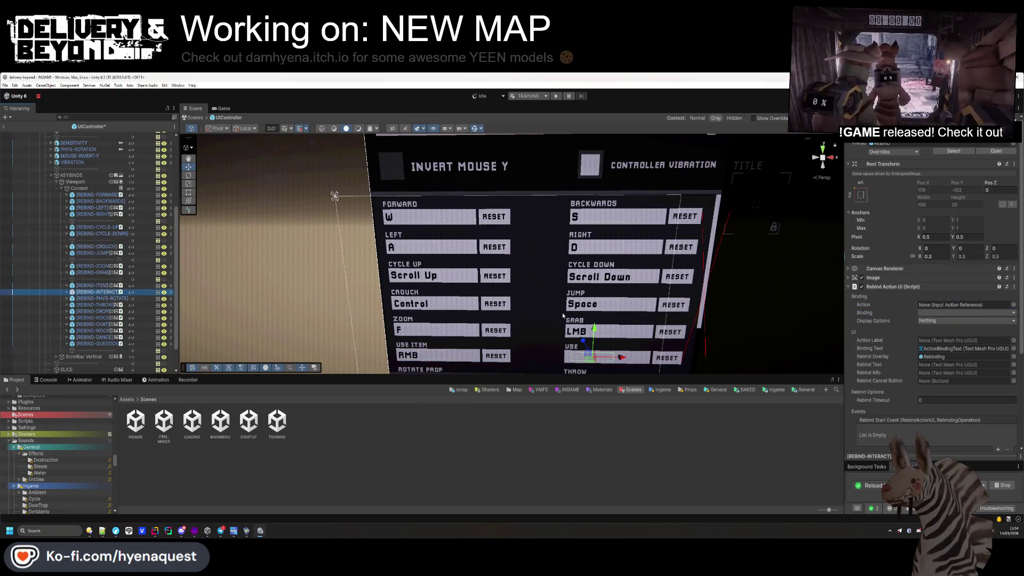
click(1013, 306)
text(use)
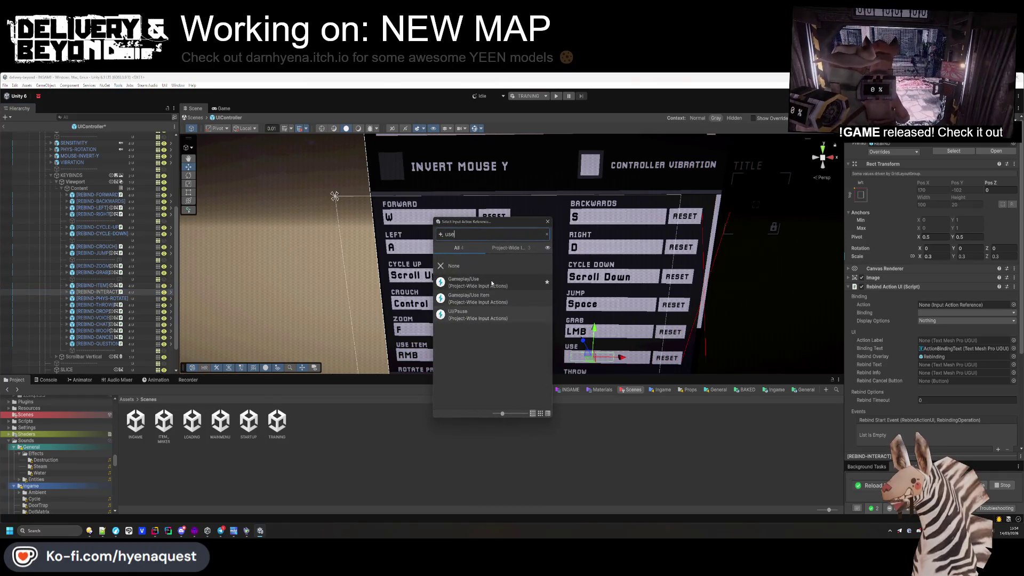
double_click(470, 288)
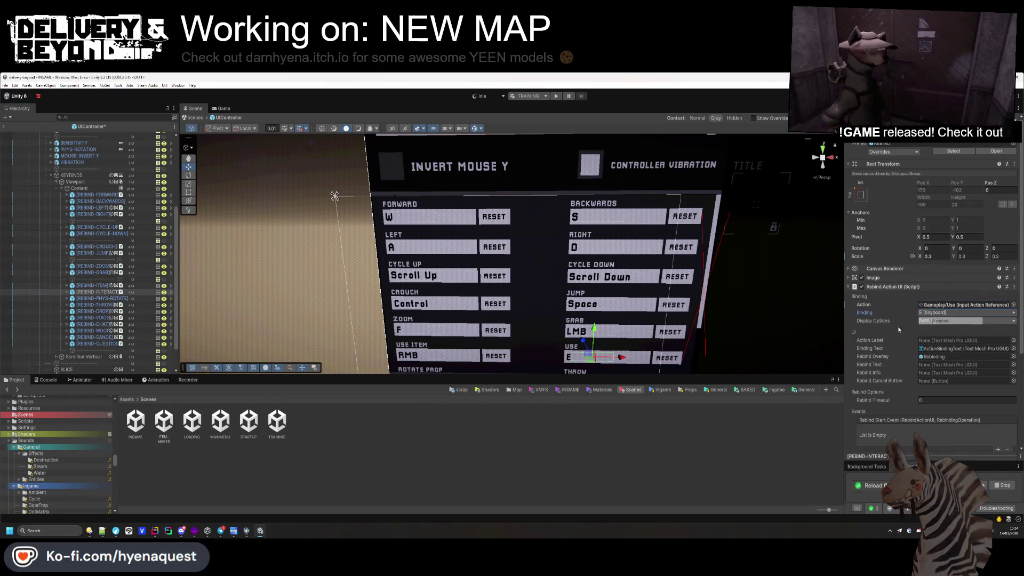
- Assign Gameplay/Rotate Prop to REBIND-PHYS-ROTATE
click(113, 299)
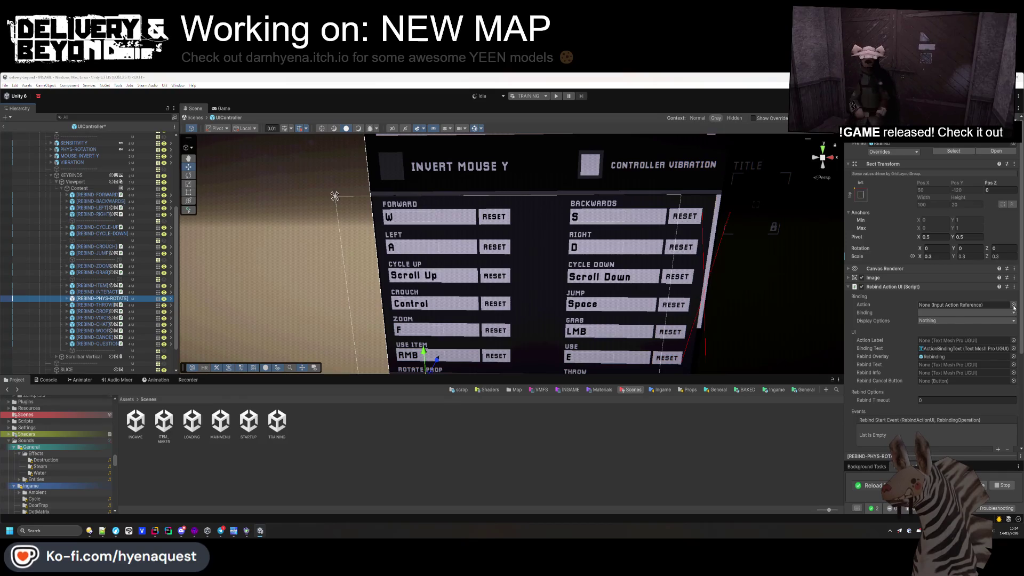
click(1013, 305)
text(rot)
double_click(512, 282)
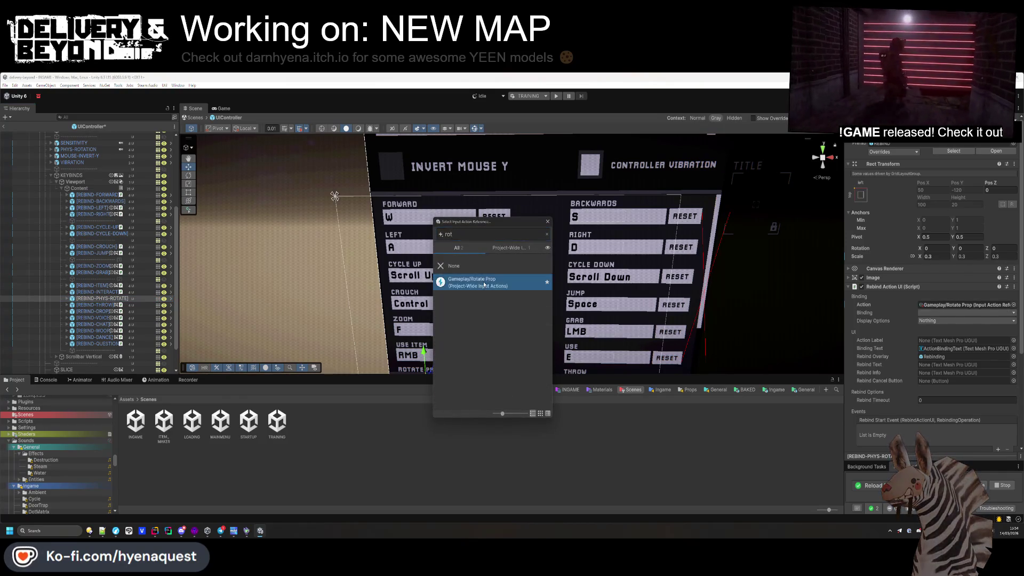
- Assign Gameplay/Throw to REBIND-THROW, then select REBIND-DROP for its action
click(102, 306)
click(1013, 305)
text(throw)
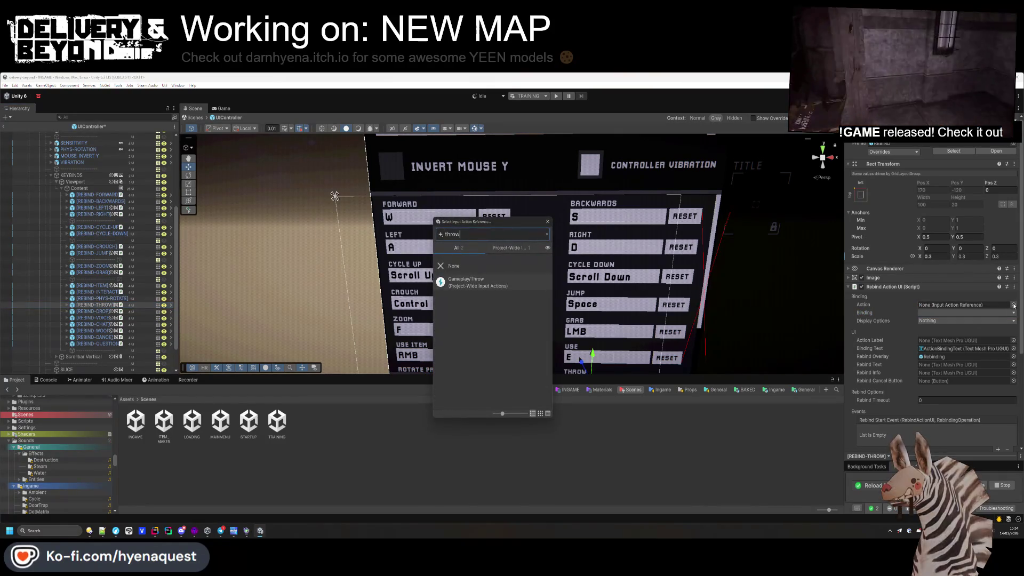
double_click(511, 282)
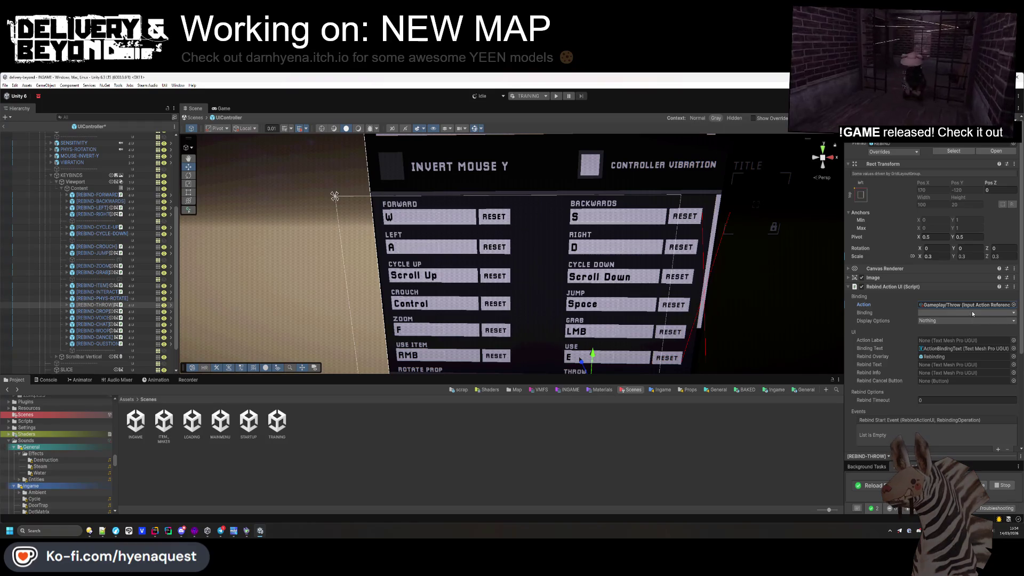
click(106, 312)
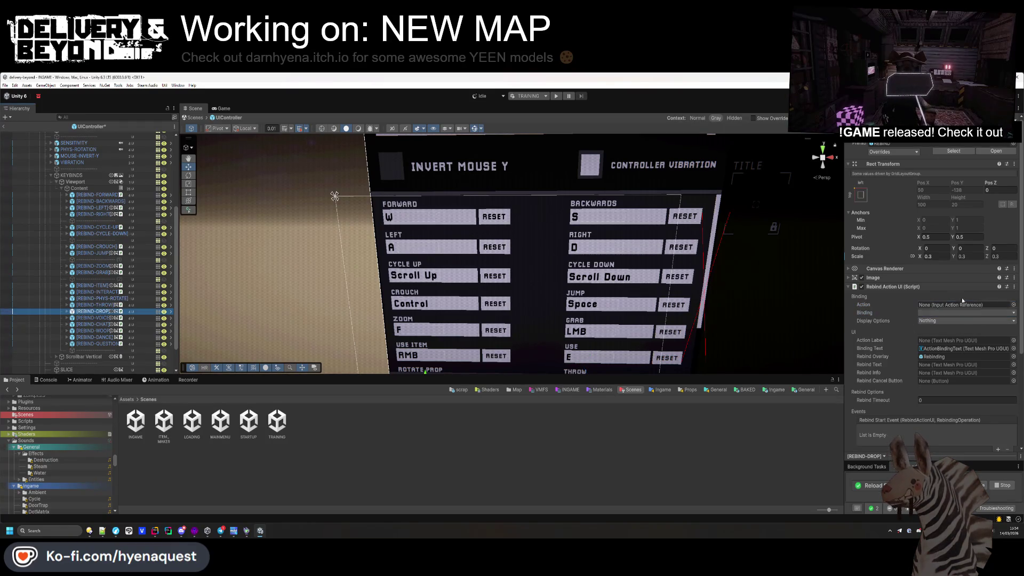
click(1013, 305)
- Assign Gameplay/Drop to REBIND-DROP and Gameplay/Voice to REBIND-VOICE
text(drop)
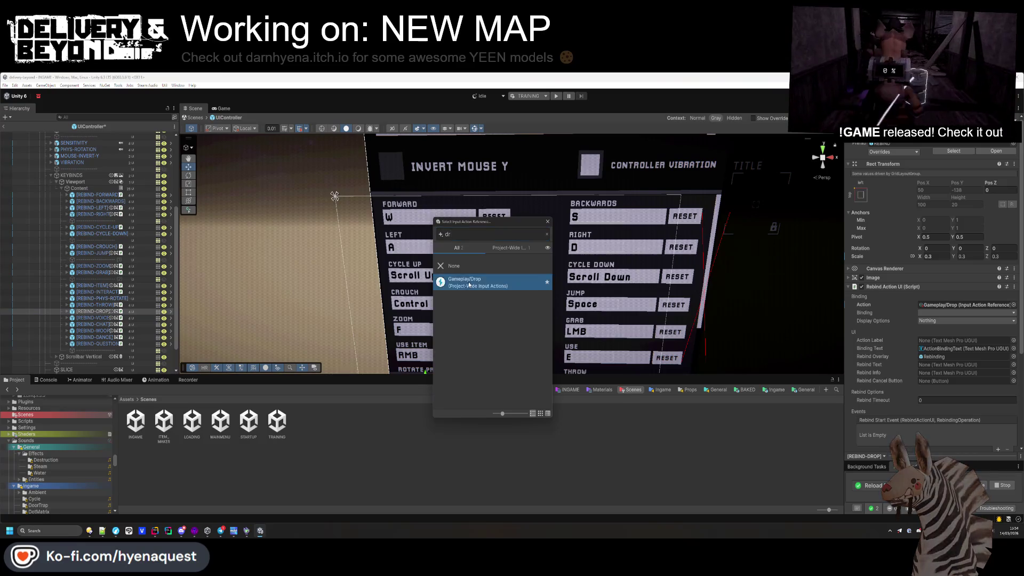
double_click(511, 282)
click(94, 318)
click(1013, 305)
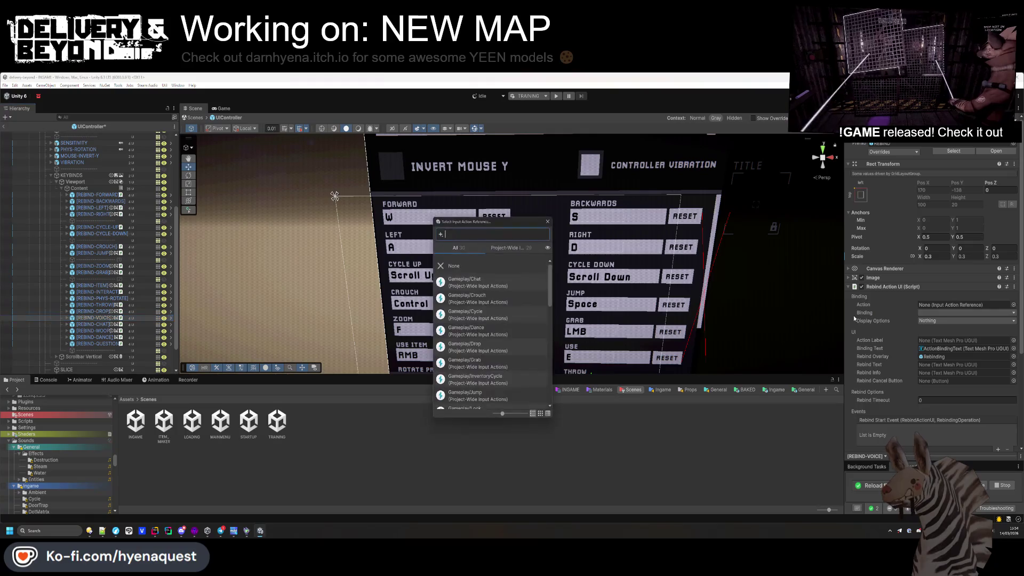
text(voice)
double_click(488, 290)
click(929, 313)
- Assign Gameplay/Chat to REBIND-CHAT and Gameplay/Woop to REBIND-WOOF
click(92, 324)
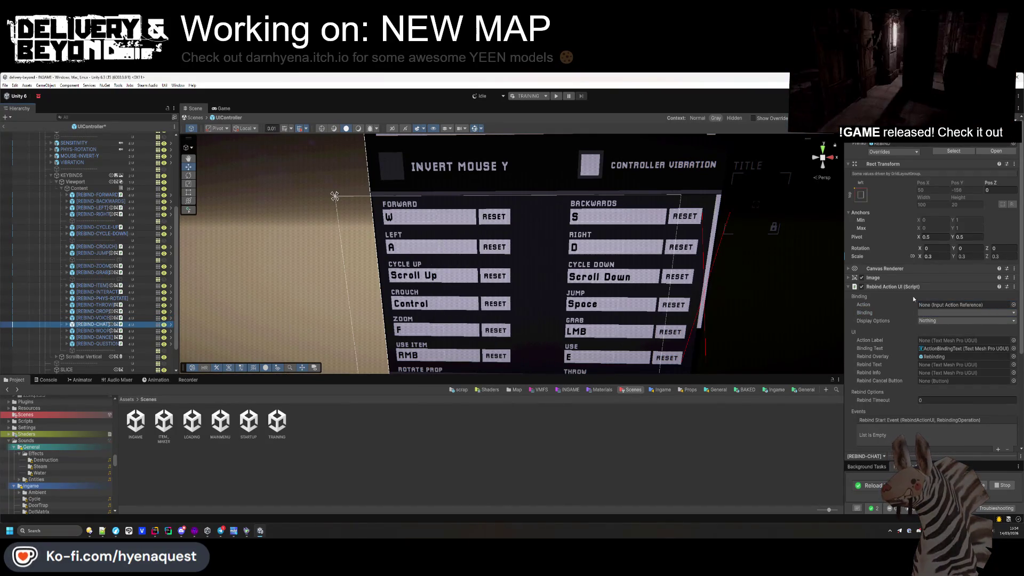
click(1013, 305)
text(chat)
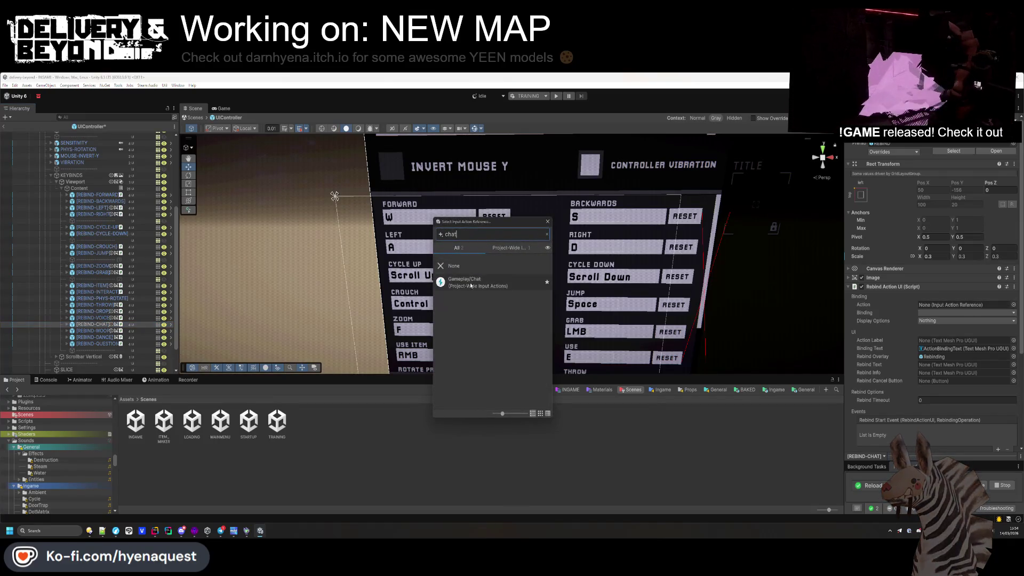
double_click(476, 283)
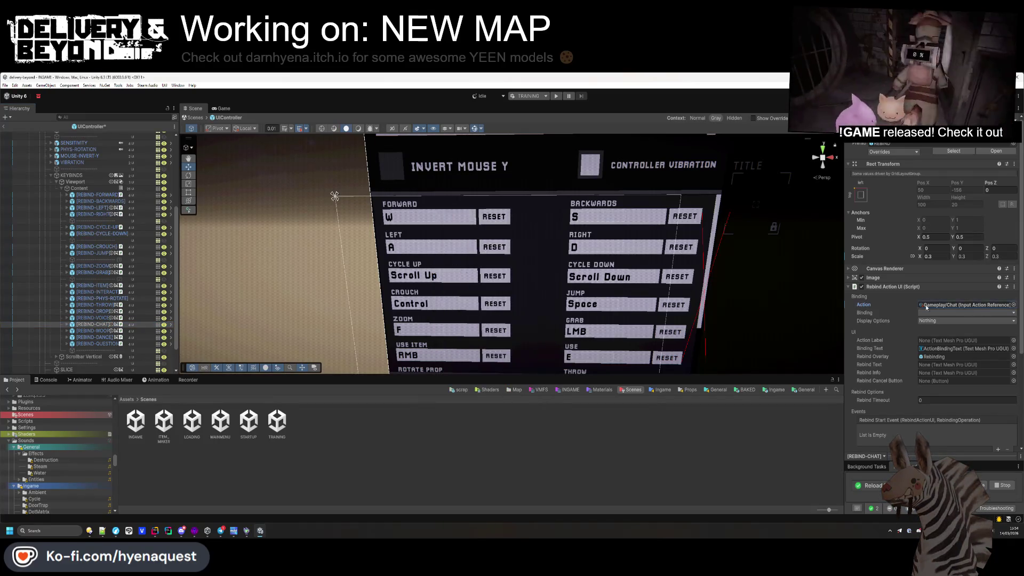
click(91, 331)
click(1013, 305)
text(woo)
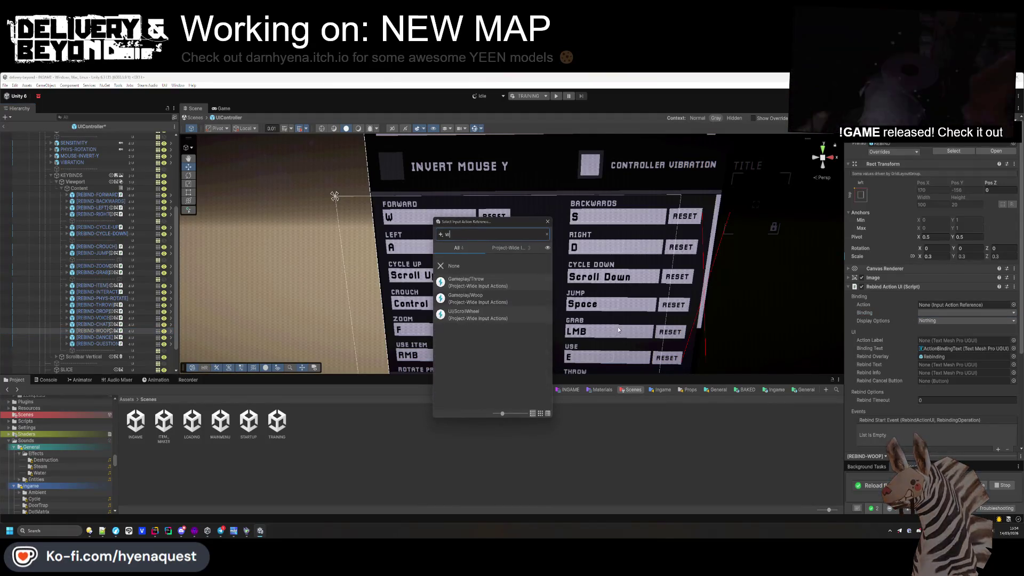
double_click(470, 285)
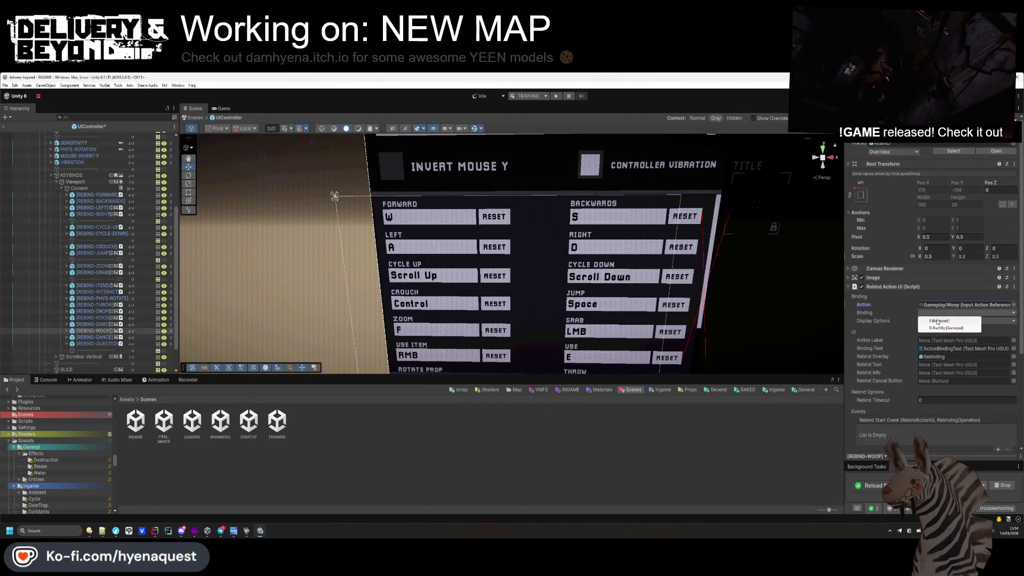
- Assign Gameplay/Dance and Gameplay/Question (8 [Keyboard]), then exit the UIController prefab
click(94, 337)
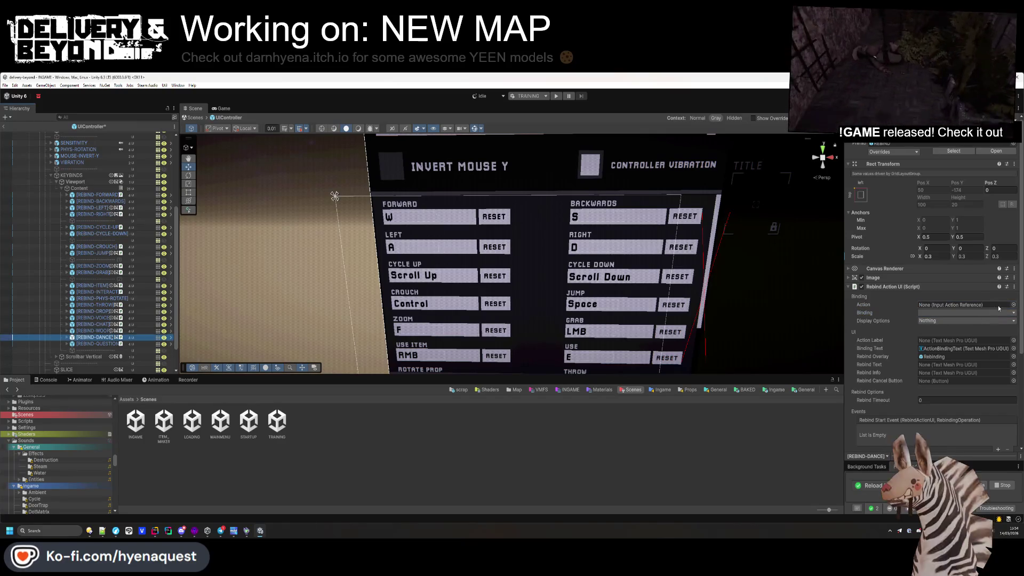
click(1013, 305)
text(d)
double_click(470, 282)
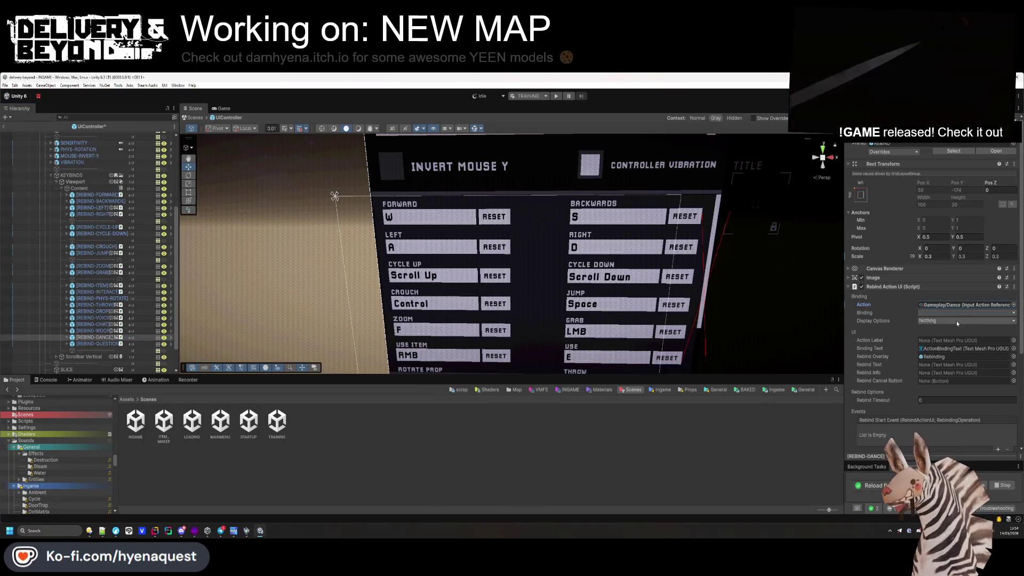
click(96, 343)
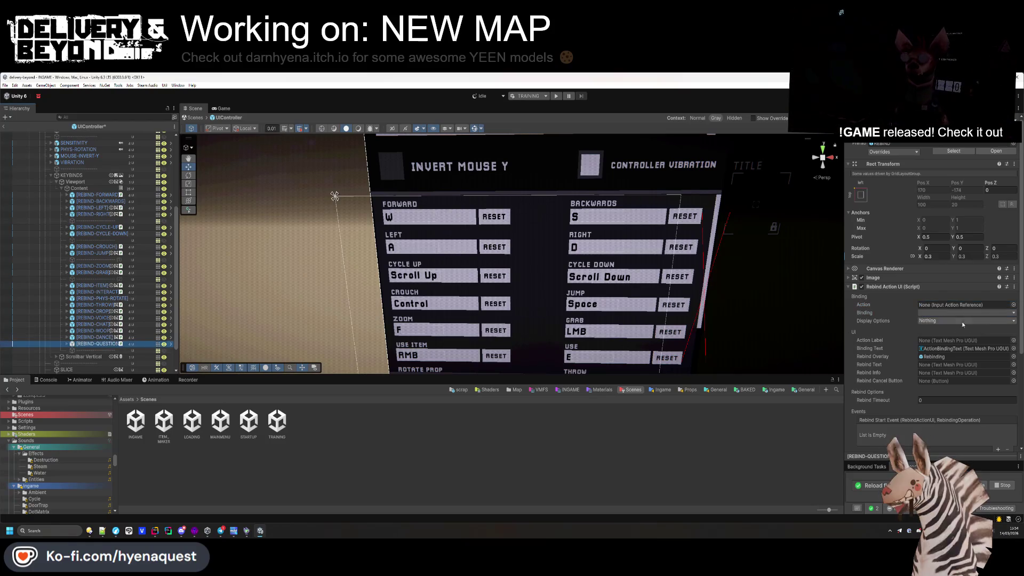
click(1013, 305)
text(q)
double_click(469, 282)
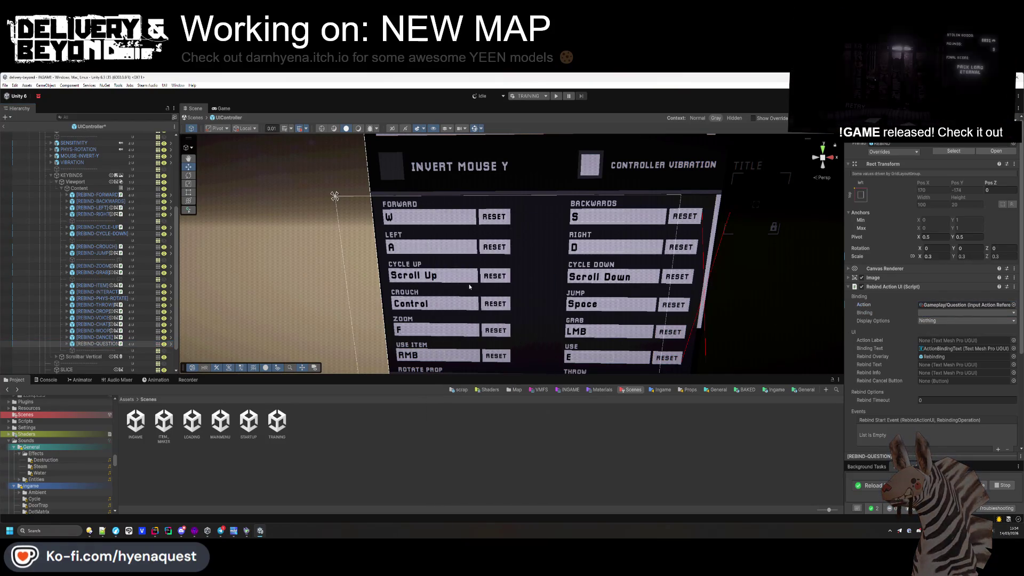
click(939, 321)
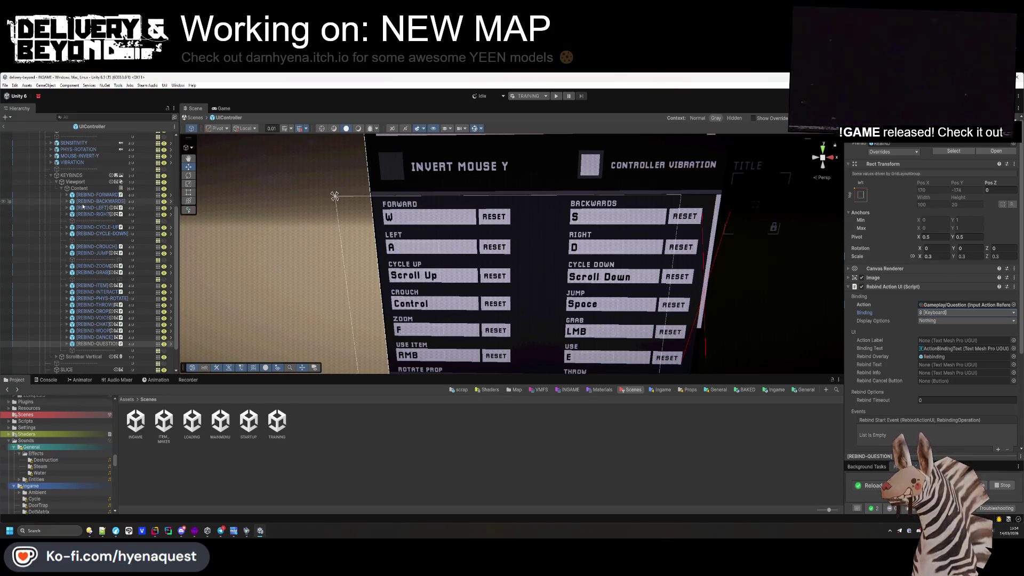
scroll(75, 234, up, 5)
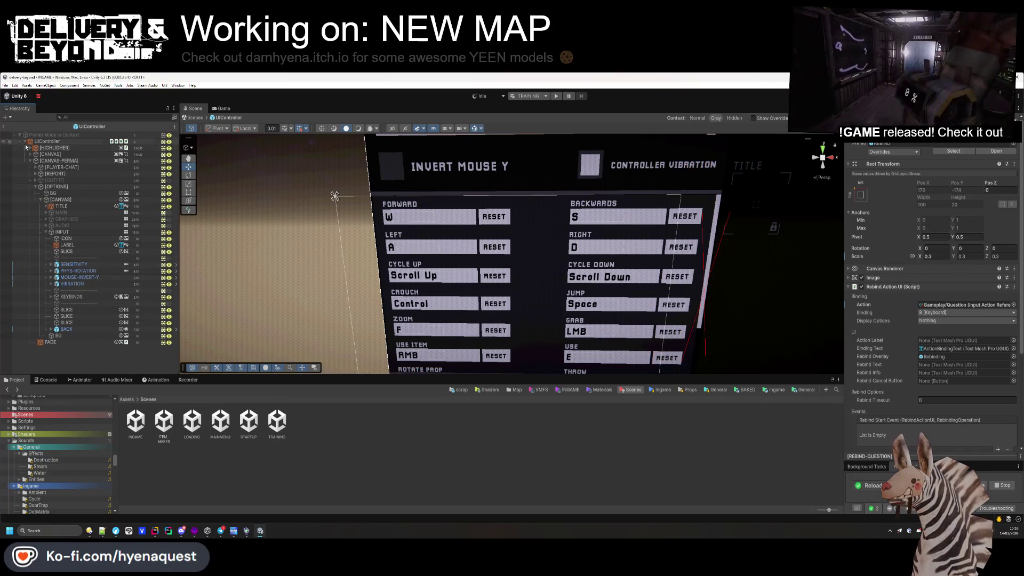
click(4, 127)
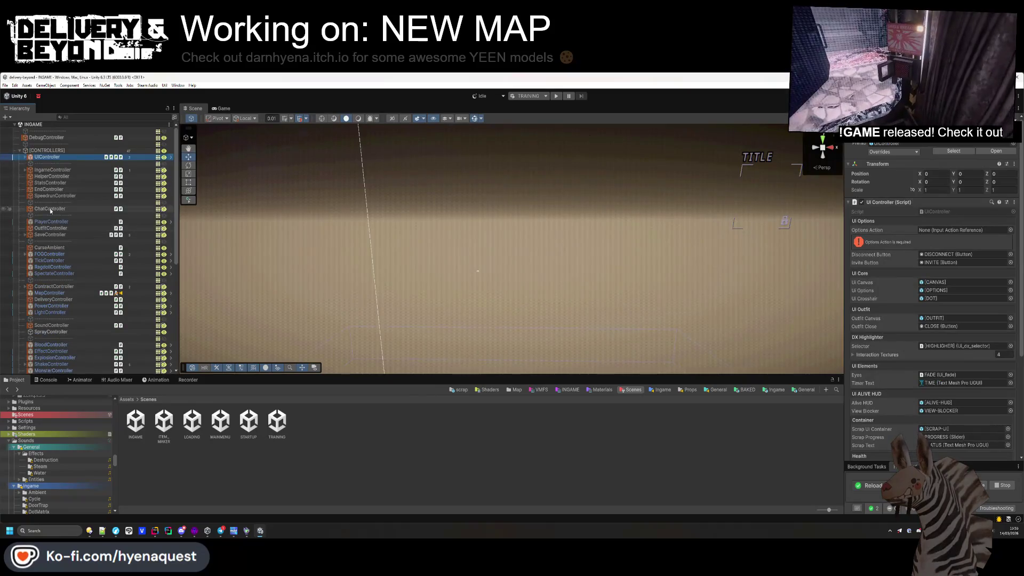
- Set ChatController's Open Chat to Gameplay/Chat and save the INGAME scene
click(50, 209)
click(1015, 218)
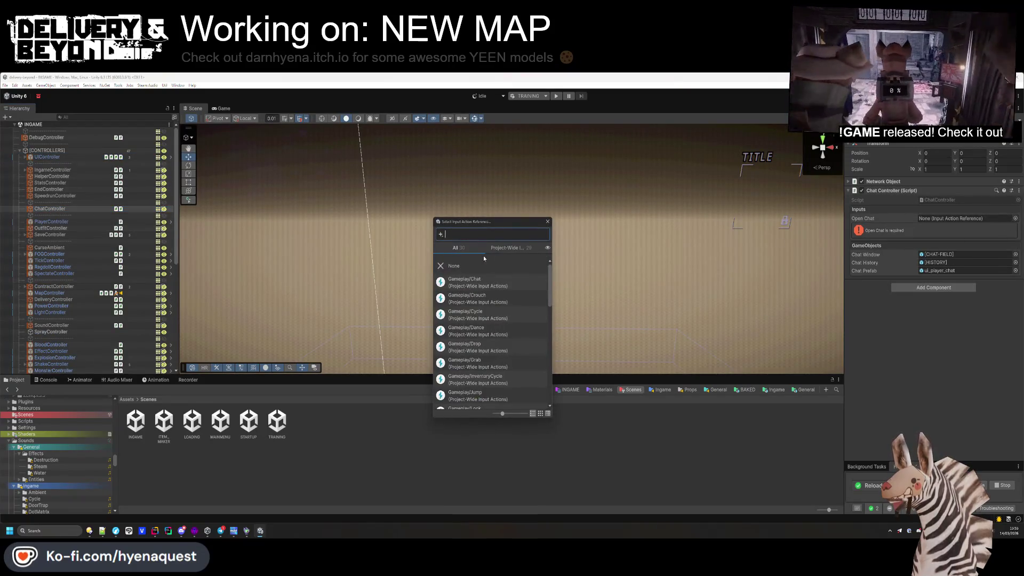
double_click(455, 286)
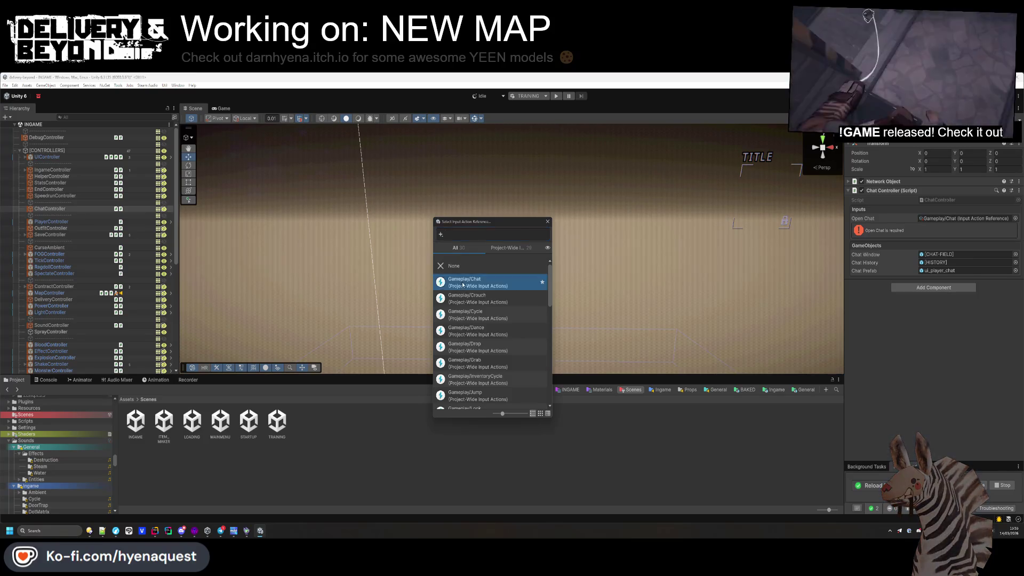
key(ctrl+s)
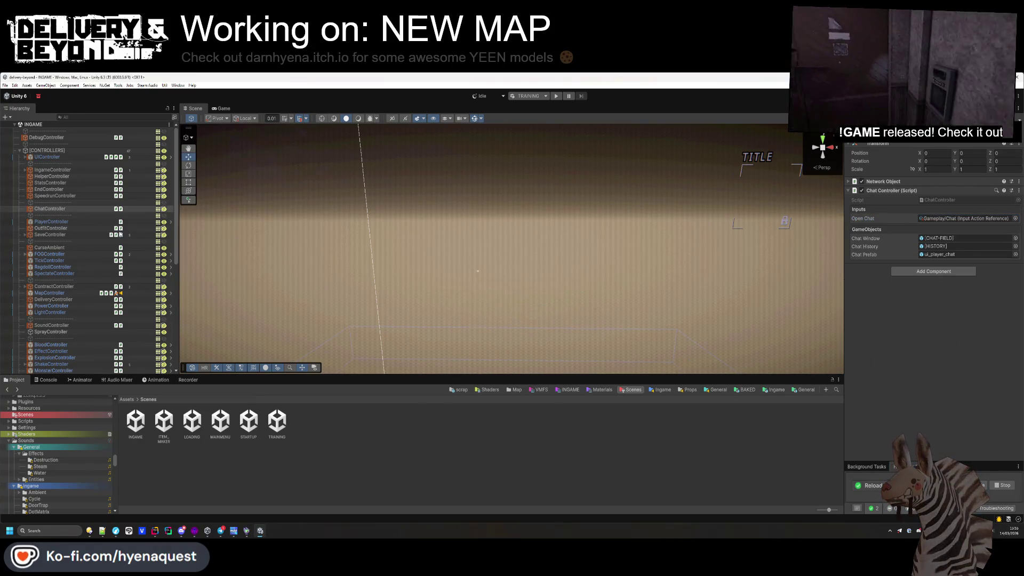
- Review the UIController, Ingame, Helper, Stats, Outfit and Spectate controllers in the Inspector
click(47, 156)
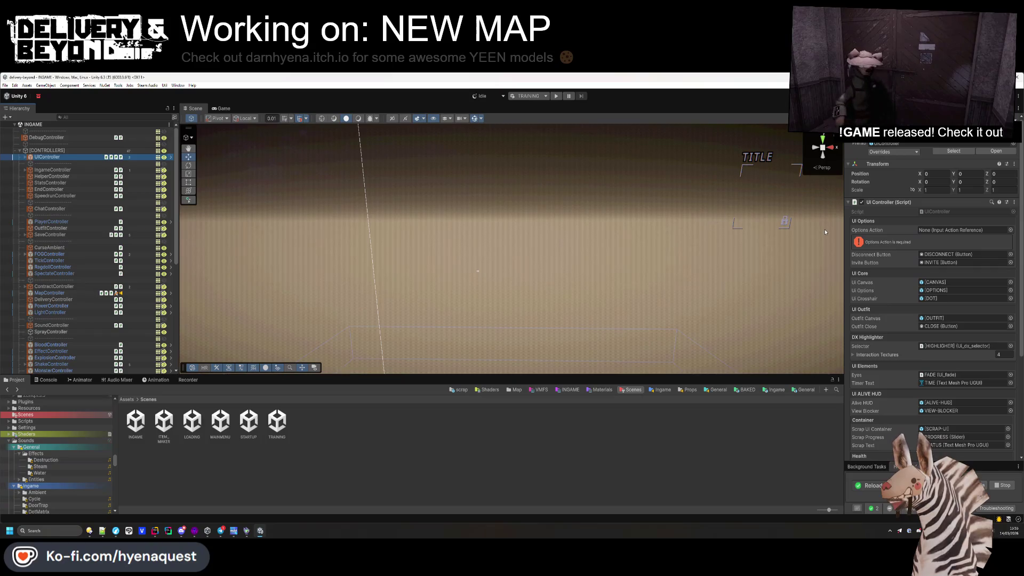
click(450, 447)
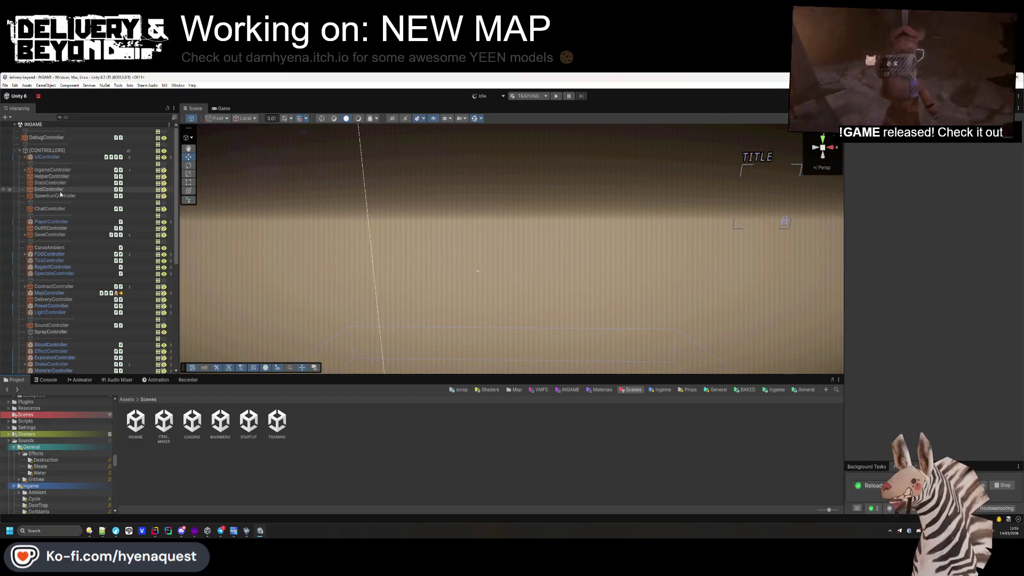
click(53, 169)
scroll(912, 292, down, 4)
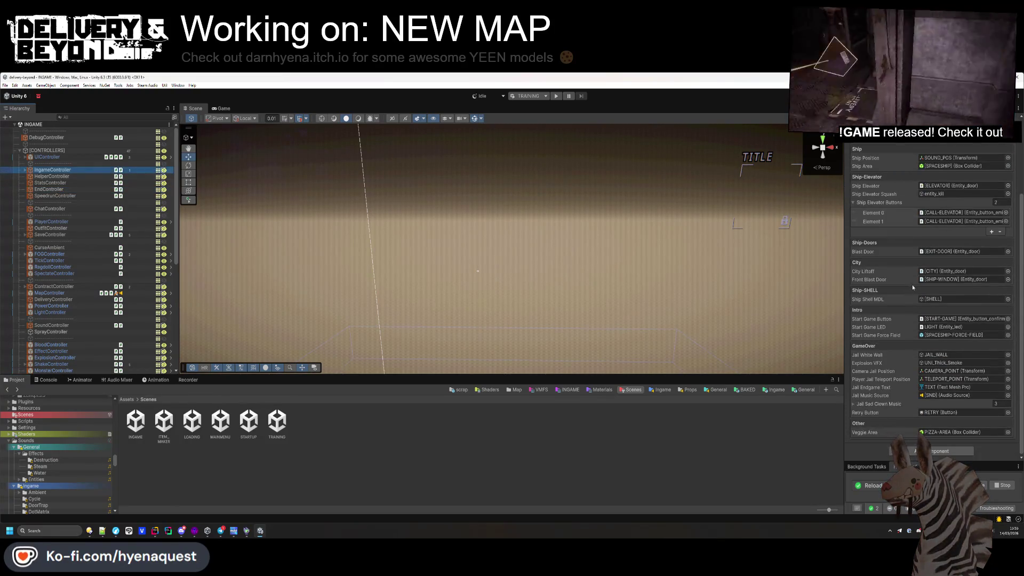
click(51, 176)
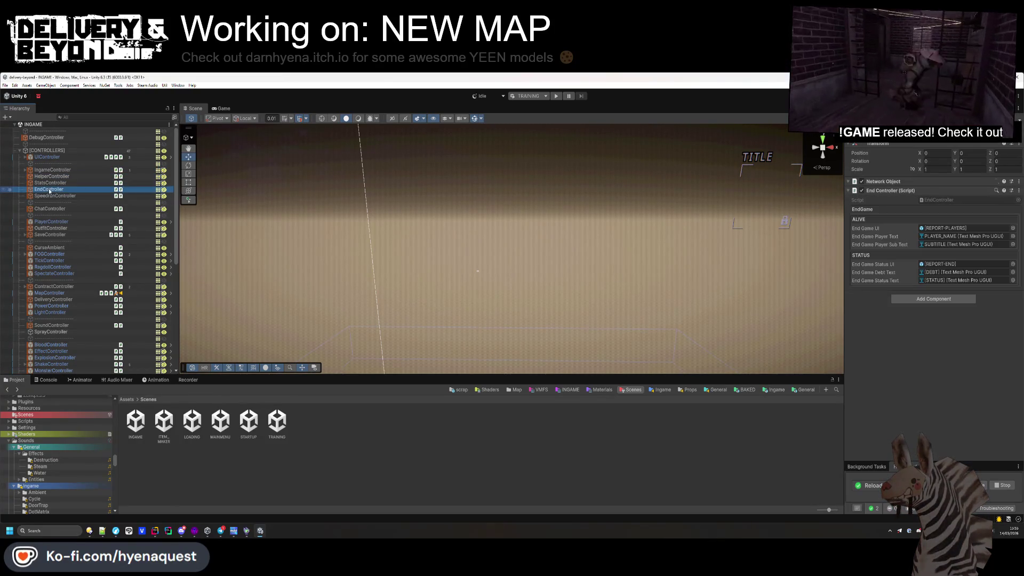
click(62, 183)
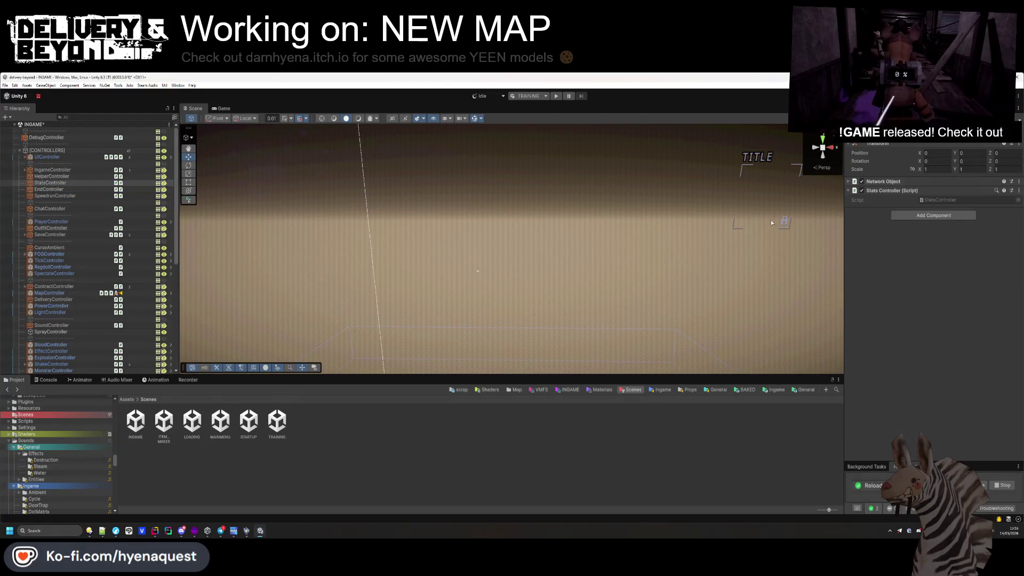
click(56, 228)
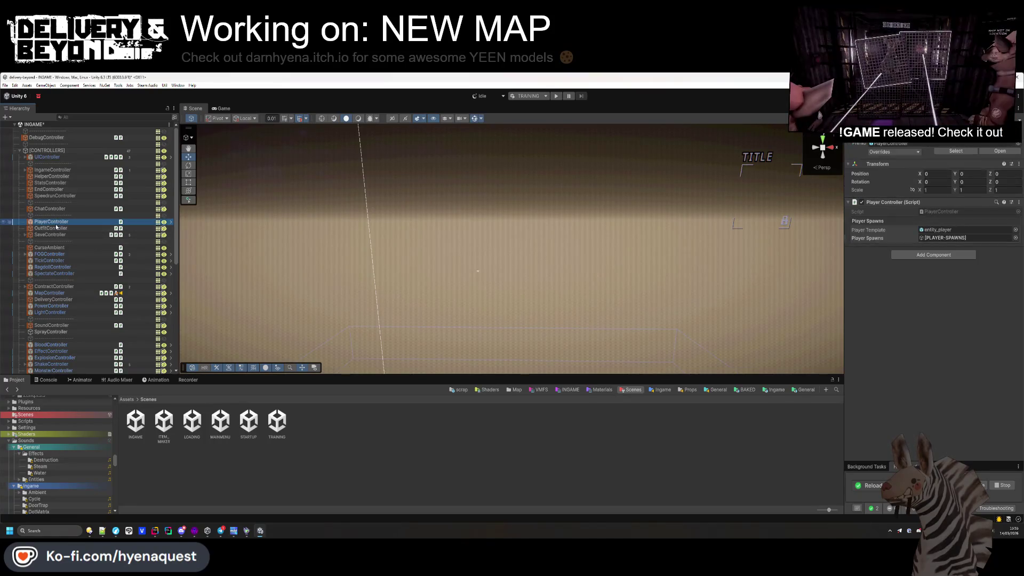
click(52, 266)
click(50, 274)
- Review the Spectate, Spray, Notification and Currency controllers' components
scroll(50, 275, down, 2)
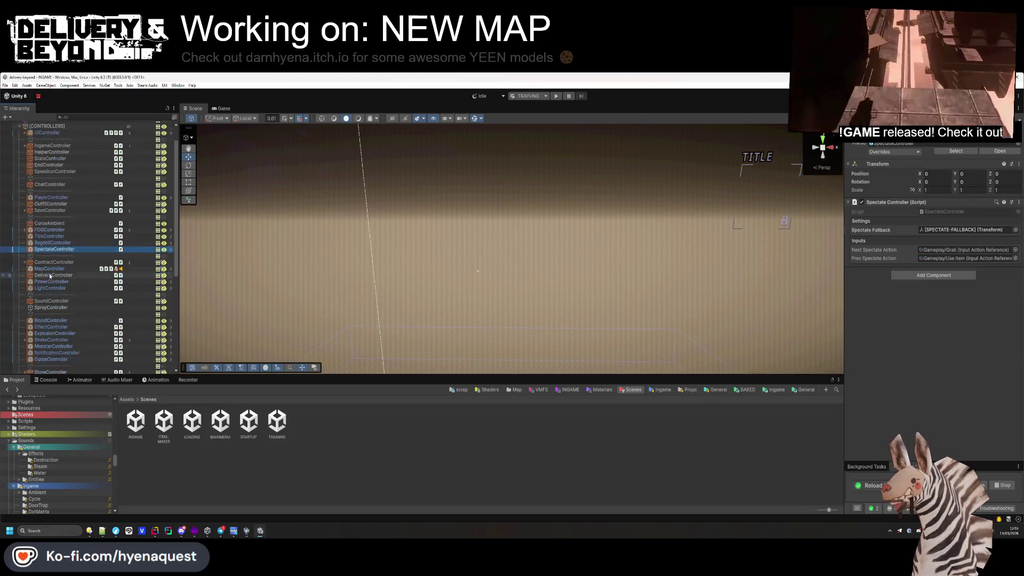
click(58, 256)
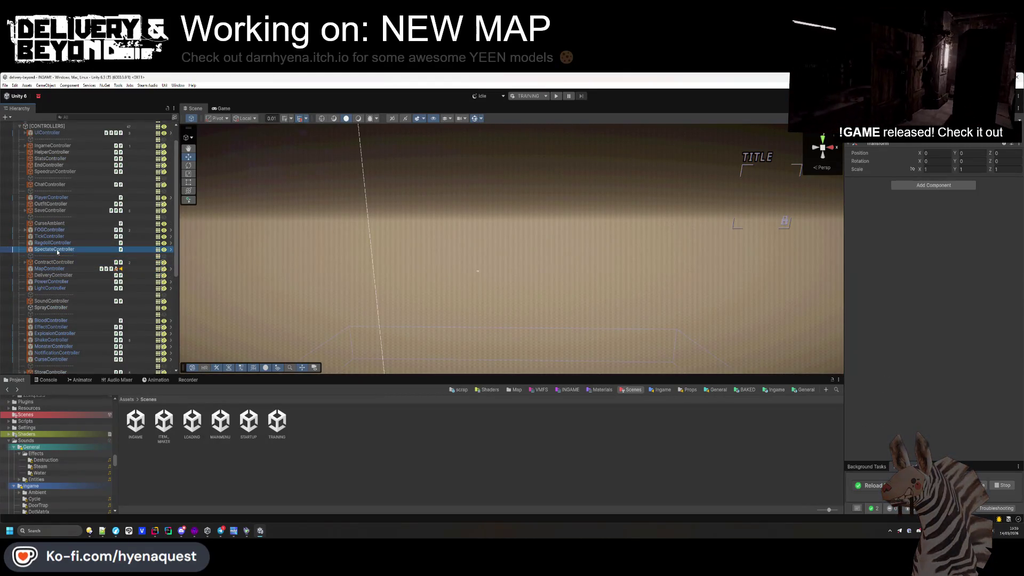
click(58, 249)
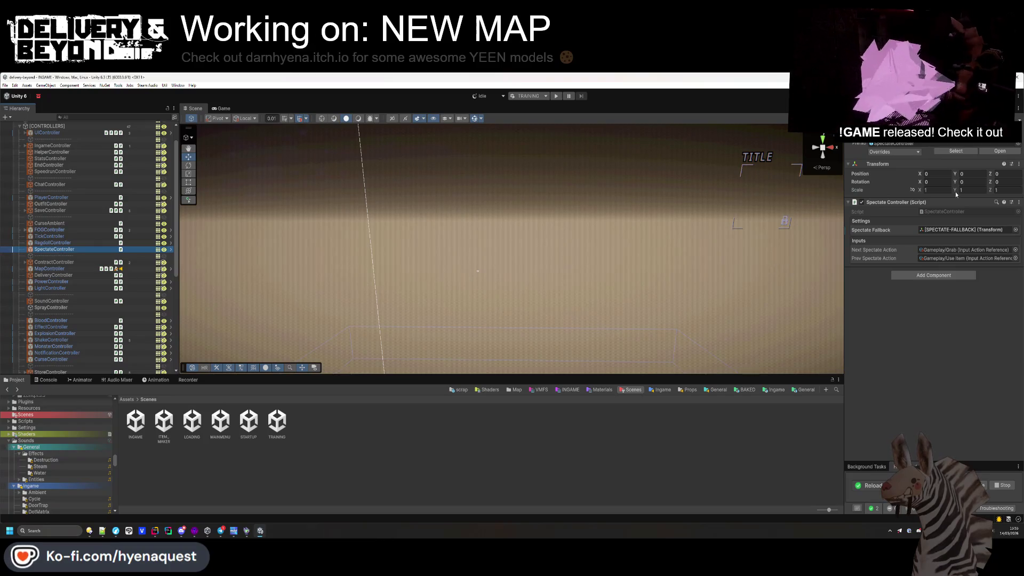
click(934, 260)
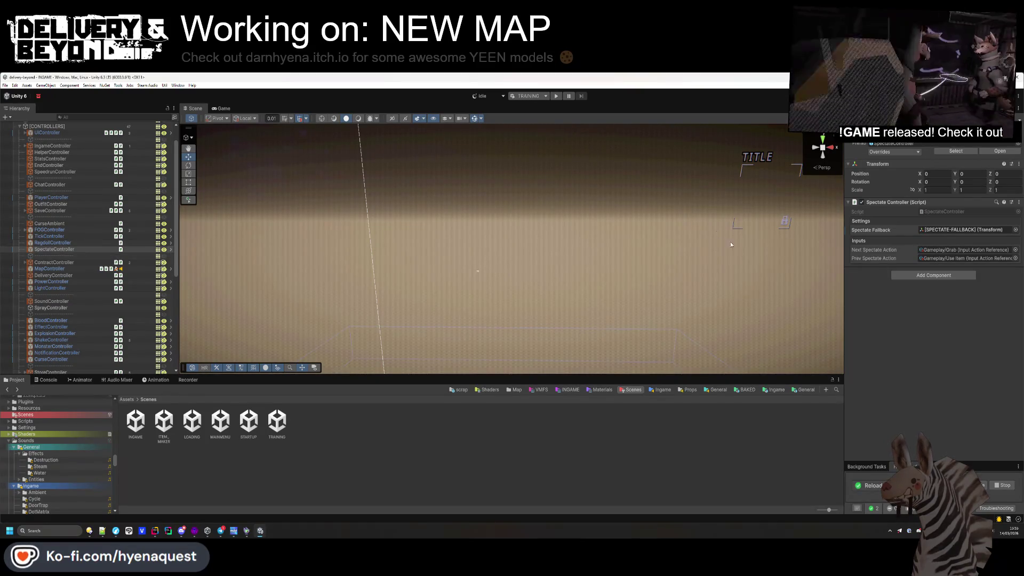
scroll(83, 294, down, 2)
click(72, 284)
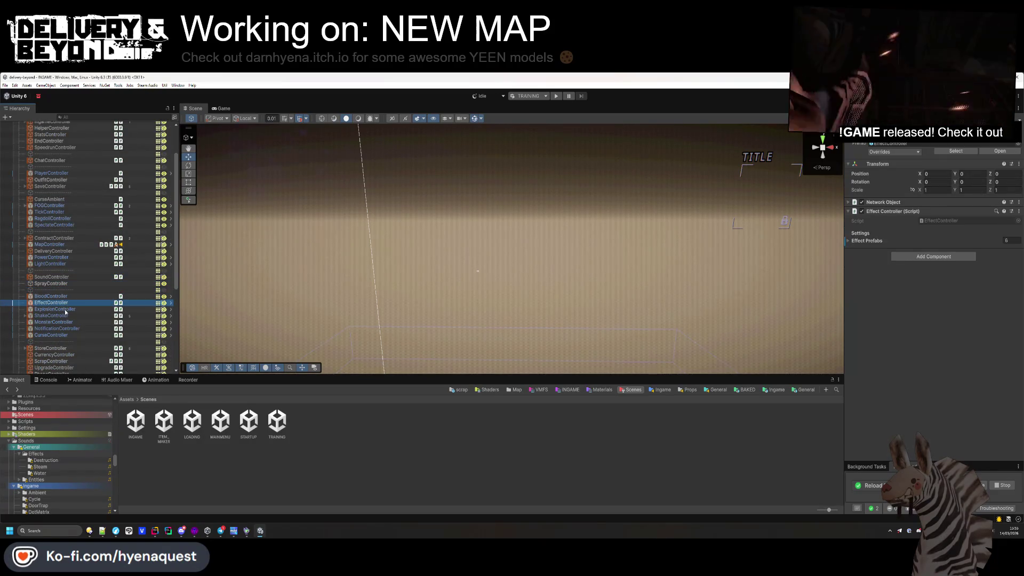
click(64, 329)
scroll(74, 310, down, 8)
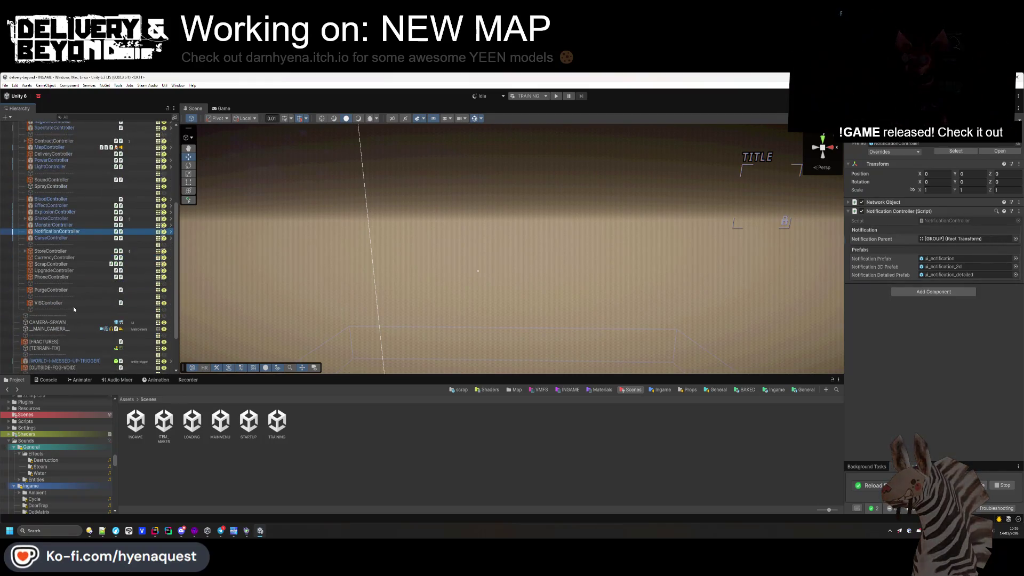
click(53, 258)
scroll(66, 286, up, 8)
scroll(66, 286, up, 4)
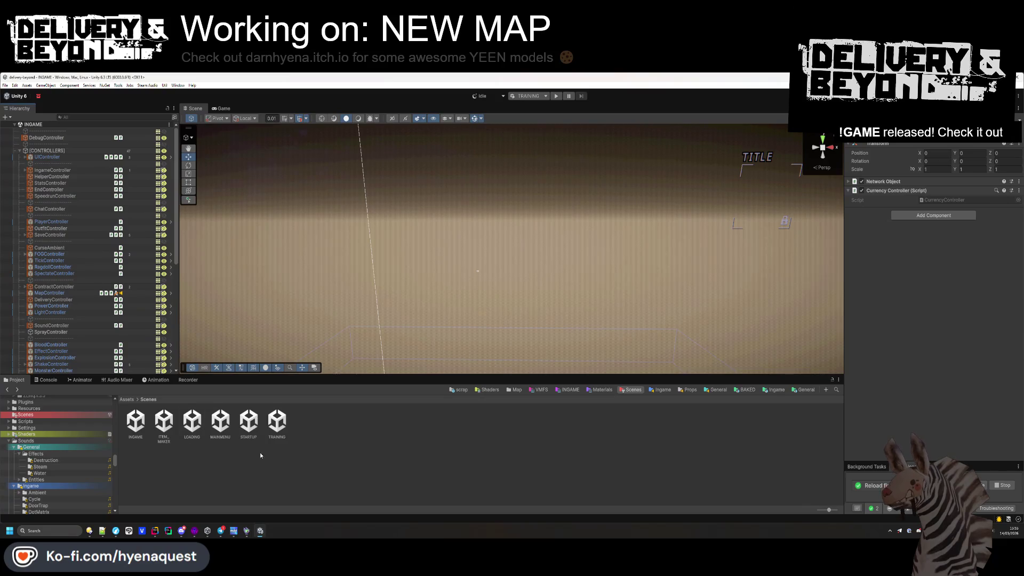
- Open the Controls input actions asset via ChatController's Open Chat reference
click(49, 208)
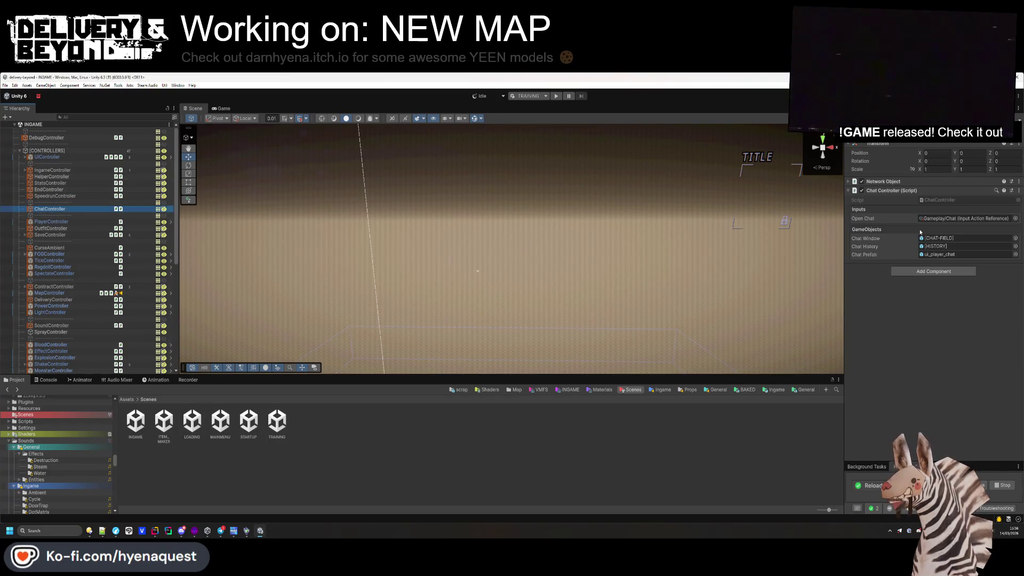
click(965, 218)
double_click(392, 421)
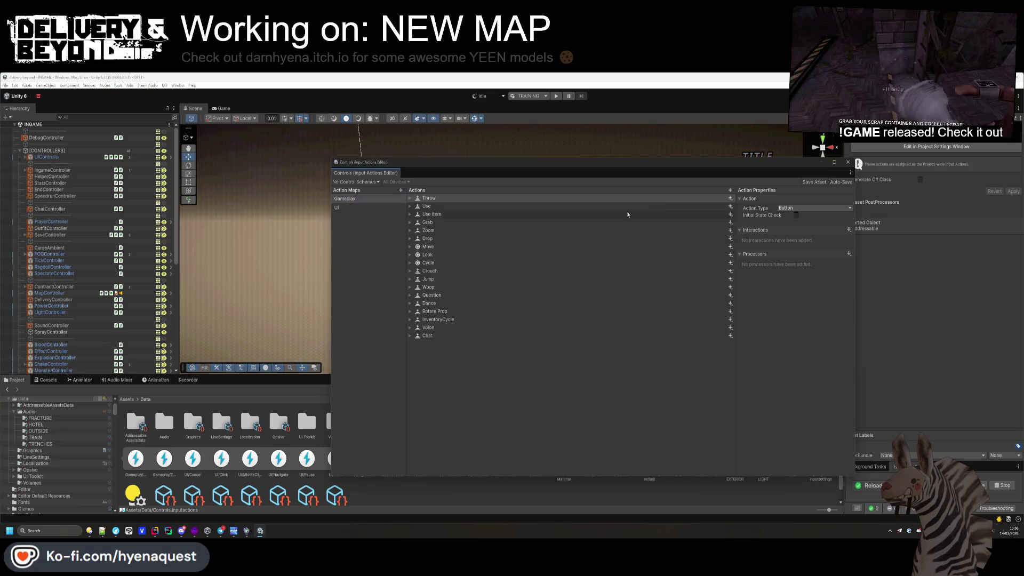
- Add a Gameplay action named Menu bound to Escape [Keyboard]
click(730, 190)
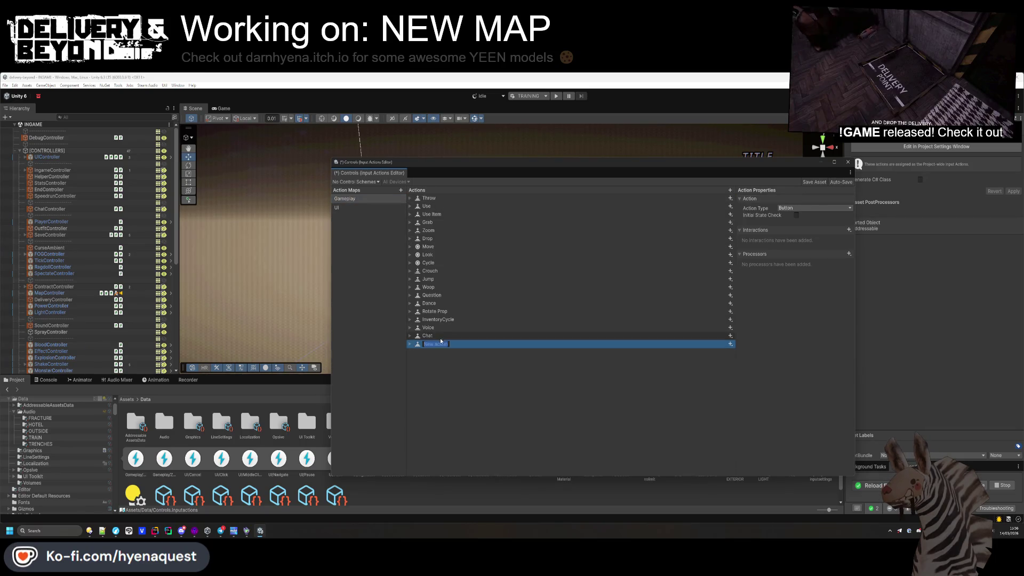
text(Menu)
key(Return)
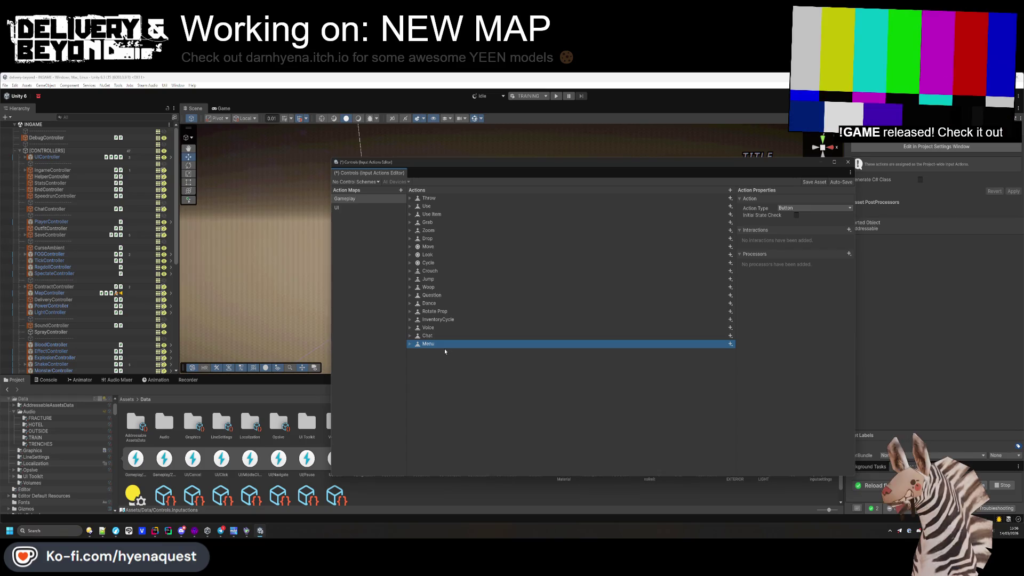
click(666, 352)
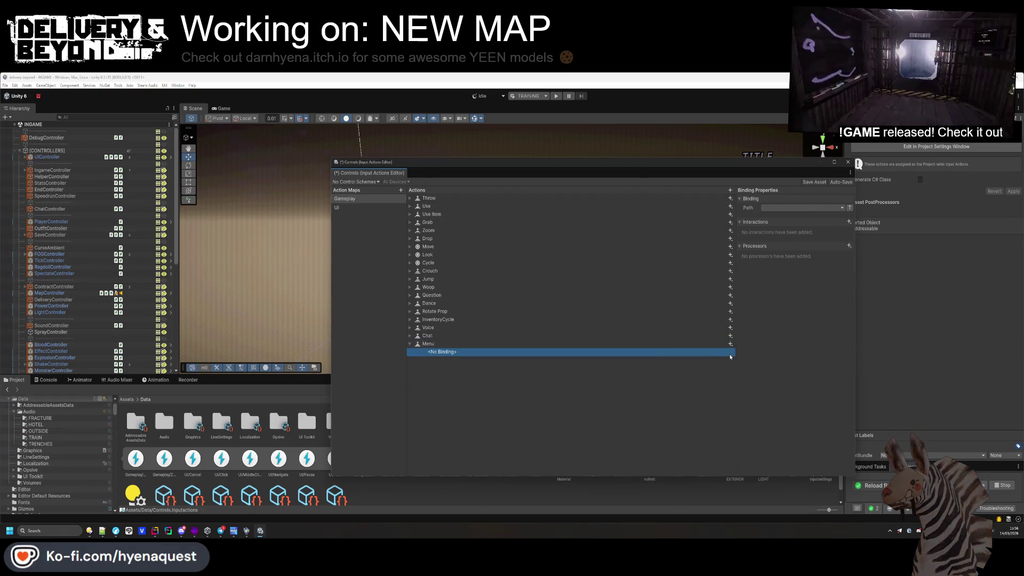
click(797, 207)
key(Escape)
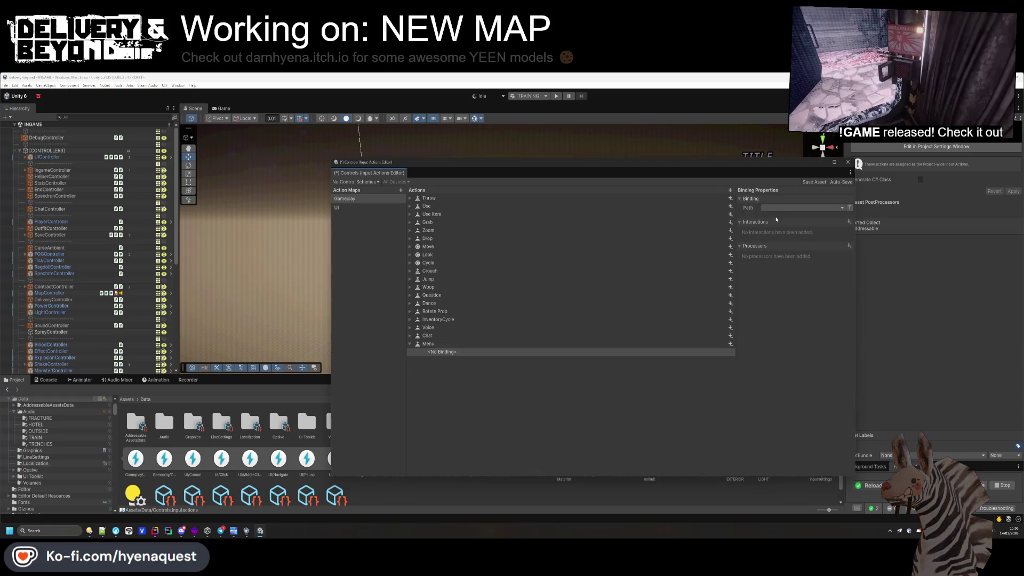
click(779, 209)
text(escape)
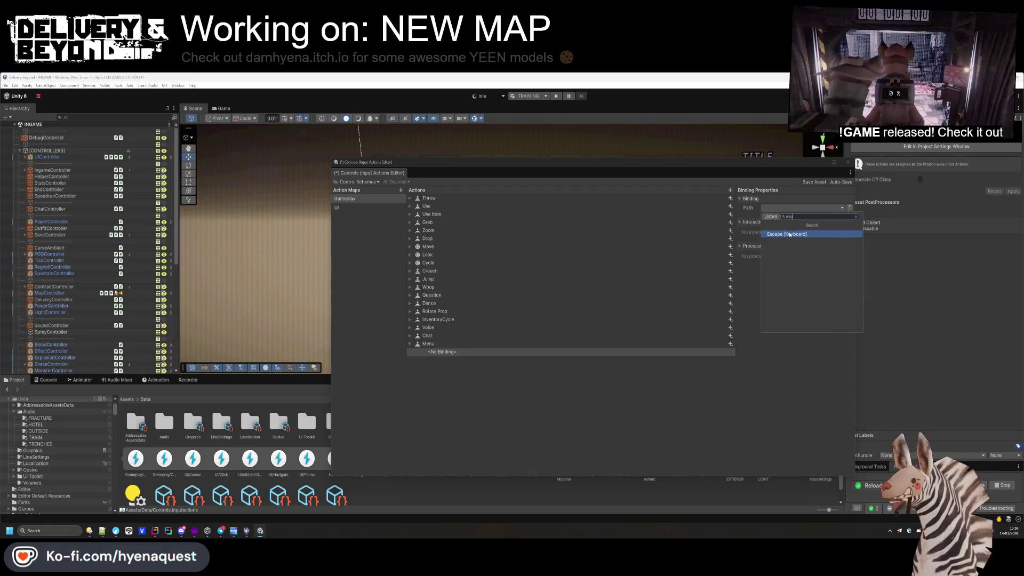
click(789, 230)
- Give Menu a second binding to Start [Gamepad] and close the Input Actions Editor
click(730, 343)
click(746, 349)
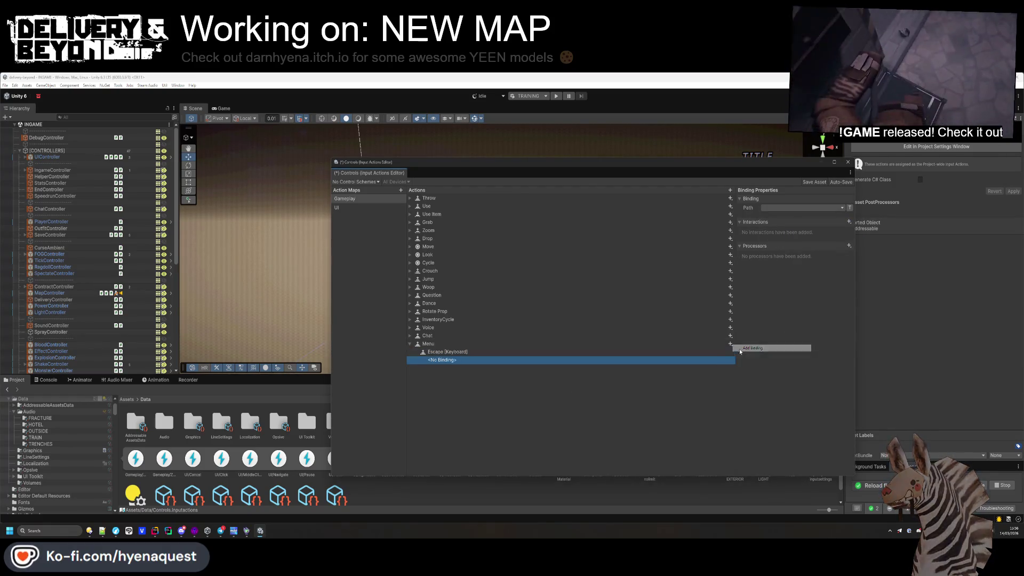
click(797, 208)
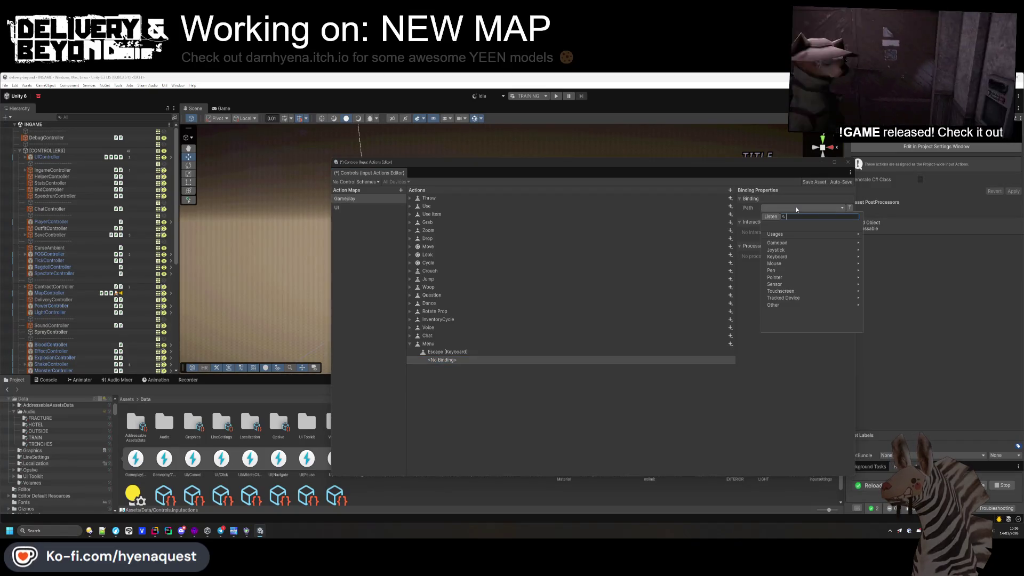
click(788, 243)
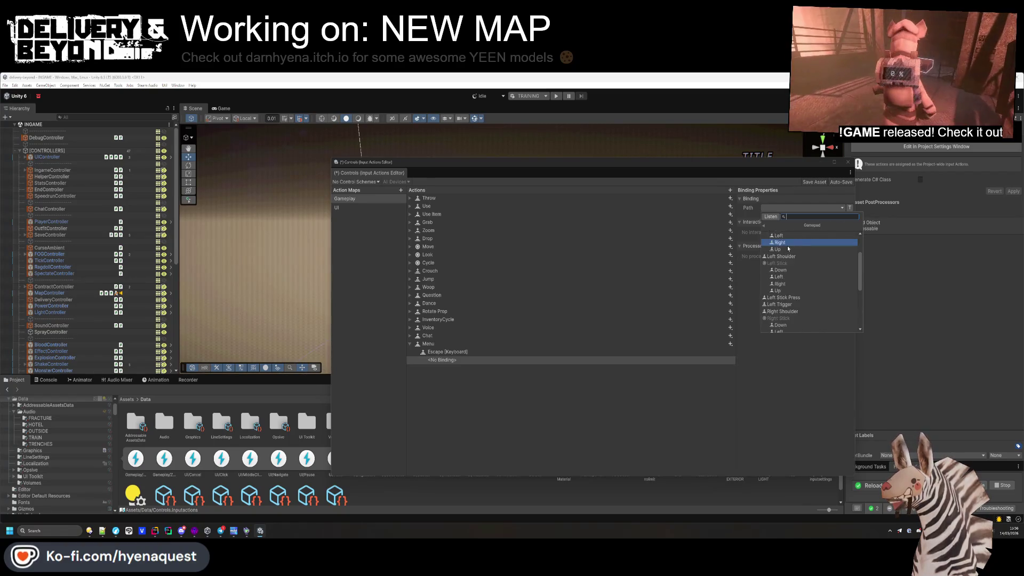
scroll(787, 262, down, 5)
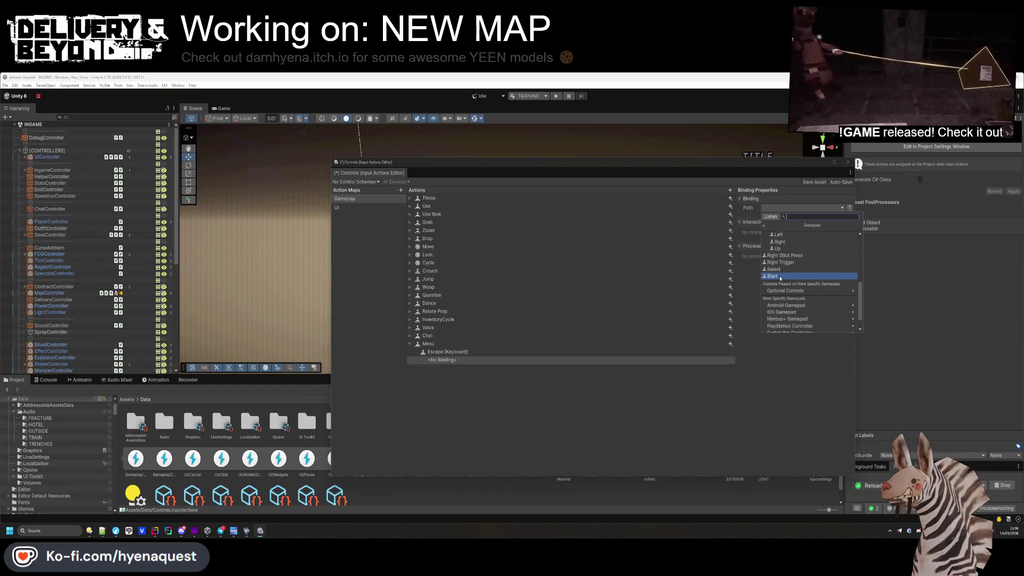
click(782, 276)
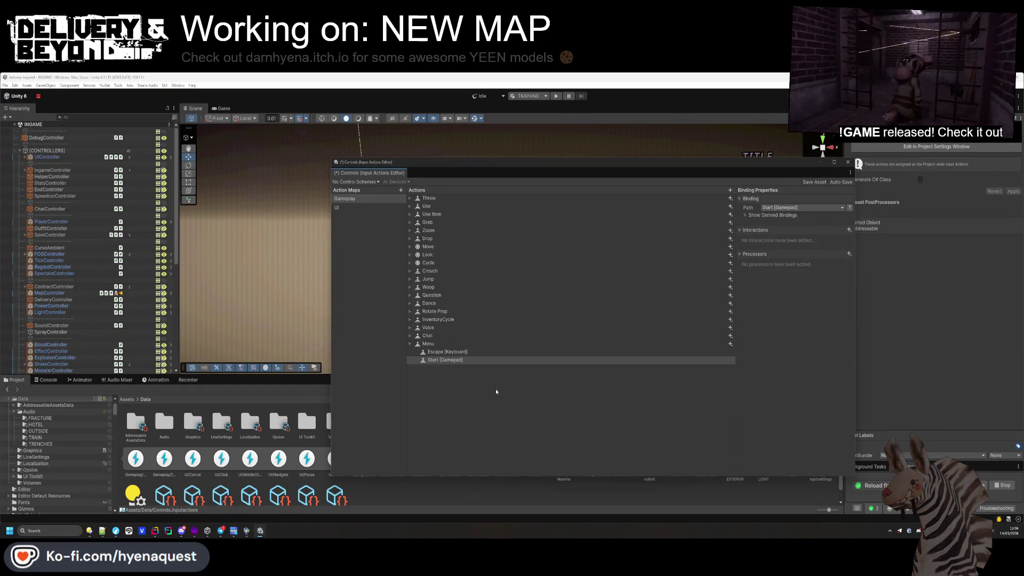
click(439, 362)
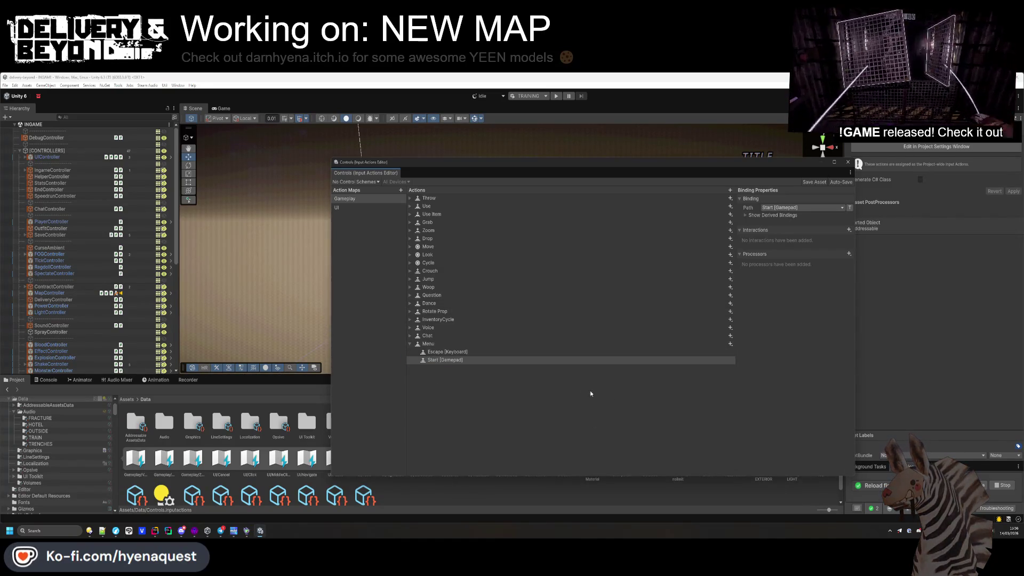
click(848, 162)
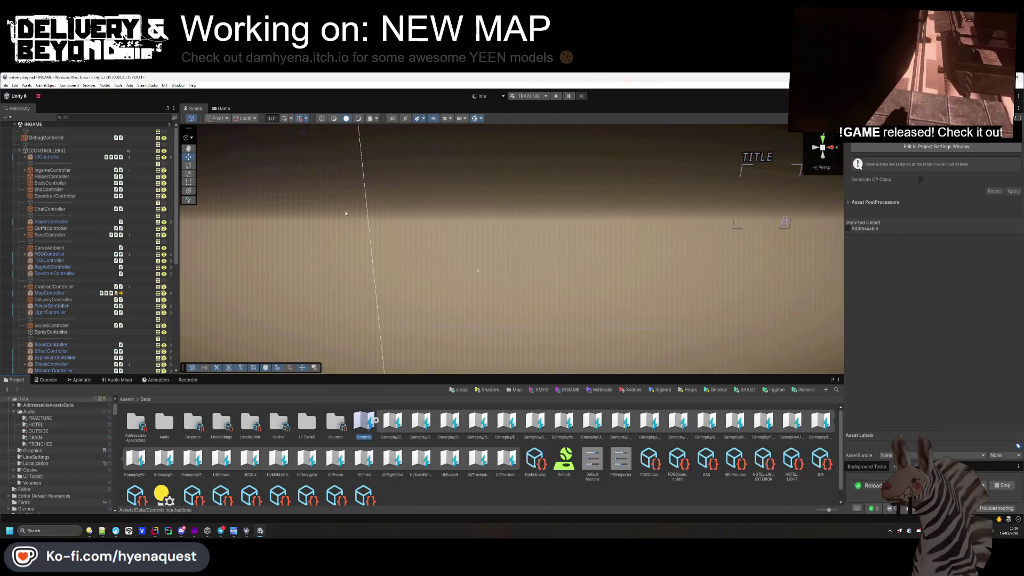
- Set UIController's Options Action to Gameplay/Menu
click(71, 157)
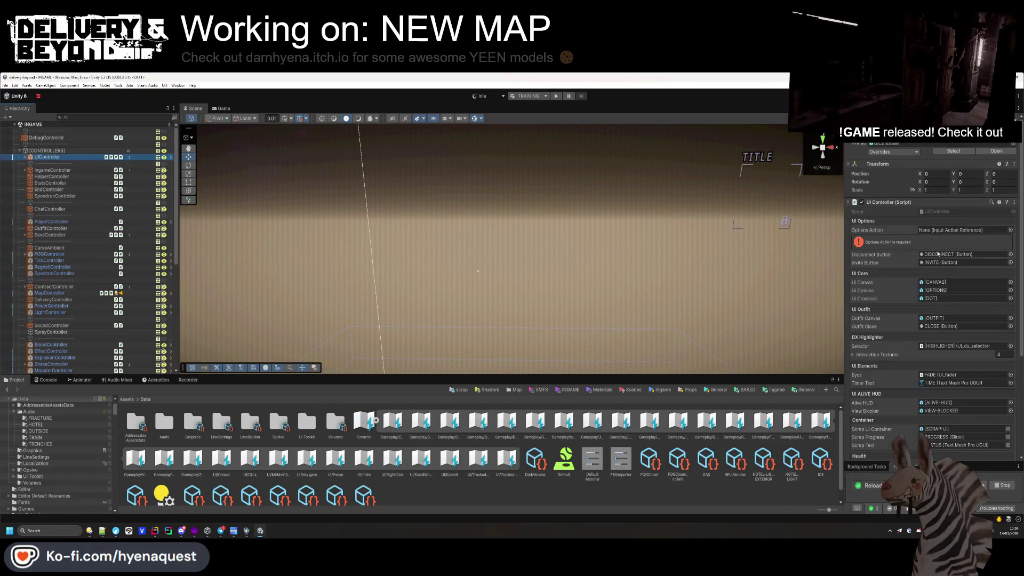
click(1008, 230)
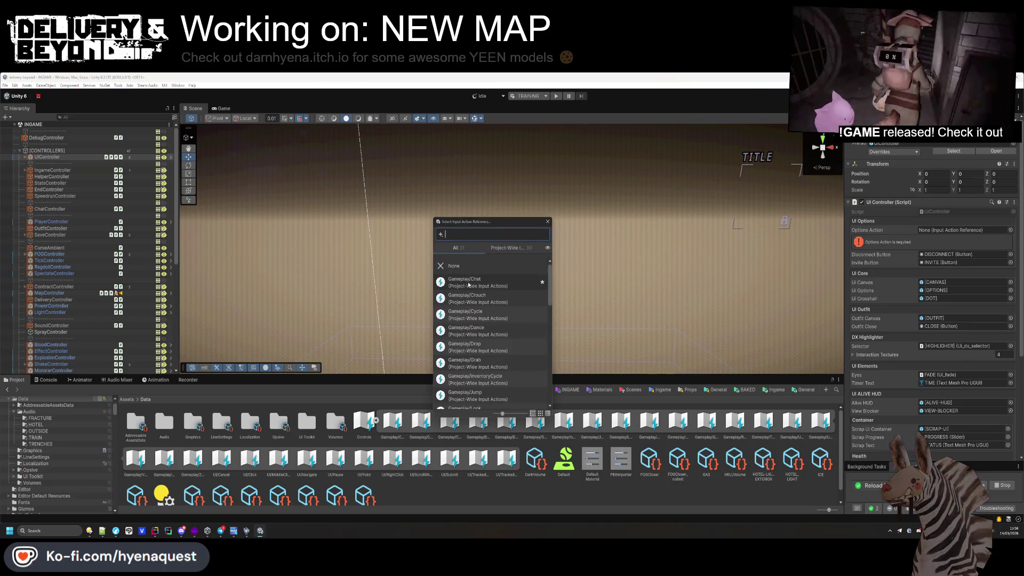
text(es)
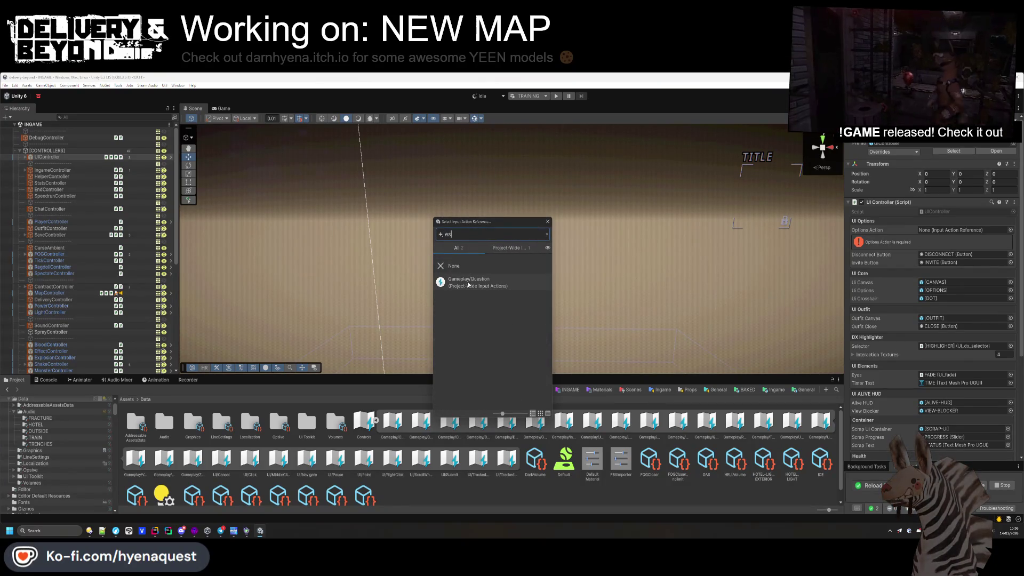
text(m)
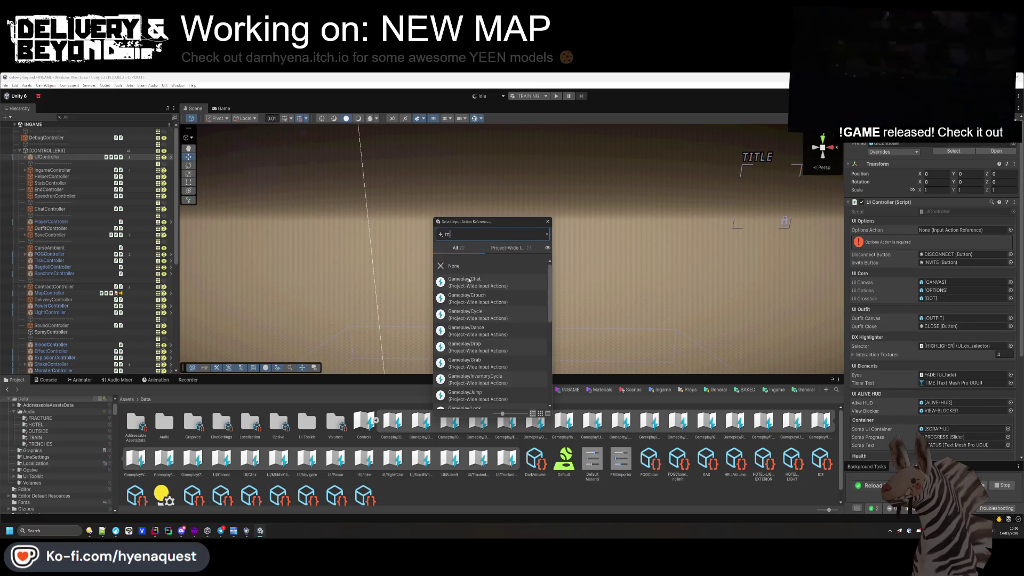
double_click(469, 282)
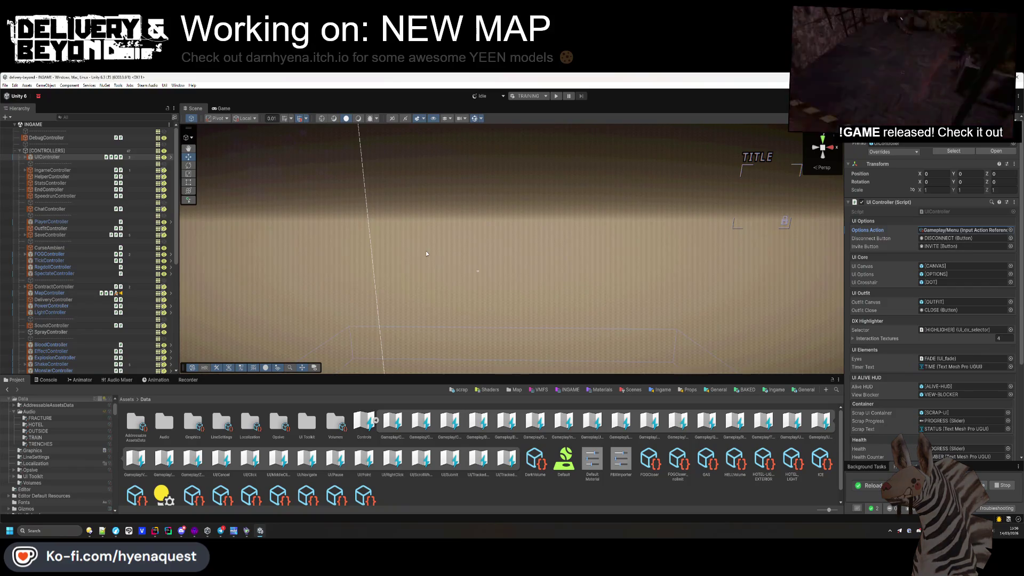
- Run Collect sounds on the SoundController to gather the sound database
click(20, 151)
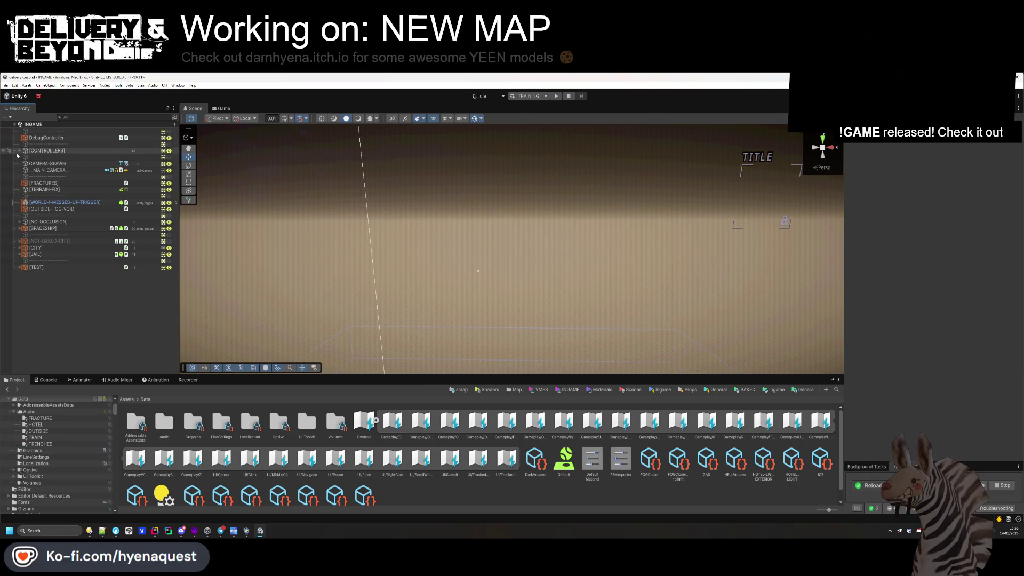
click(20, 150)
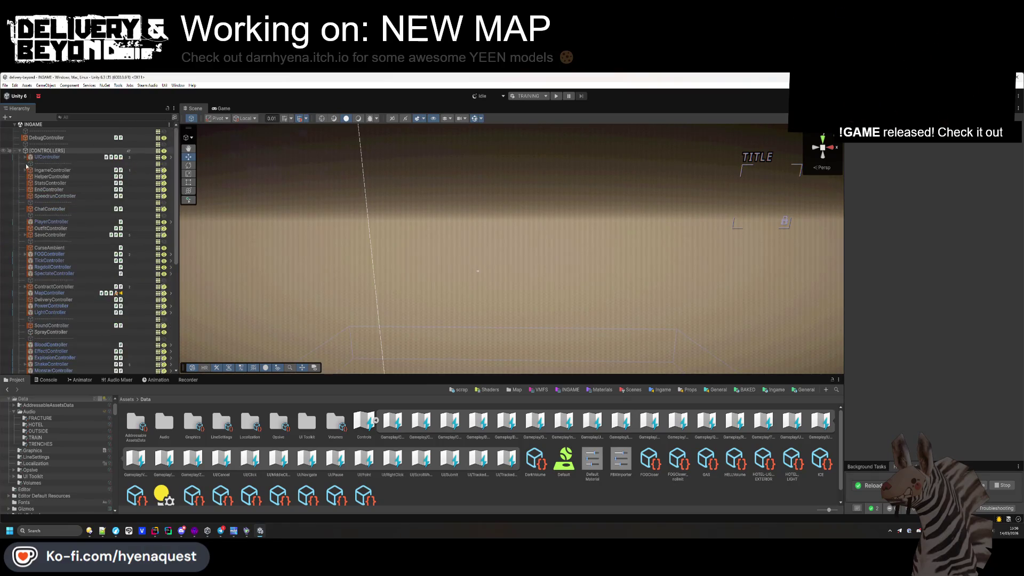
click(52, 326)
click(946, 209)
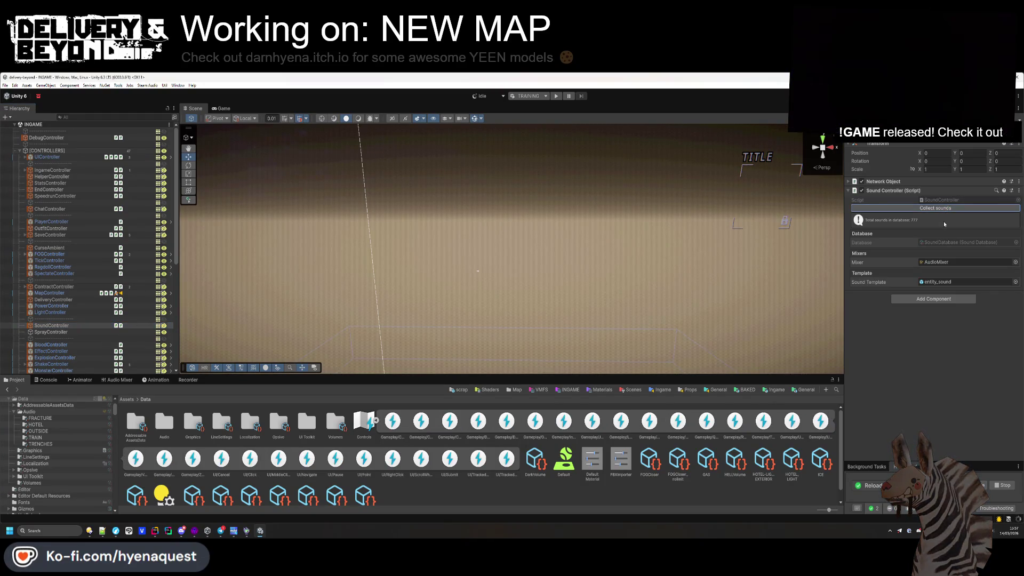
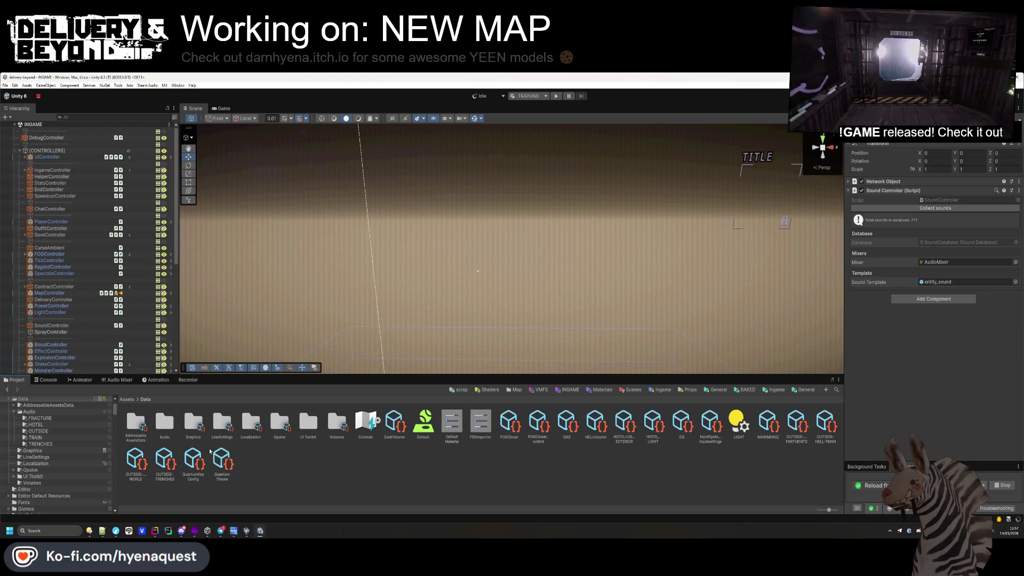
- Browse to Packages > Input System > 1.19.0 > Rebinding UI > Icons and select every icon texture
click(128, 400)
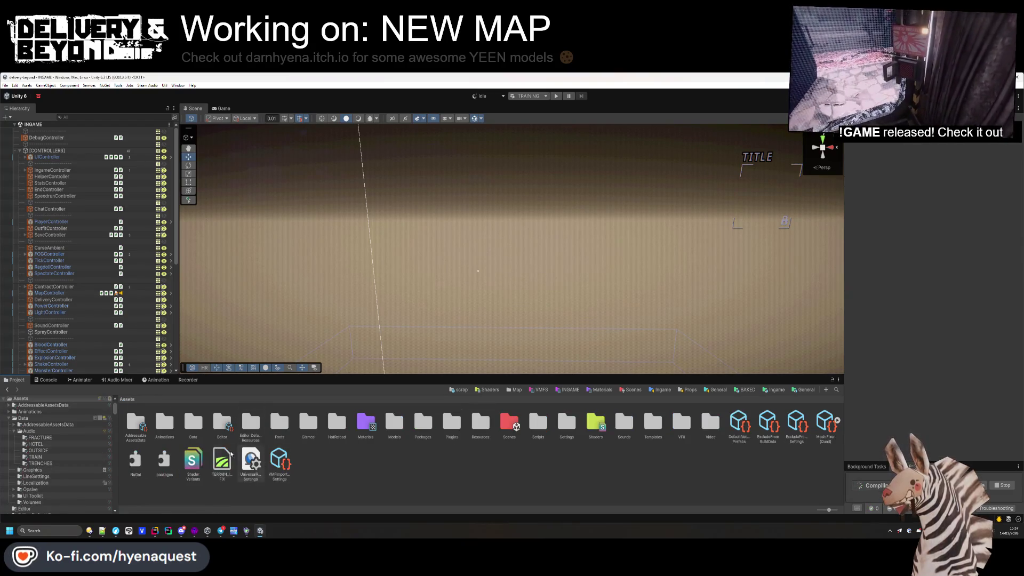
double_click(480, 423)
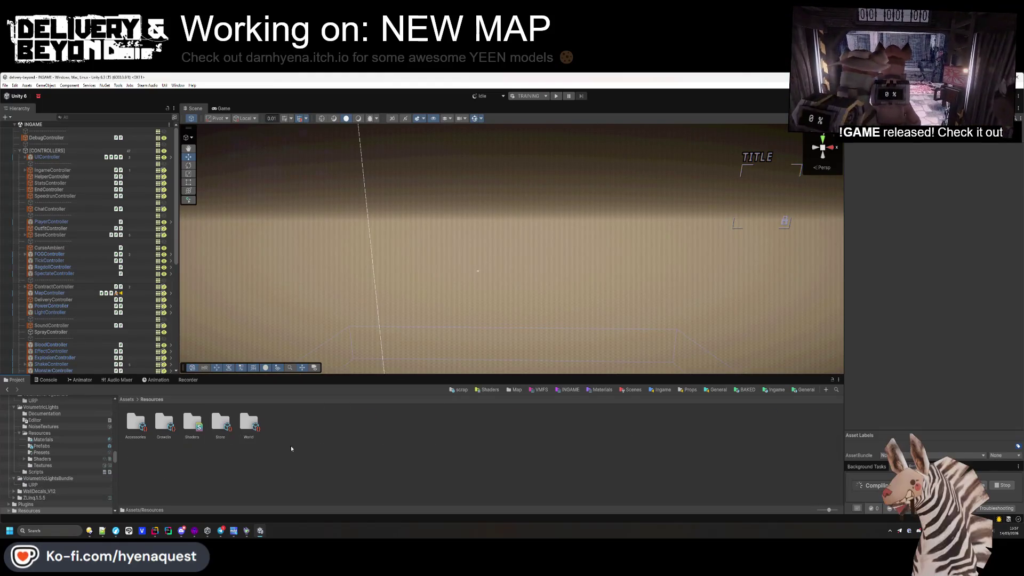
click(127, 399)
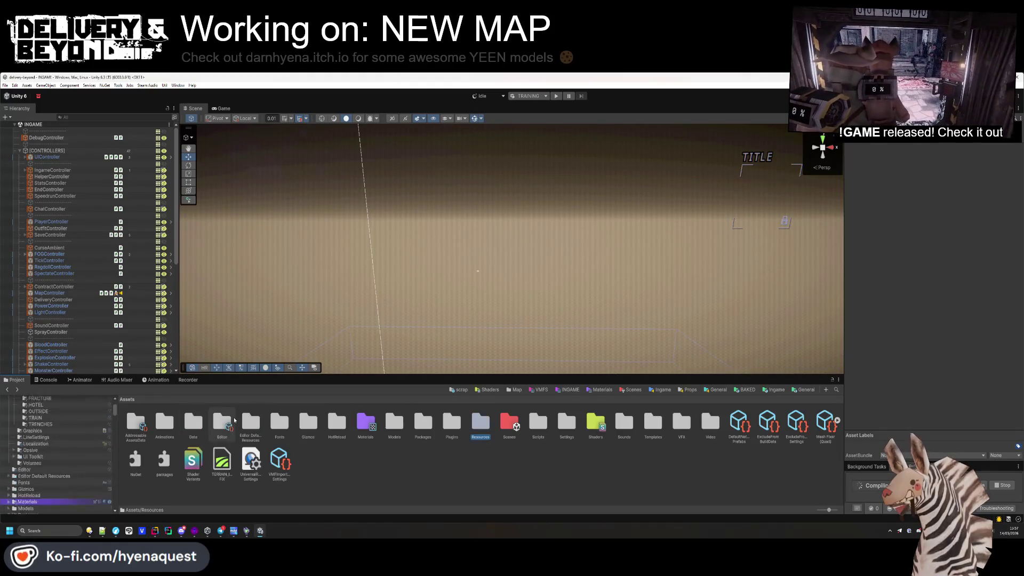
double_click(413, 424)
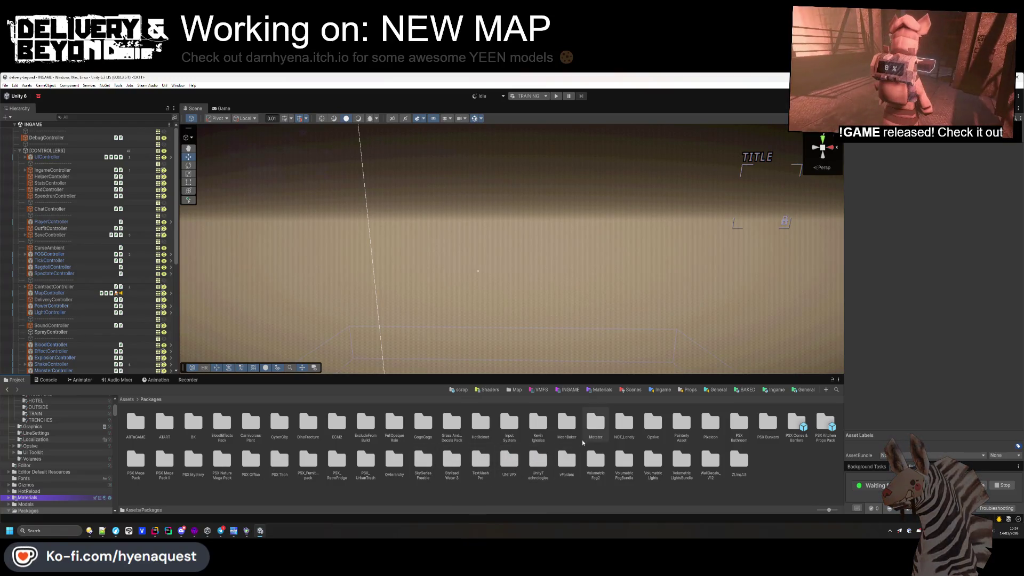
double_click(508, 426)
double_click(136, 424)
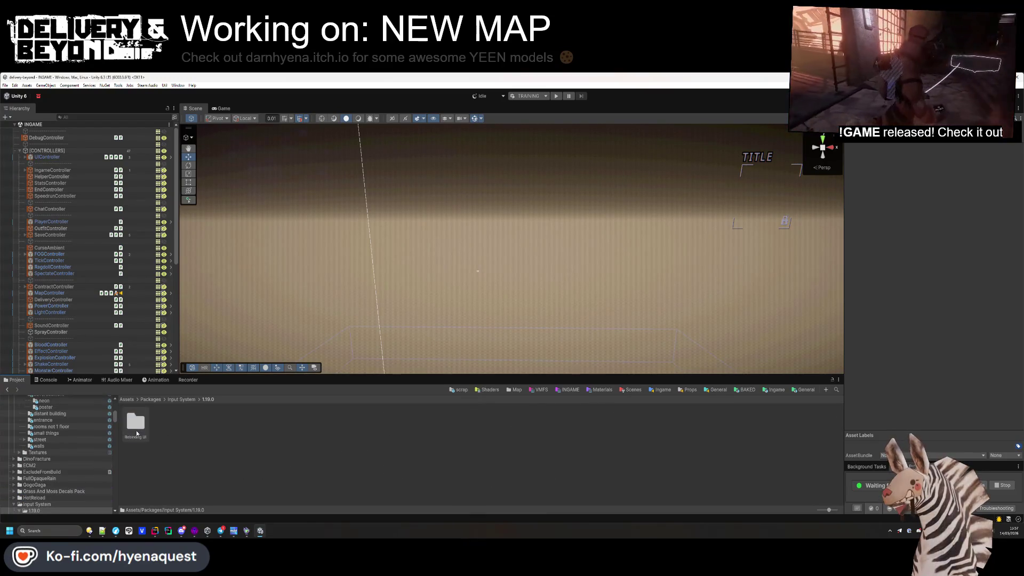
double_click(136, 424)
click(138, 427)
double_click(136, 424)
key(ctrl+a)
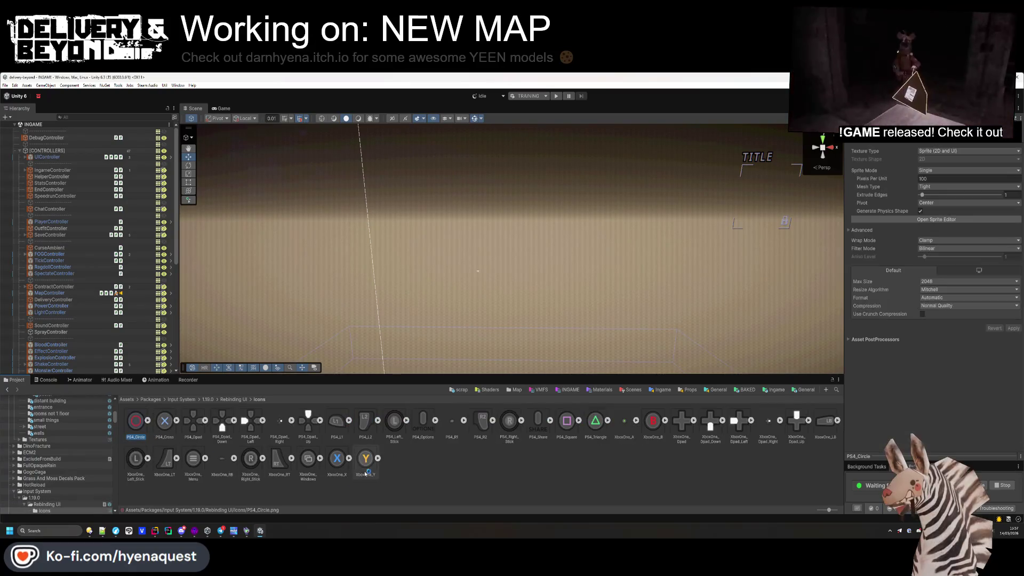
- Apply max size 32, crunch compression and Point (no filter) filtering to the icon textures
click(936, 281)
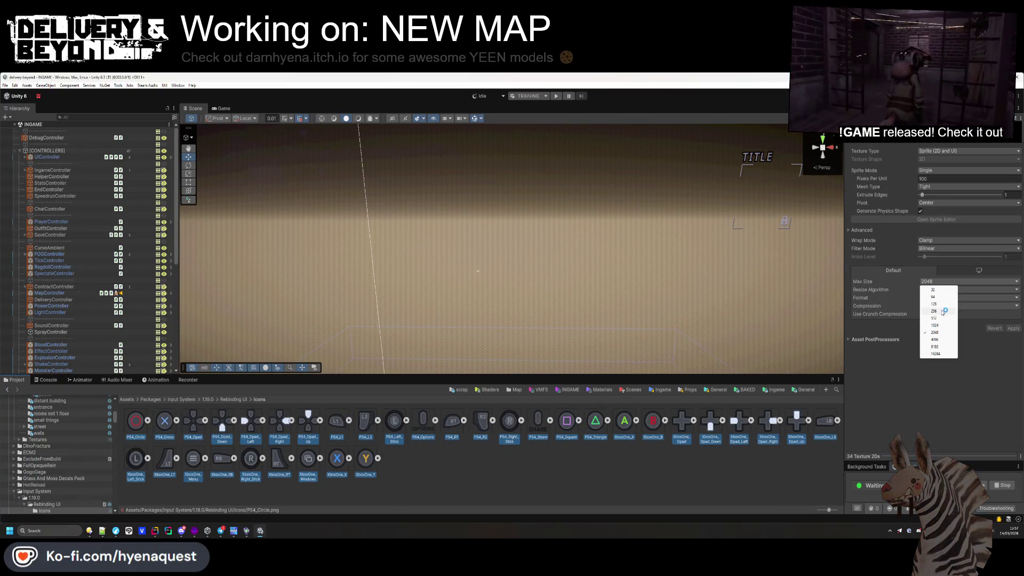
click(932, 289)
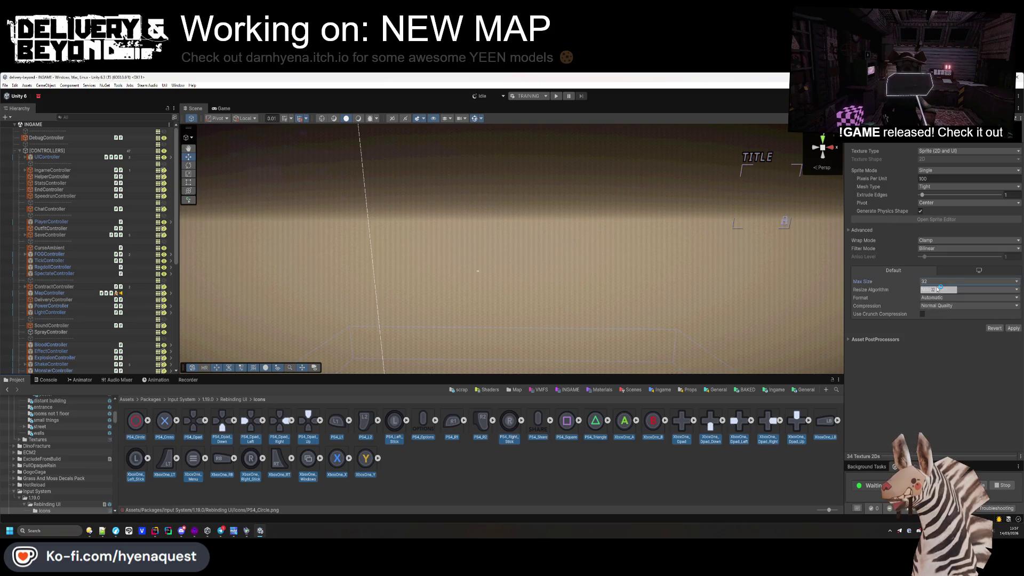
click(922, 313)
click(936, 249)
click(936, 256)
click(1014, 336)
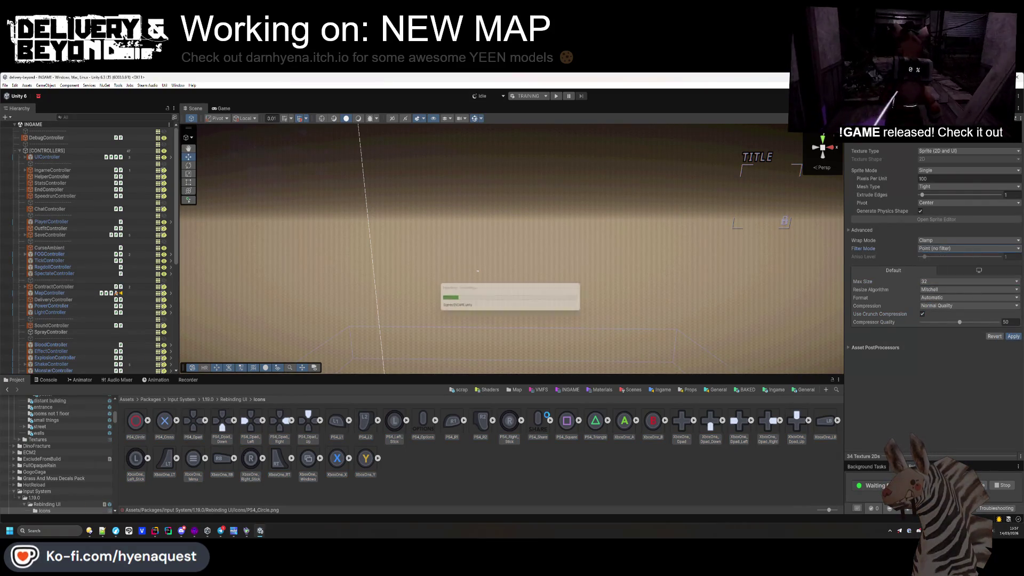
- Go back up to the 1.19.0 folder and open the project's Scenes folder
click(438, 464)
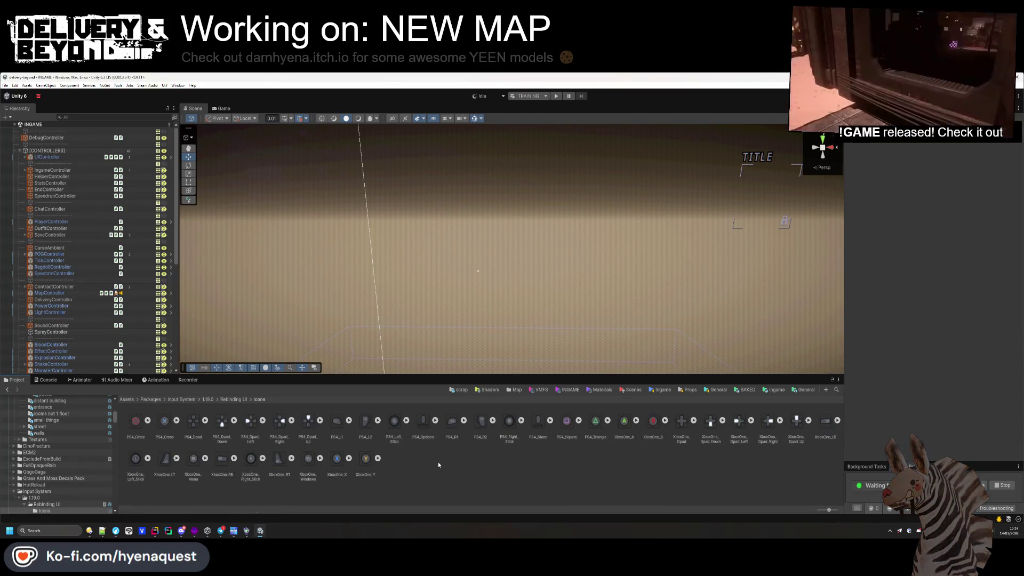
click(233, 399)
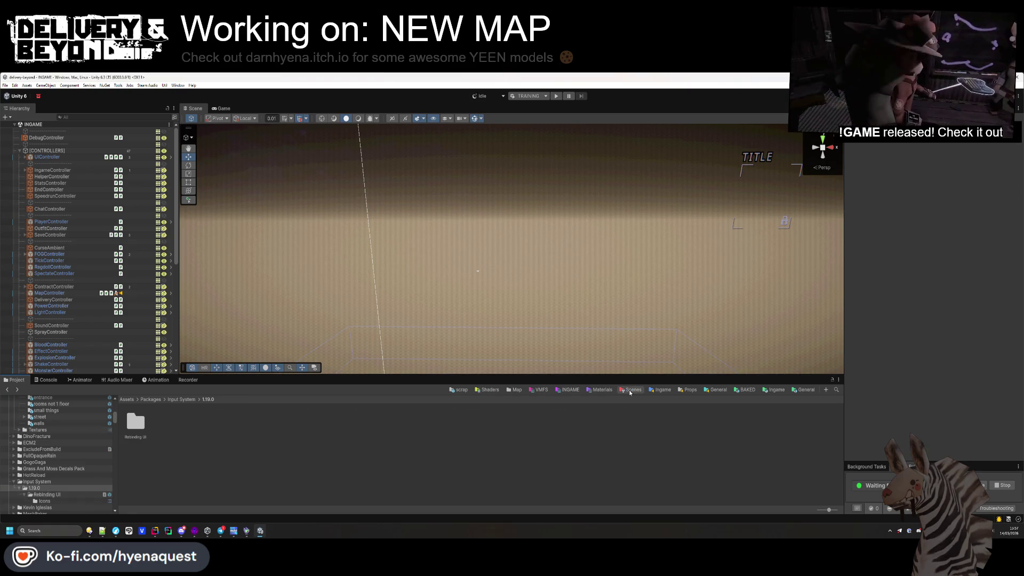
click(630, 391)
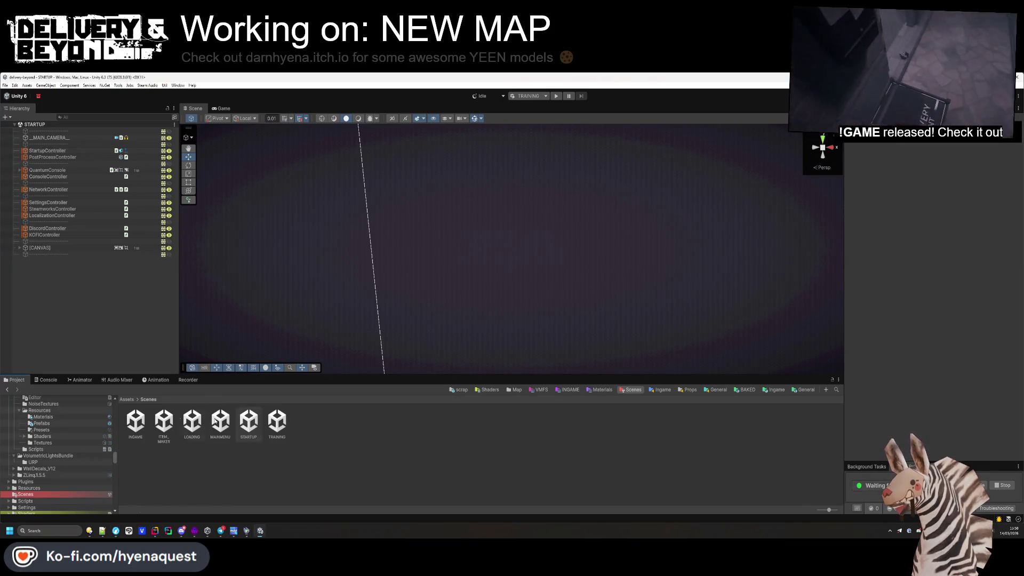
- Show the Console listing the Options action and cycleAction exceptions
click(50, 380)
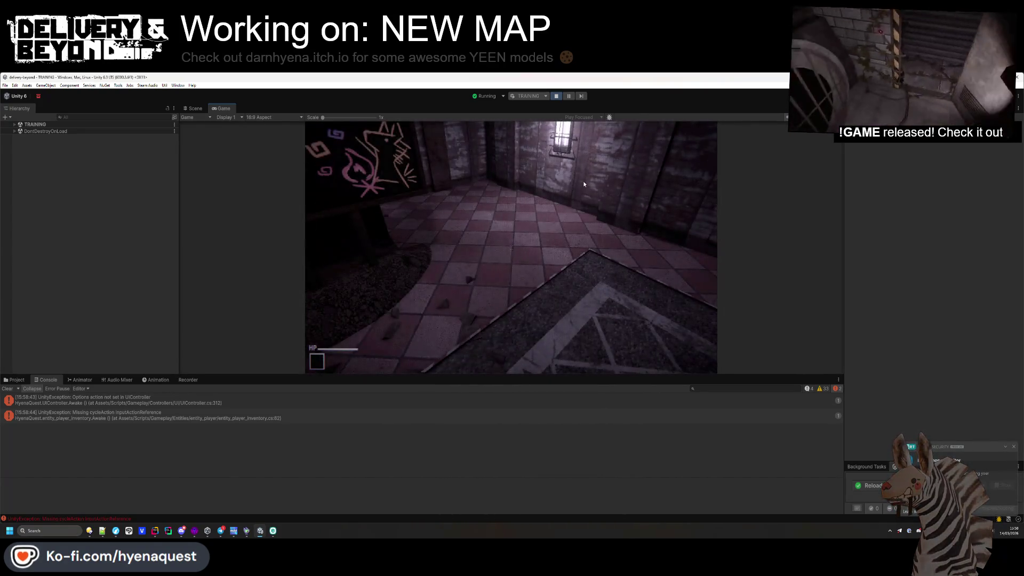
- Inspect the UIController and cycleAction exceptions and open entity_player_inventory.cs at the failing line
click(293, 411)
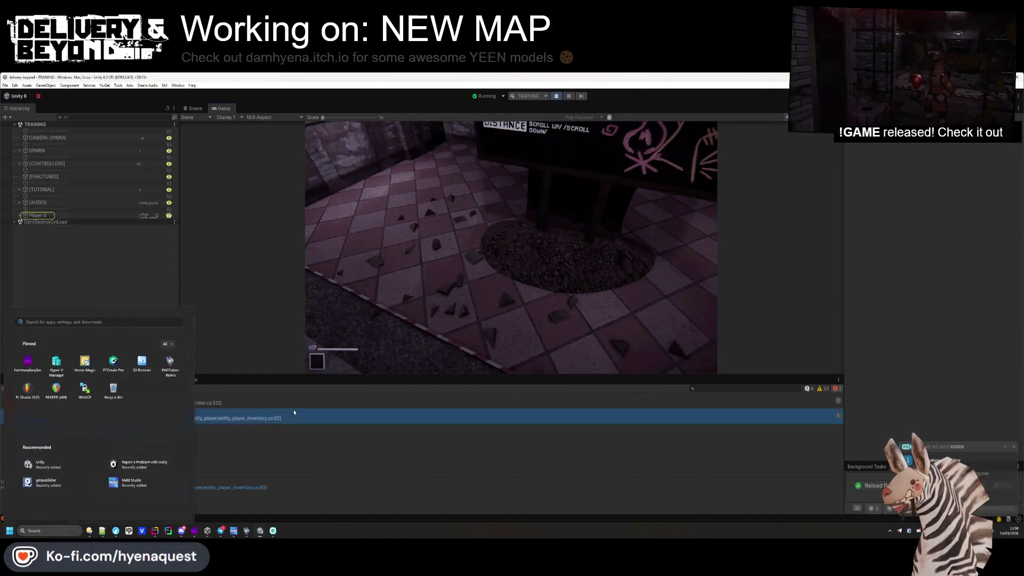
click(176, 401)
click(163, 413)
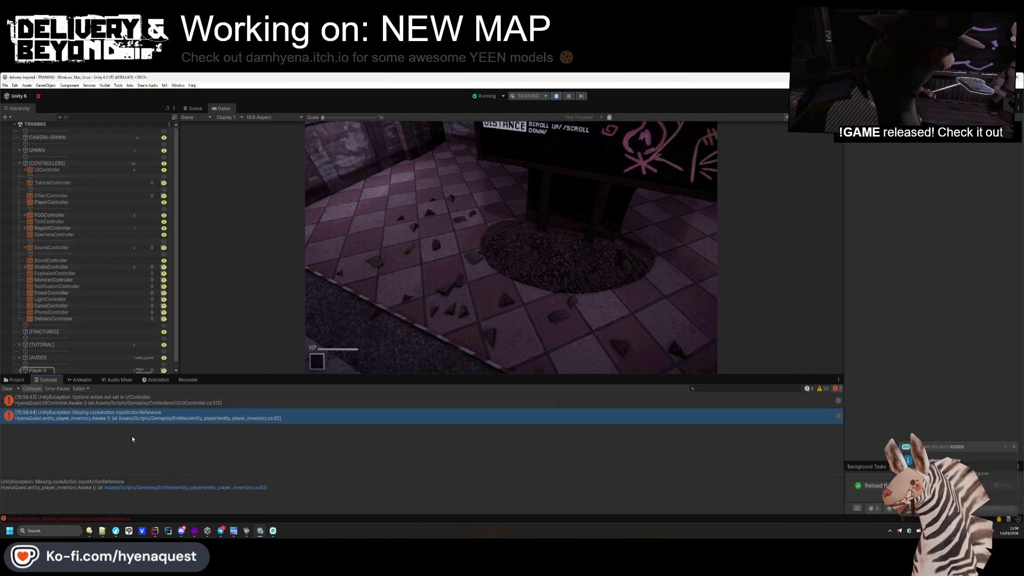
click(229, 488)
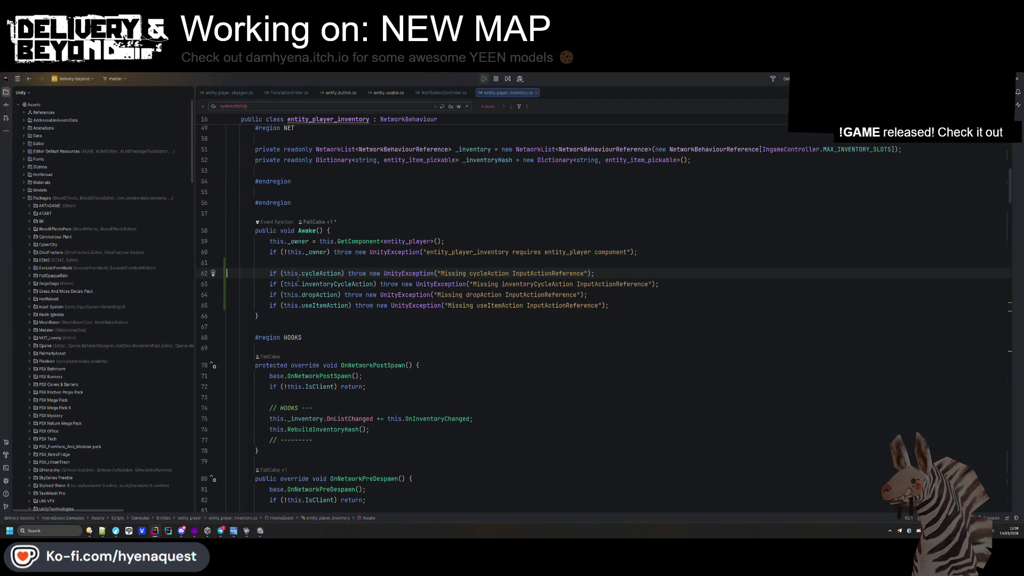
- Add ! before each action check on lines 62–65, then return to Unity
click(284, 273)
text(!)
click(283, 284)
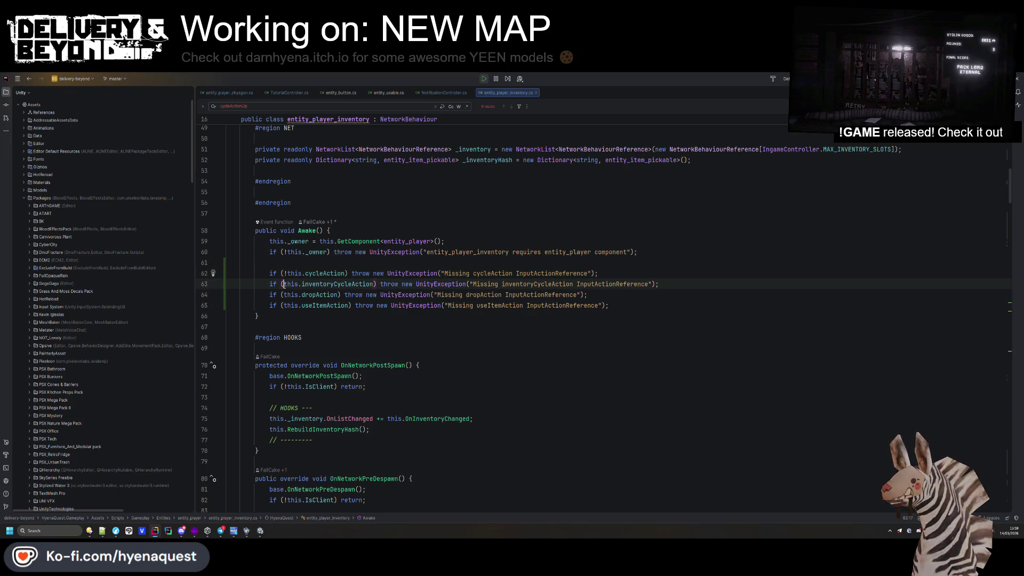
text(!)
click(282, 295)
text(!)
click(283, 306)
text(!)
key(alt+Tab)
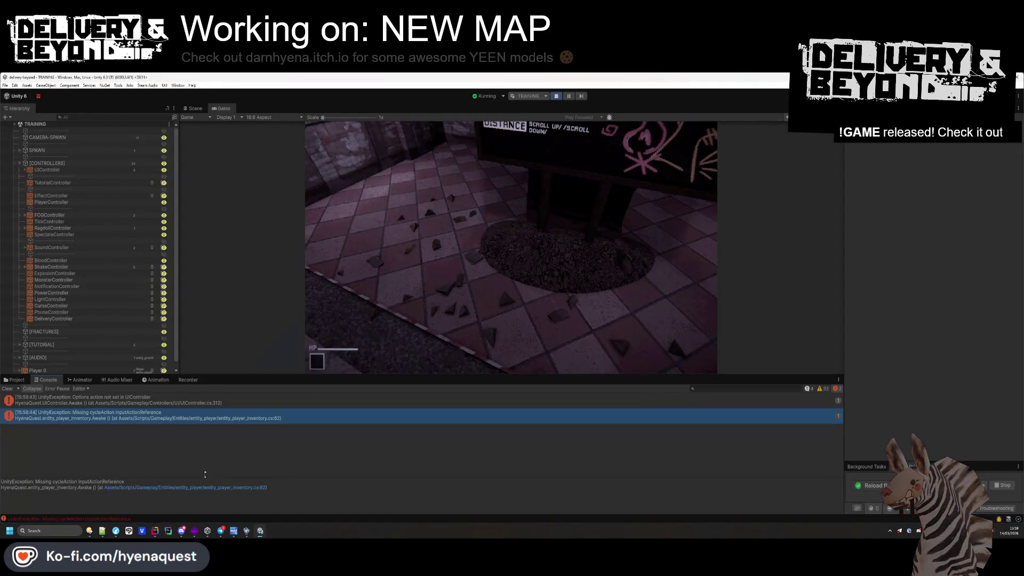
- Stop the game, select UIController in the INGAME scene and open its prefab for editing
key(Up)
click(84, 171)
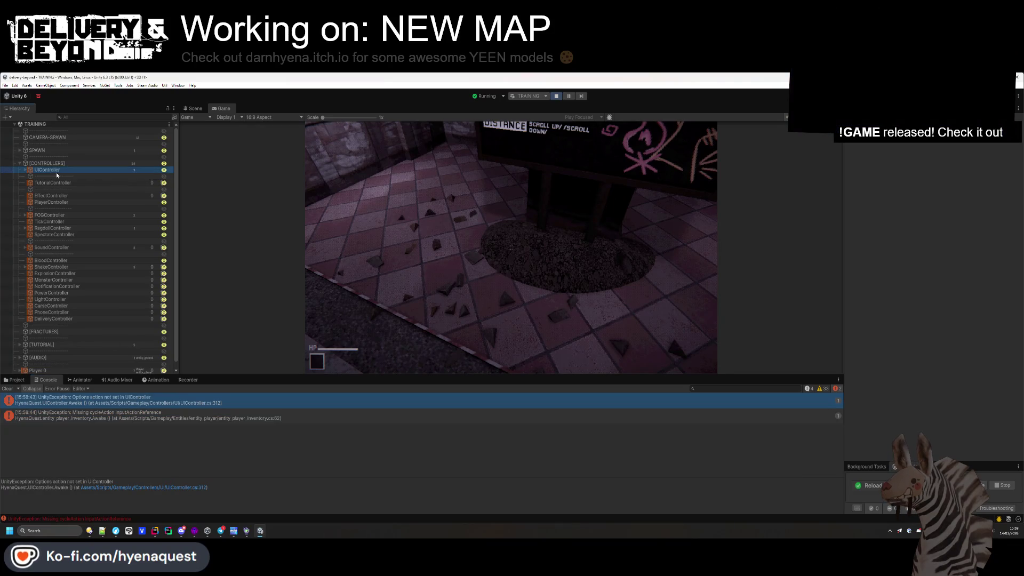
click(557, 96)
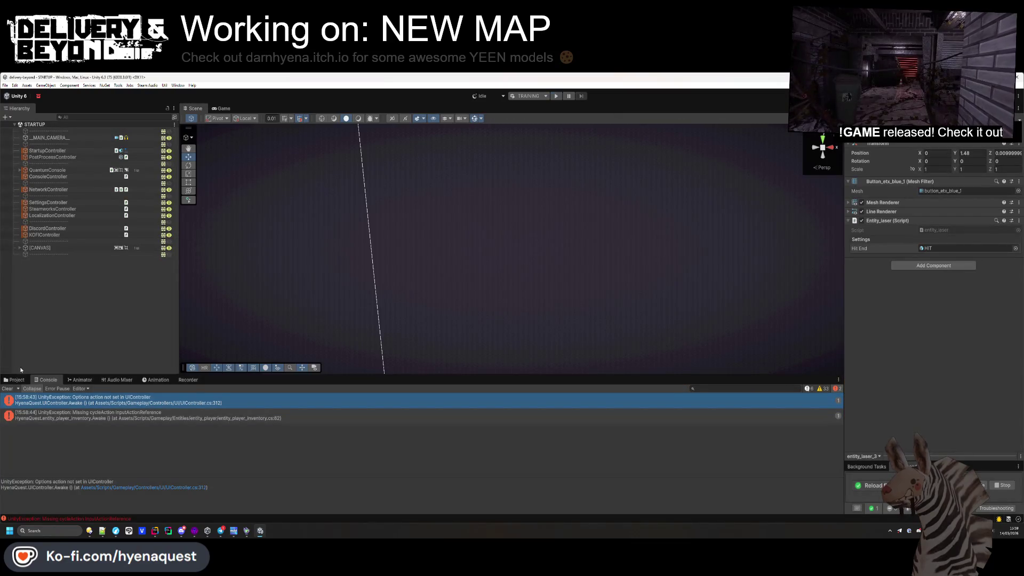
click(14, 380)
click(134, 429)
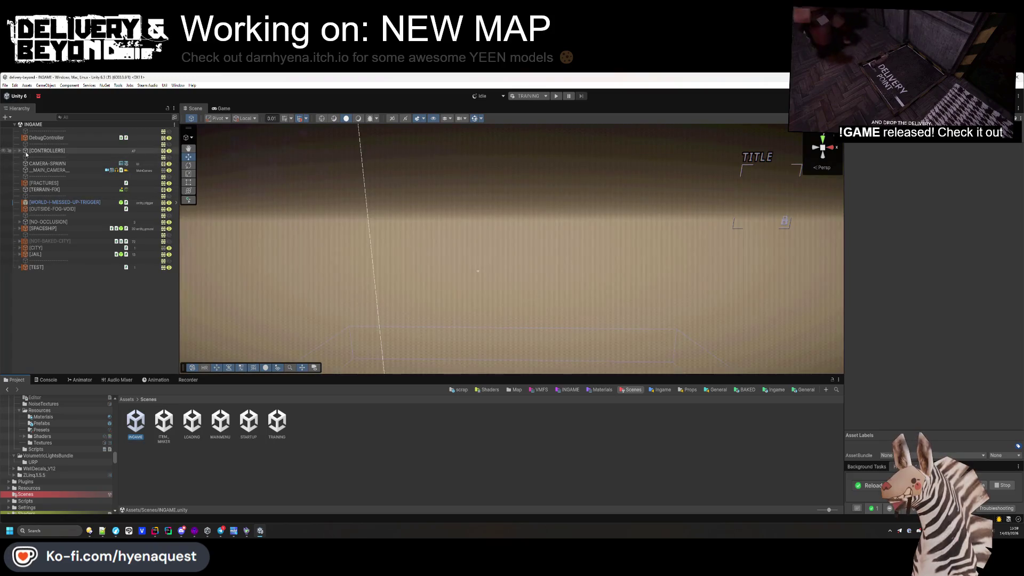
click(21, 156)
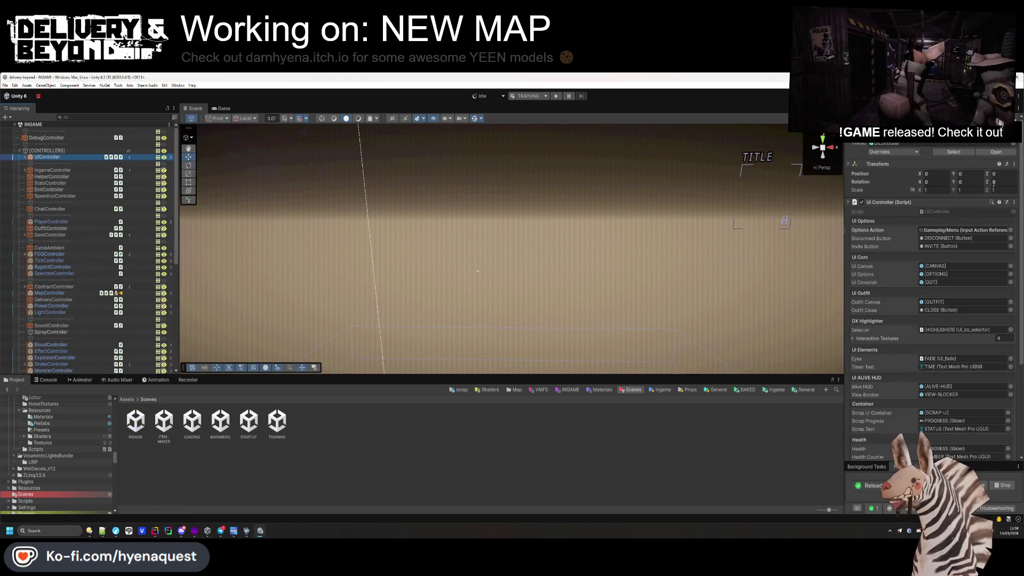
click(996, 153)
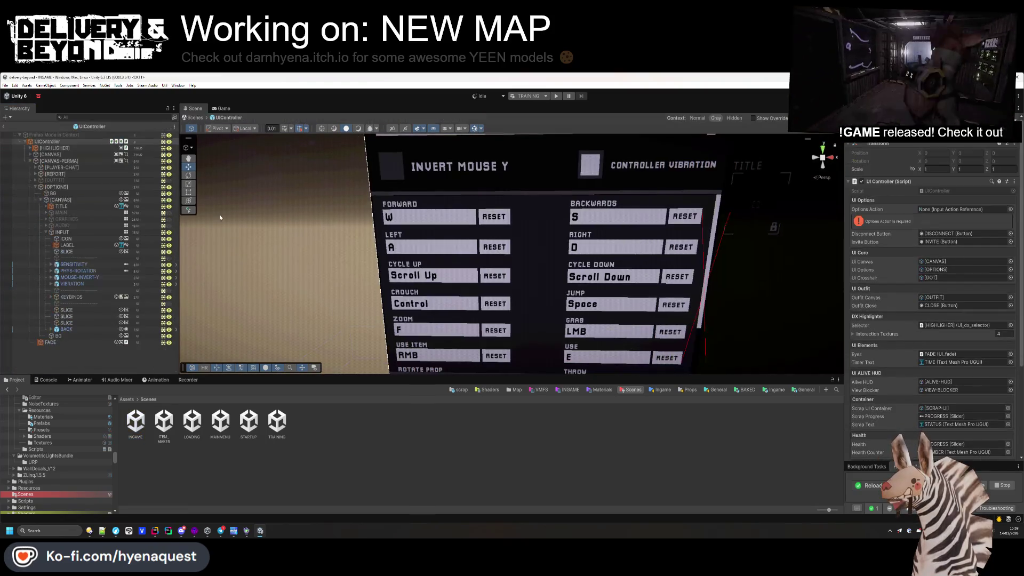
- Set Options Action to Gameplay/Menu, save the UIController prefab and return to INGAME
click(168, 237)
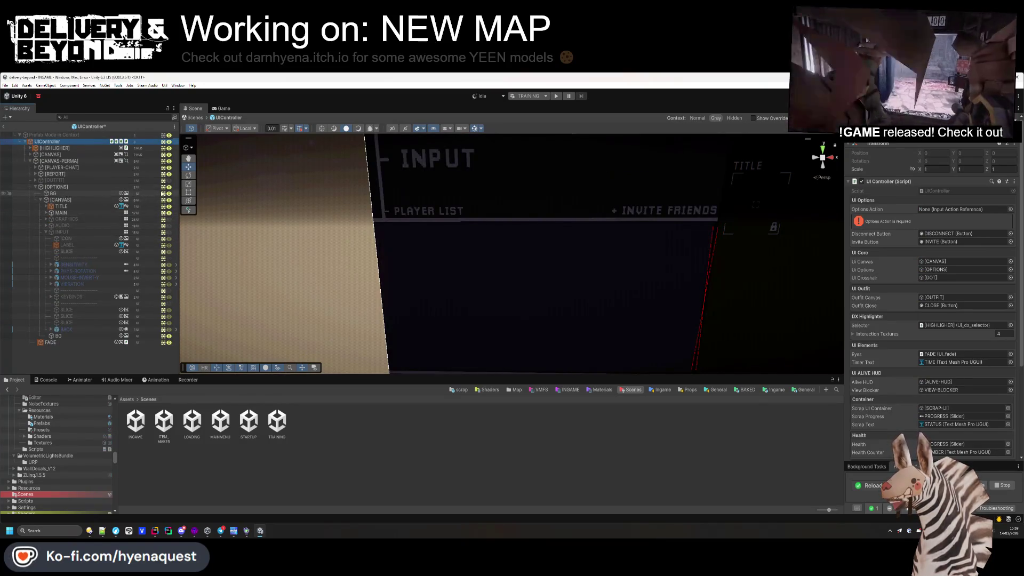
click(169, 186)
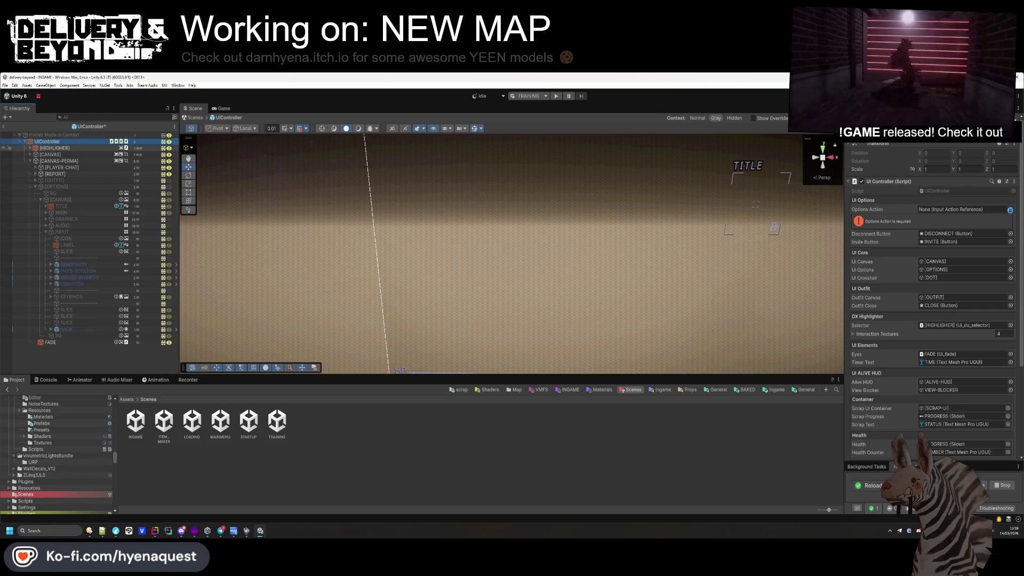
click(1010, 210)
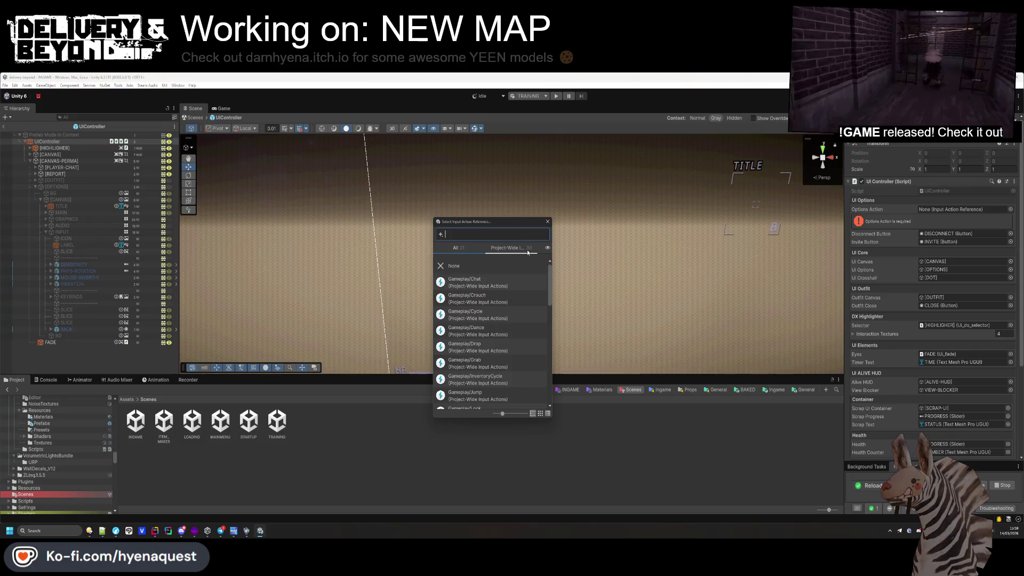
text(menu)
double_click(506, 282)
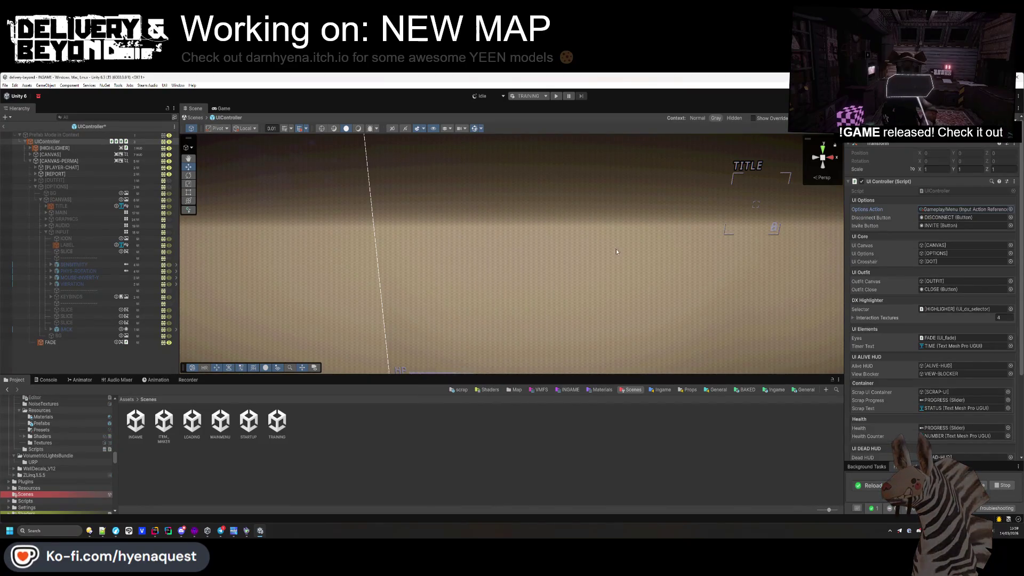
key(ctrl+s)
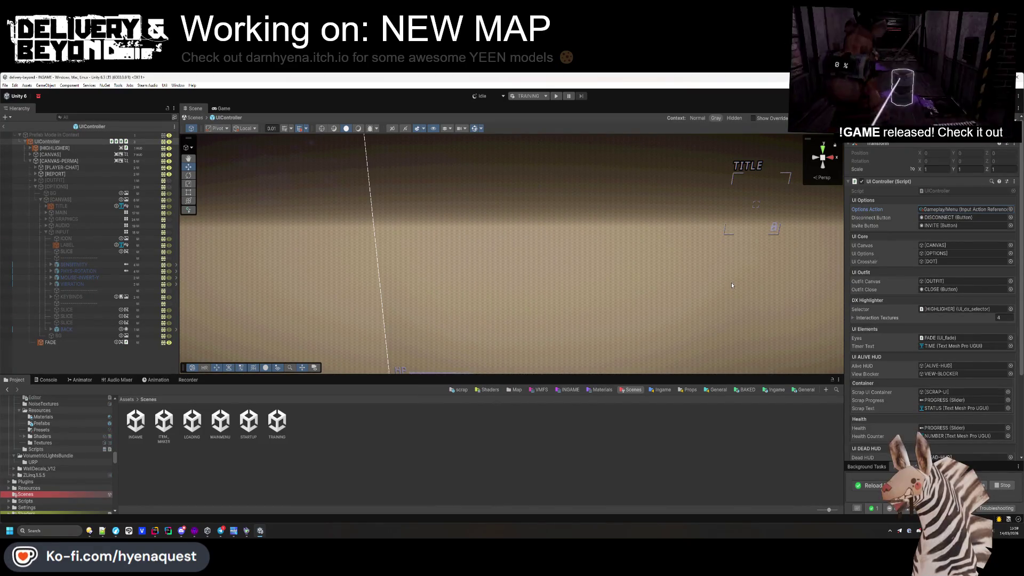
click(4, 126)
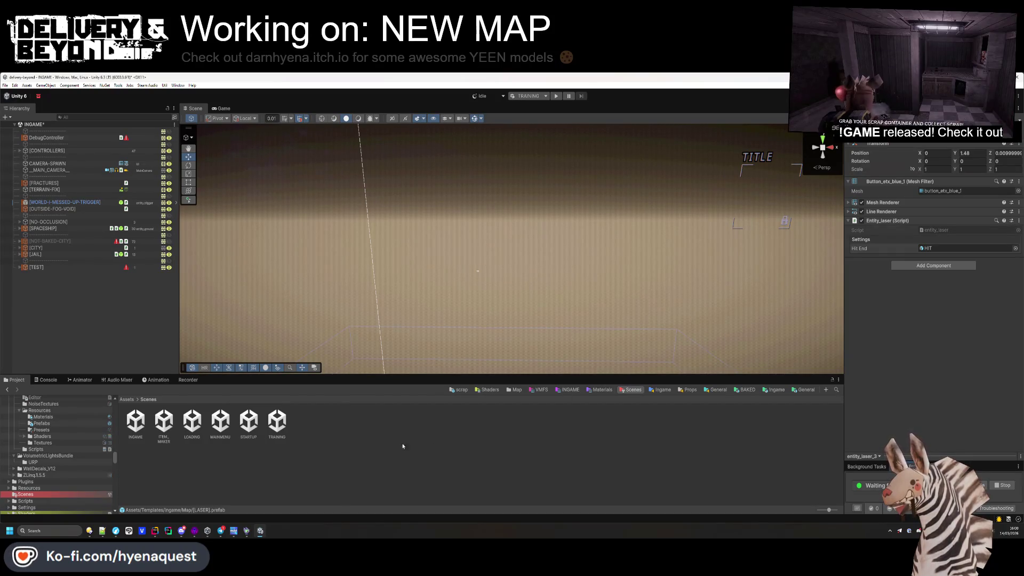
- Enter play mode choosing Don't Save, then turn the view toward the TITLE object
click(556, 96)
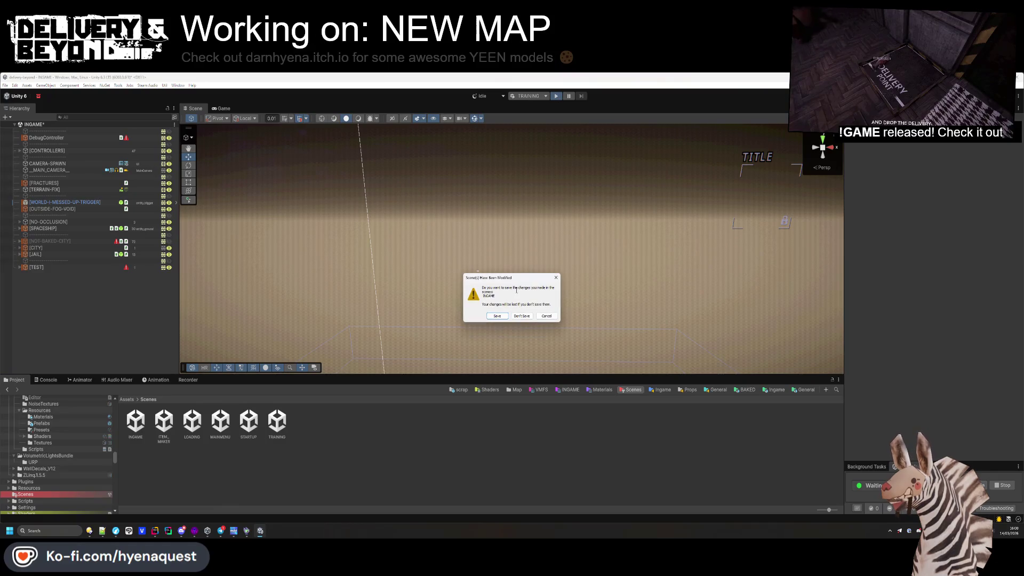
click(522, 316)
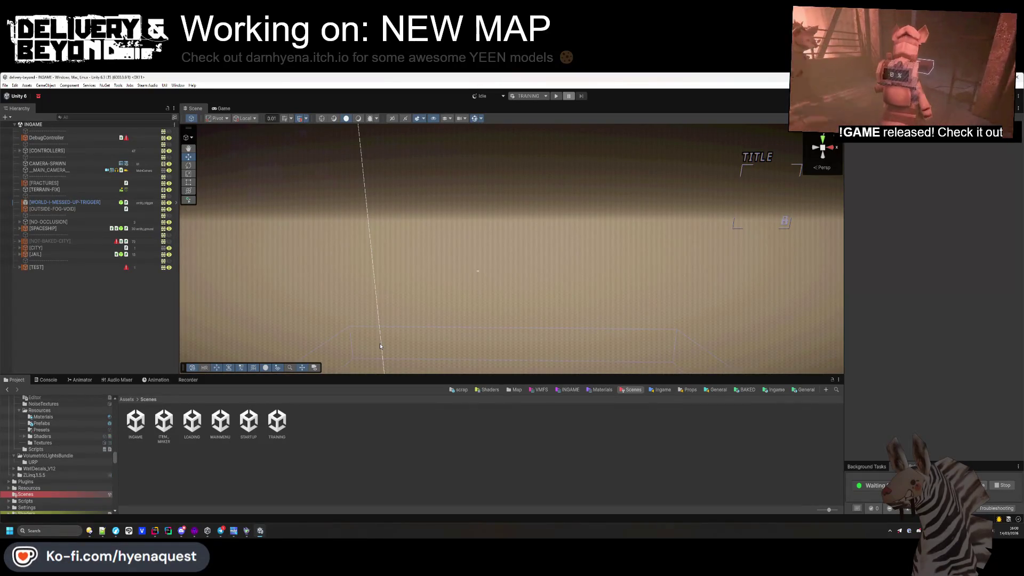
mouse_move(481, 265)
mouse_down()
mouse_move(578, 222)
mouse_move(491, 218)
mouse_up()
- Select the dx_hint TITLE text, narrow it to width 110 and move it to Pos X 46.76
scroll(544, 215, up, 2)
key(w)
click(447, 274)
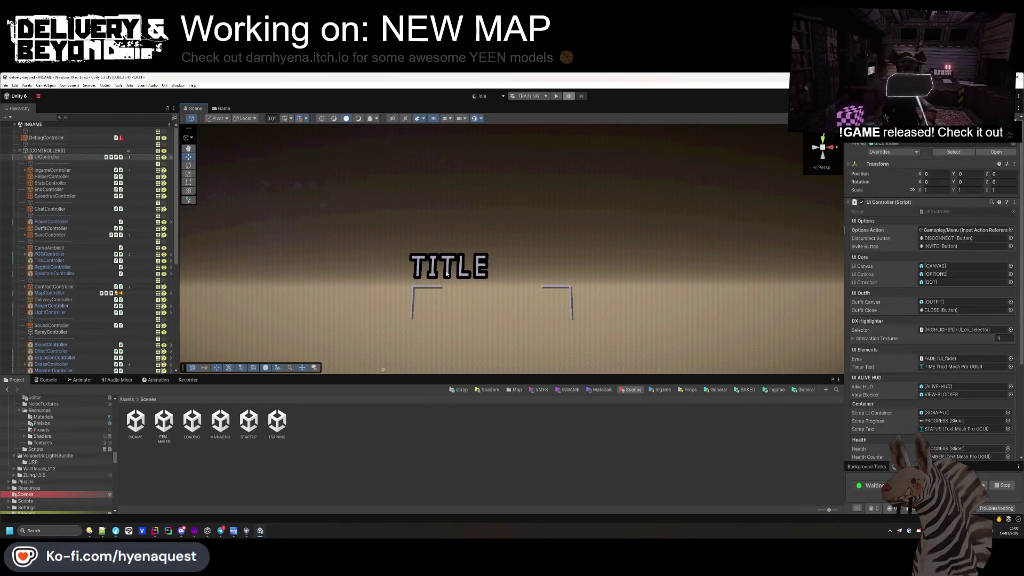
click(447, 273)
drag(447, 273, 545, 256)
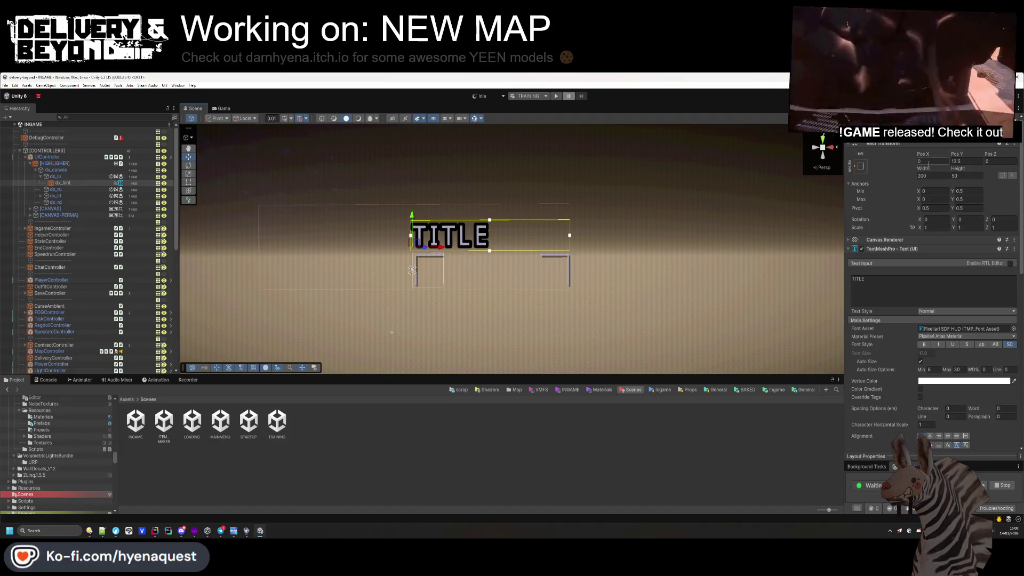
key(Return)
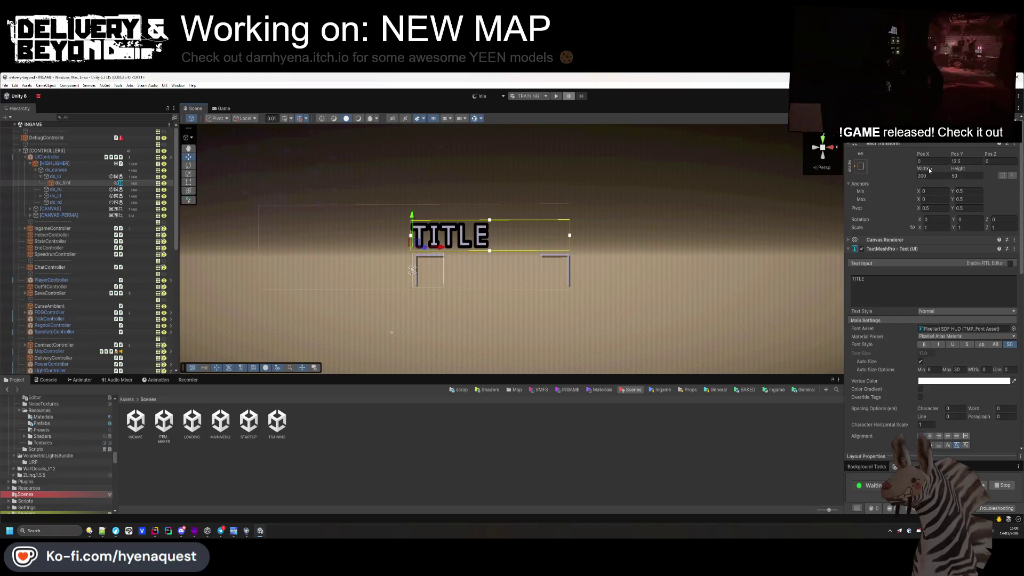
drag(899, 173, 696, 242)
drag(322, 242, 788, 228)
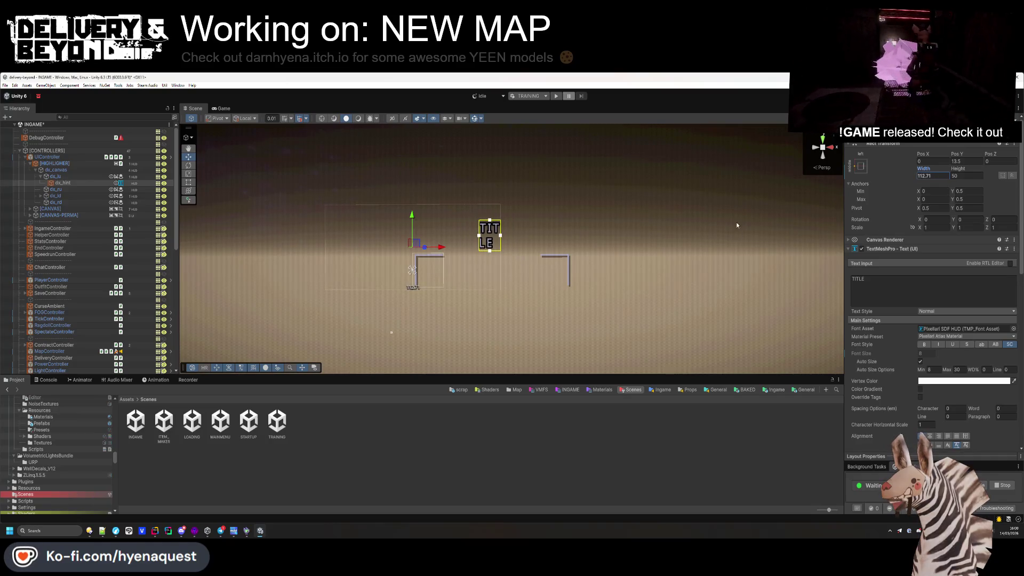
drag(448, 246, 523, 251)
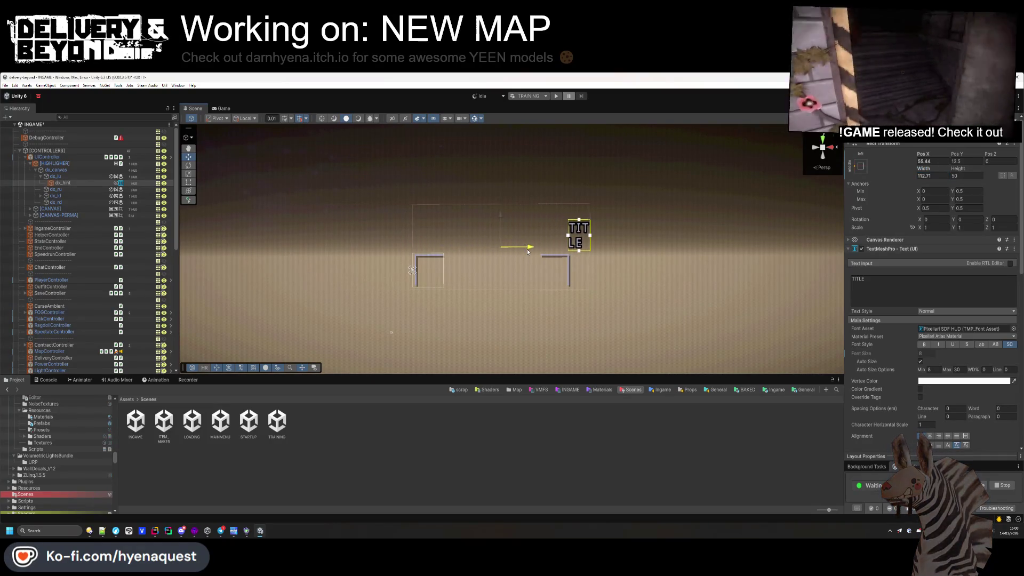
mouse_move(932, 156)
mouse_down()
mouse_move(906, 157)
mouse_move(925, 171)
mouse_move(890, 181)
mouse_up()
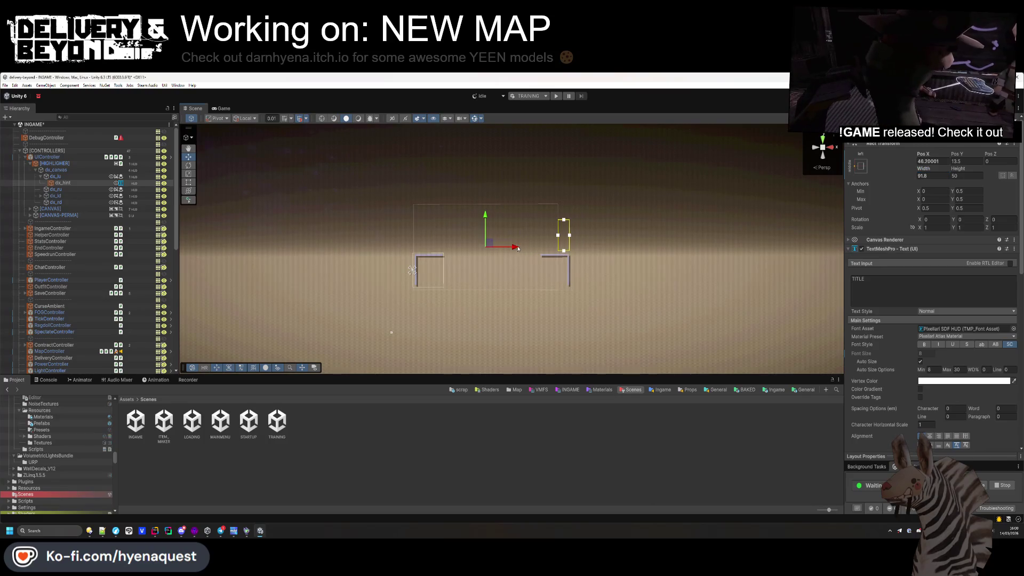
drag(517, 248, 519, 248)
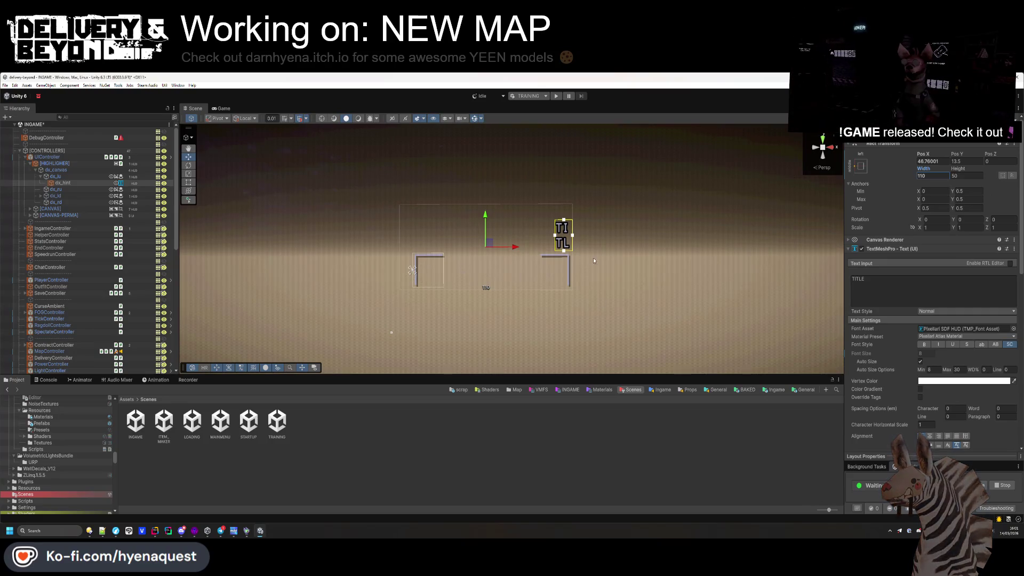
click(56, 170)
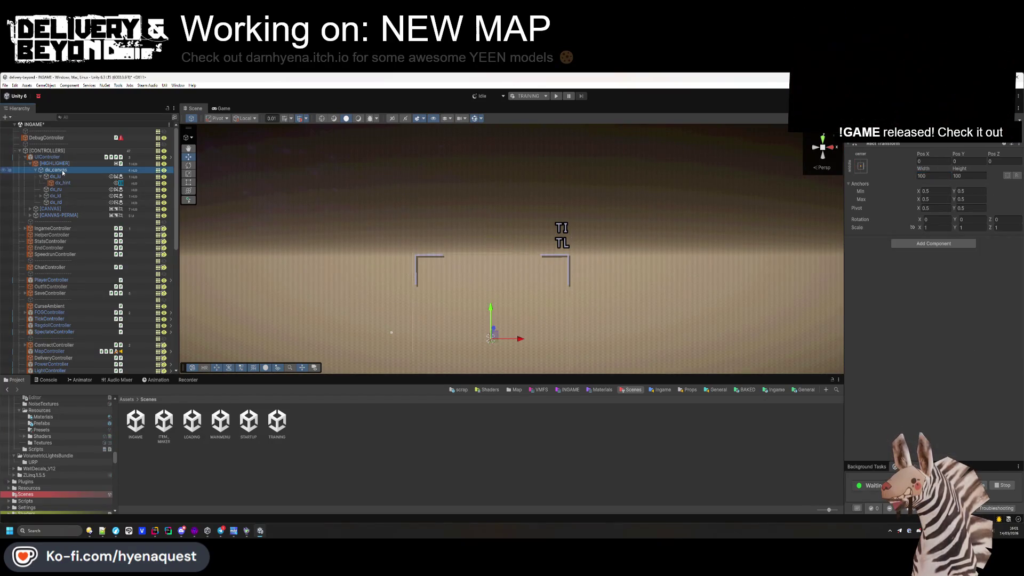
- Try moving dx_hint out of dx_lu and dismiss the cannot-restructure warning
click(56, 177)
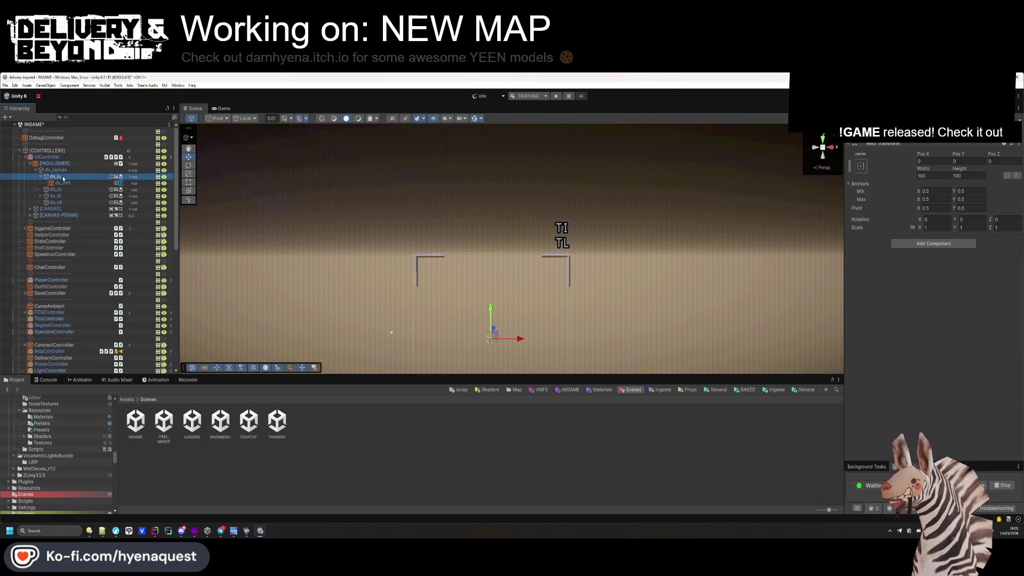
drag(58, 185, 57, 172)
key(Escape)
click(70, 163)
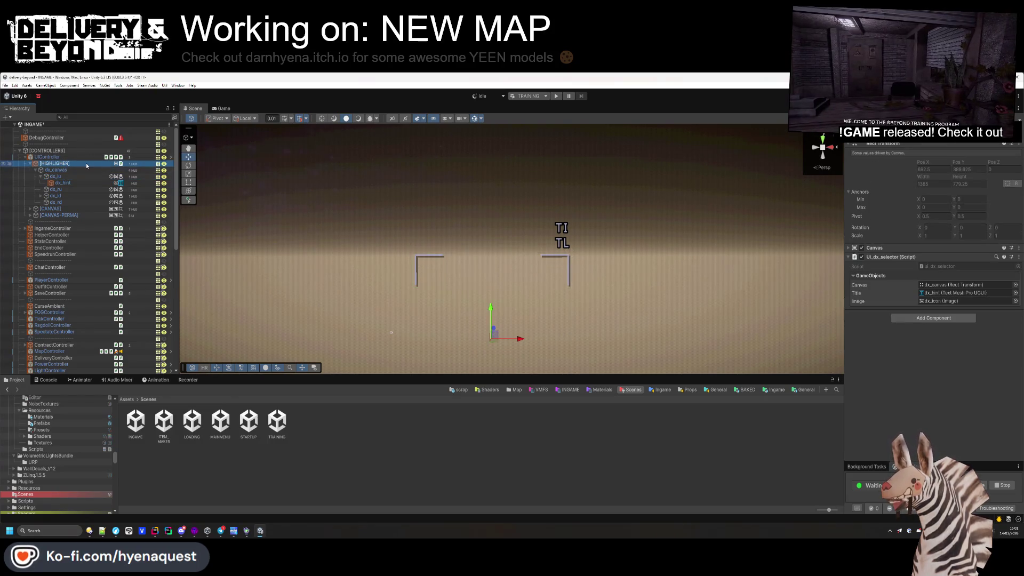
- Open the UIController prefab and select dx_canvas under [HIGHLIGHER]
click(85, 156)
click(980, 154)
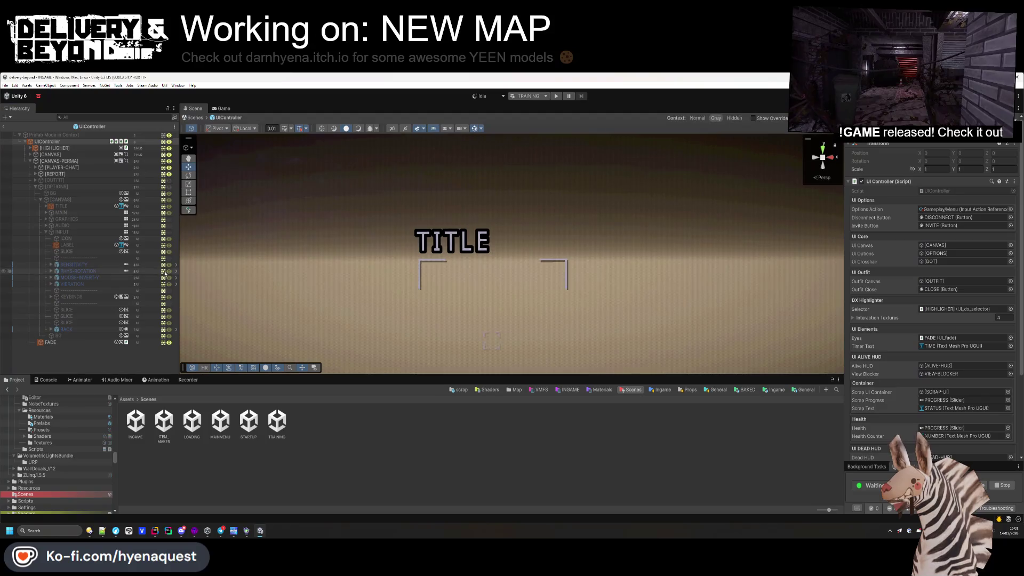
click(68, 149)
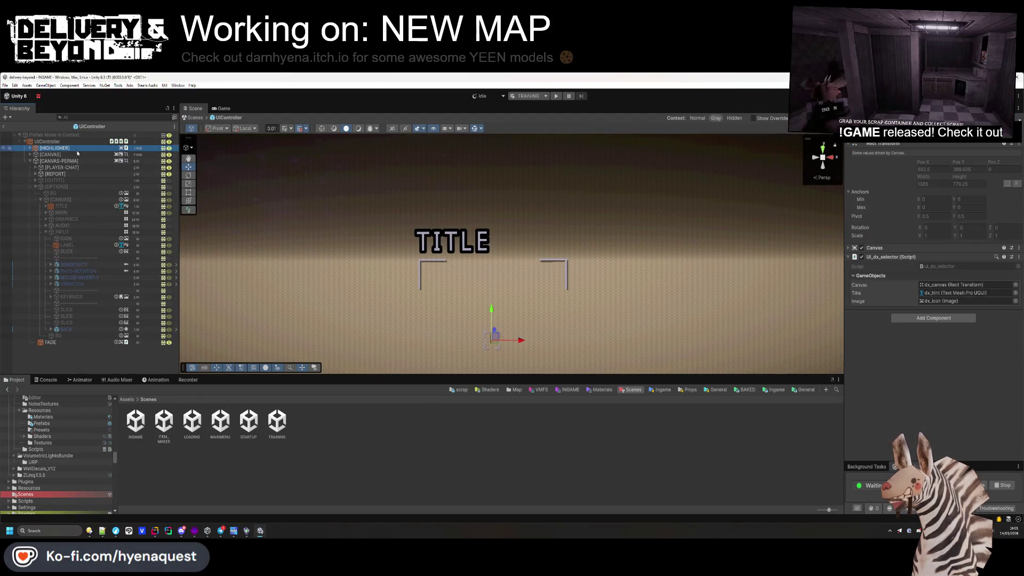
click(31, 149)
click(35, 155)
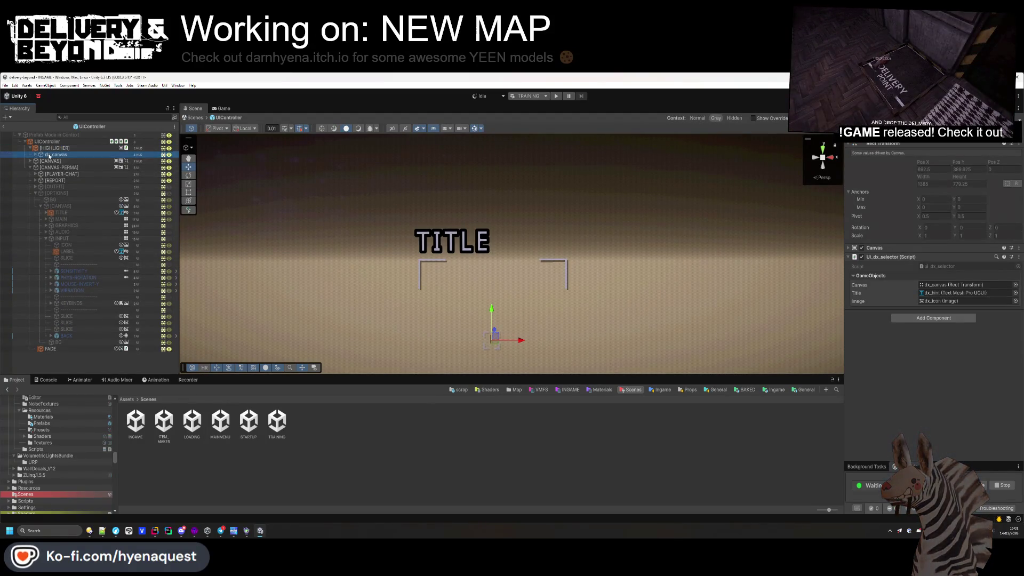
- Move dx_hint directly under dx_canvas, then narrow the TITLE box and shift it right
click(56, 154)
click(41, 161)
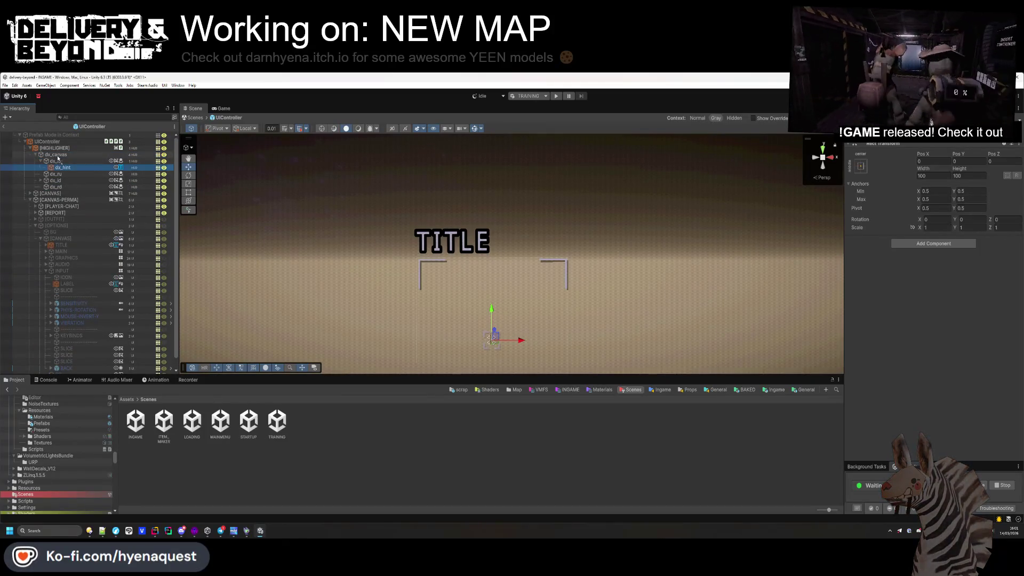
drag(57, 167, 55, 158)
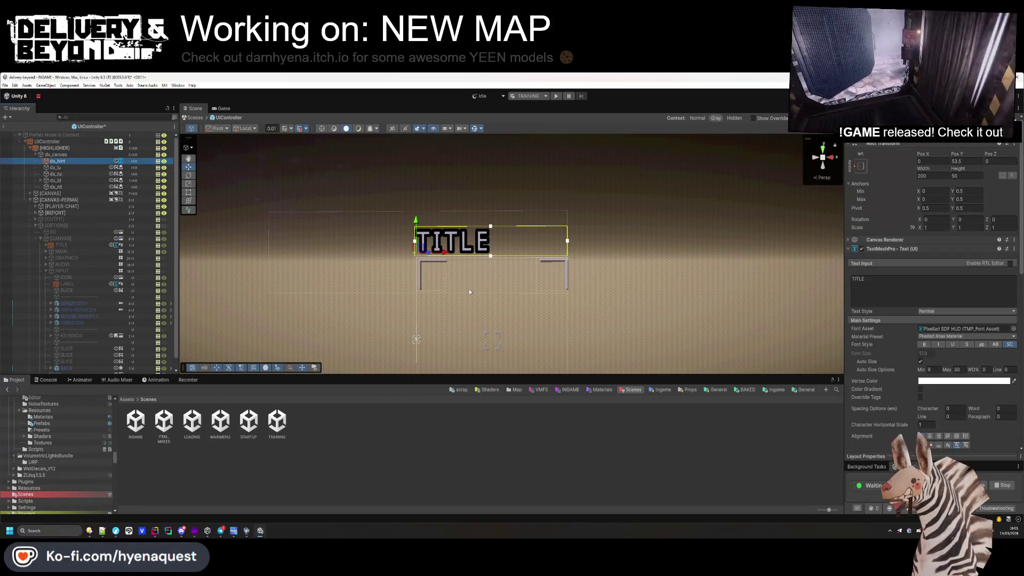
drag(923, 169, 754, 175)
mouse_move(922, 153)
mouse_down()
mouse_move(954, 154)
mouse_move(911, 171)
mouse_up()
- Stretch the hint's anchors horizontally with Left offset 0 and adjust the TITLE box height
click(860, 166)
click(941, 246)
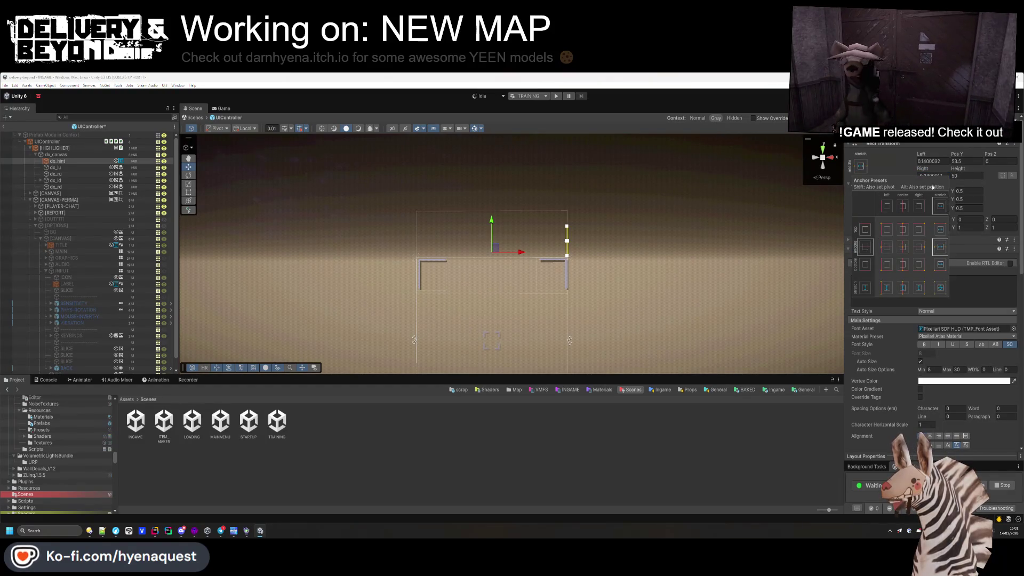
double_click(938, 161)
text(07349e-06)
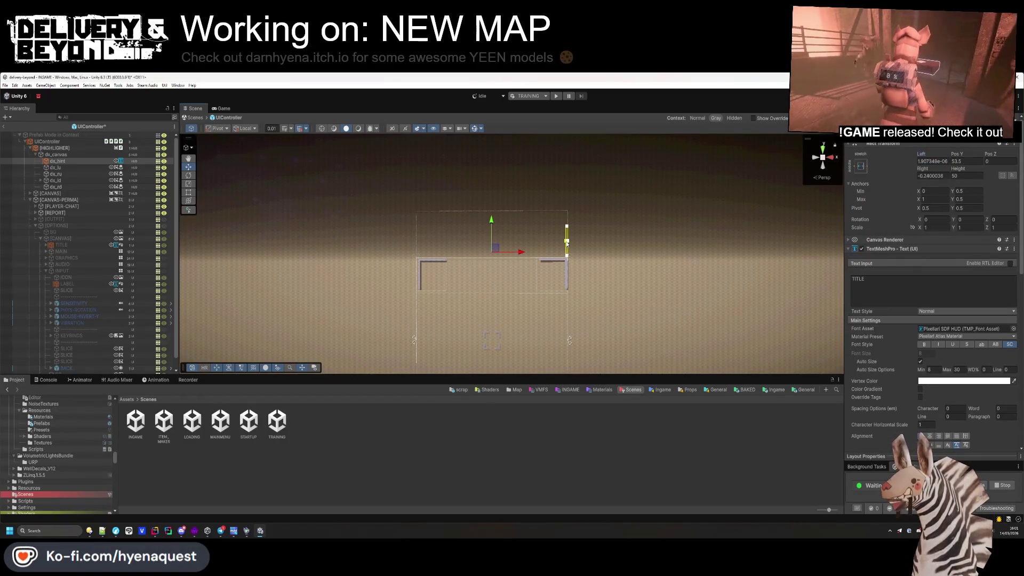
key(Return)
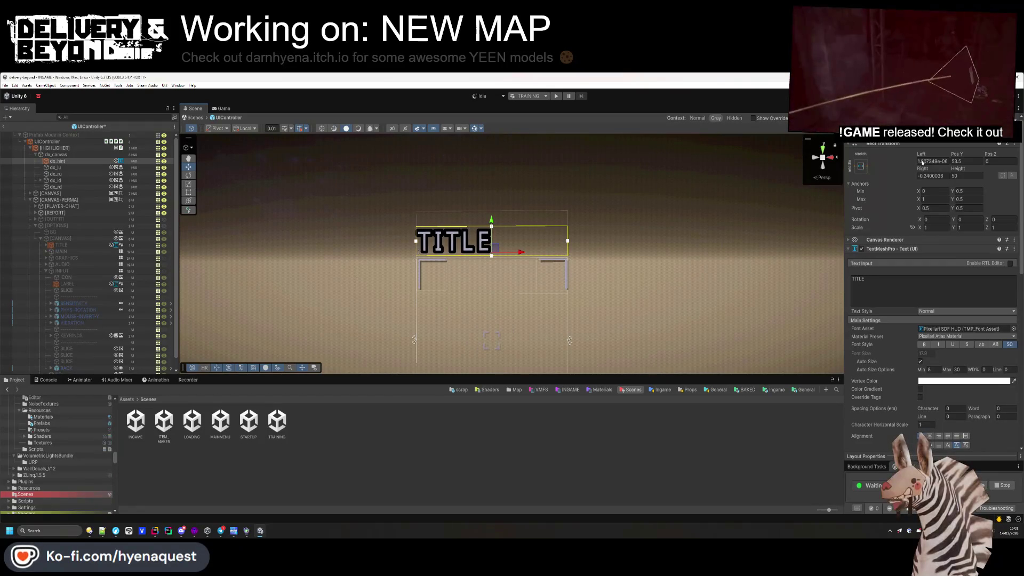
drag(958, 169, 901, 174)
click(494, 227)
mouse_move(491, 274)
mouse_down()
mouse_move(491, 250)
mouse_move(491, 274)
mouse_move(495, 262)
mouse_up()
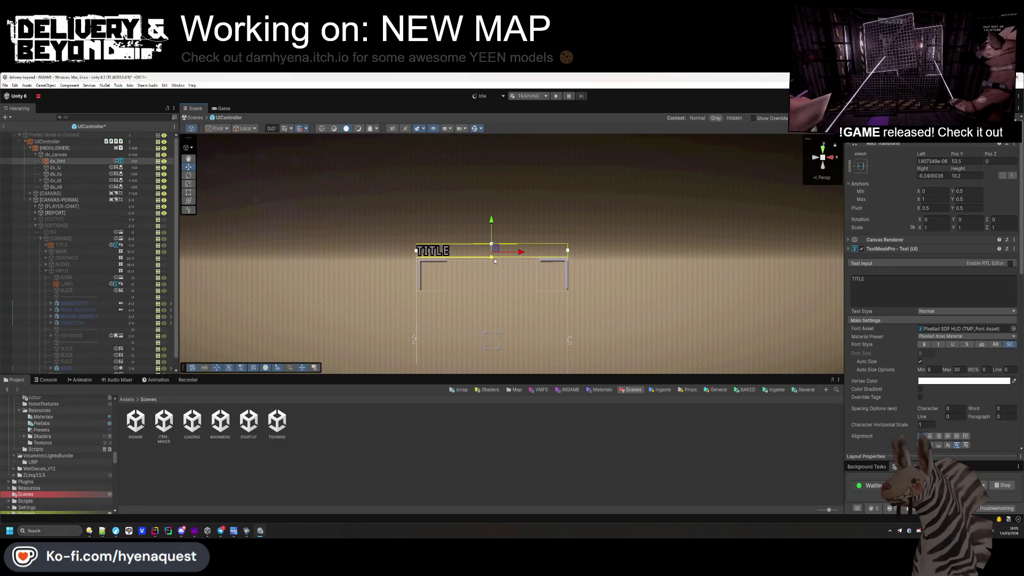
- Save the UIController prefab and select its root object
drag(629, 254, 612, 260)
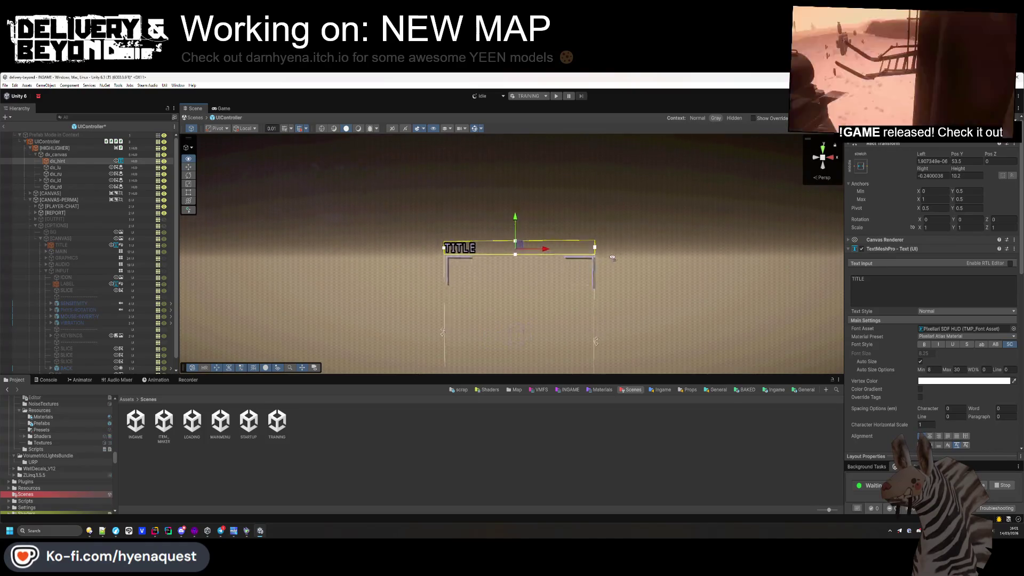
scroll(613, 258, up, 6)
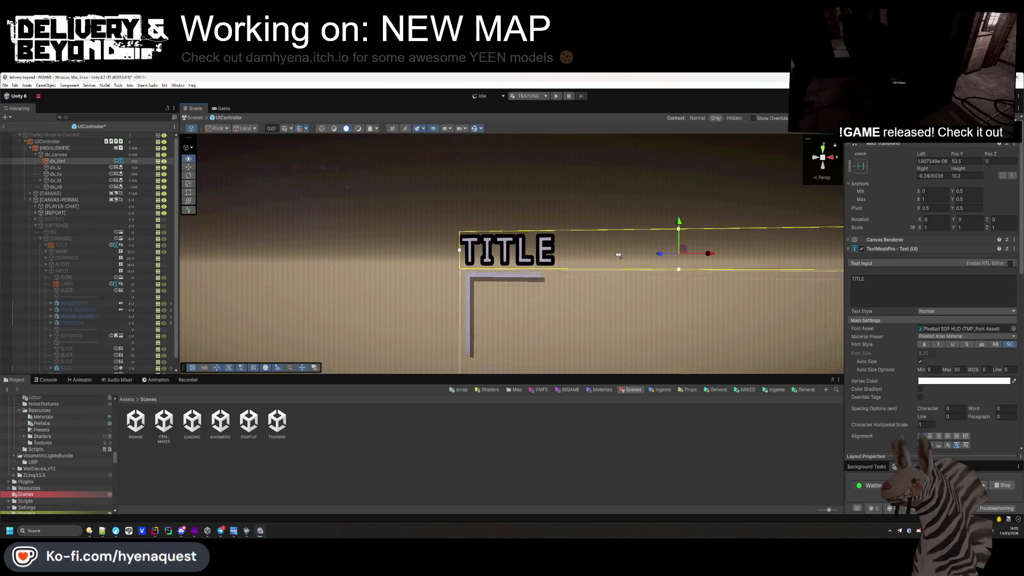
scroll(618, 255, up, 5)
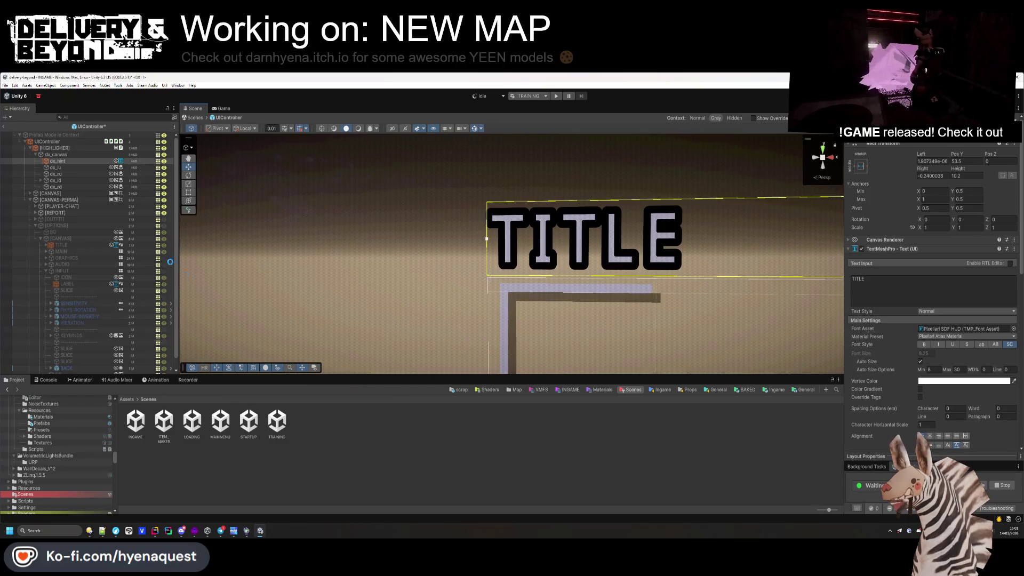
key(ctrl+s)
click(25, 149)
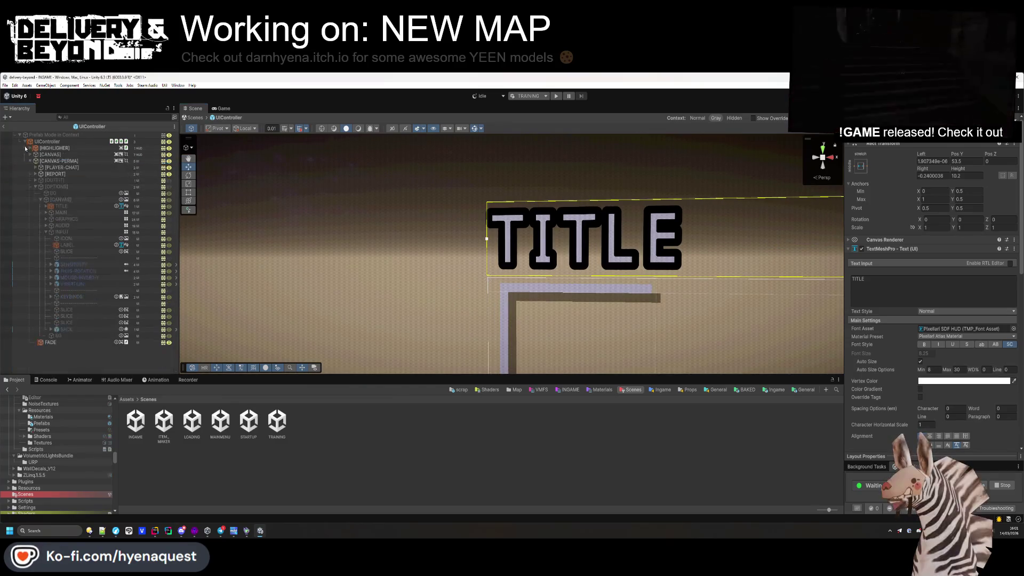
key(Left)
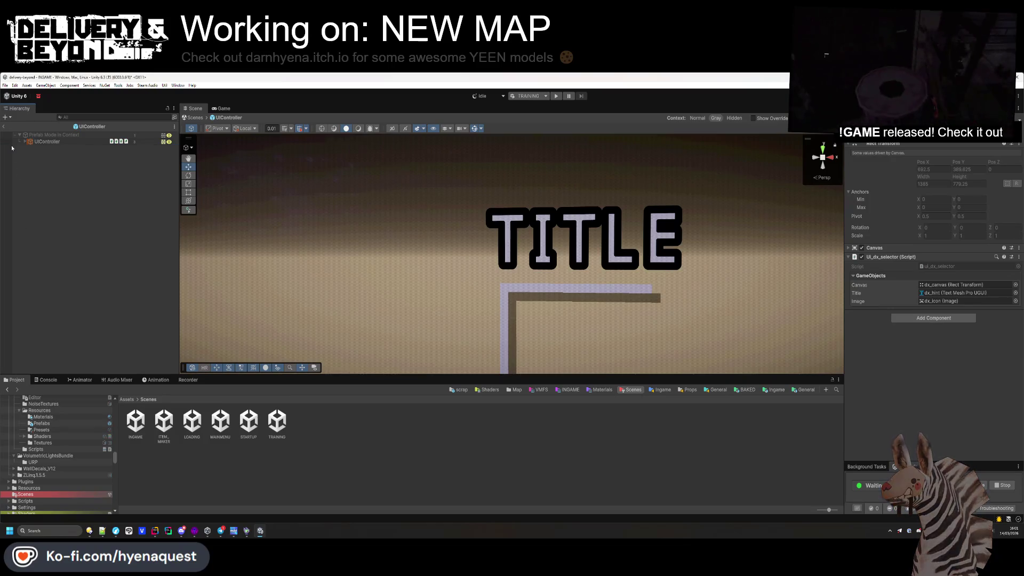
- Return to the INGAME scene and select the UIController instance
click(4, 127)
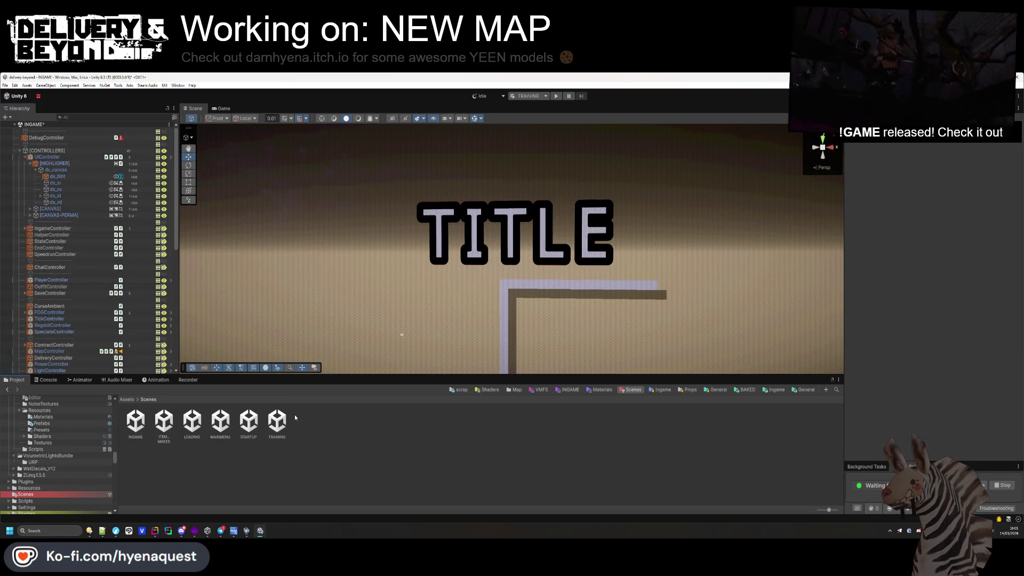
scroll(436, 225, down, 6)
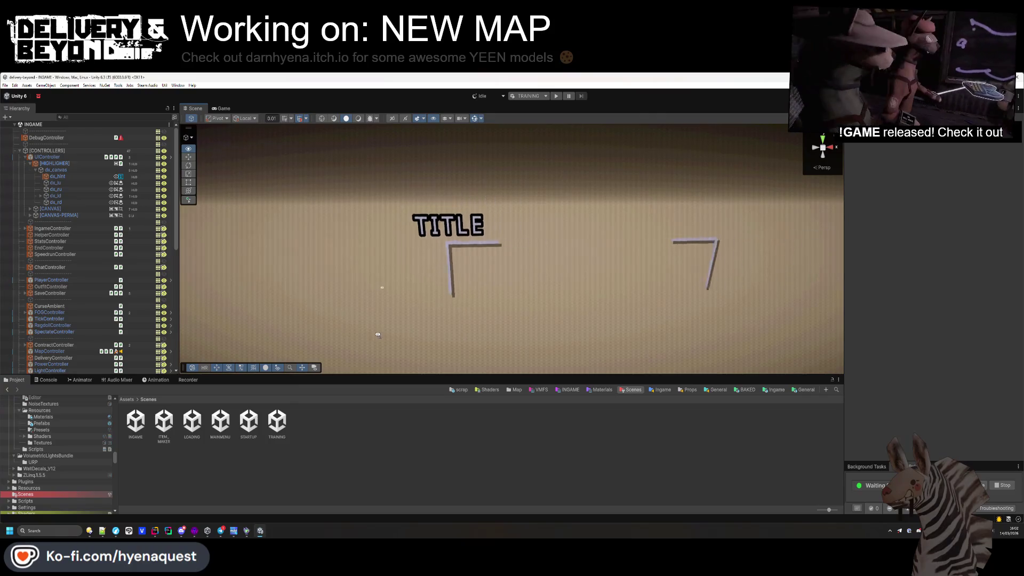
click(468, 234)
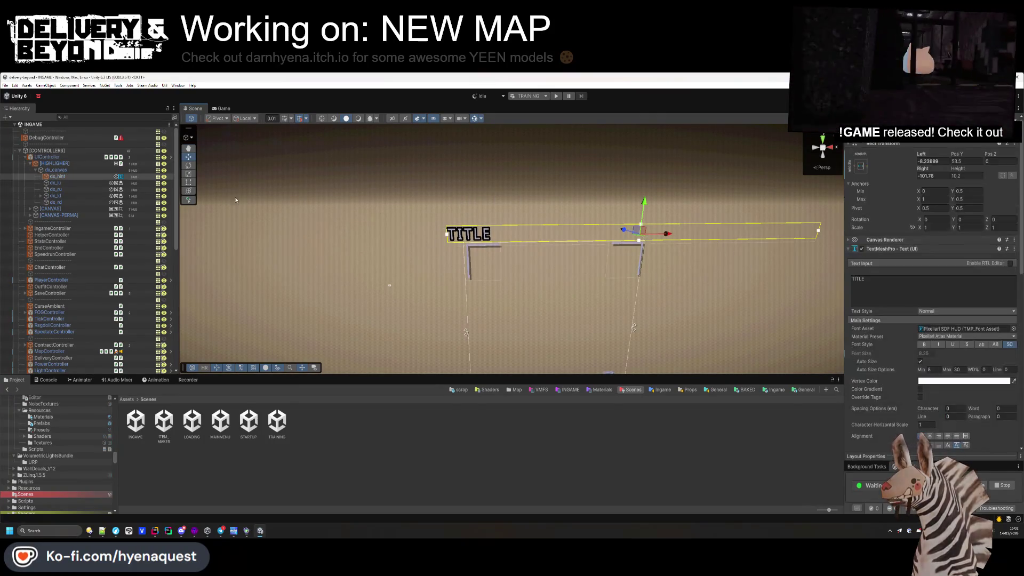
click(47, 156)
- Review UIController's Rect Transform overrides, clear the [HIGHLIGHER] entries, then collapse UIController
click(894, 152)
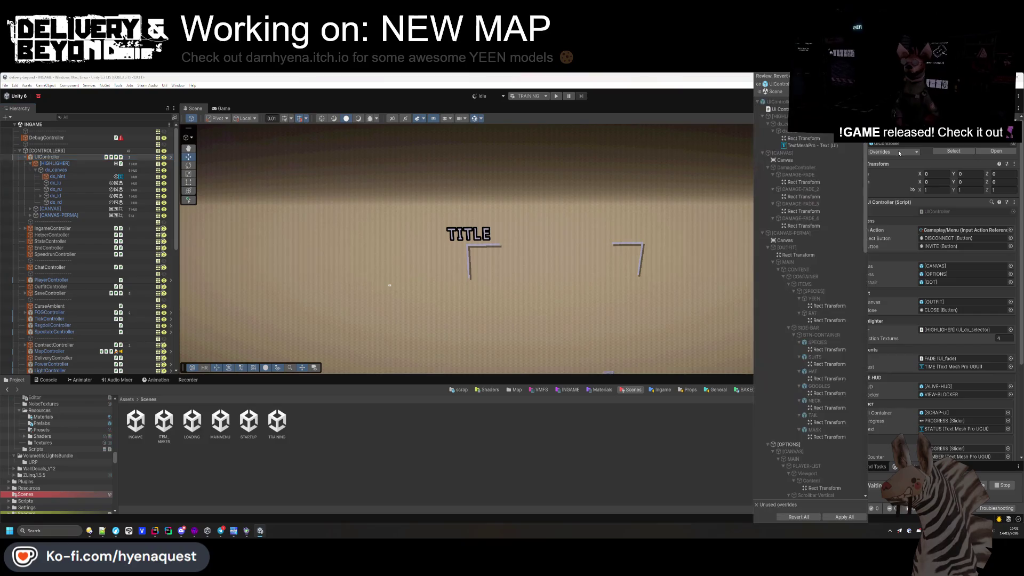
click(795, 139)
click(722, 140)
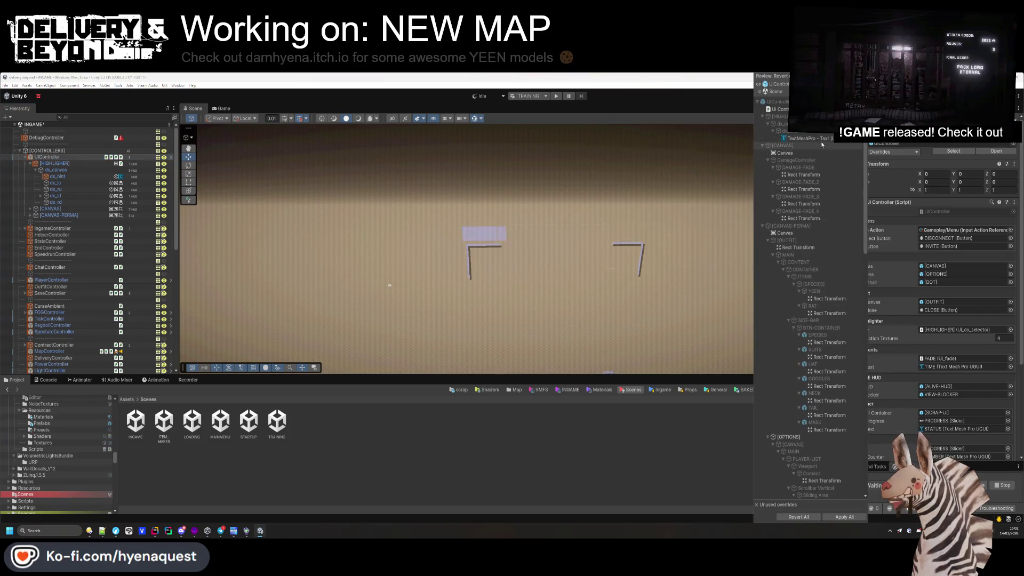
click(804, 139)
click(725, 141)
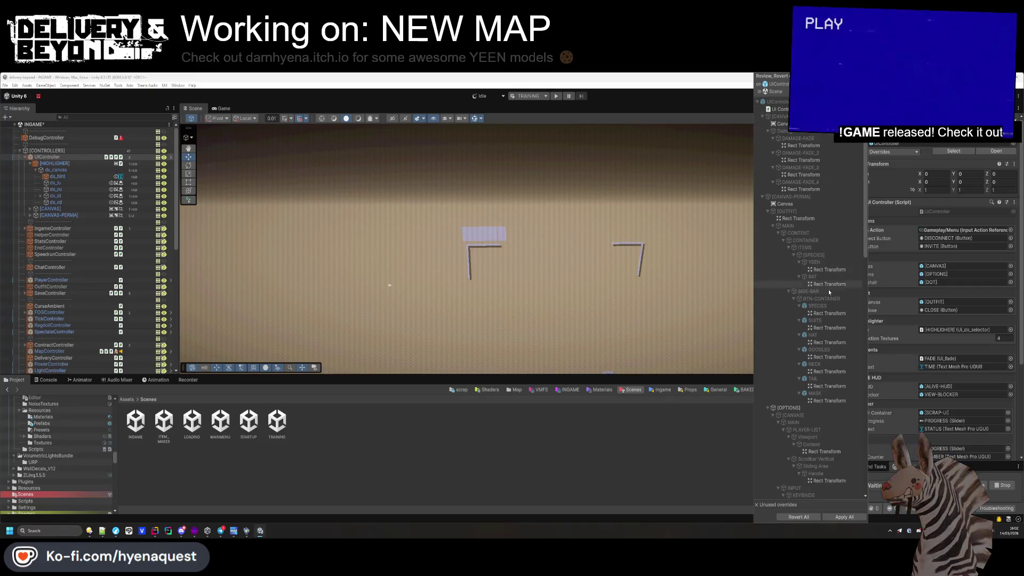
click(513, 217)
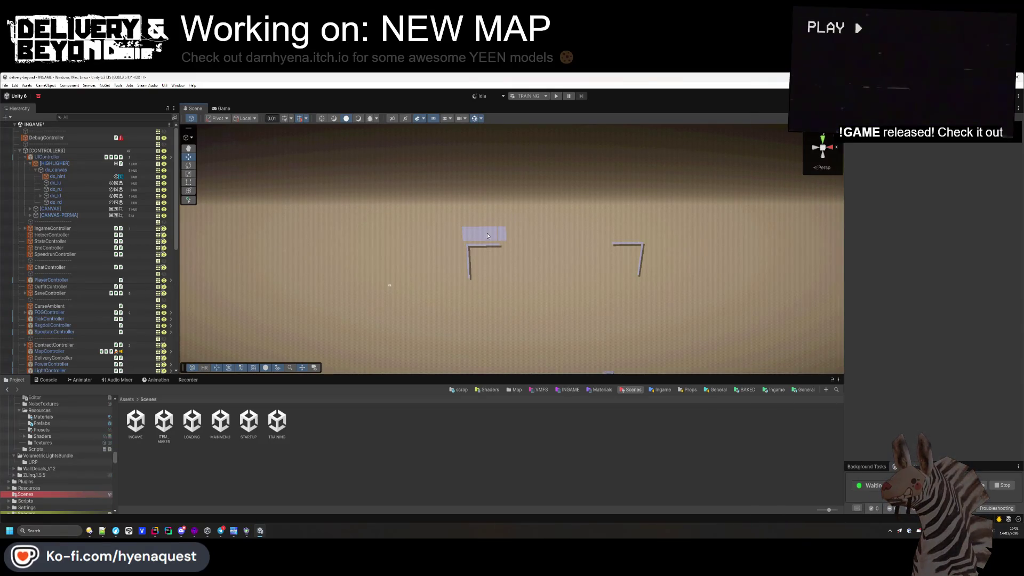
click(472, 237)
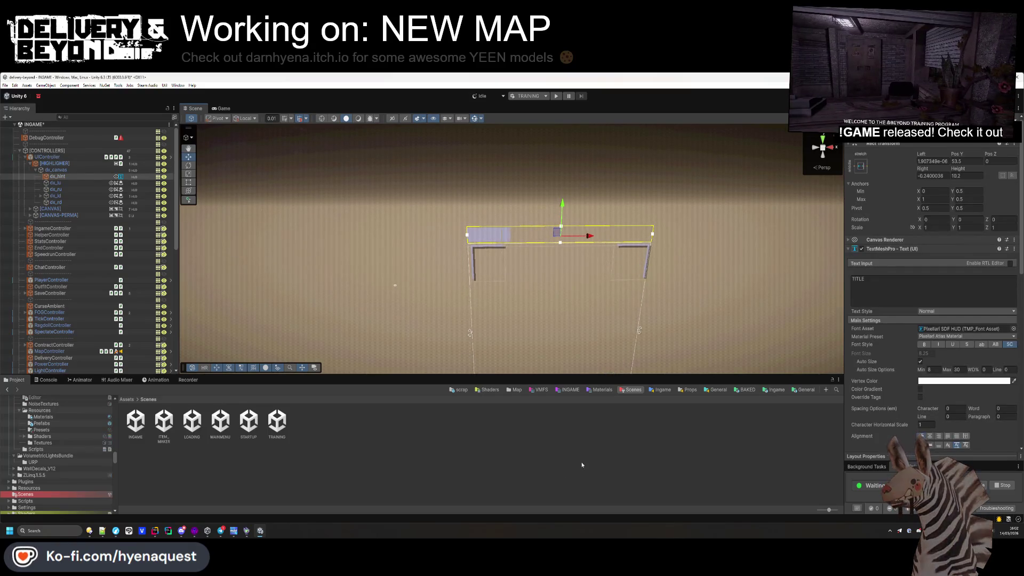
click(570, 285)
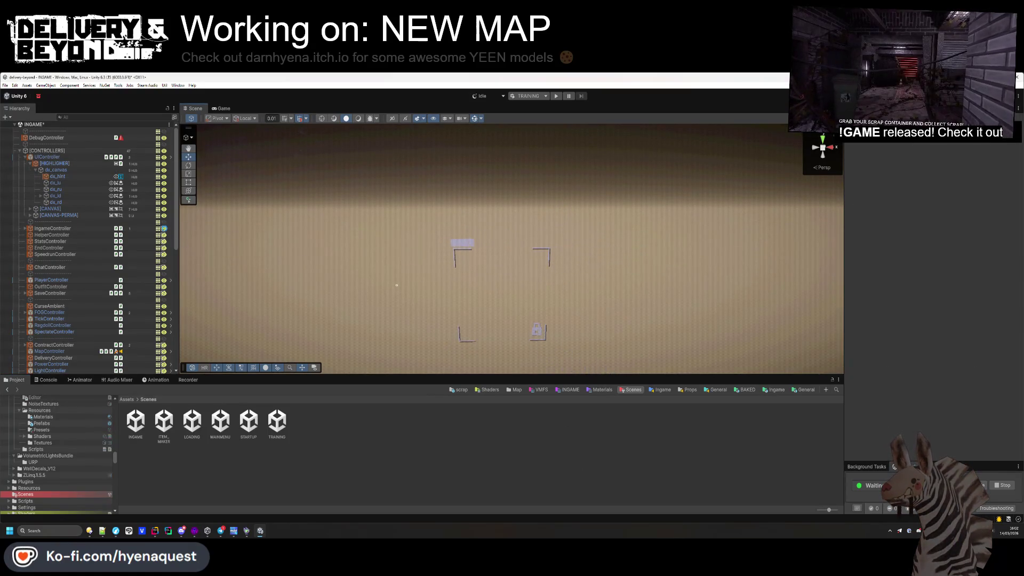
click(24, 157)
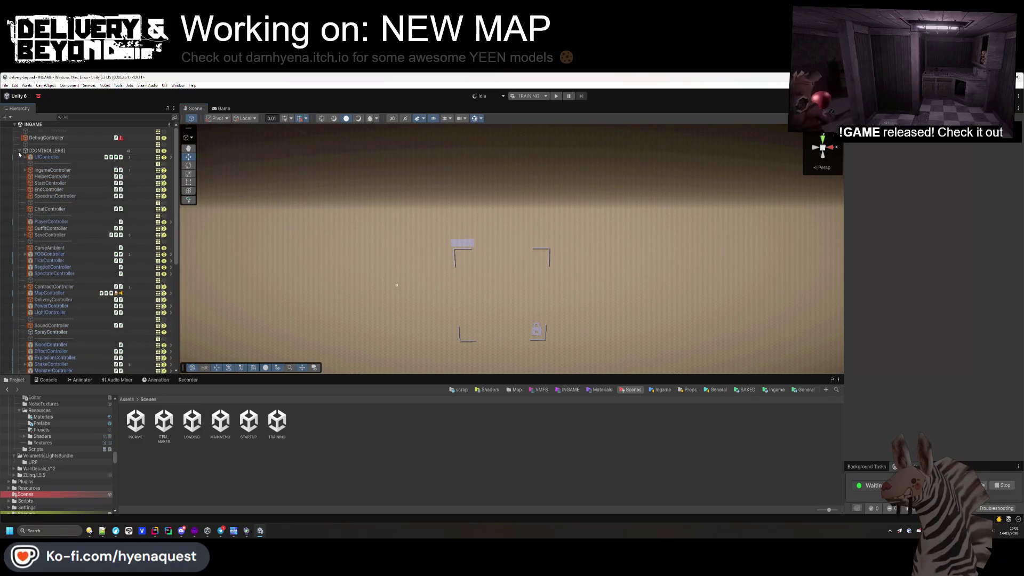
- Start play mode, clear the Console and enlarge the Game view
key(ctrl+p)
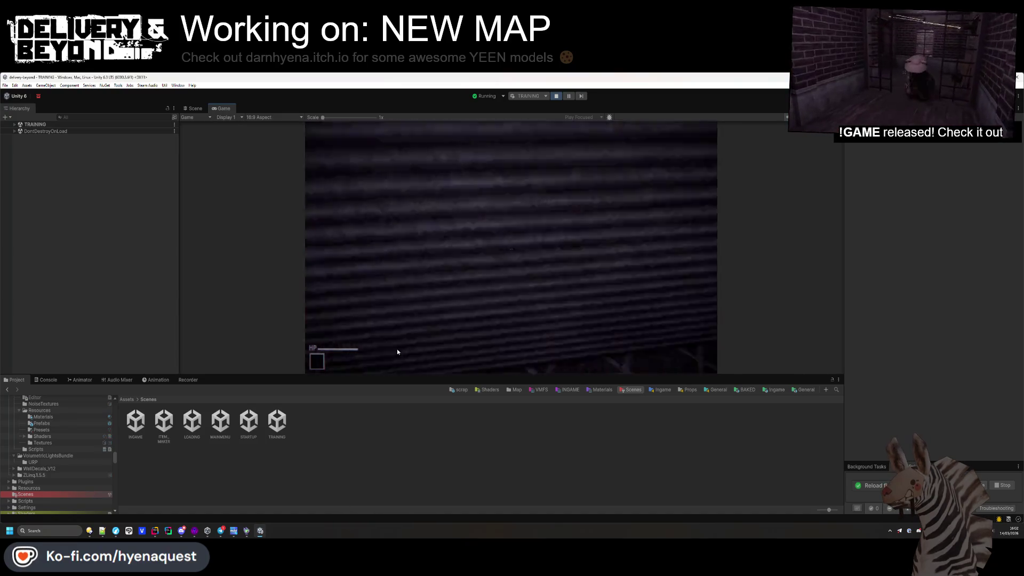
click(45, 380)
click(12, 390)
drag(118, 376, 117, 433)
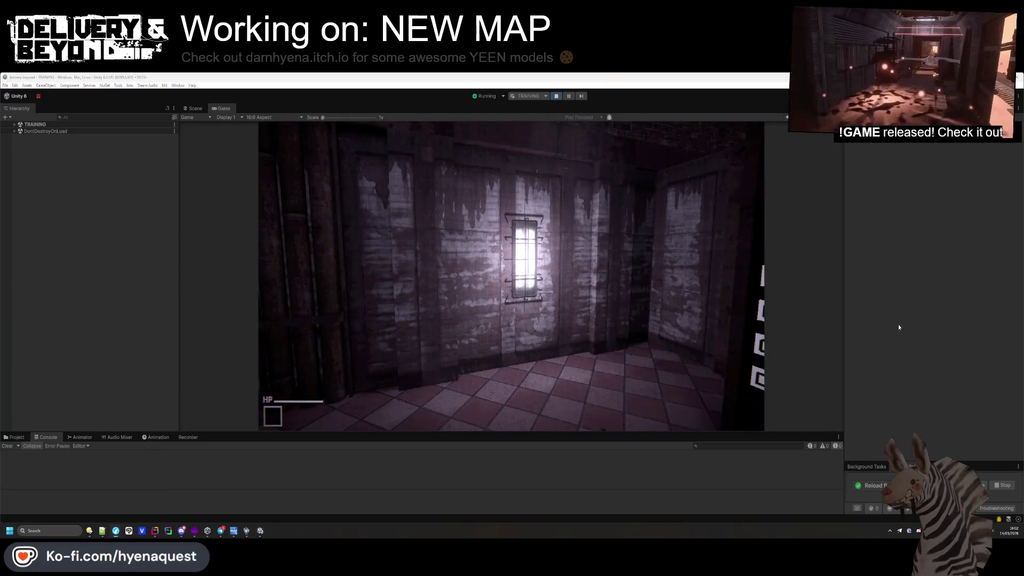
- Open the in-game Settings, view the INPUT page, then return to the settings list
key(Escape)
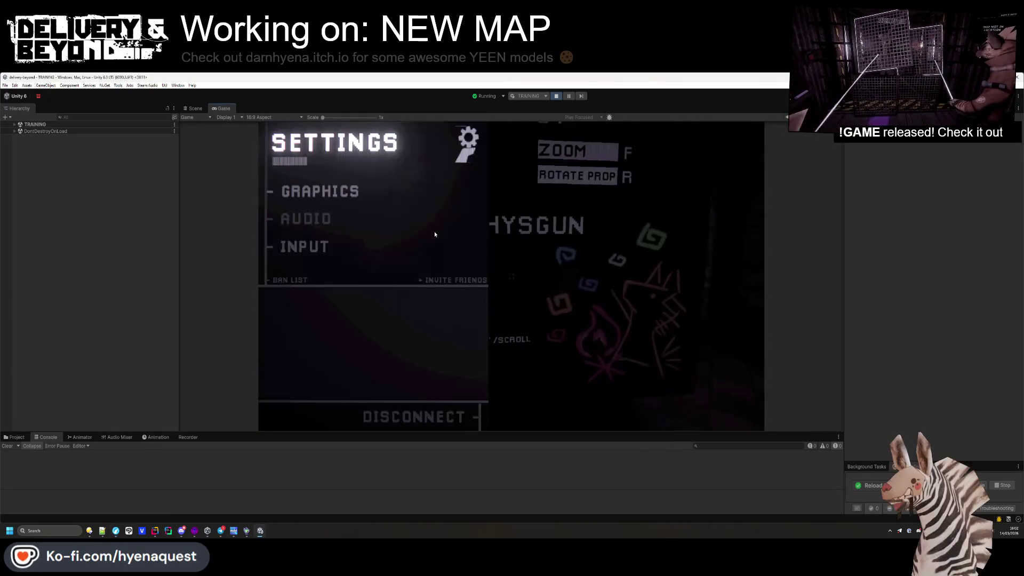
click(319, 255)
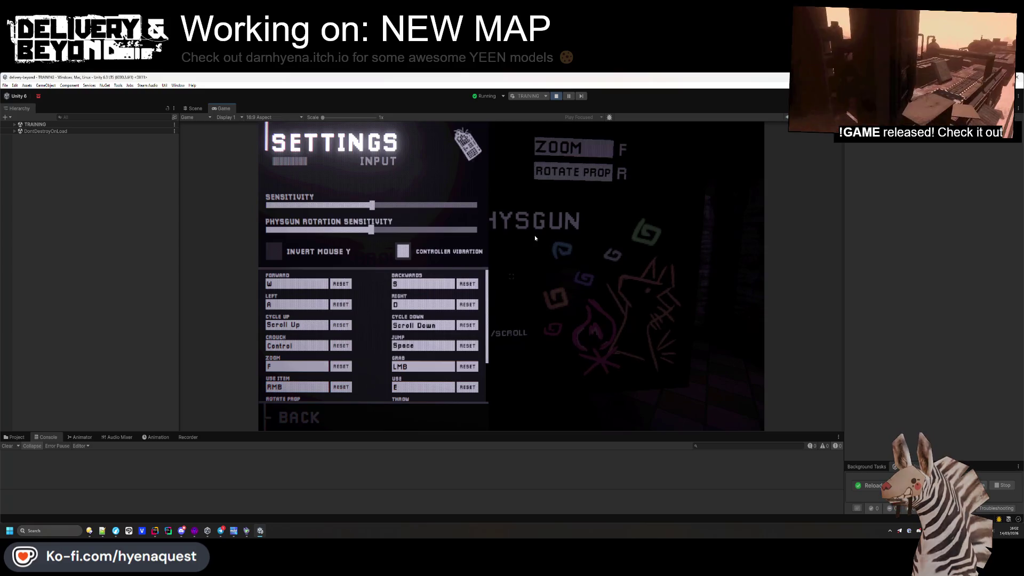
click(330, 414)
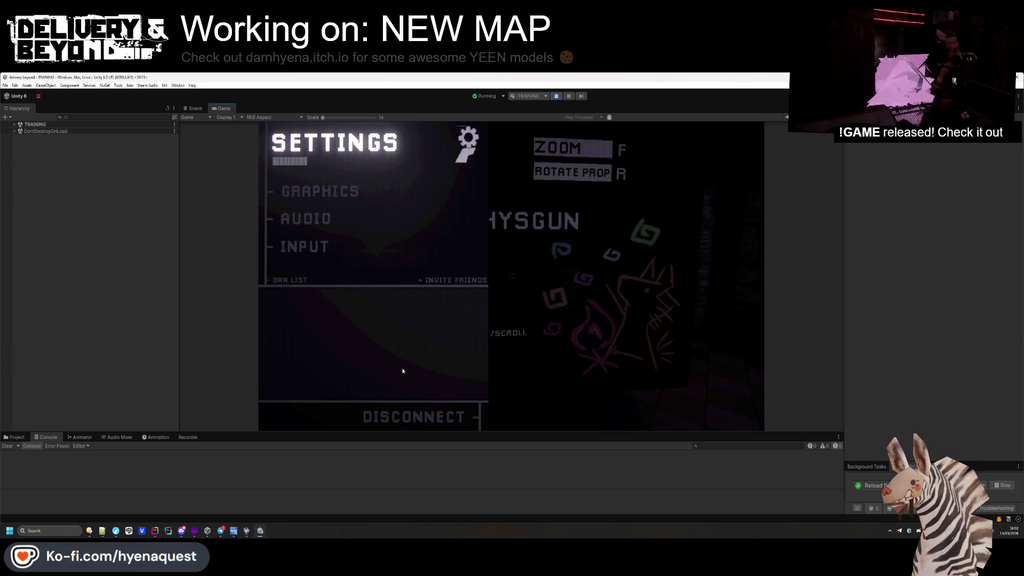
click(15, 125)
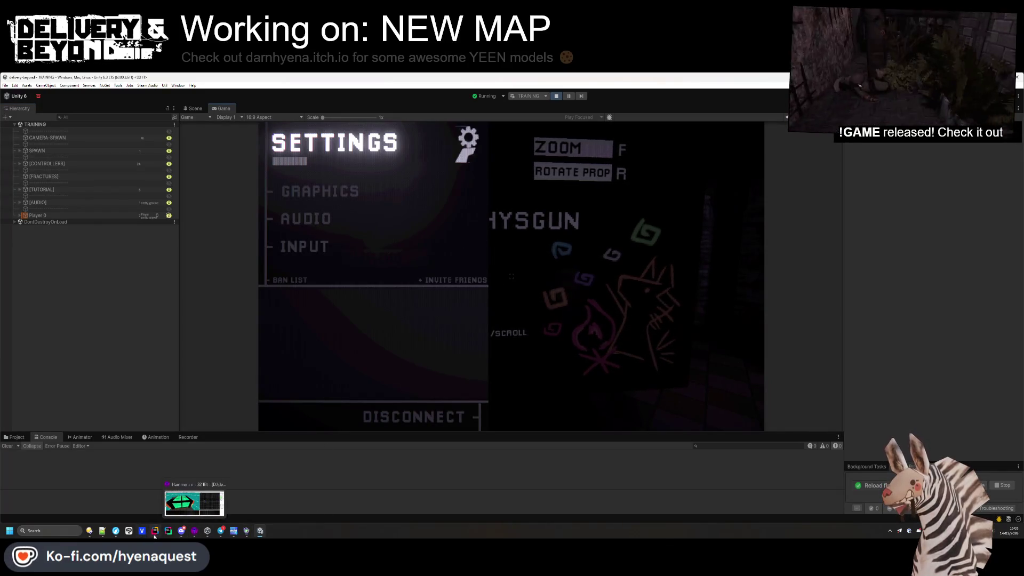
- In Rider's uncommitted changes, view the ProjectSettings.asset and ShakeController.cs diffs
click(154, 534)
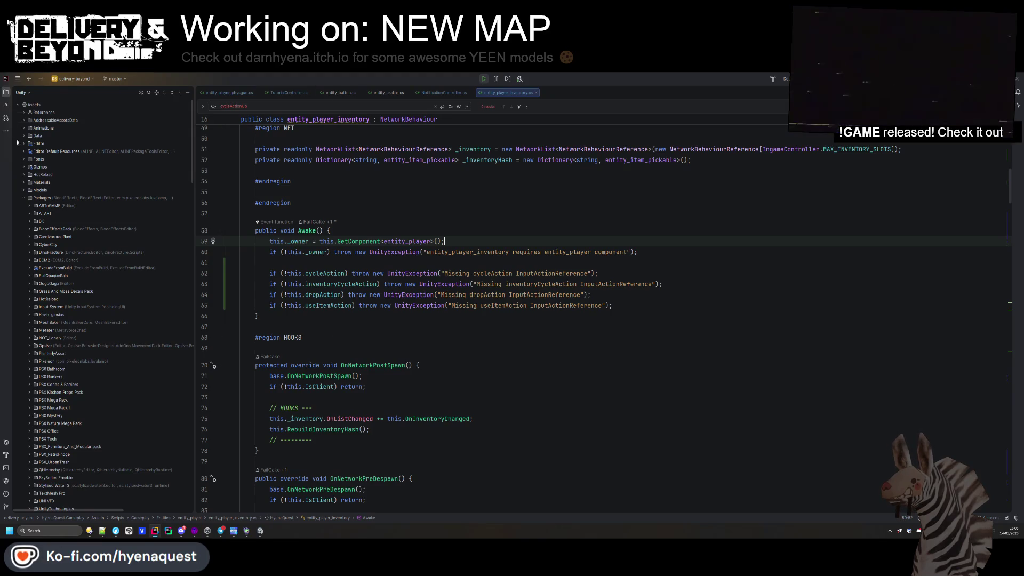
key(ctrl+k)
click(30, 202)
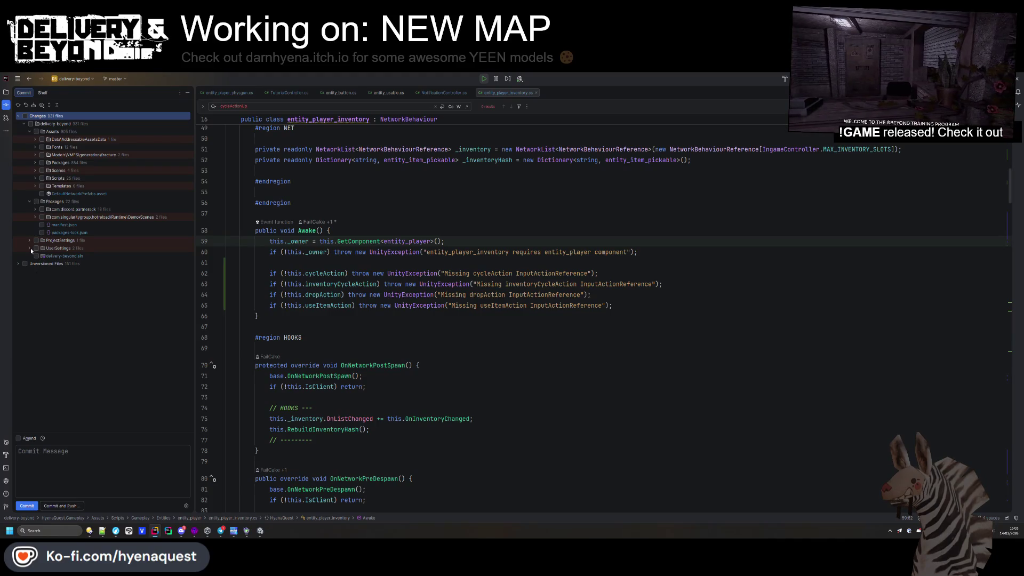
double_click(48, 240)
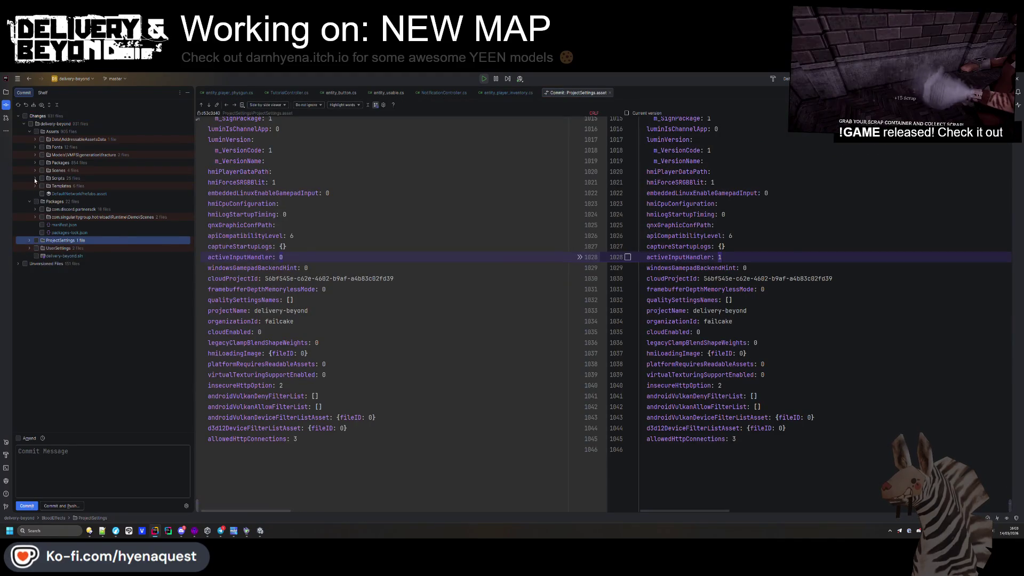
click(35, 178)
double_click(67, 194)
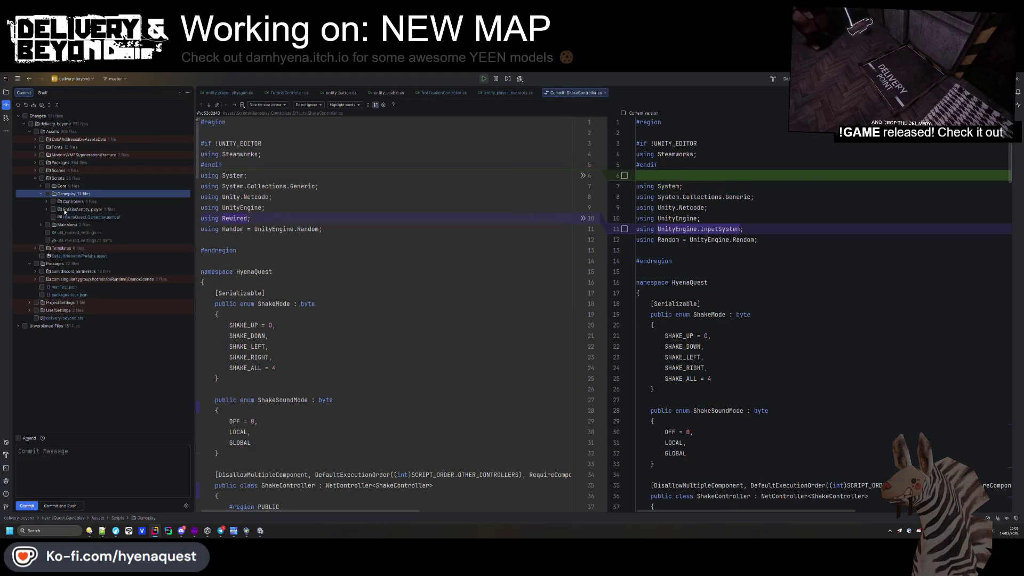
- Step through the LocalizationController.cs and OptionsController.cs diffs, ending on StartupController.cs
click(46, 202)
click(41, 194)
double_click(40, 186)
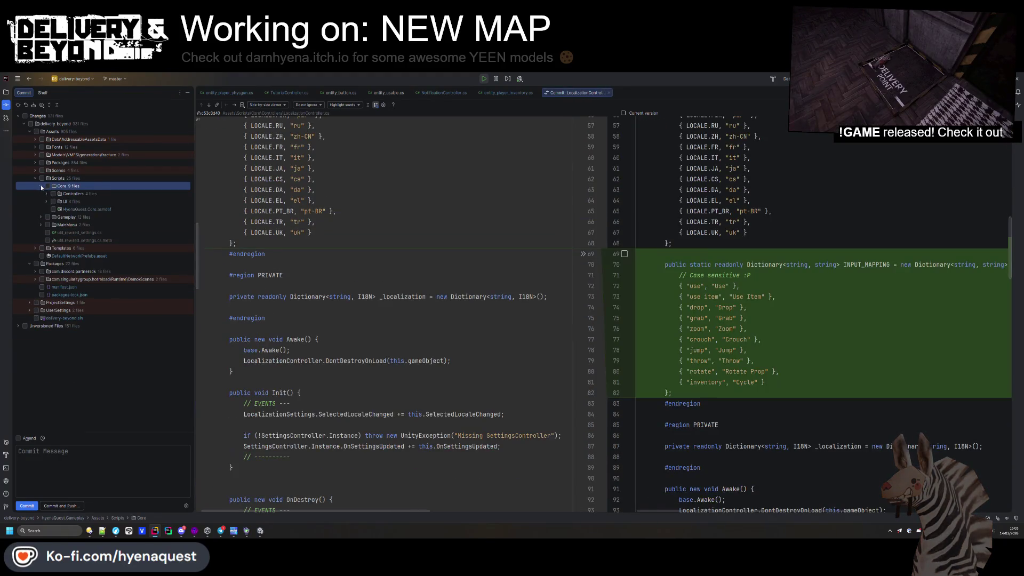
click(68, 202)
key(Down)
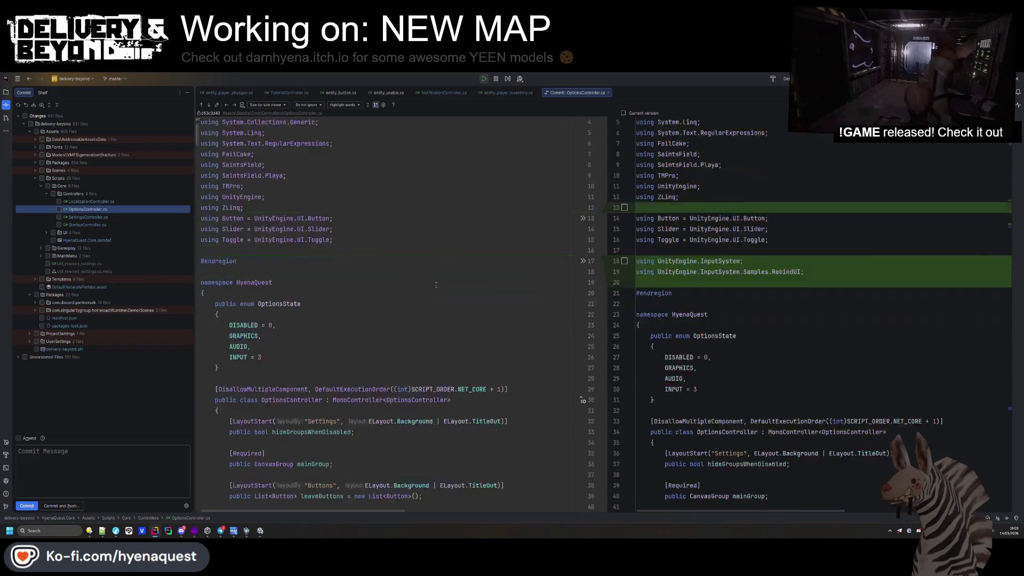
scroll(449, 273, down, 2)
scroll(448, 272, up, 6)
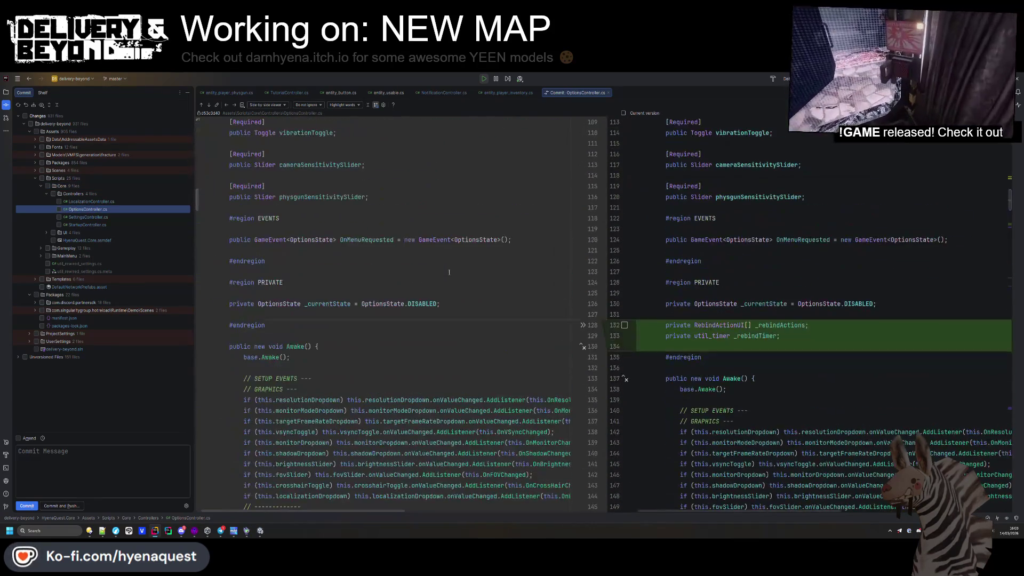
scroll(449, 272, down, 15)
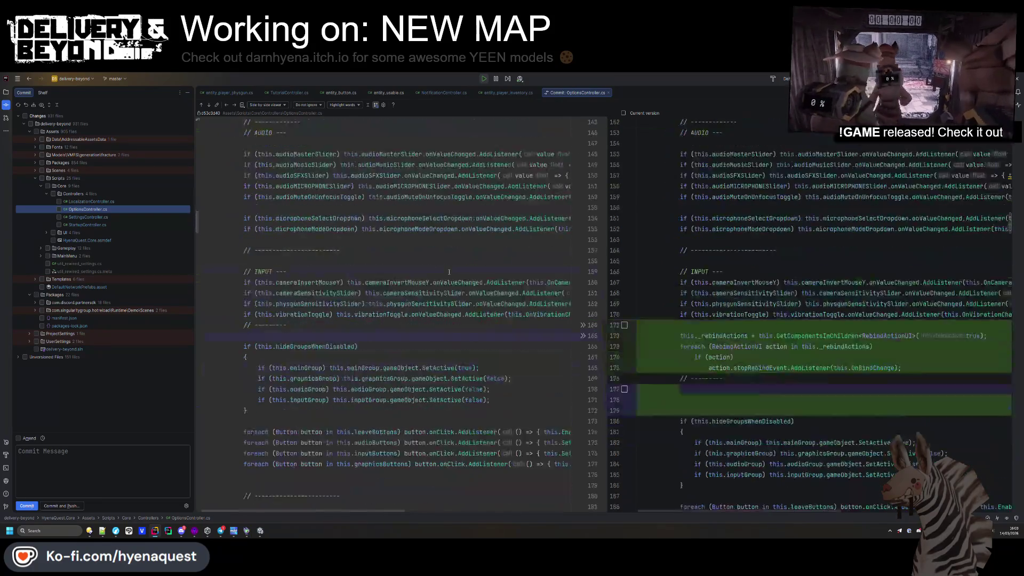
scroll(450, 270, down, 16)
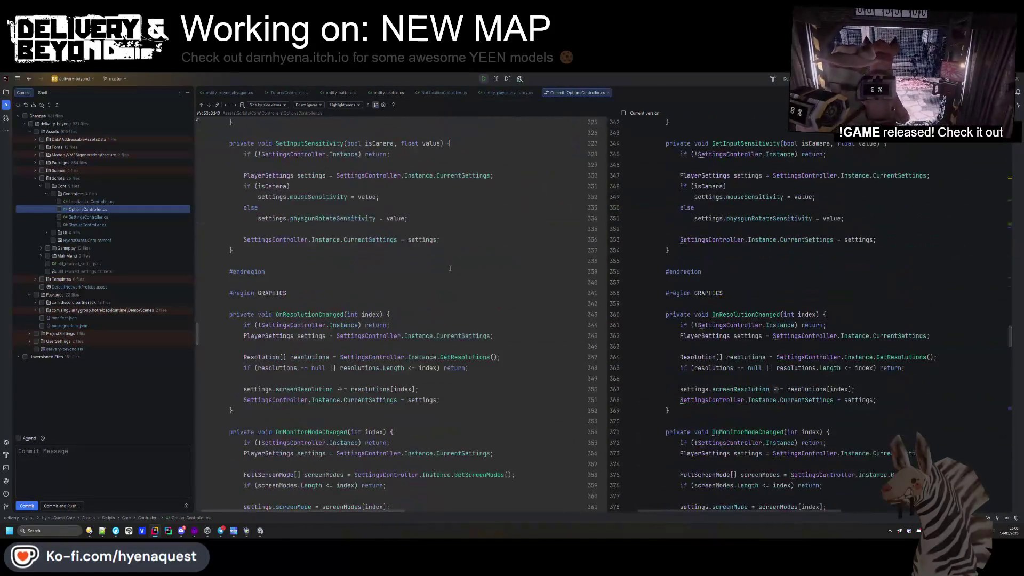
click(88, 224)
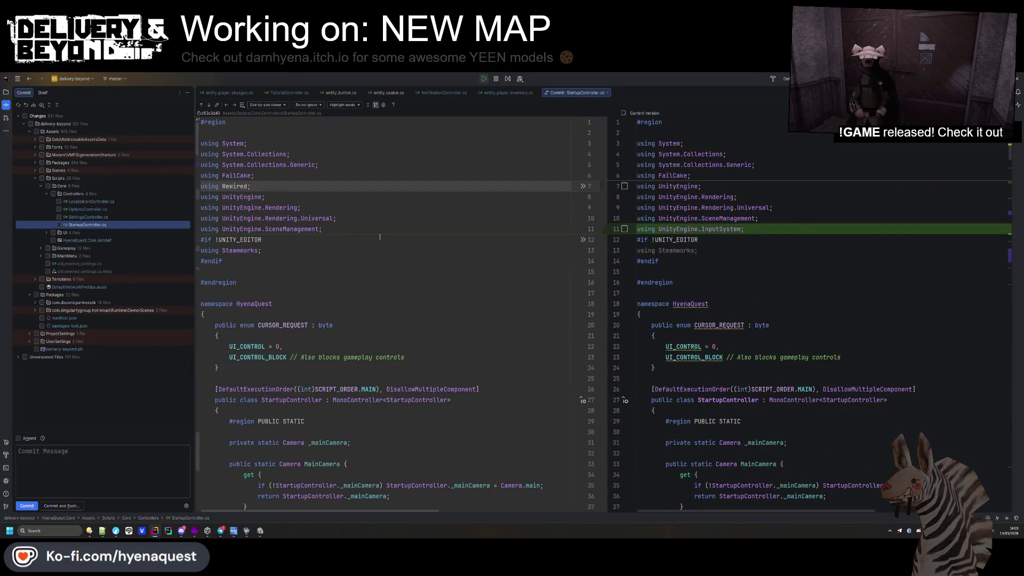
- Comment out the old overlayOpen block with /* */ and add a blank line above it
scroll(399, 250, down, 5)
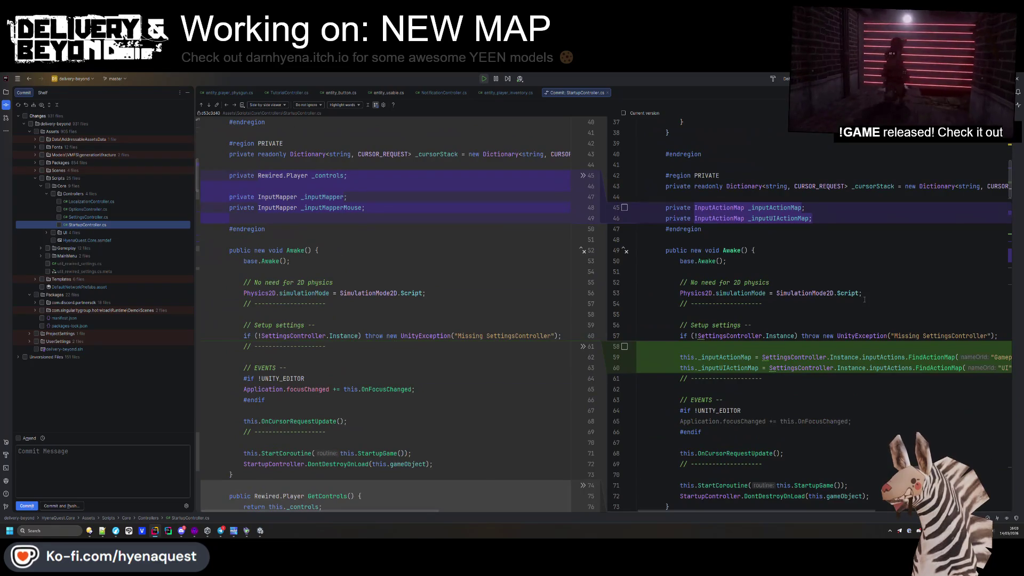
scroll(830, 287, down, 8)
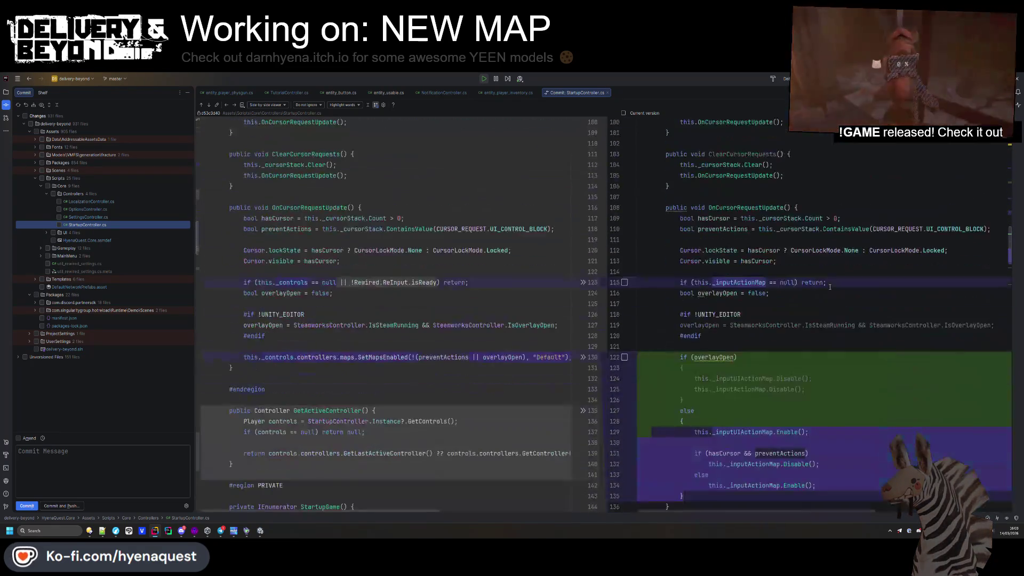
scroll(830, 287, down, 2)
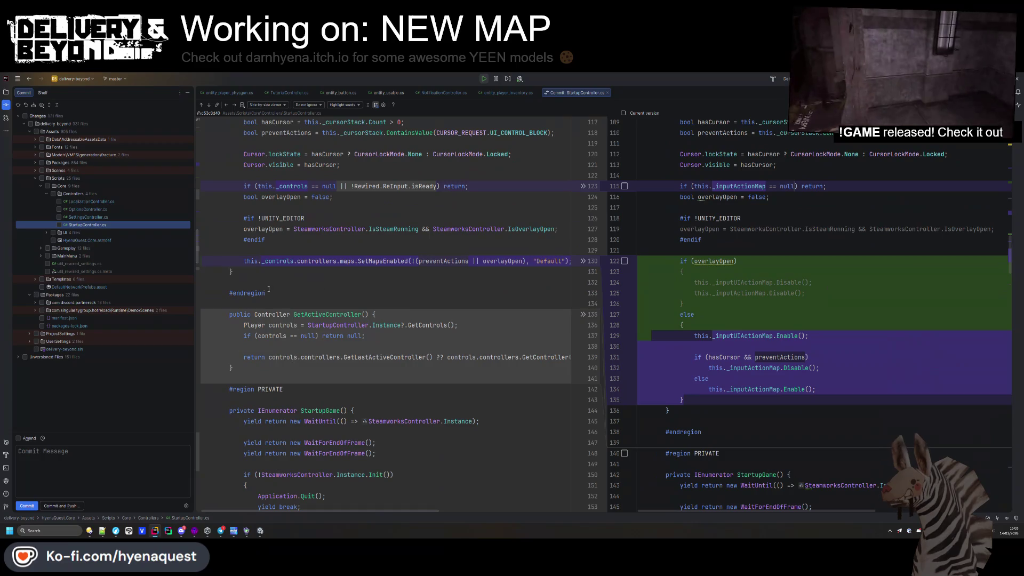
scroll(740, 270, right, 1)
click(740, 270)
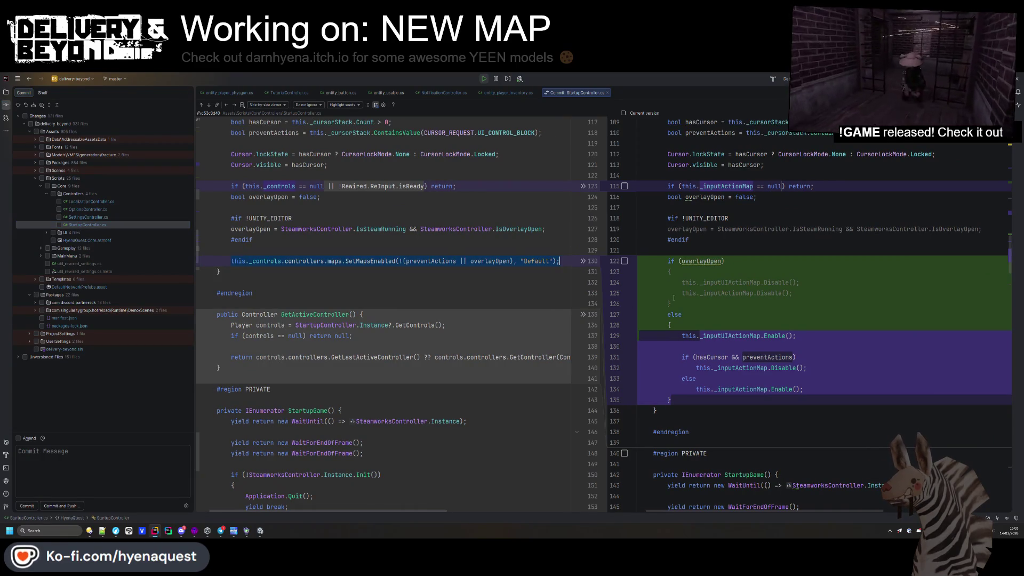
scroll(693, 299, left, 1)
click(676, 261)
text(/*)
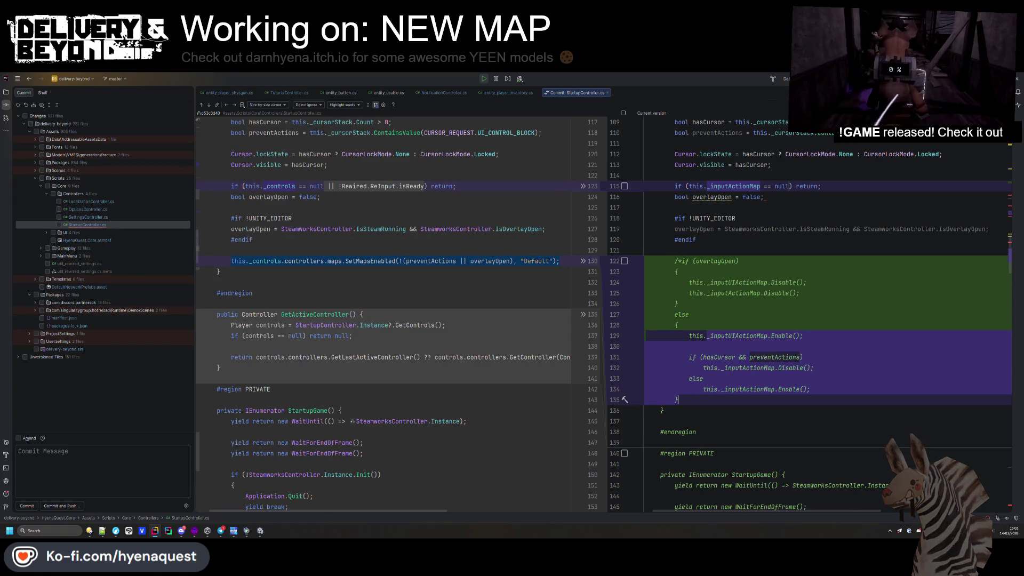
text(*/)
click(730, 252)
key(Return)
key(Return)
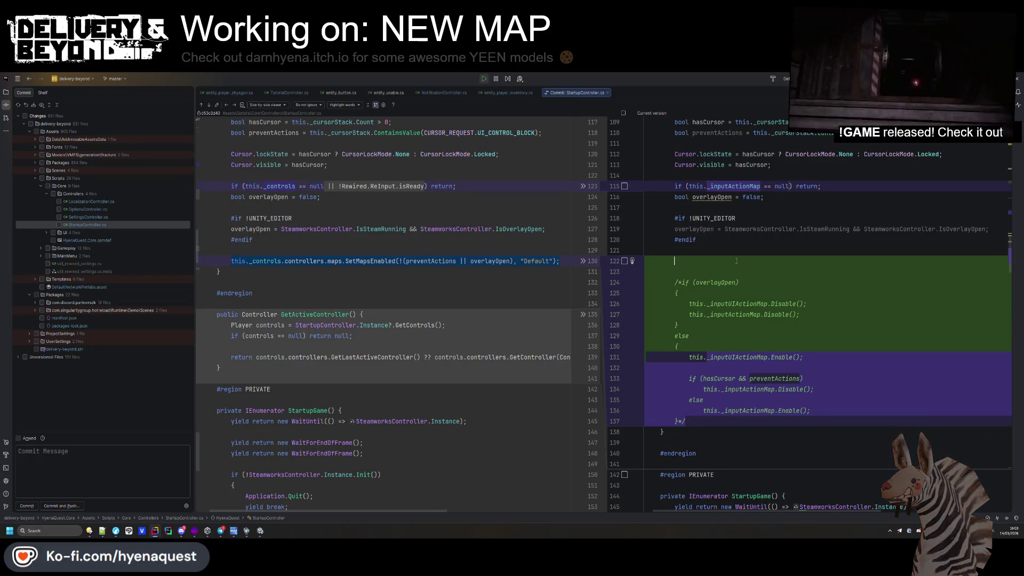
- Build the new if (!(preventActions || overlayOpen)) line targeting _inputActionMap
click(564, 248)
triple_click(563, 249)
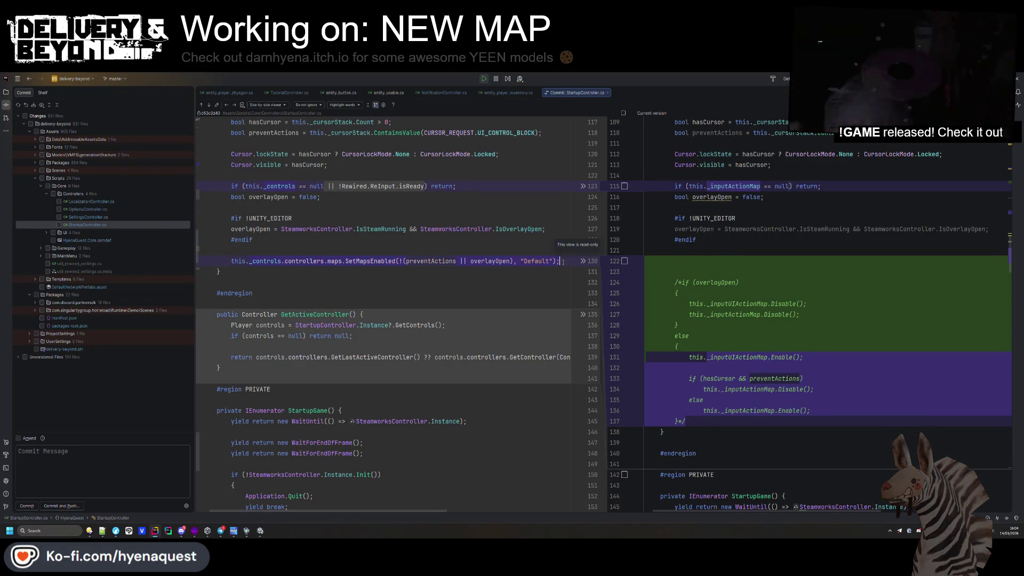
key(ctrl+z)
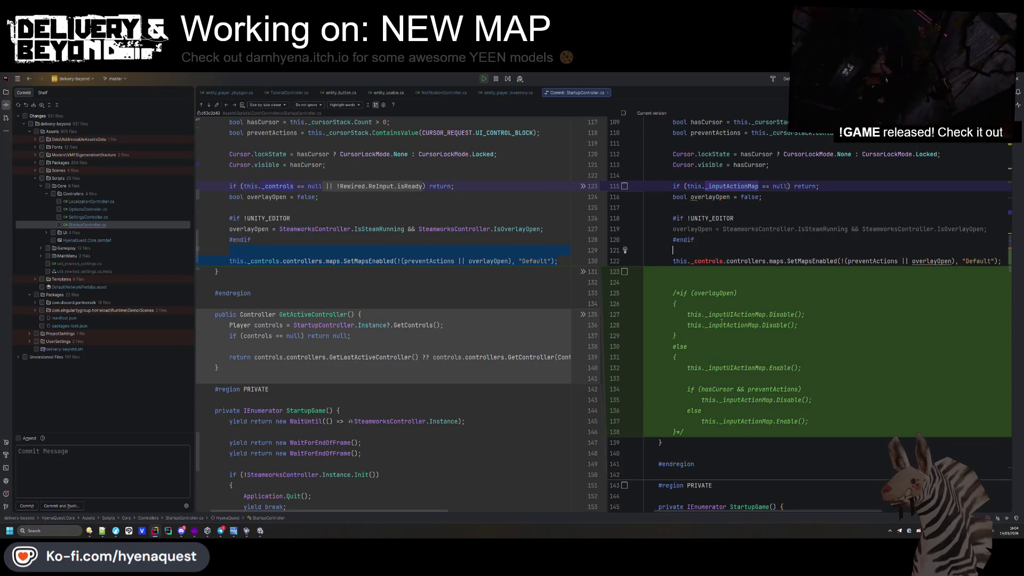
key(ctrl+z)
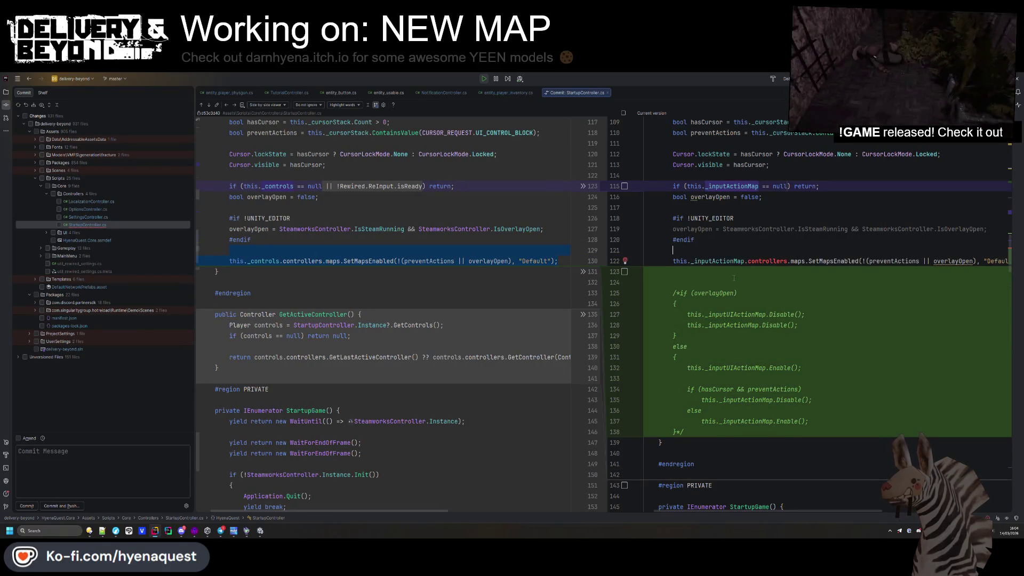
key(ctrl+z)
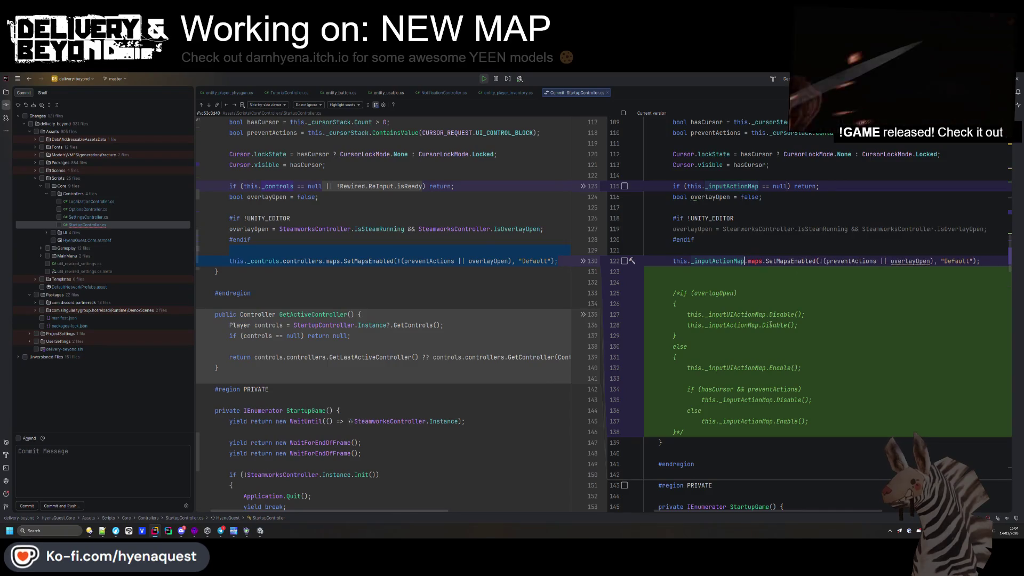
click(800, 293)
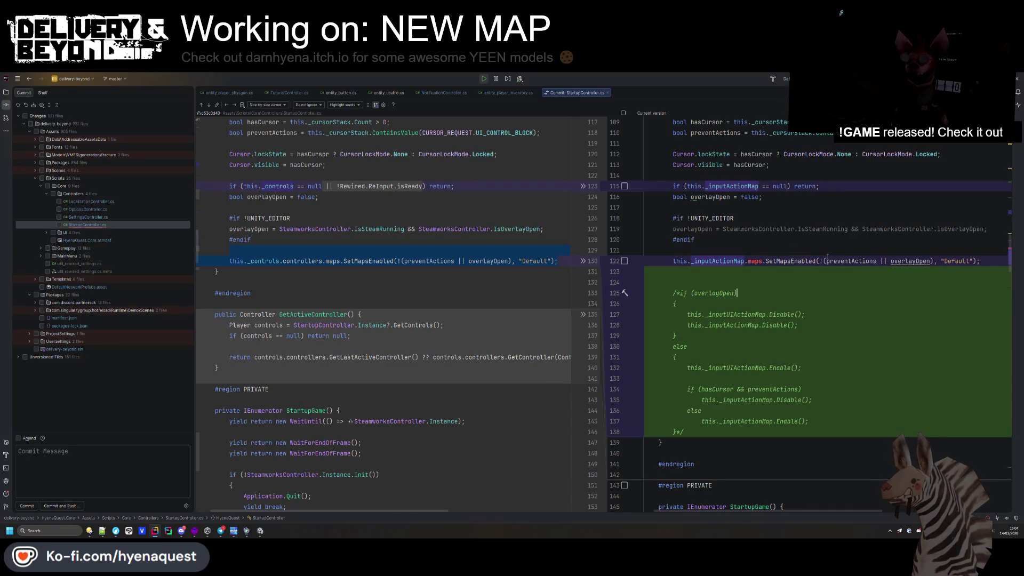
key(ctrl+z)
key(ctrl+z)
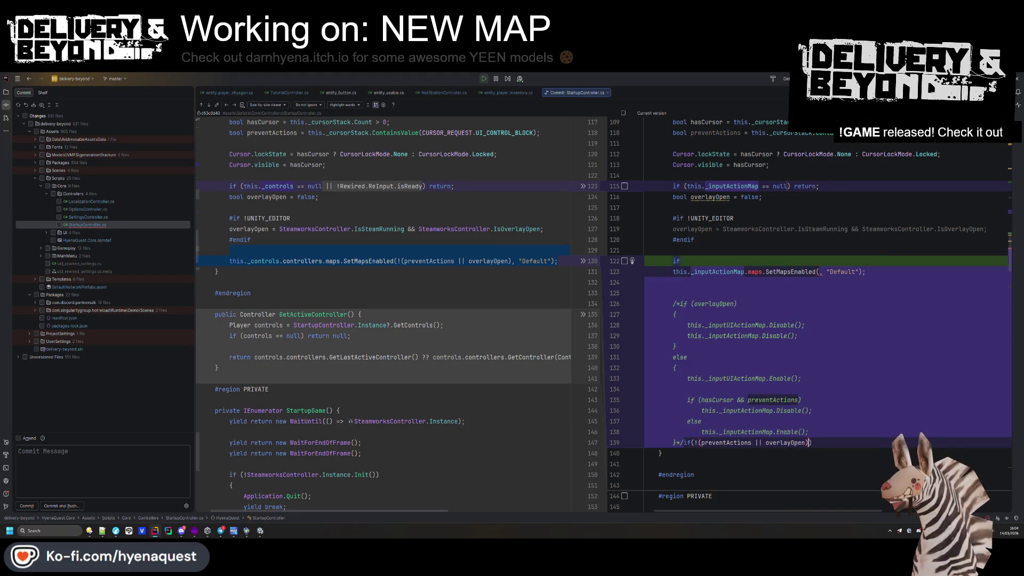
key(ctrl+z)
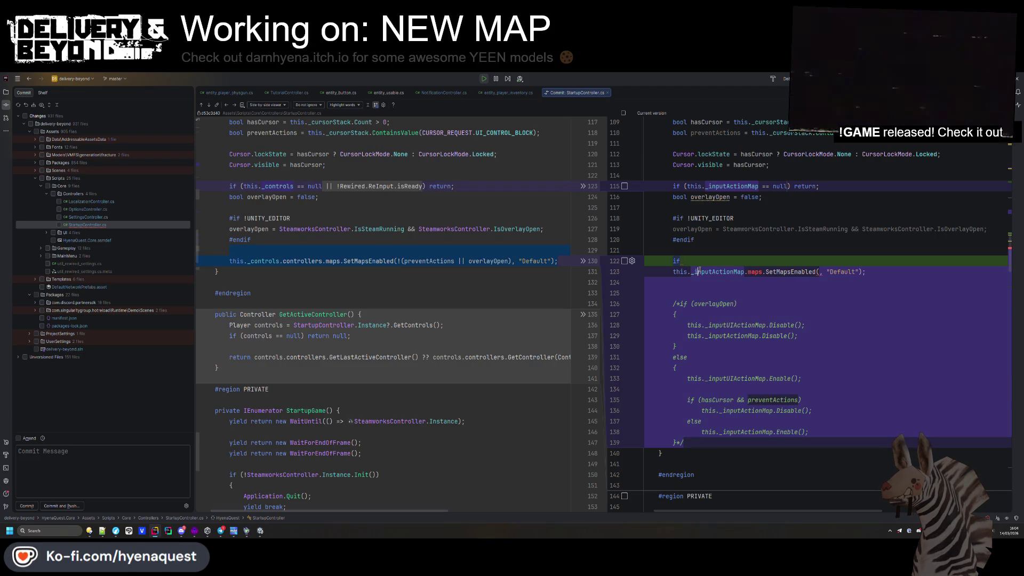
text(!(preventActions || overlayOpen))
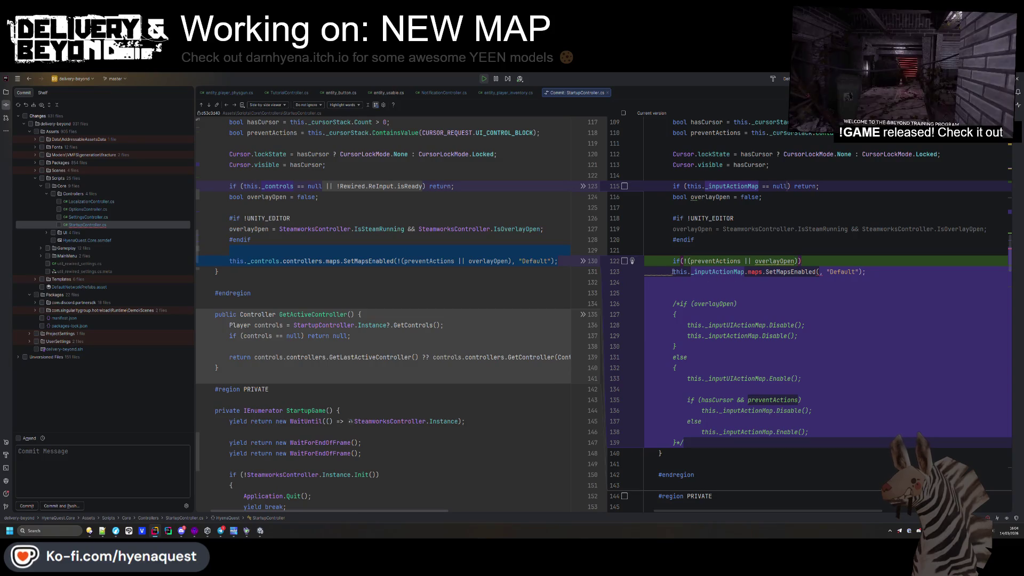
click(855, 261)
text(this._inputActionMap.maps.SetMapsEnabled(, "Default");)
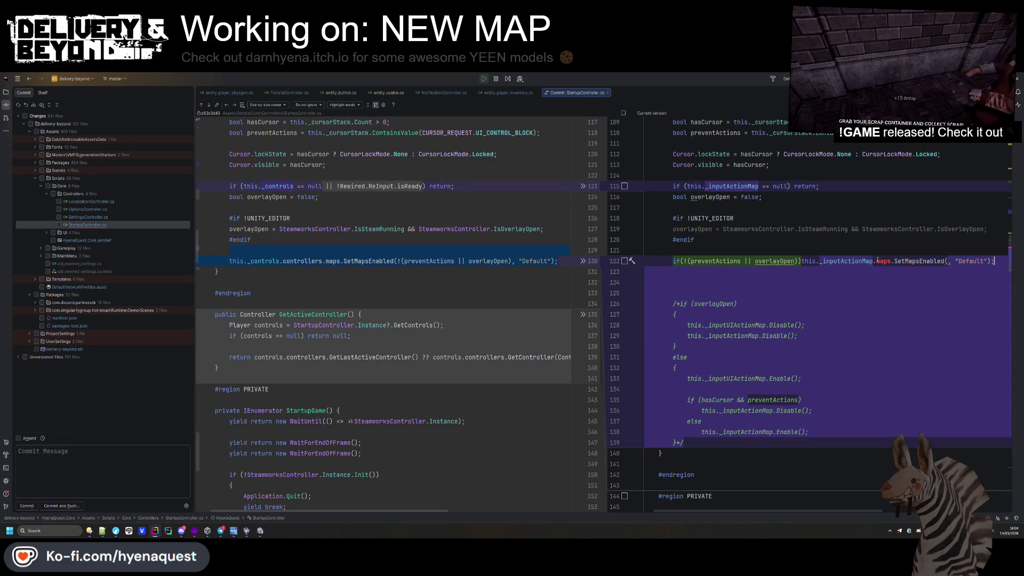
key(ctrl+BackSpace)
key(ctrl+BackSpace)
key(ctrl+BackSpace)
- Finish the toggle with _inputActionMap.Enable(); else this._inputActionMap.Disable();
text(ena)
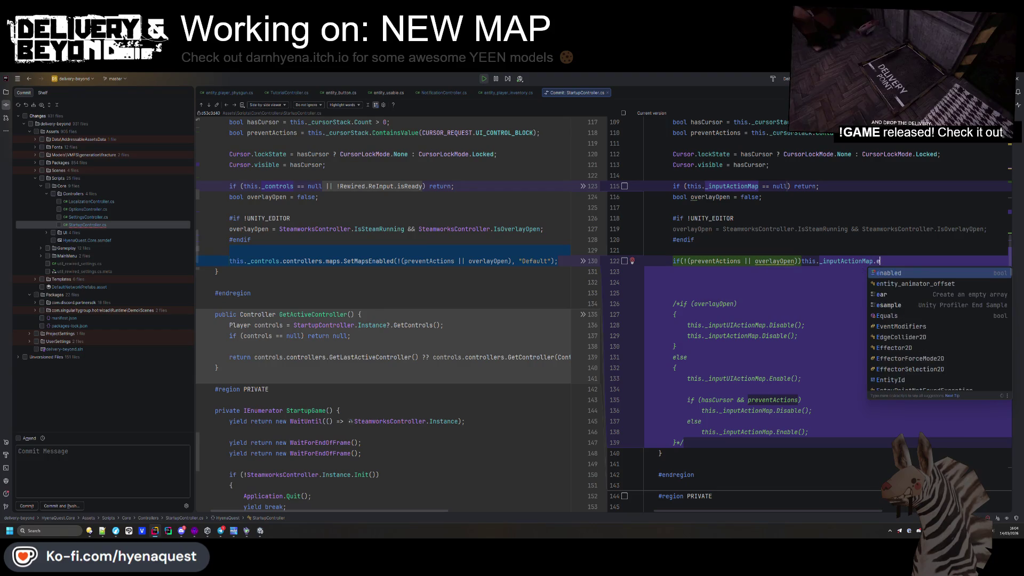
key(BackSpace)
key(BackSpace)
key(BackSpace)
text(set)
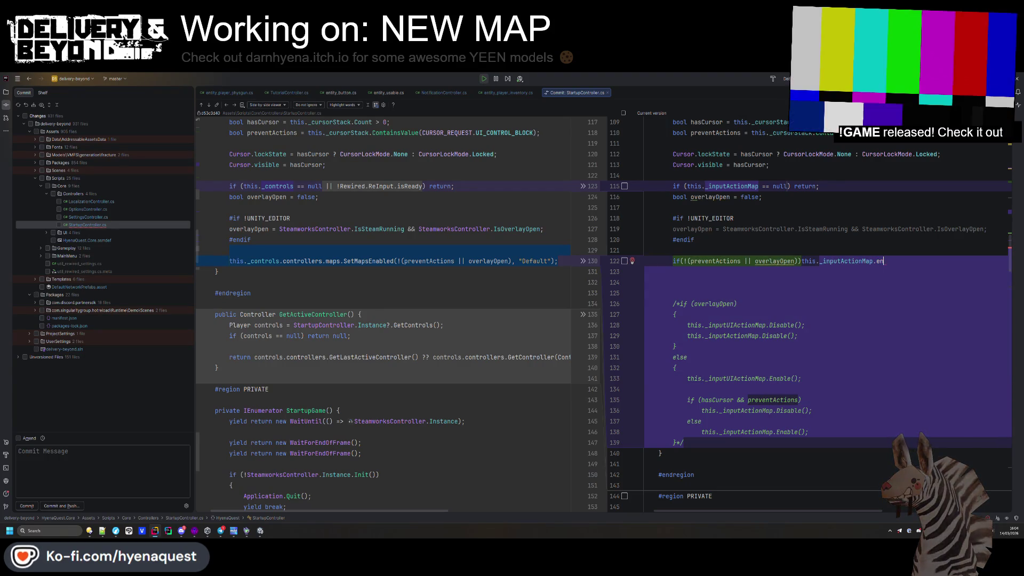
key(BackSpace)
key(BackSpace)
key(BackSpace)
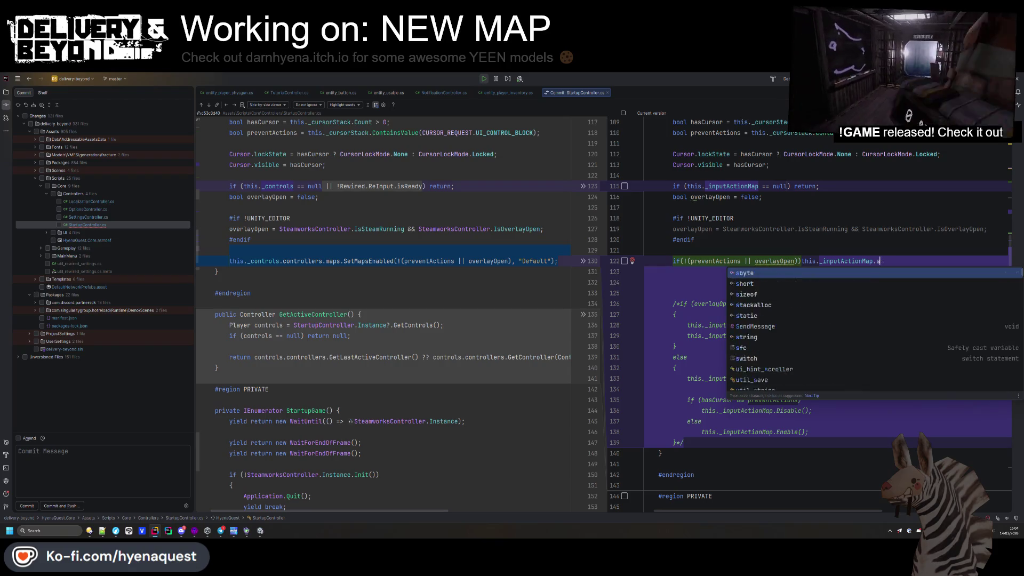
key(ctrl+space)
text(Ena)
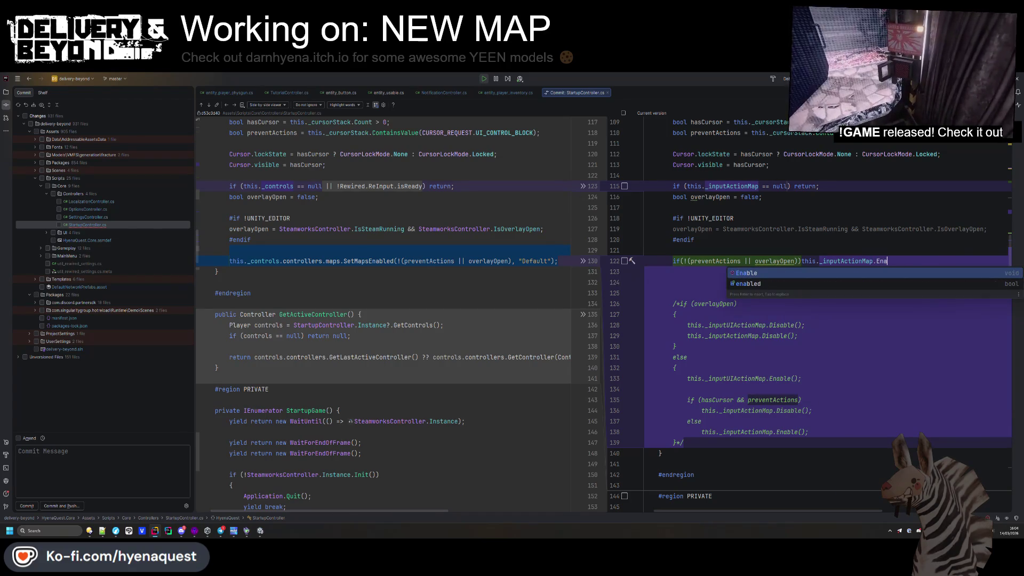
key(Return)
text(;)
key(Return)
text(else )
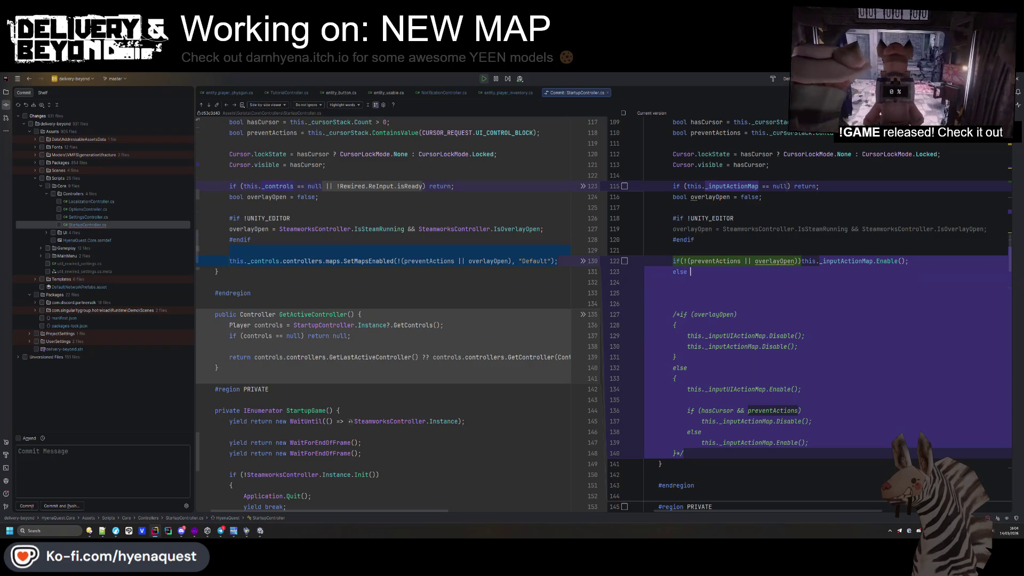
text(this._inputActionMap)
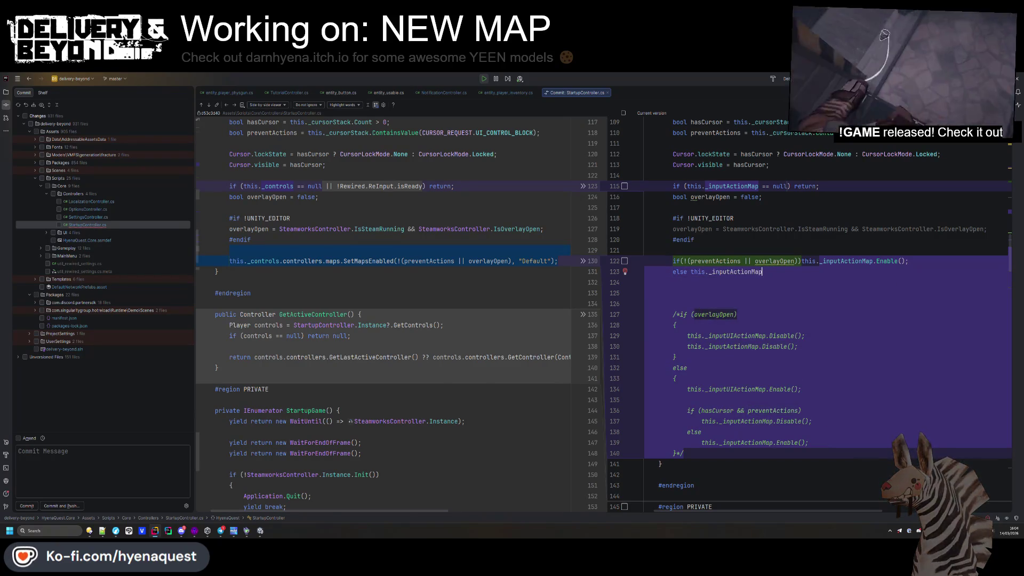
text(.Dis)
key(Return)
text(;)
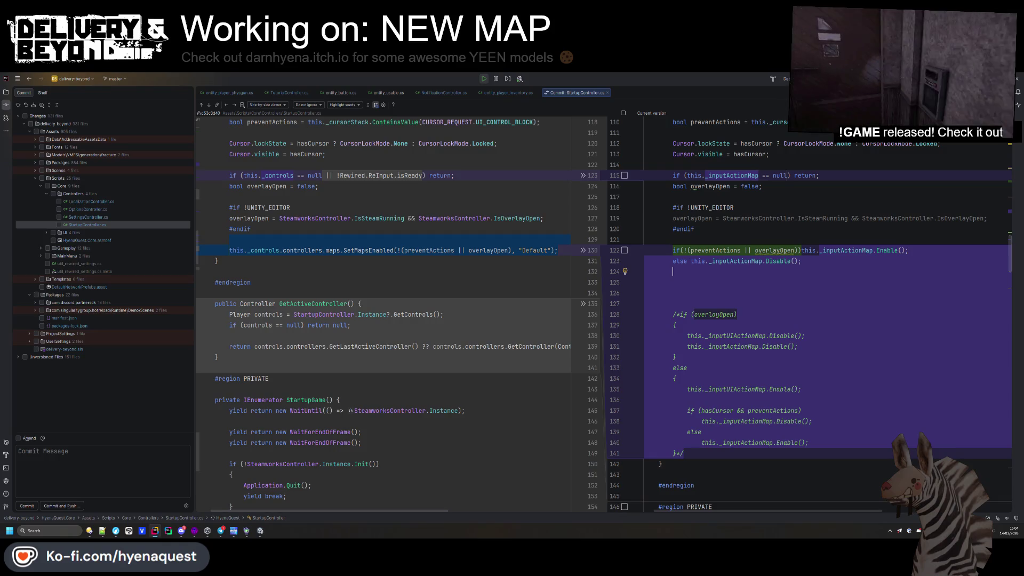
- Delete the commented-out old overlay block and its leftover empty line
click(799, 250)
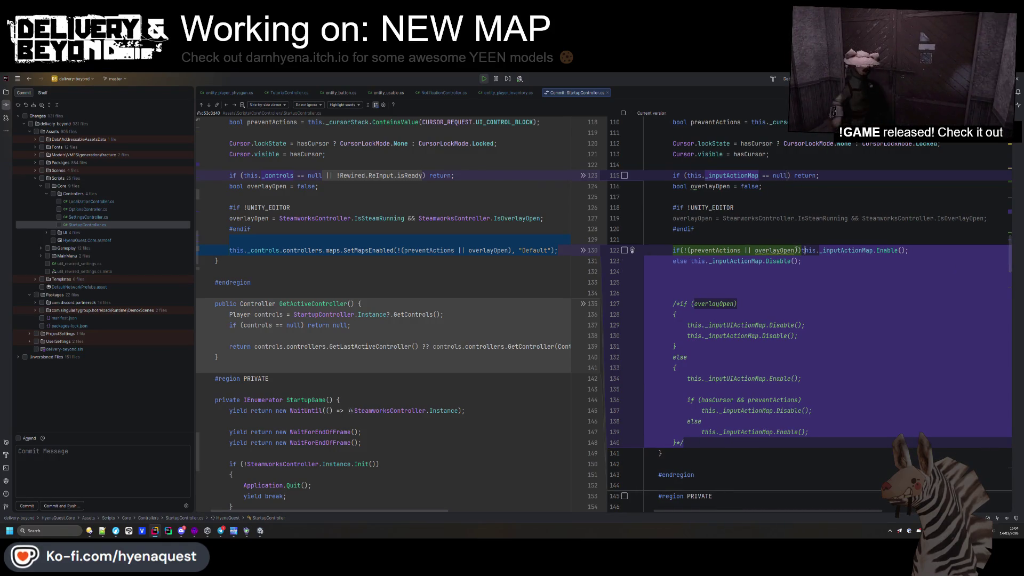
mouse_move(686, 443)
mouse_down()
mouse_move(648, 421)
mouse_move(648, 271)
mouse_up()
key(Delete)
key(BackSpace)
click(792, 240)
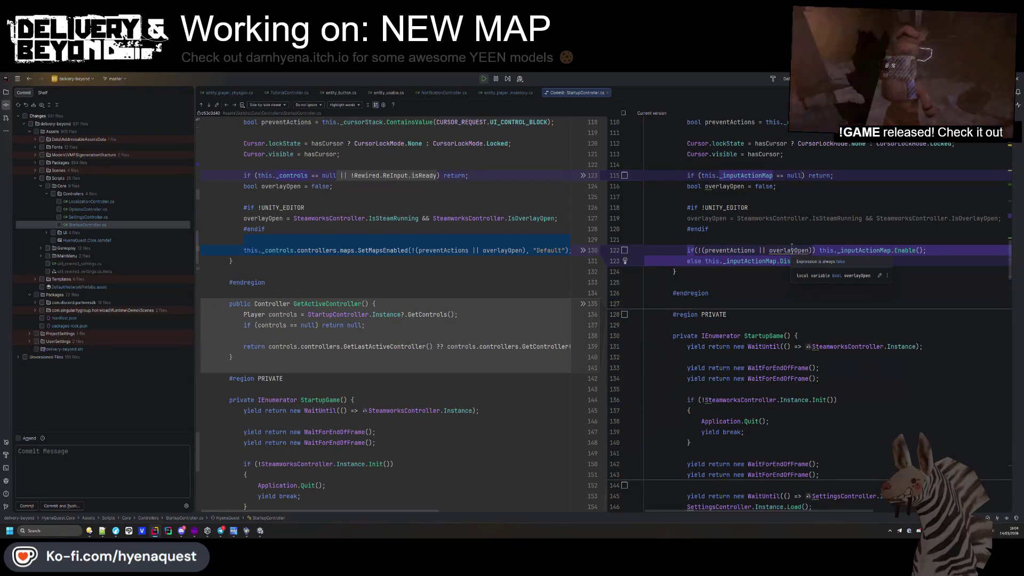
scroll(769, 308, up, 3)
click(765, 306)
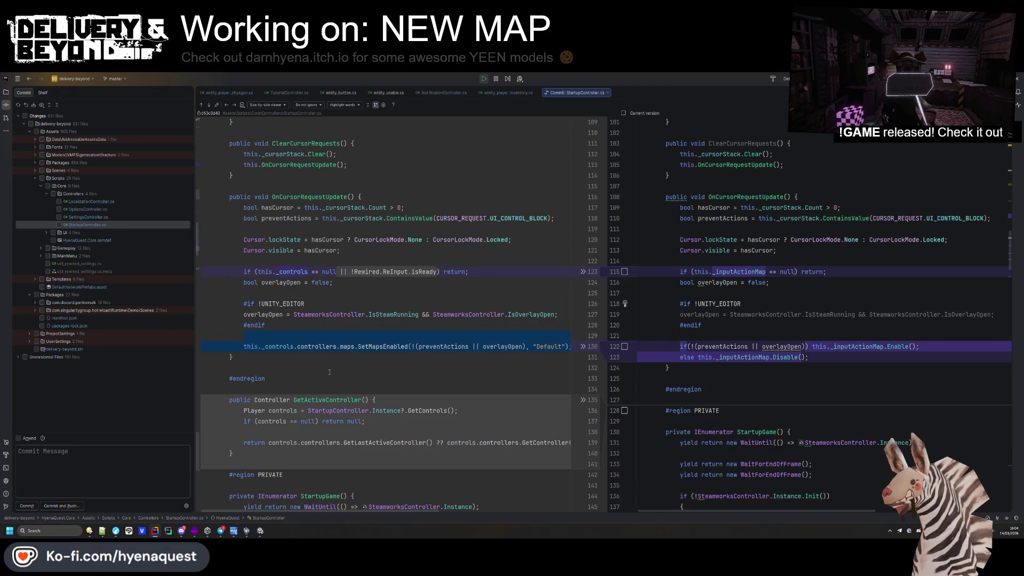
- Stop the running game and open the Controls input actions asset in Assets/Data
click(262, 529)
click(557, 97)
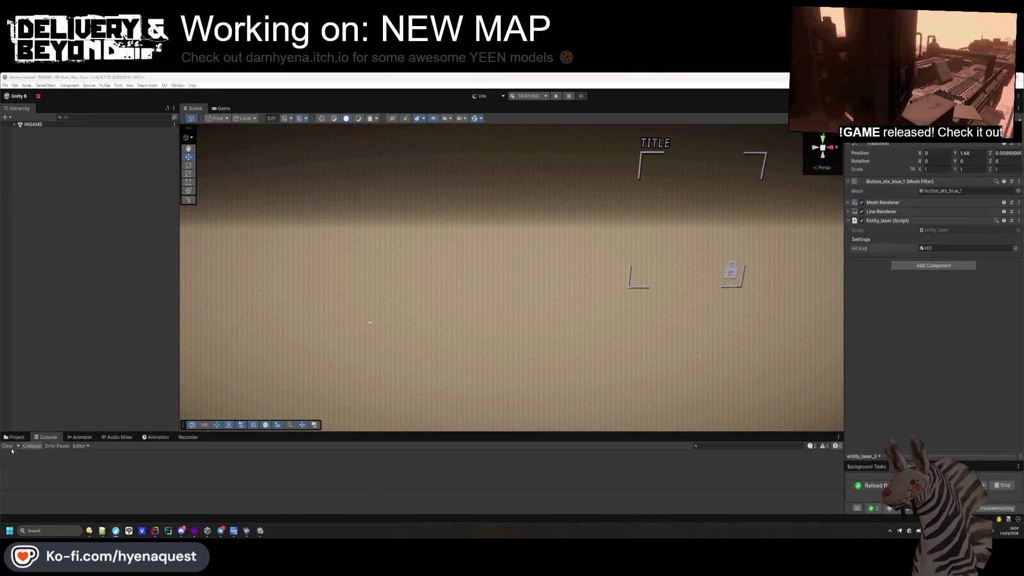
click(15, 438)
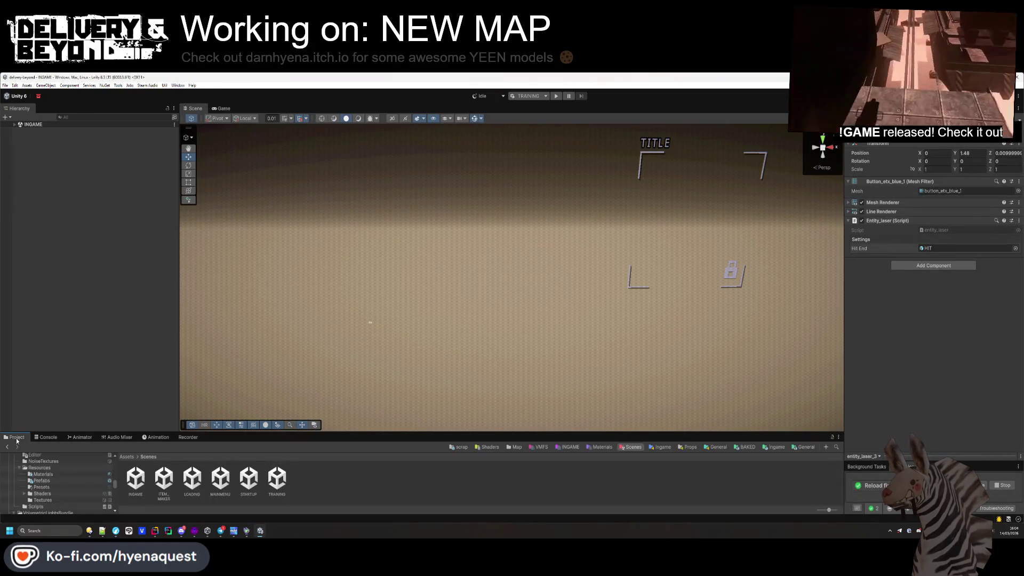
drag(442, 431, 440, 384)
click(127, 409)
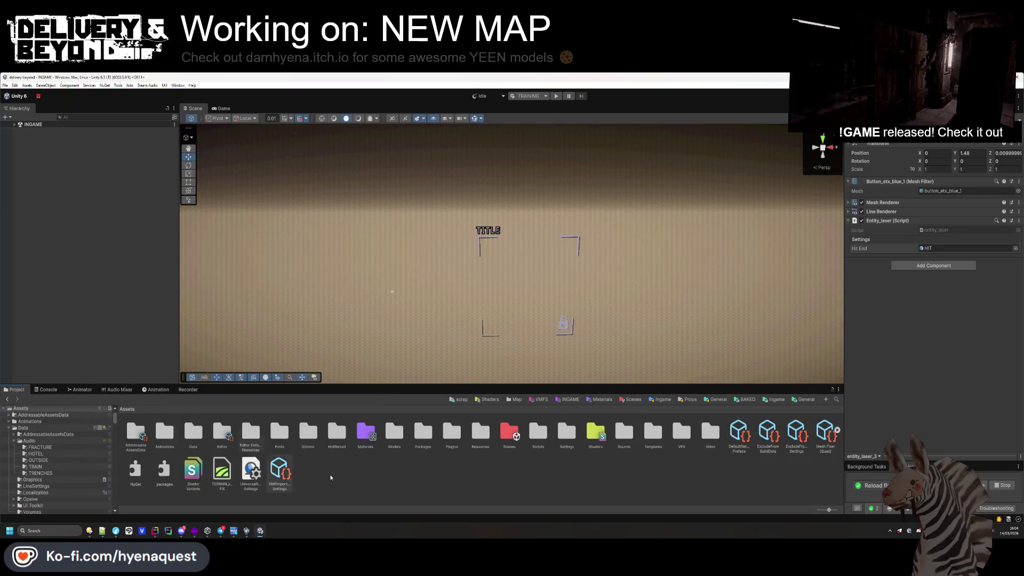
double_click(193, 432)
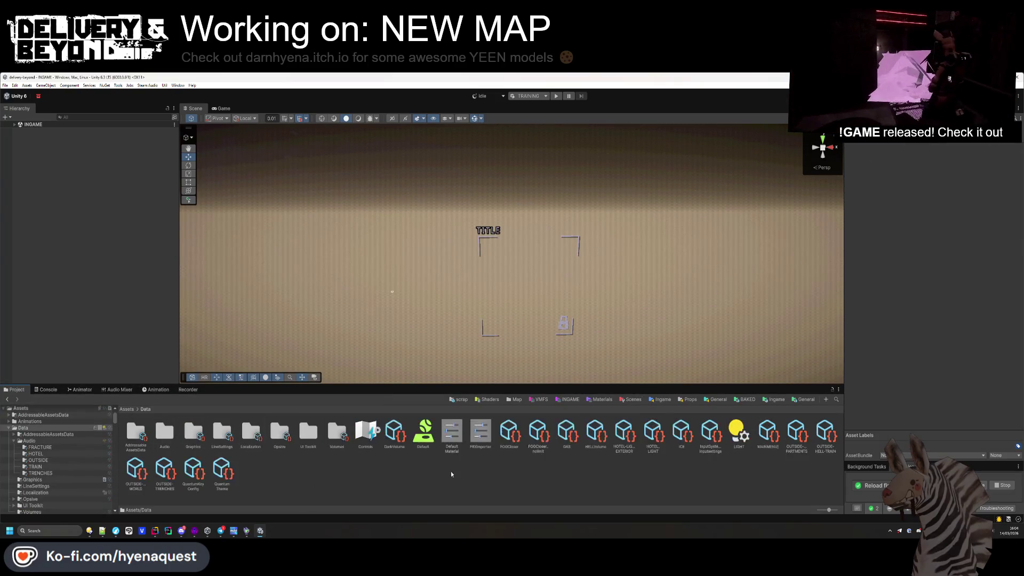
double_click(373, 436)
- After checking UI > Pause bindings, delete Gameplay > Menu, save the asset and close the editor
click(352, 205)
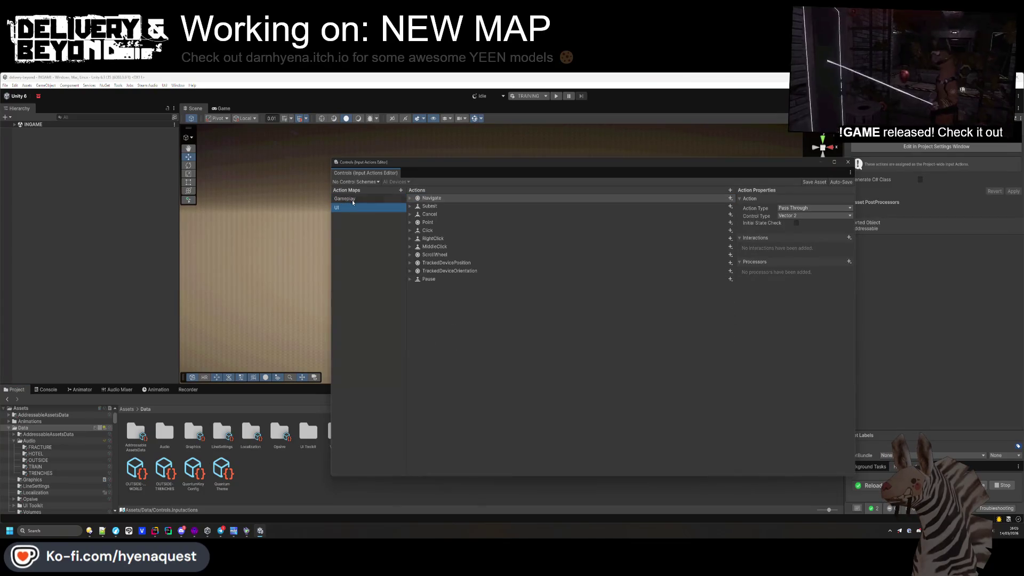
click(430, 280)
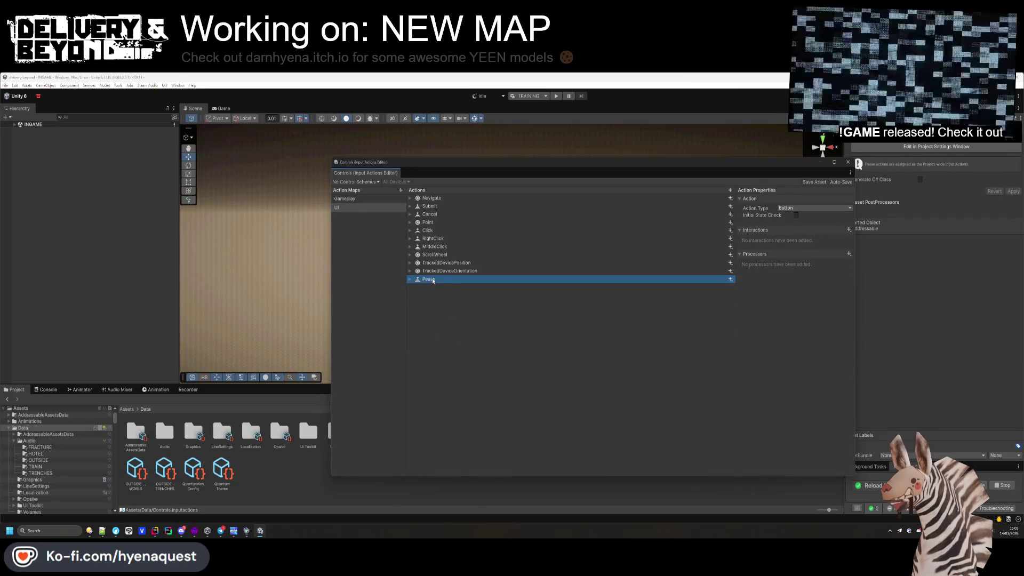
click(410, 279)
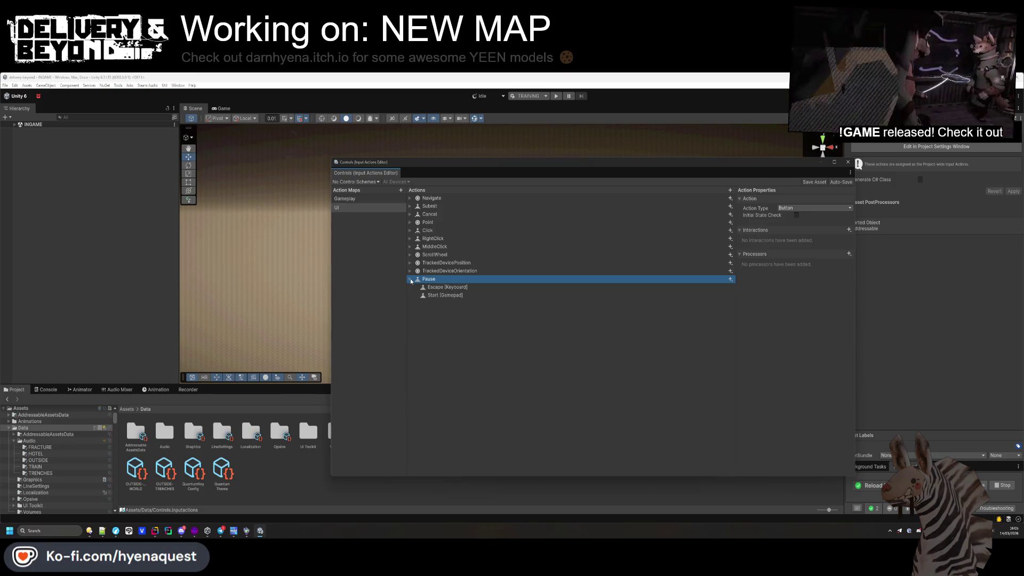
click(368, 201)
click(464, 343)
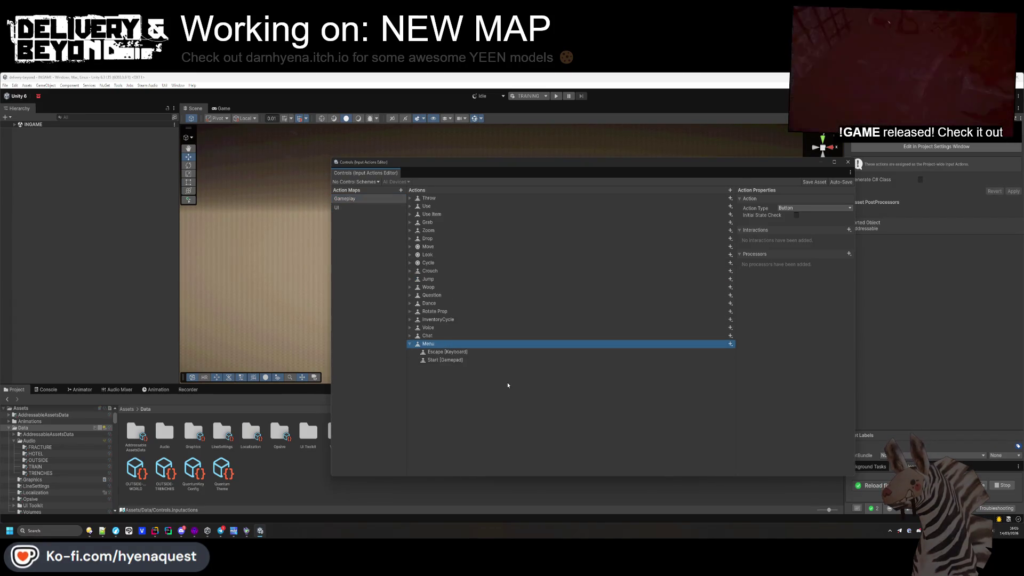
key(Delete)
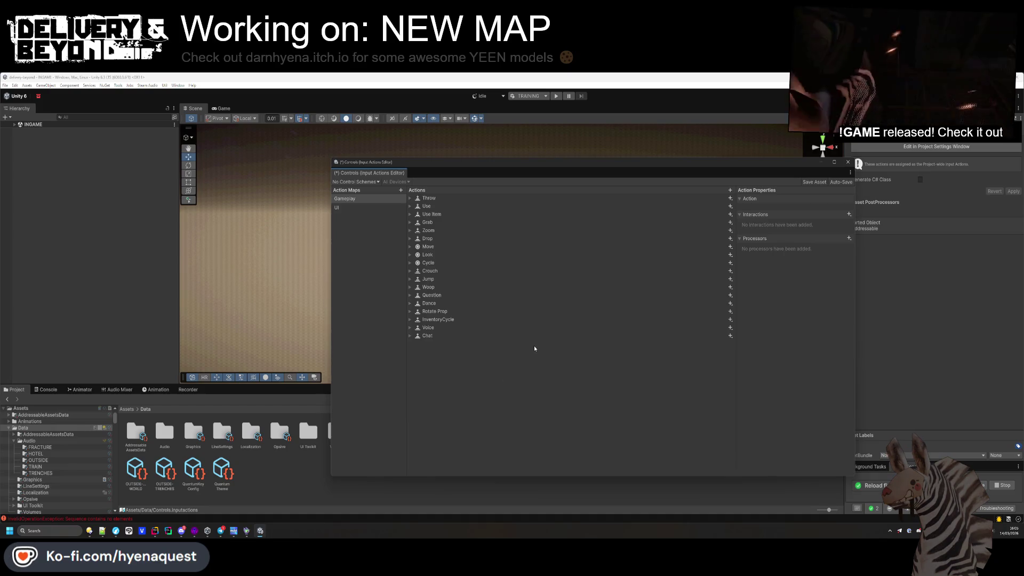
key(ctrl+s)
click(848, 162)
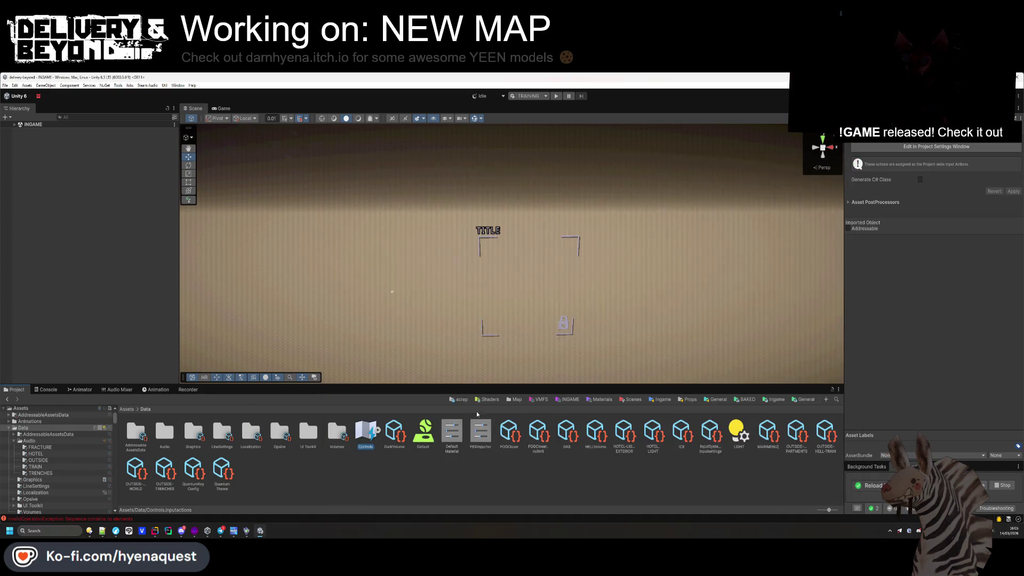
- Select INGAME > [CONTROLLERS] > UIController and set its Options Action to UI/Pause
click(13, 125)
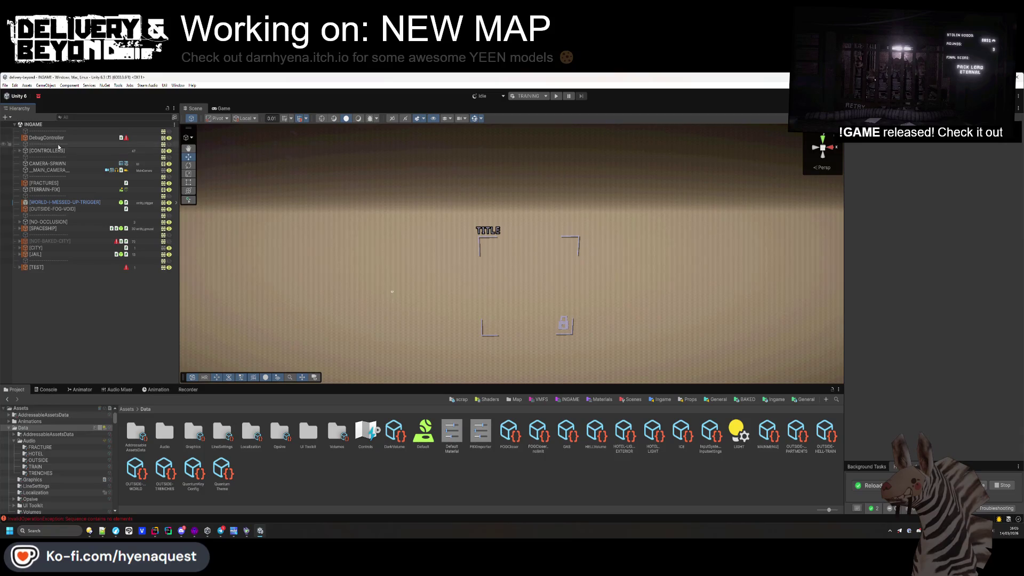
click(93, 151)
key(Right)
click(92, 158)
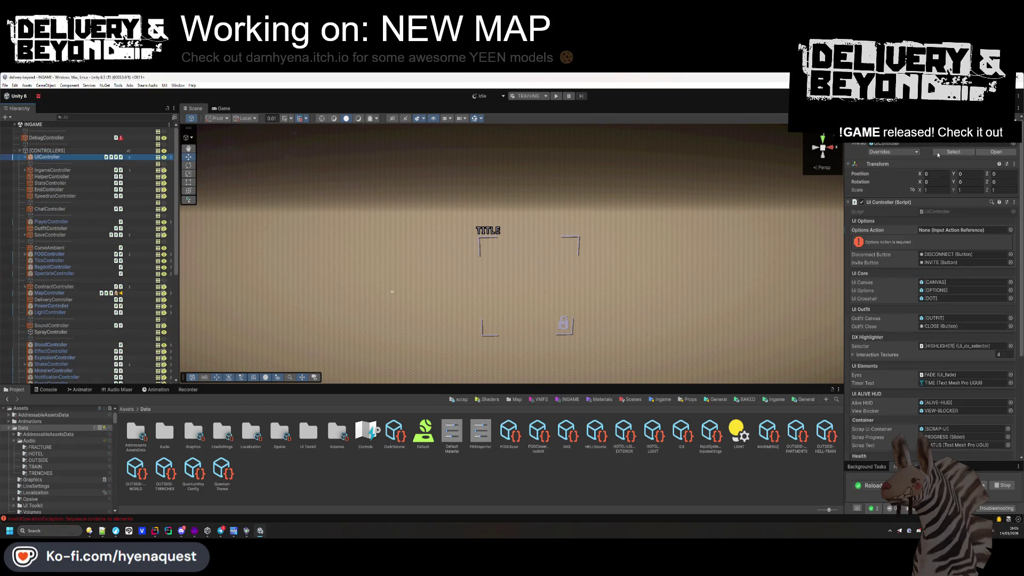
click(1010, 210)
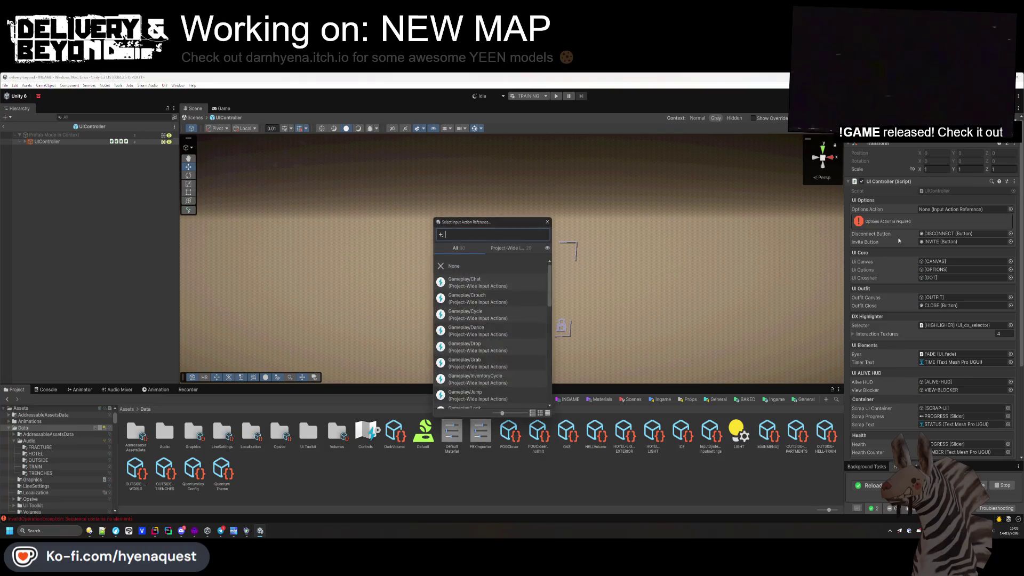
text(pause)
double_click(475, 281)
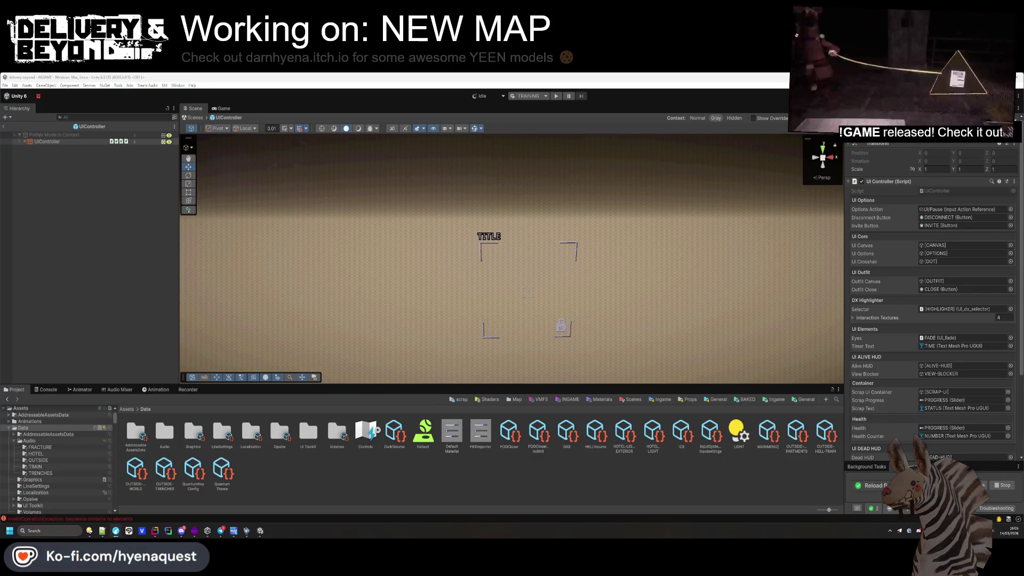
click(45, 390)
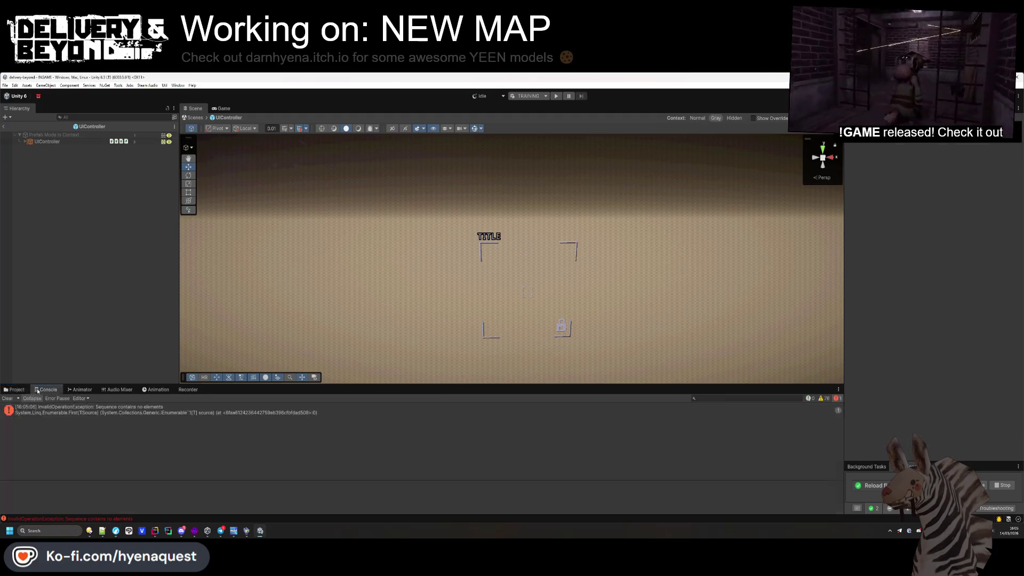
- Clear the logged exceptions, exit prefab mode and adjust the scene UIController's Options Action
click(8, 399)
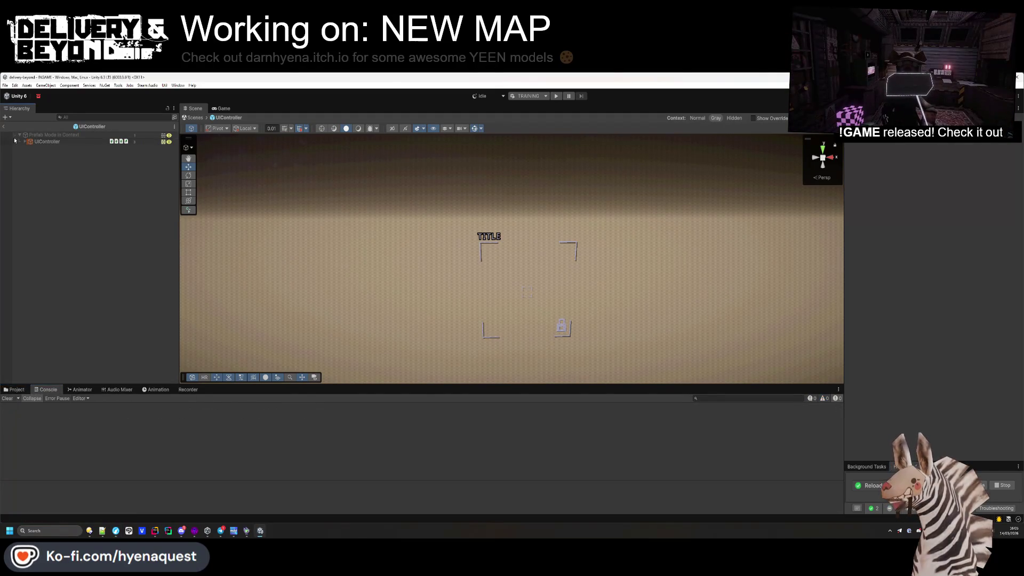
click(3, 127)
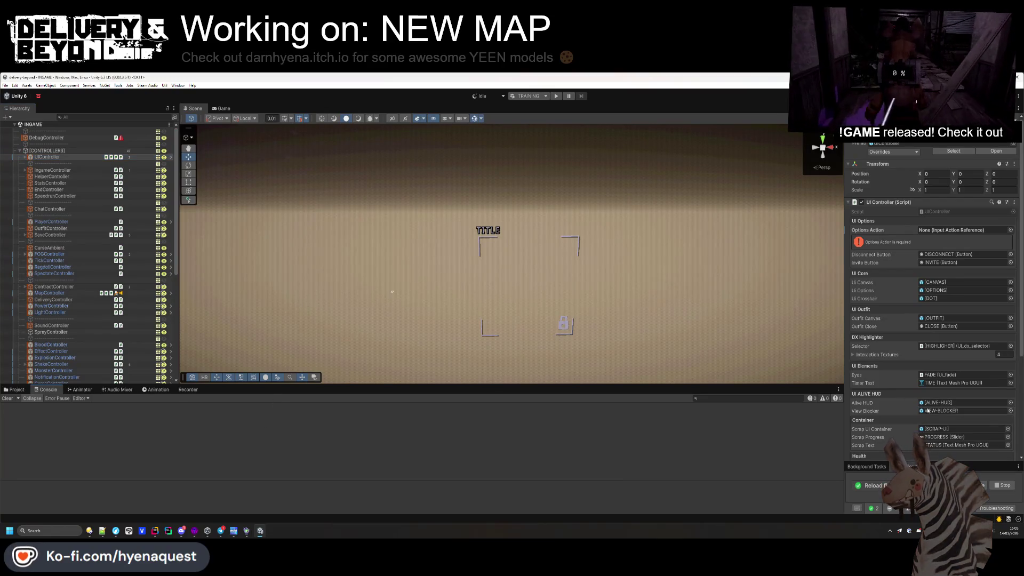
click(995, 151)
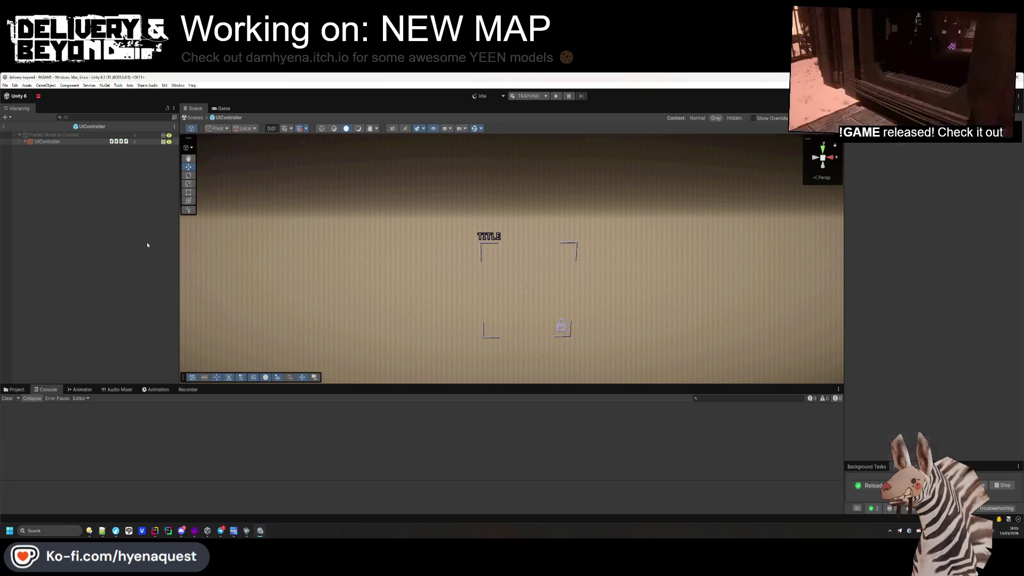
click(4, 126)
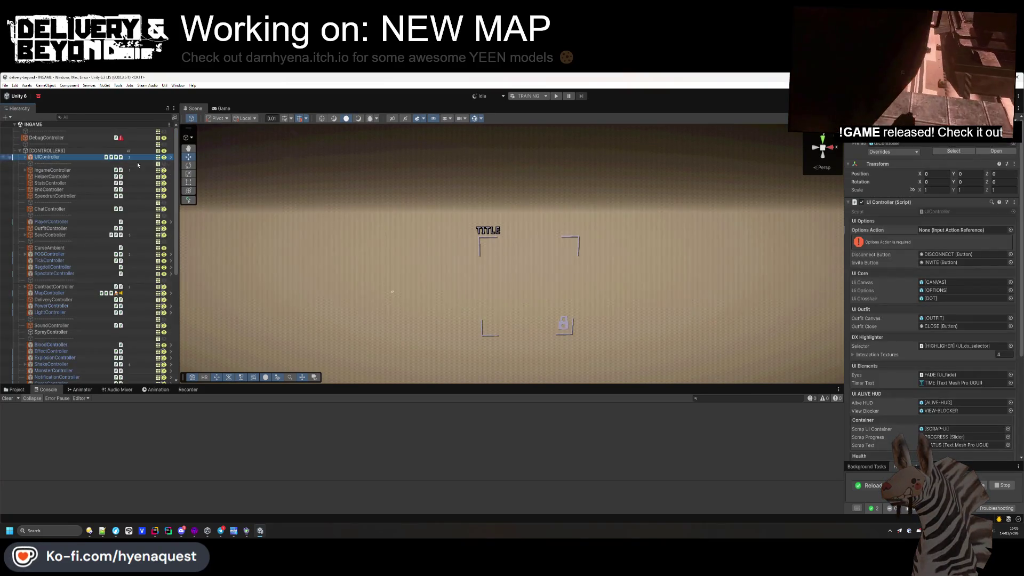
right_click(887, 230)
click(901, 235)
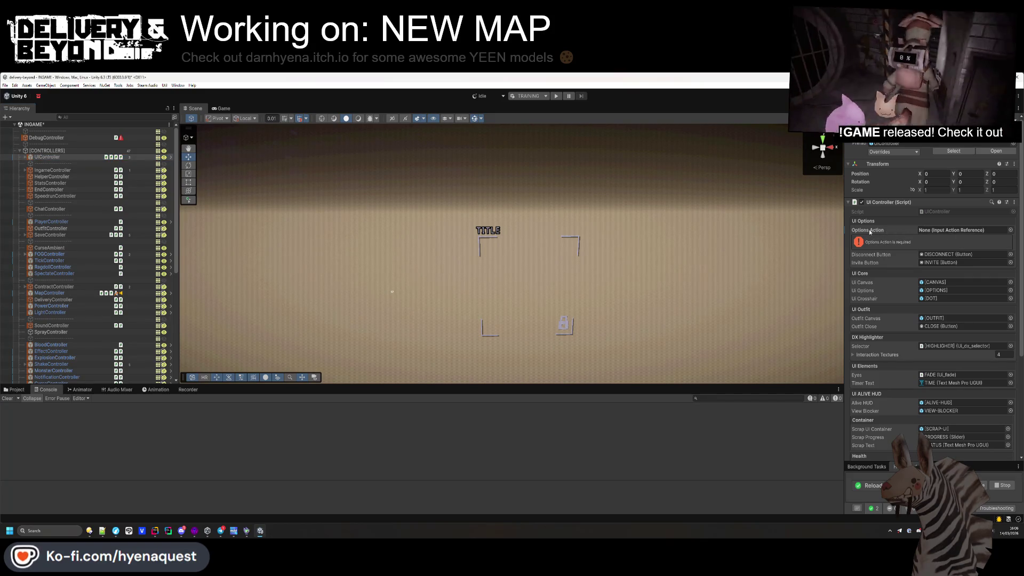
- Revert the UI Controller override to the prefab's UI/Pause and start play mode
click(905, 151)
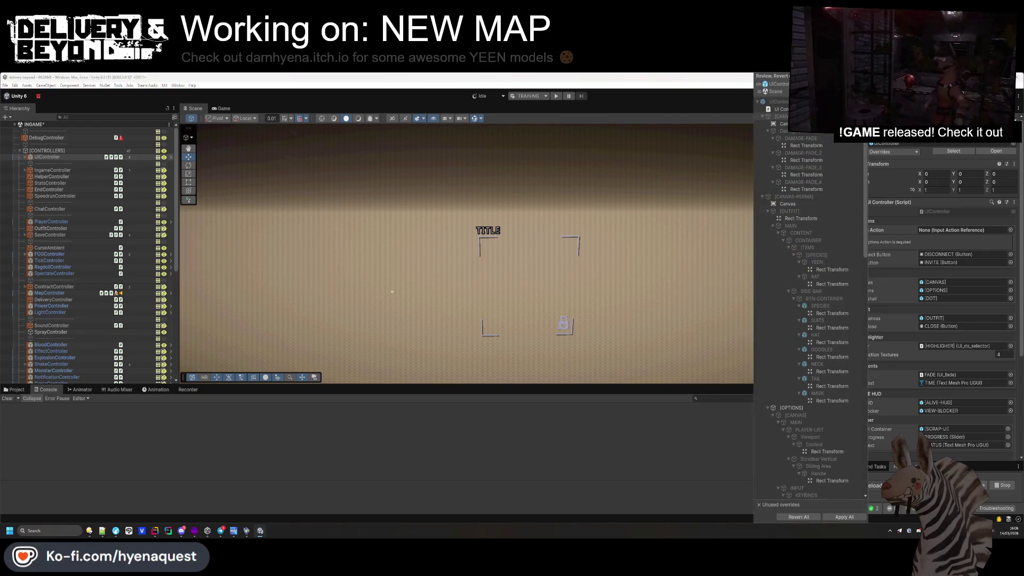
click(779, 108)
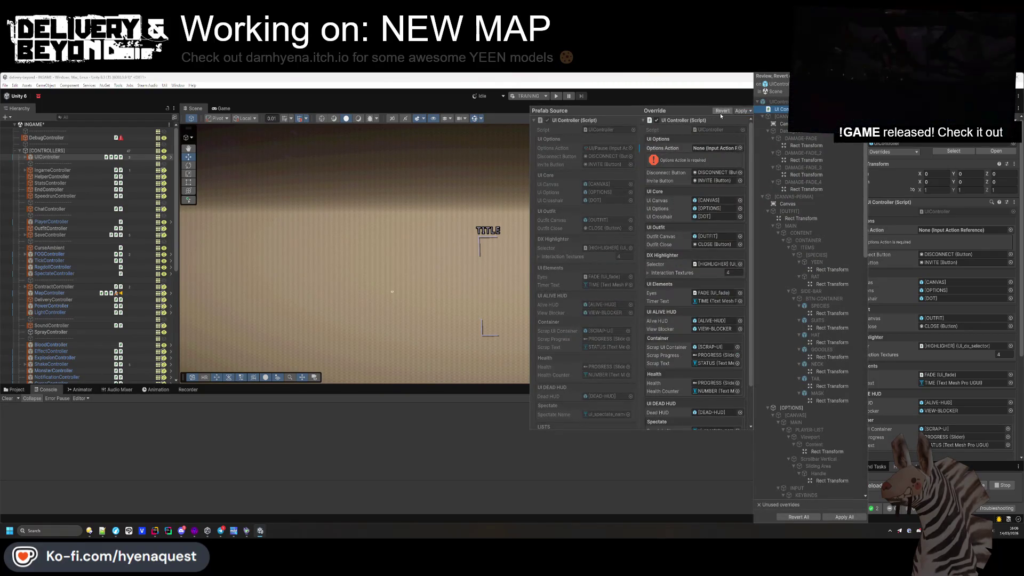
click(721, 113)
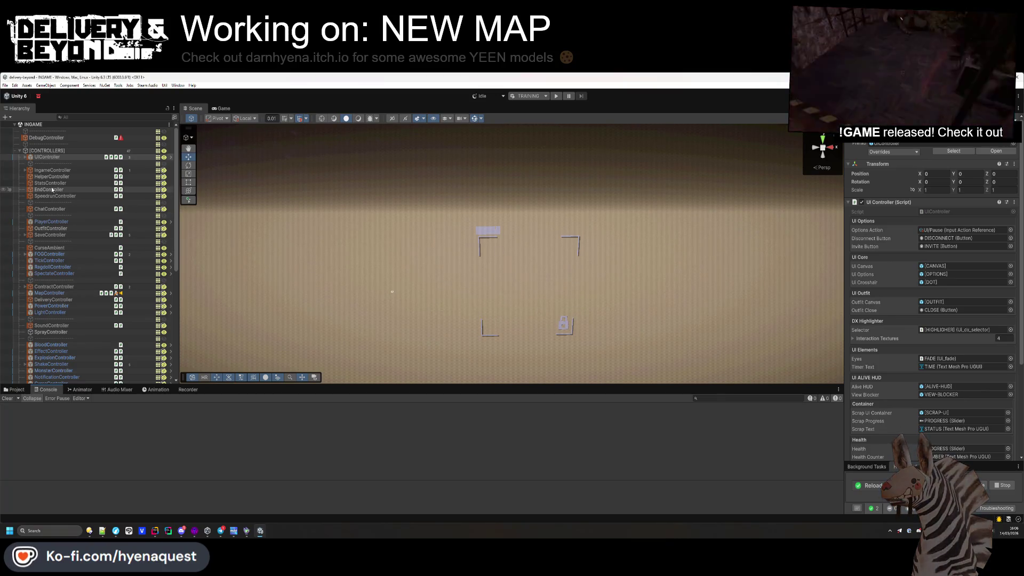
click(19, 151)
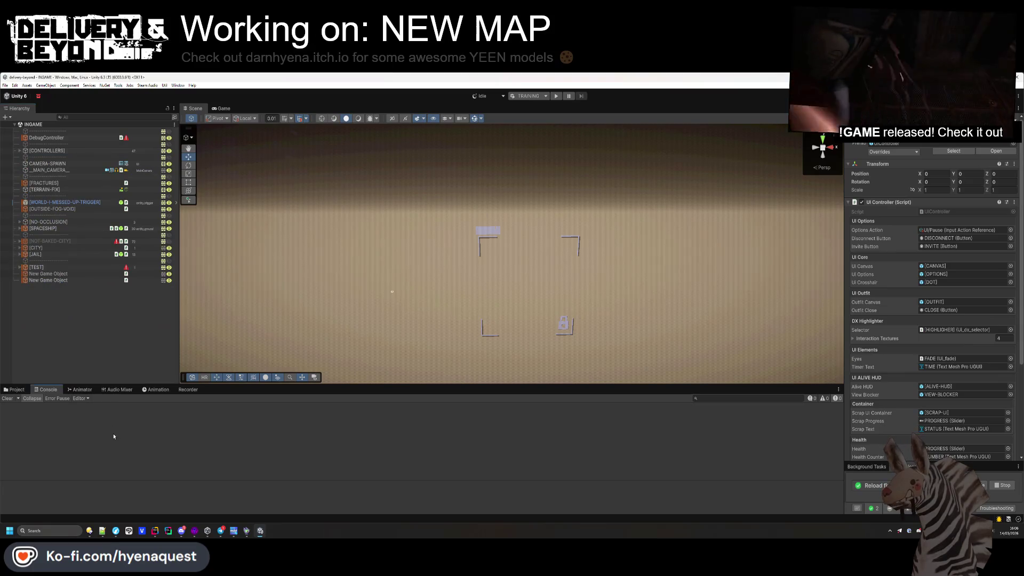
click(16, 389)
key(ctrl+p)
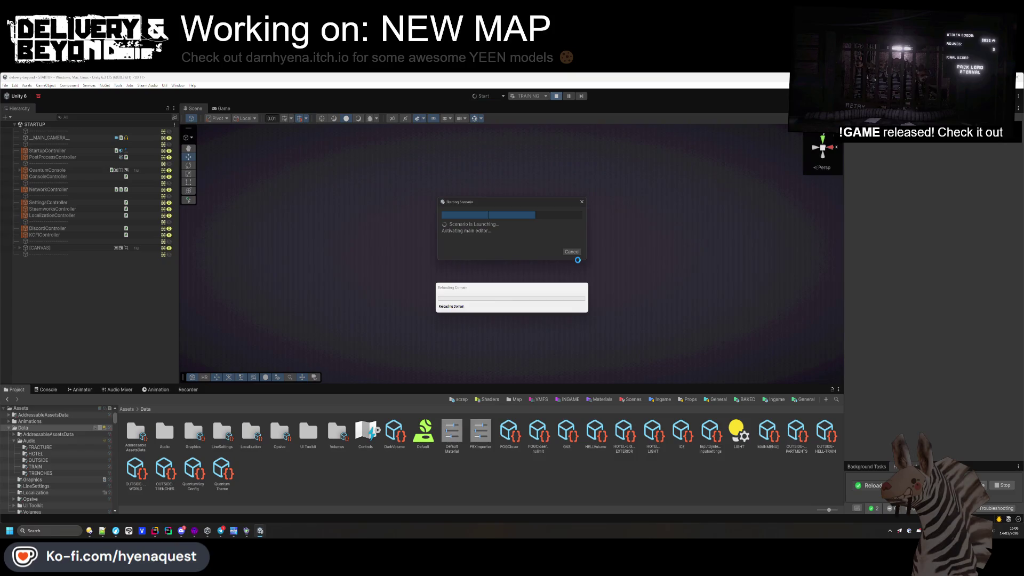